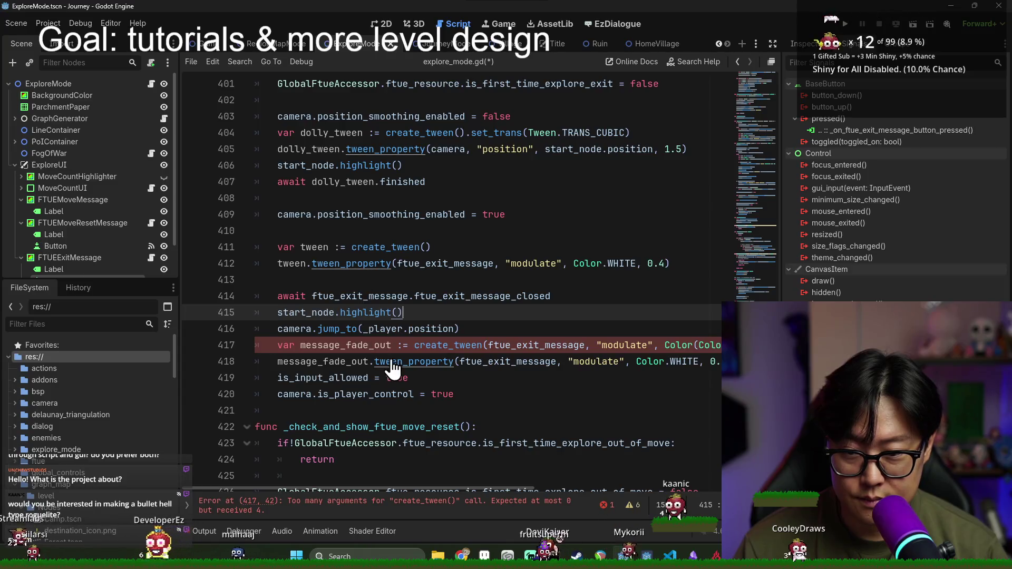
# - Replace highlight() with unhighlight() on line 415 and save the script
pyautogui.write('unh')
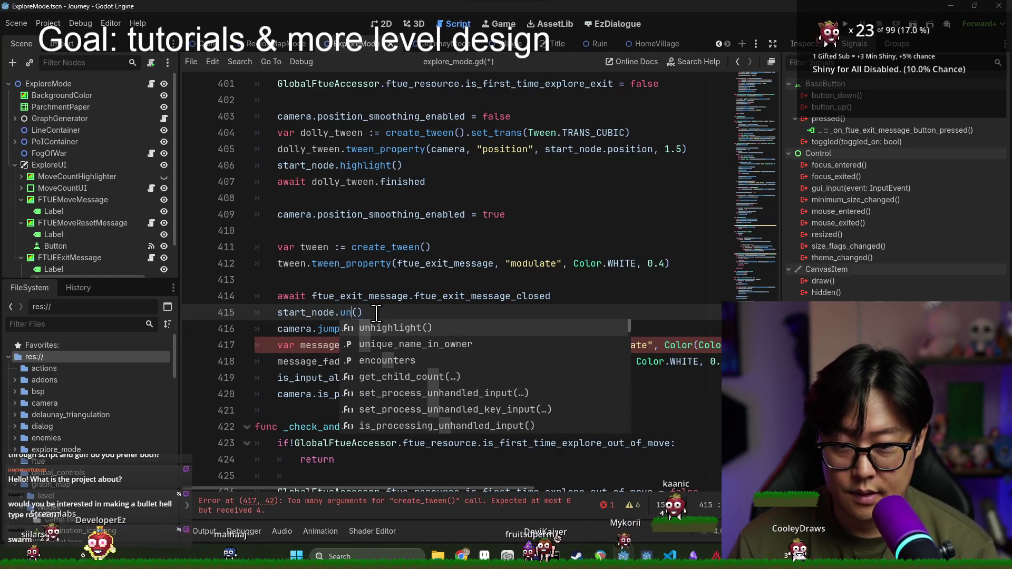
pyautogui.press('Return')
pyautogui.hotkey('ctrl', 's')
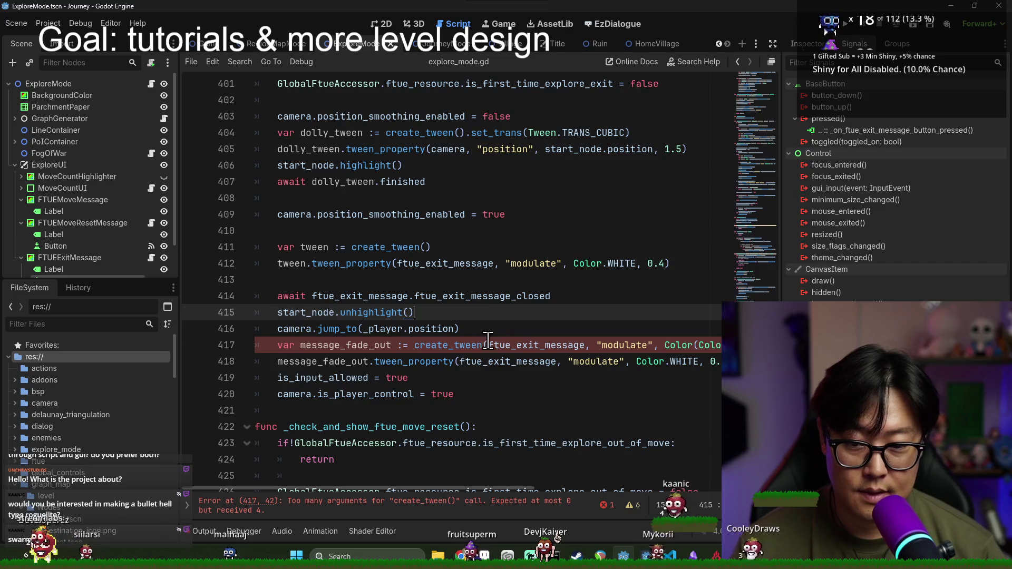
pyautogui.press('Return')
pyautogui.hotkey('ctrl', 's')
pyautogui.scroll(-2, 377, 324)
# - Strip the misplaced fade-out arguments out of create_tween() on line 419
pyautogui.moveTo(300, 280); pyautogui.dragTo(340, 280)
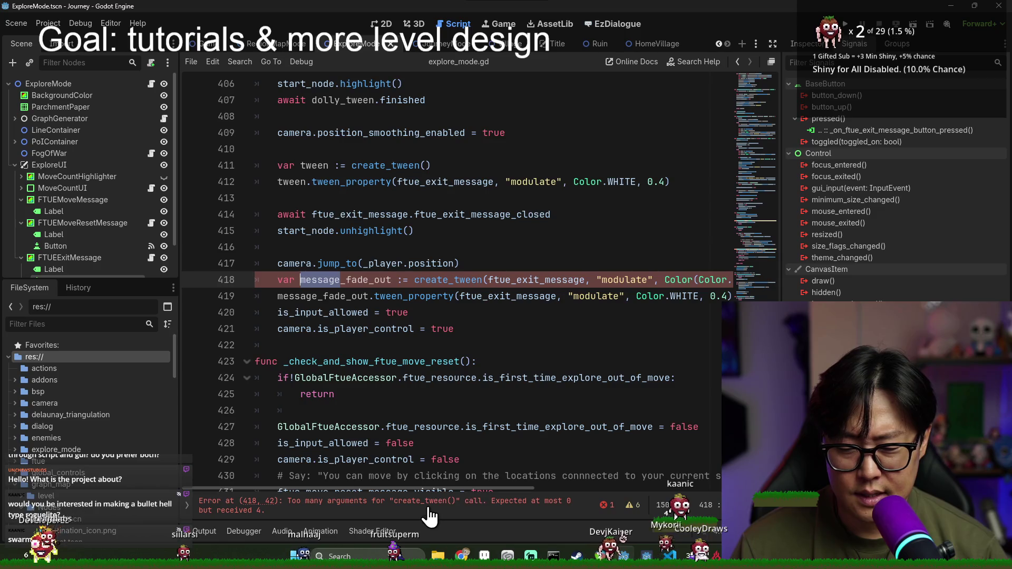
pyautogui.moveTo(438, 488); pyautogui.dragTo(492, 489)
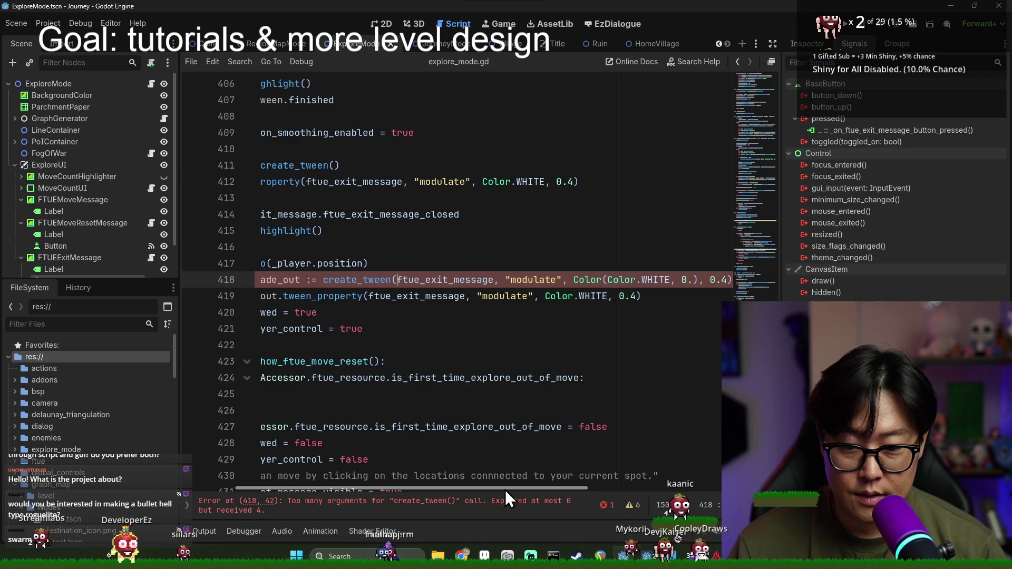
pyautogui.moveTo(505, 490); pyautogui.dragTo(625, 491)
pyautogui.keyDown('shift'); pyautogui.click(518, 278); pyautogui.keyUp('shift')
pyautogui.press('BackSpace')
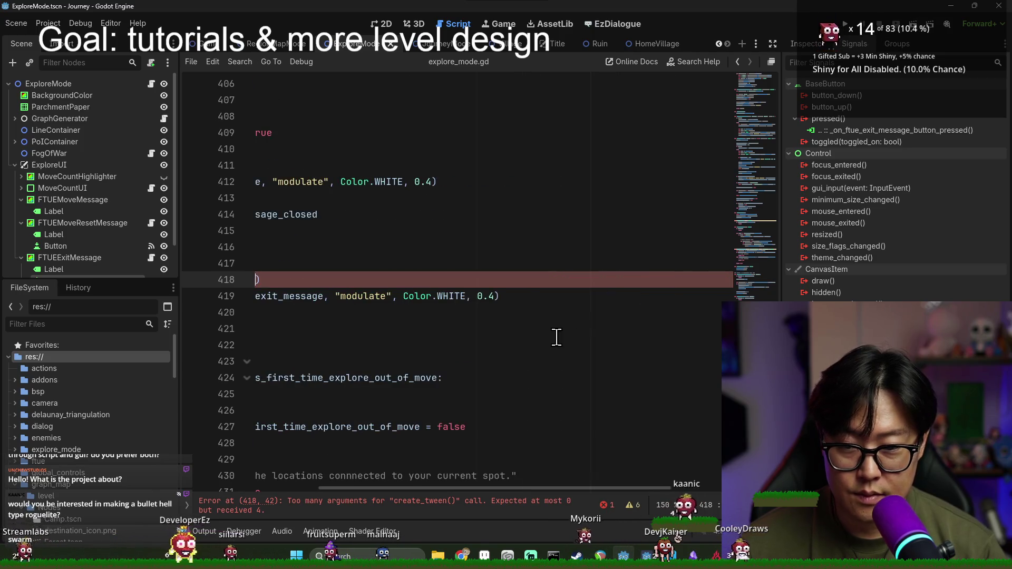
pyautogui.press('Delete')
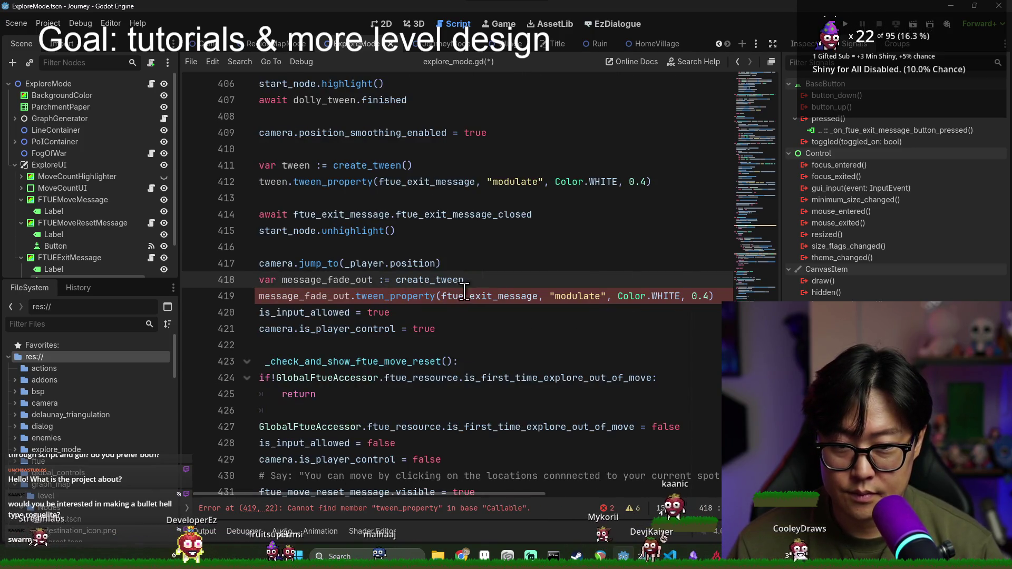
pyautogui.write('(')
# - Give tween_property the fade-out to Color(Color.WHITE, 0.) on line 419 and save
pyautogui.doubleClick(481, 297)
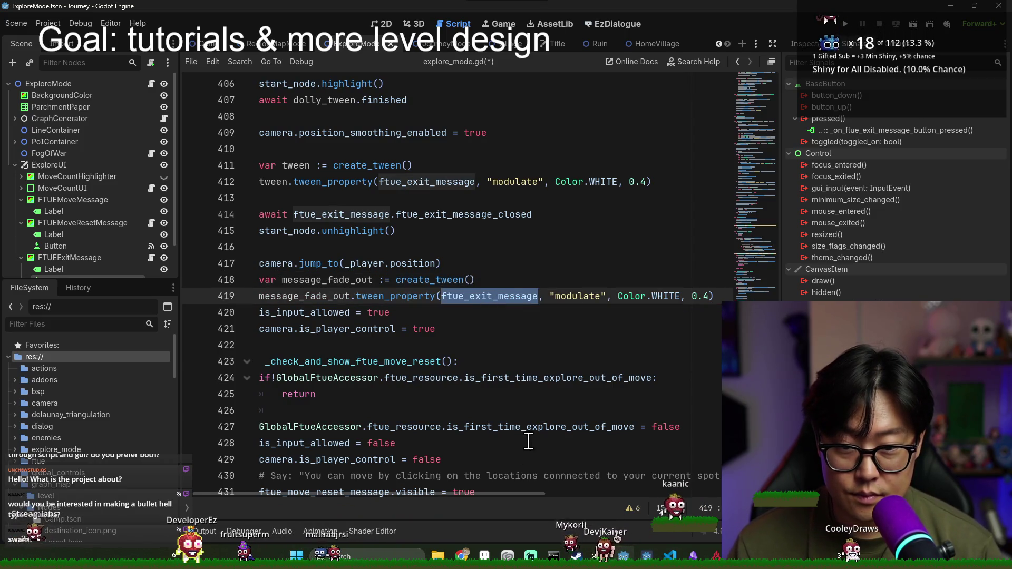
pyautogui.moveTo(522, 495); pyautogui.dragTo(565, 494)
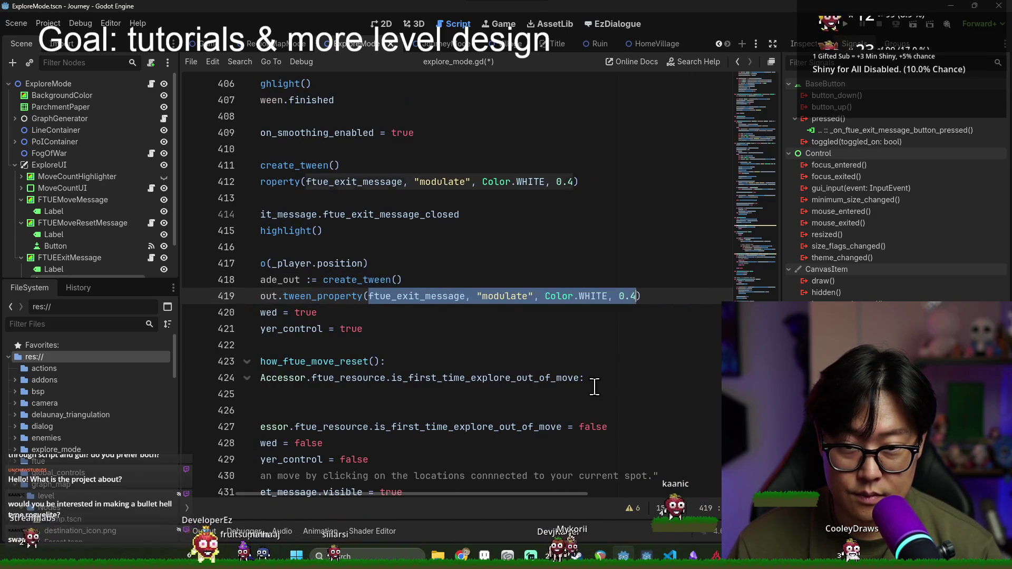
pyautogui.hotkey('ctrl', 'z')
pyautogui.hotkey('ctrl', 's')
pyautogui.click(424, 328)
pyautogui.moveTo(470, 497); pyautogui.dragTo(422, 495)
pyautogui.scroll(7, 373, 276)
pyautogui.moveTo(284, 263); pyautogui.dragTo(437, 264)
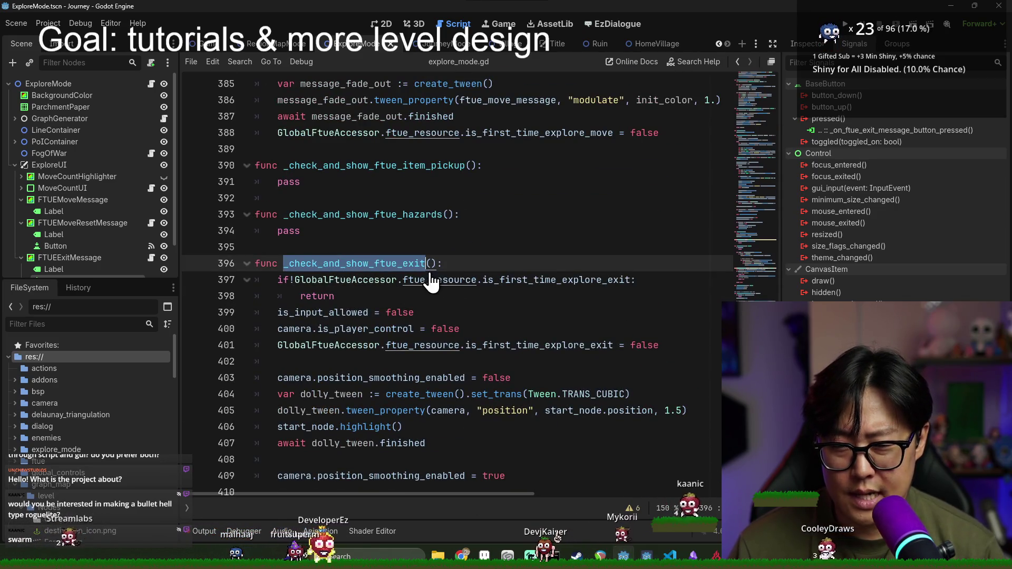
# - Search for 'move_t' and jump to the _move_to_poi function definition
pyautogui.hotkey('ctrl', 'f')
pyautogui.write('move_')
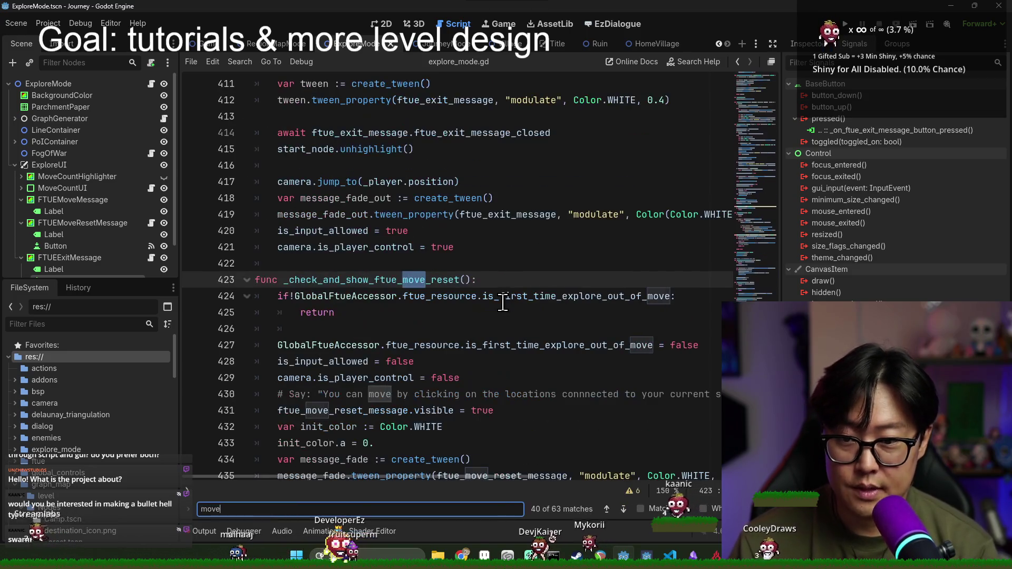
pyautogui.write('to_poi')
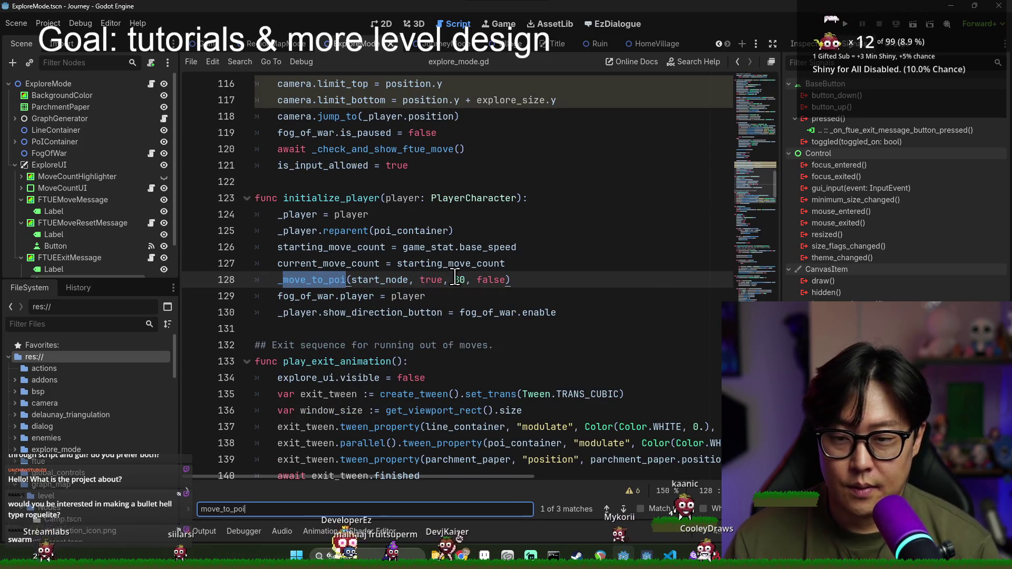
pyautogui.keyDown('ctrl'); pyautogui.click(314, 279); pyautogui.keyUp('ctrl')
pyautogui.scroll(-6, 371, 310)
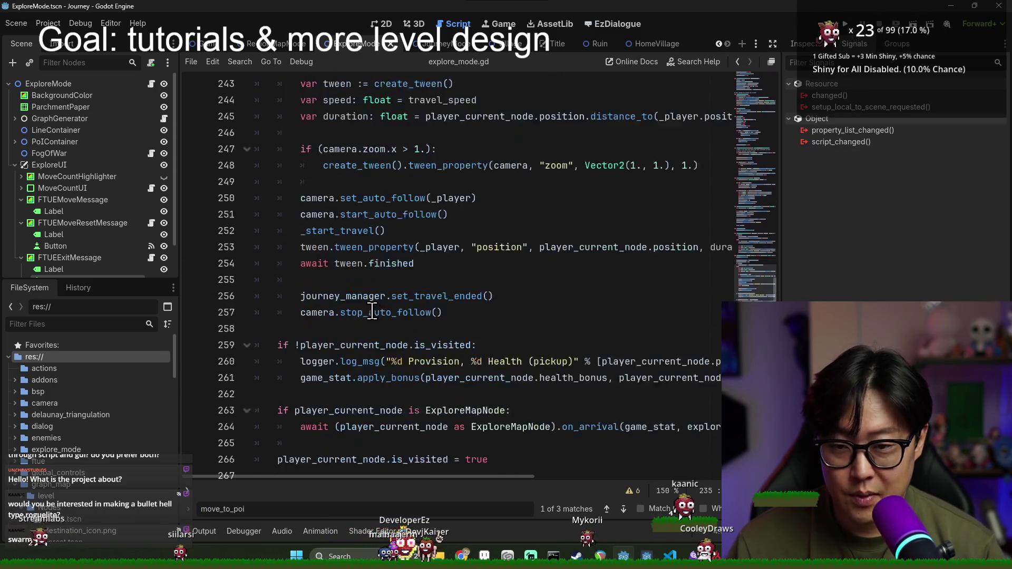
pyautogui.scroll(-9, 372, 310)
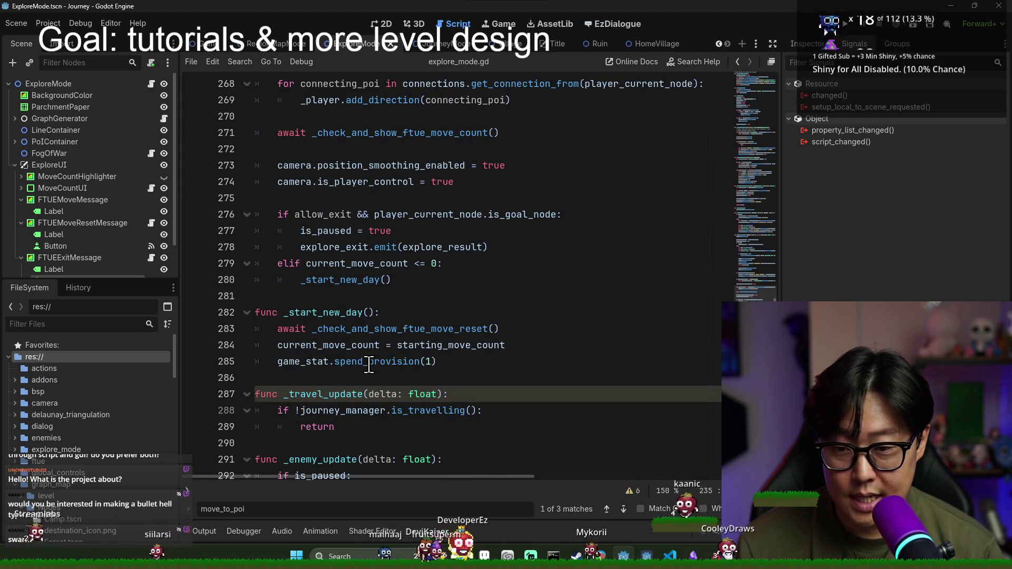
# - Insert a blank line above the 'if allow_exit' goal-node check for the exit-tutorial call
pyautogui.doubleClick(323, 215)
pyautogui.doubleClick(422, 215)
pyautogui.scroll(1, 337, 227)
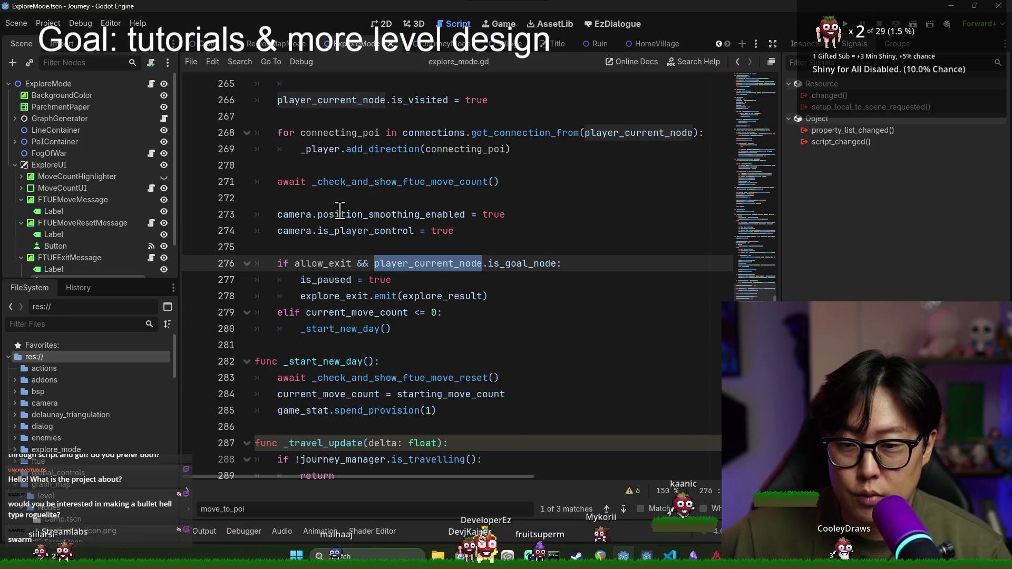
pyautogui.doubleClick(339, 214)
pyautogui.doubleClick(334, 183)
pyautogui.doubleClick(331, 132)
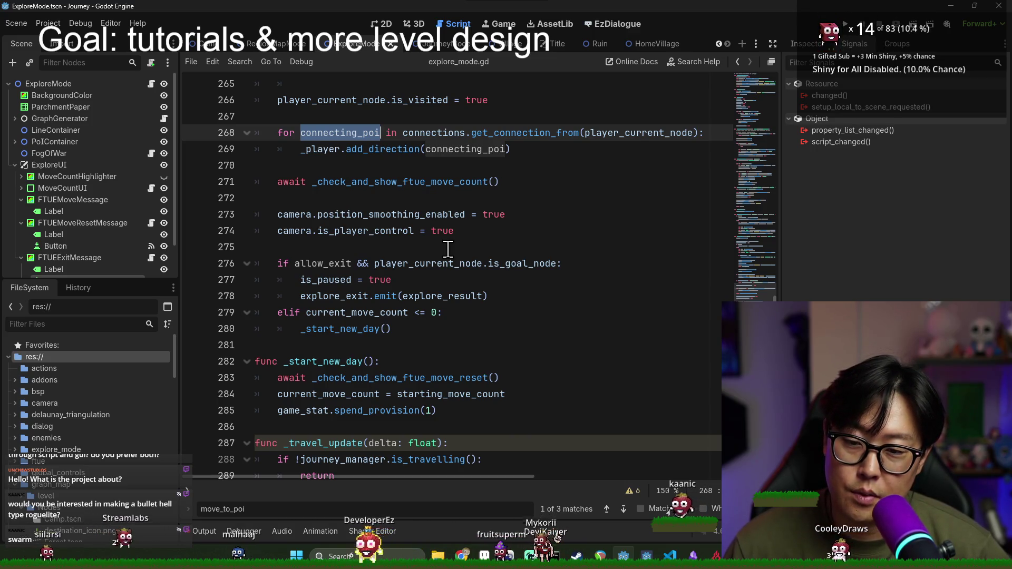
pyautogui.doubleClick(335, 361)
pyautogui.doubleClick(342, 378)
pyautogui.doubleClick(336, 362)
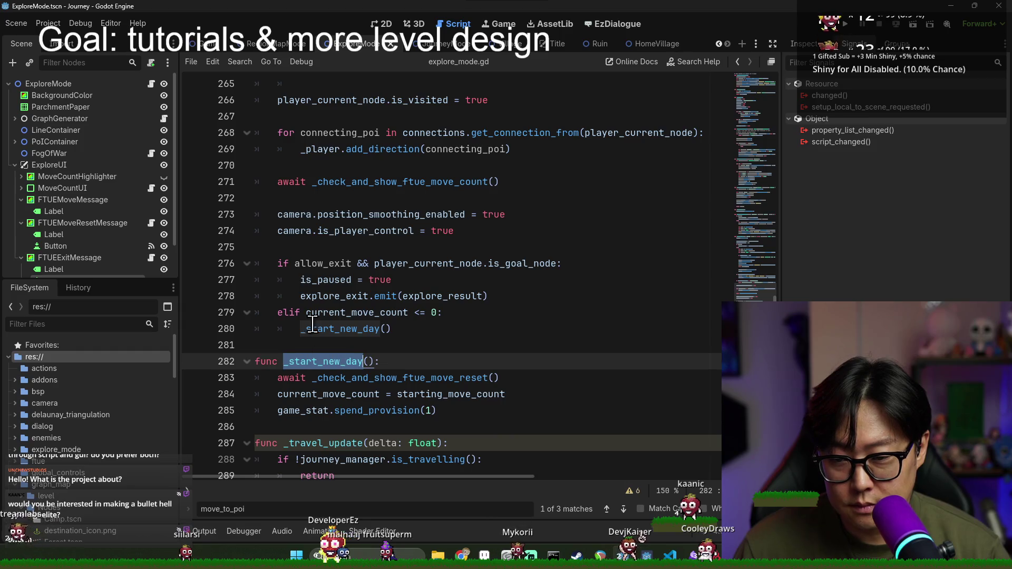
pyautogui.doubleClick(333, 263)
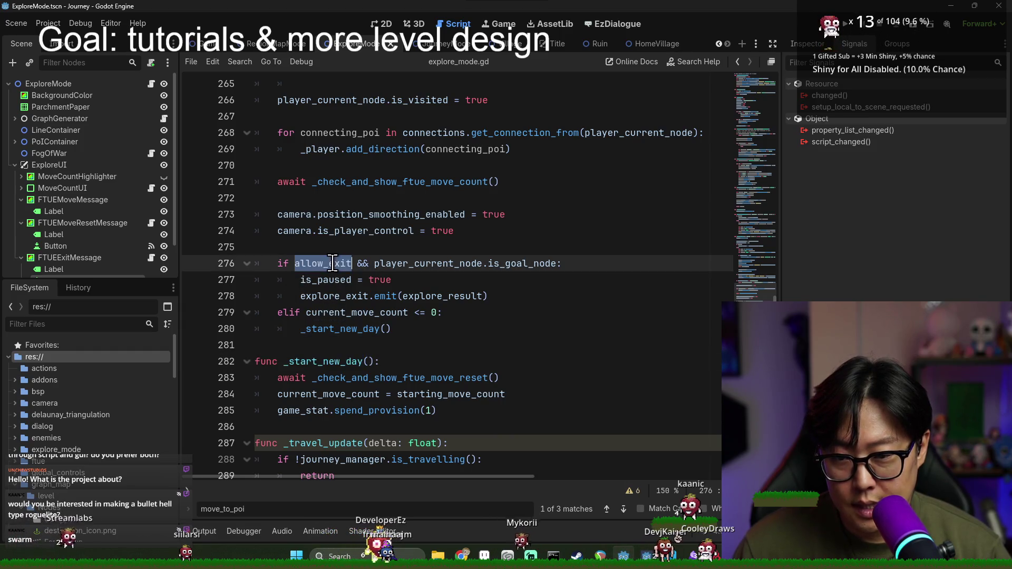
pyautogui.click(547, 277)
pyautogui.hotkey('ctrl', 'shift', 'Return')
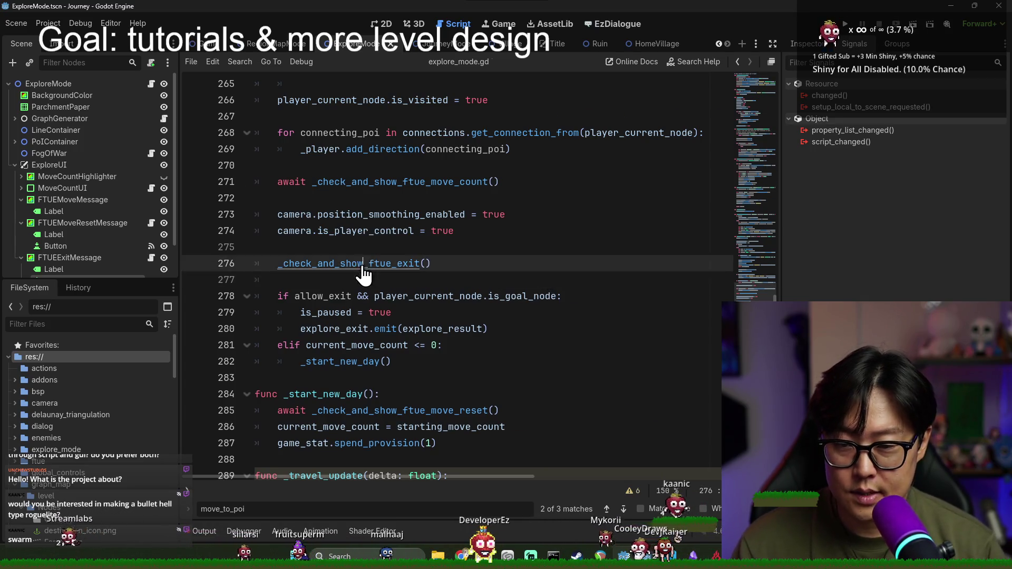
# - Jump to the _check_and_show_ftue_exit definition and review its line 399 condition
pyautogui.keyDown('ctrl'); pyautogui.click(358, 263); pyautogui.keyUp('ctrl')
pyautogui.hotkey('ctrl', 's')
pyautogui.doubleClick(320, 296)
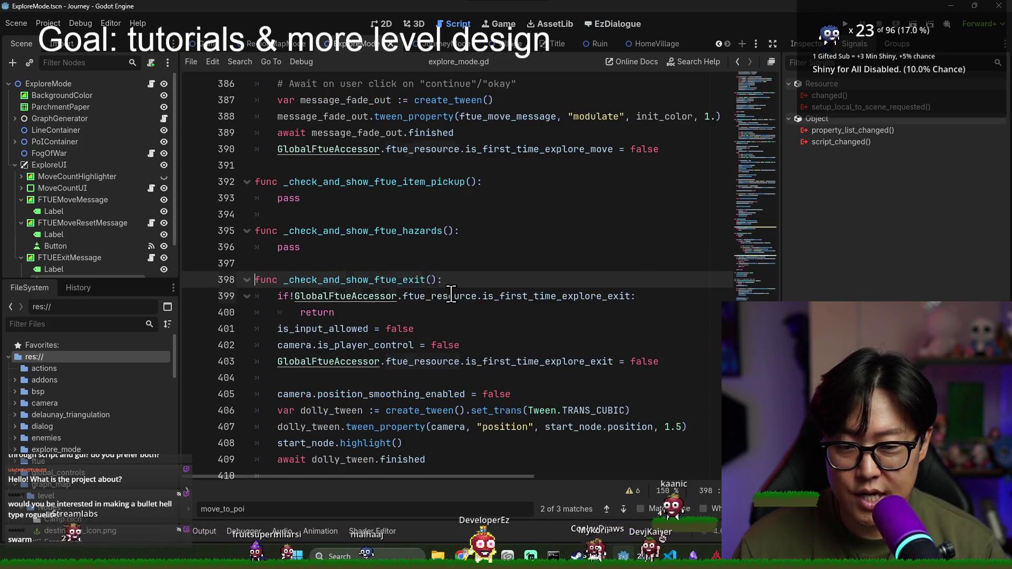
pyautogui.doubleClick(606, 296)
pyautogui.click(295, 295)
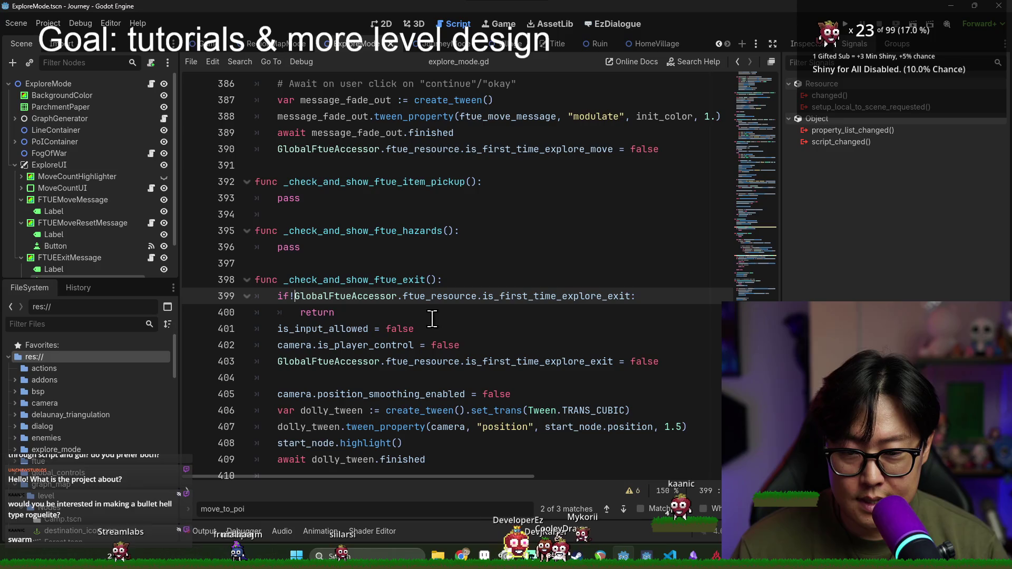
pyautogui.doubleClick(620, 297)
pyautogui.press('Right')
pyautogui.press('Return')
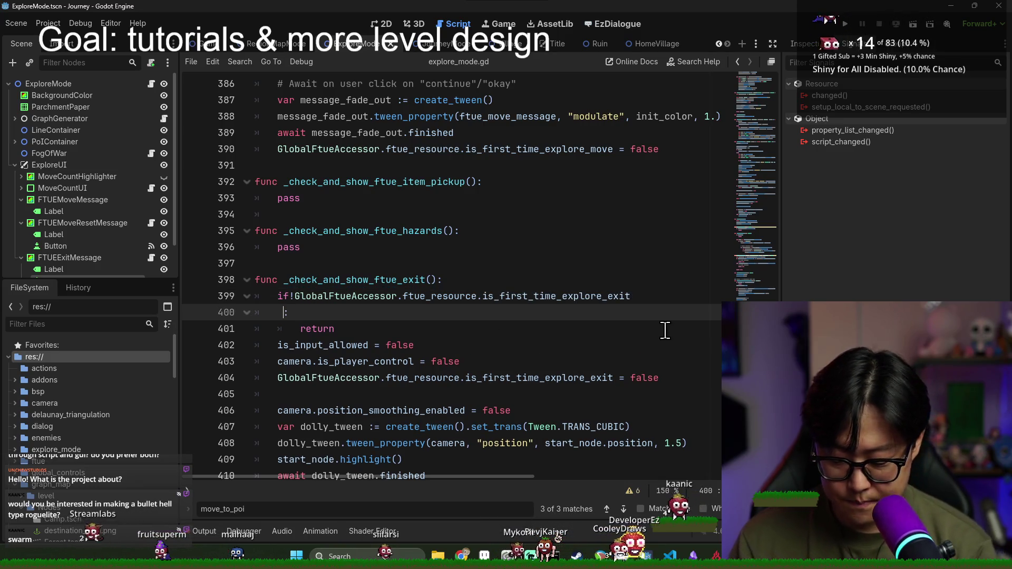
pyautogui.press('BackSpace')
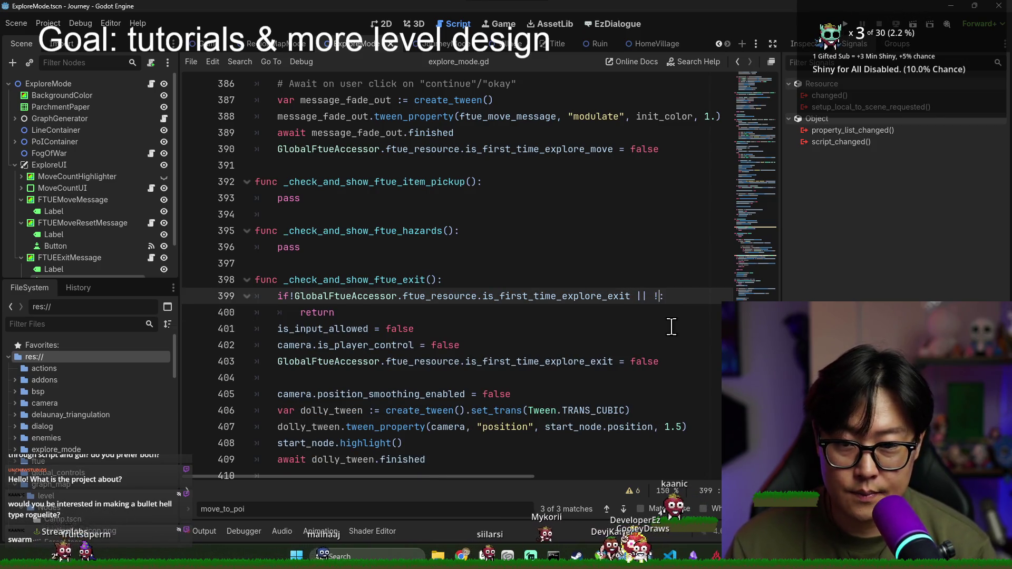
# - Bring the is_first_time_explore_out_of_move condition into the exit check's early return
pyautogui.scroll(-8, 496, 340)
pyautogui.scroll(-6, 433, 338)
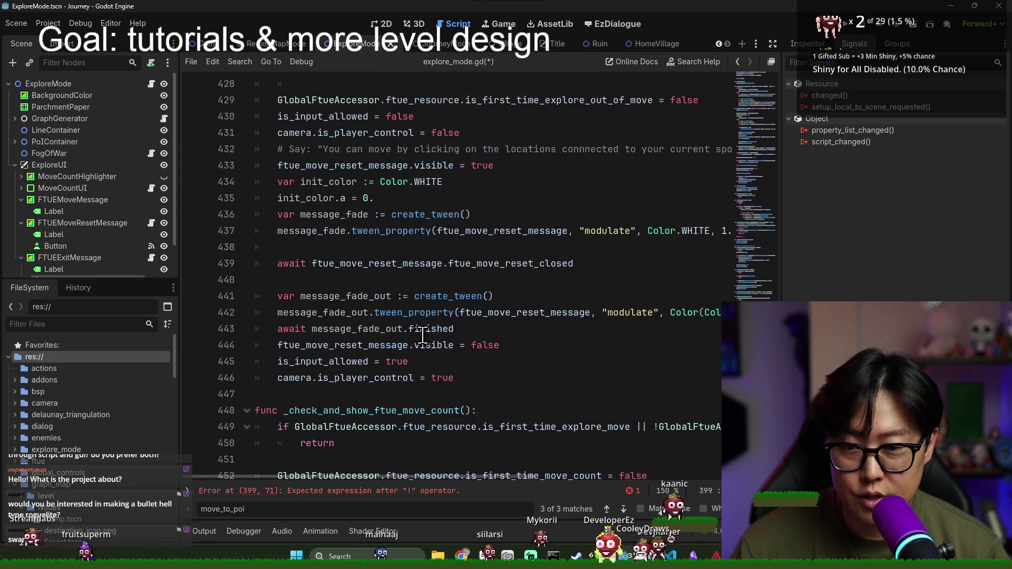
pyautogui.scroll(-2, 406, 343)
pyautogui.scroll(7, 376, 340)
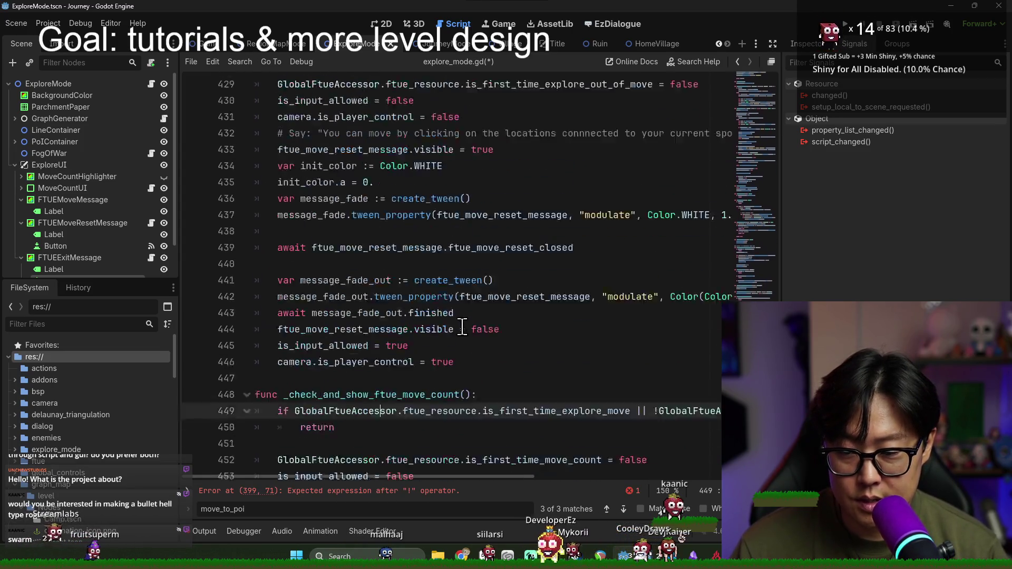
pyautogui.scroll(-3, 390, 258)
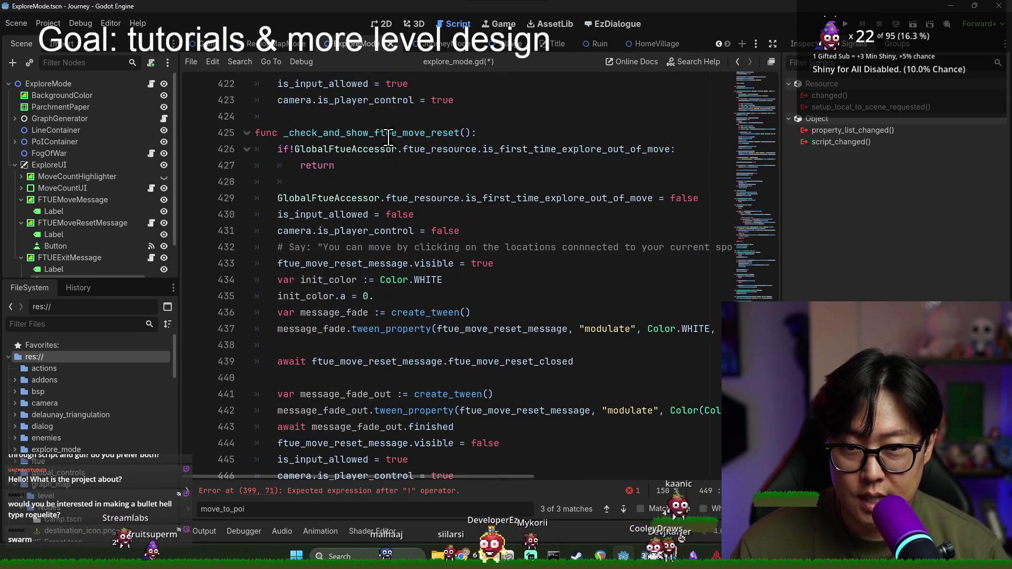
pyautogui.click(536, 155)
pyautogui.doubleClick(343, 149)
pyautogui.hotkey('ctrl', 'c')
pyautogui.keyDown('shift'); pyautogui.click(671, 149); pyautogui.keyUp('shift')
pyautogui.scroll(12, 679, 220)
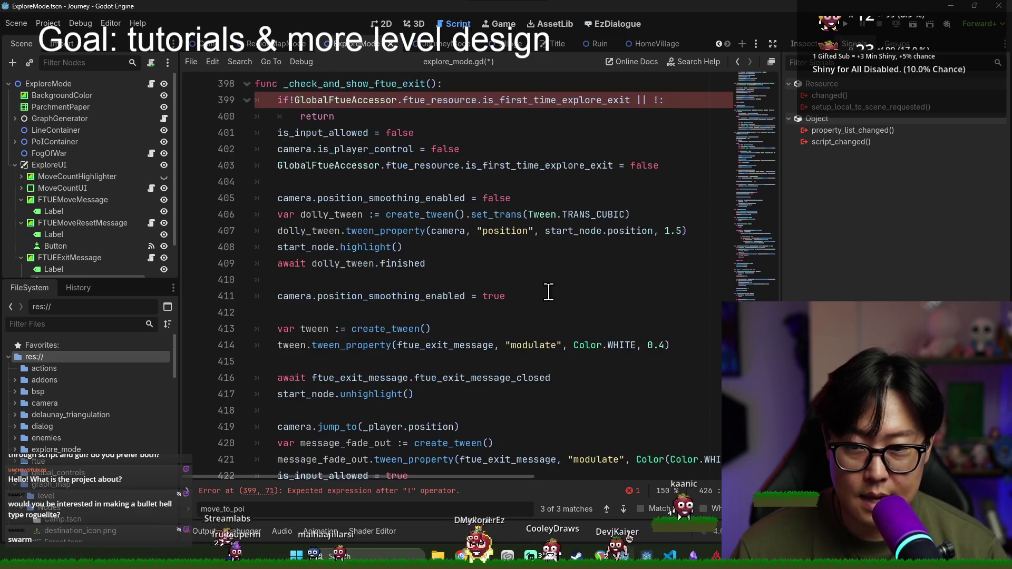
pyautogui.hotkey('ctrl', 'v')
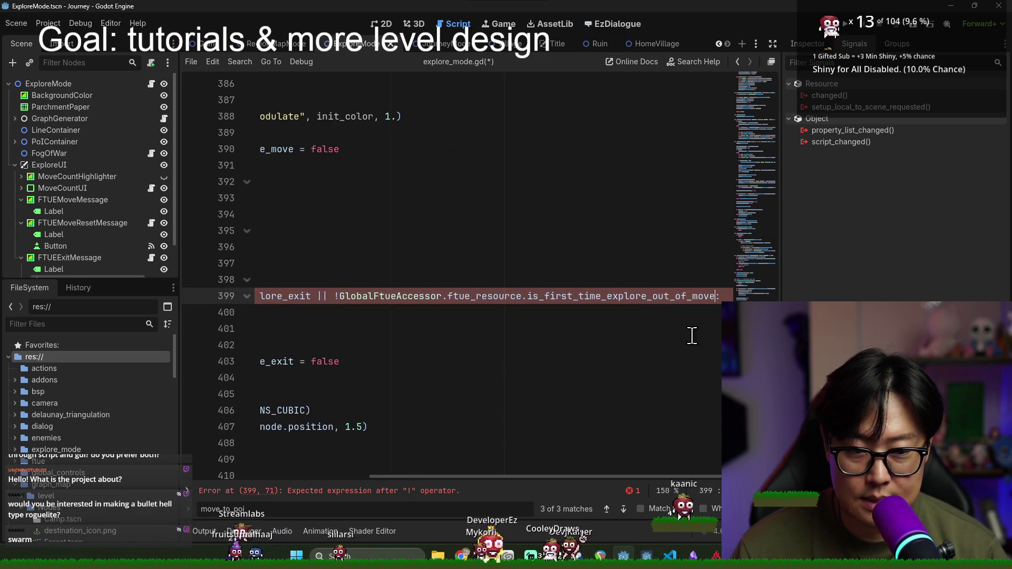
pyautogui.moveTo(552, 479); pyautogui.dragTo(369, 477)
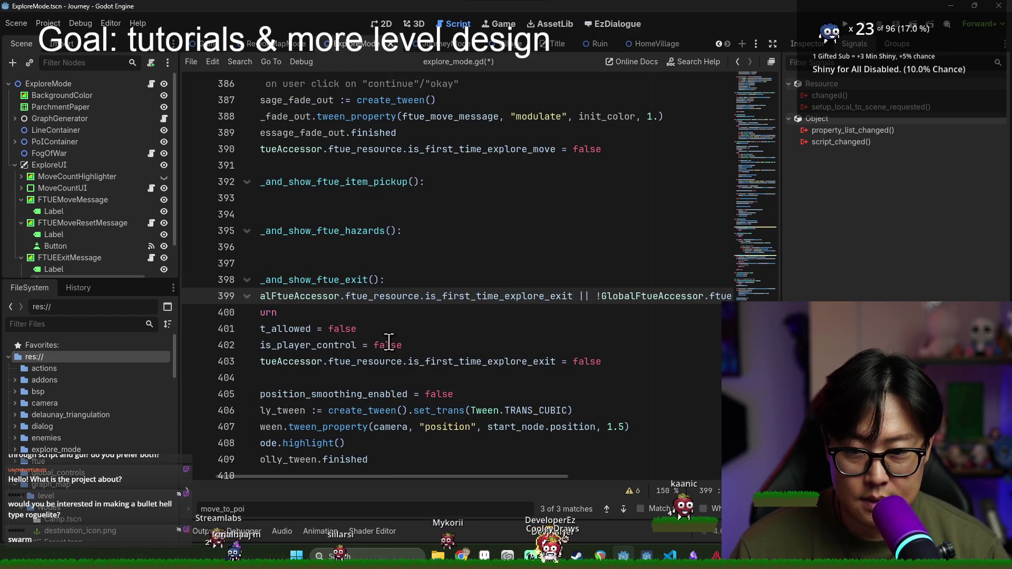
pyautogui.doubleClick(392, 312)
pyautogui.click(391, 312)
pyautogui.press('Return')
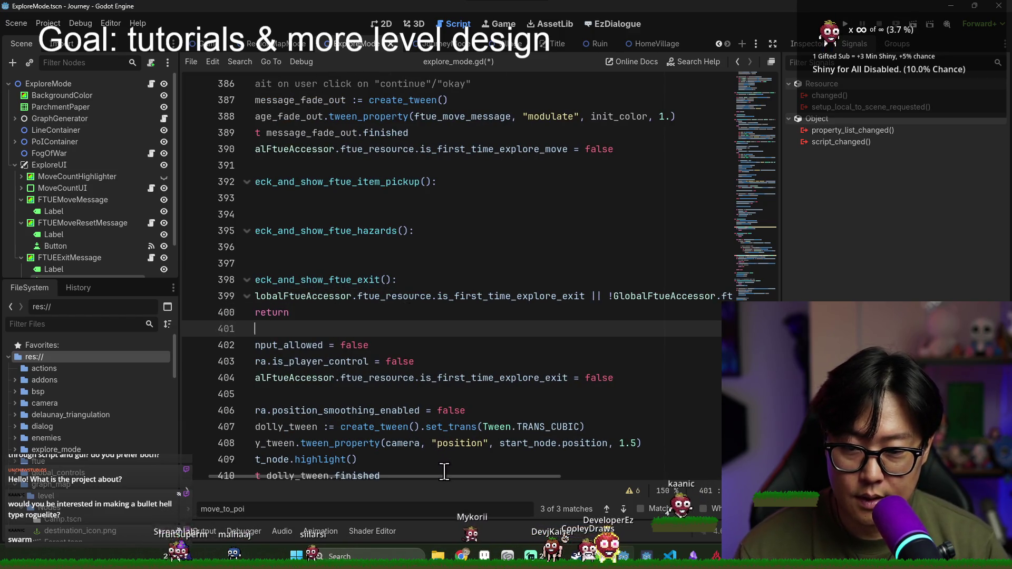
# - Delete the '!' before the second GlobalFtueAccessor condition on line 399 and save
pyautogui.doubleClick(520, 295)
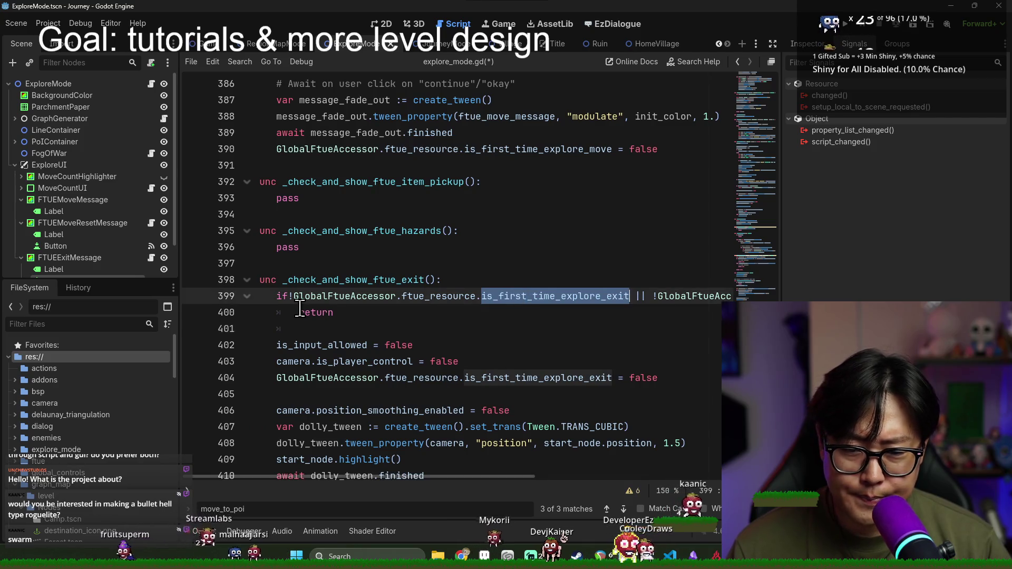
pyautogui.doubleClick(297, 296)
pyautogui.click(532, 295)
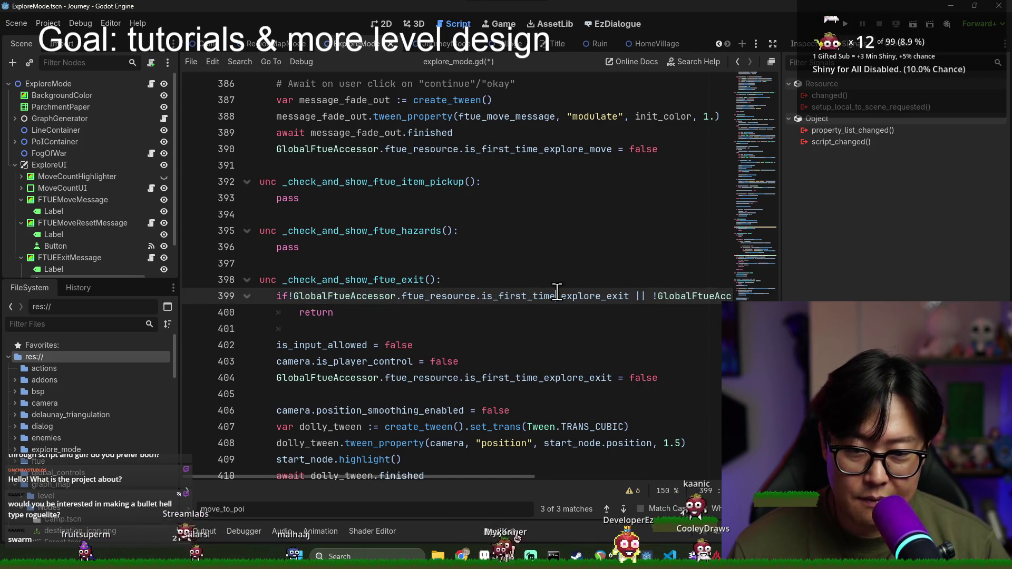
pyautogui.moveTo(453, 476); pyautogui.dragTo(654, 489)
pyautogui.doubleClick(385, 296)
pyautogui.doubleClick(522, 296)
pyautogui.doubleClick(414, 296)
pyautogui.doubleClick(548, 295)
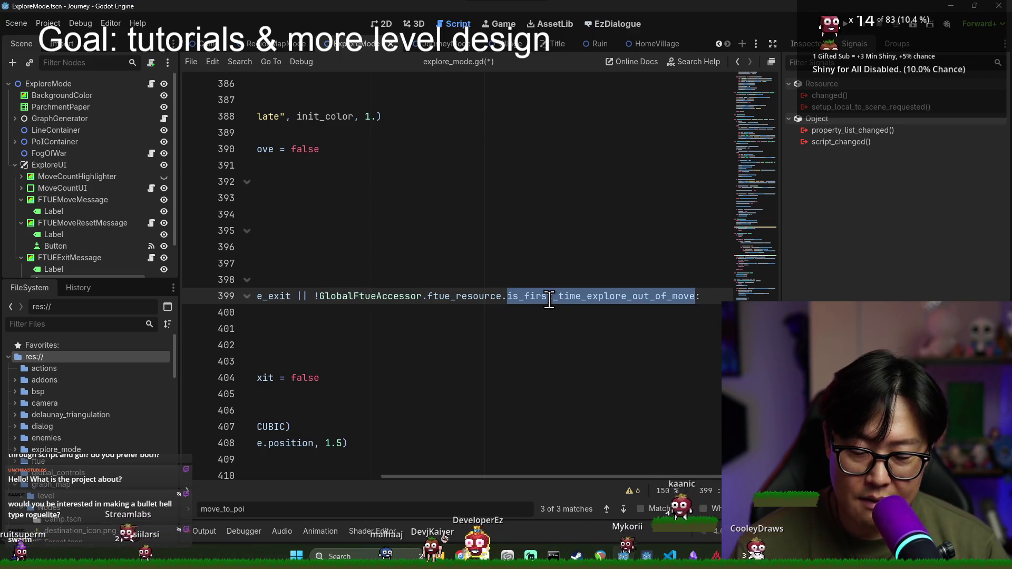
pyautogui.click(320, 296)
pyautogui.press('BackSpace')
pyautogui.doubleClick(592, 296)
pyautogui.hotkey('ctrl', 's')
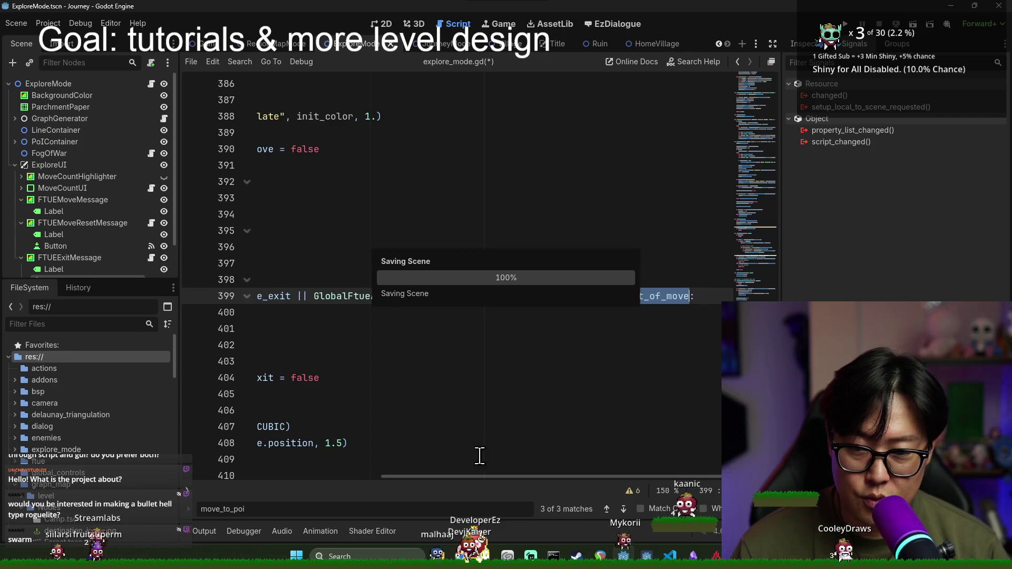
# - Save the script and do a quick F5 test run, stopping it with F8
pyautogui.moveTo(475, 477); pyautogui.dragTo(281, 475)
pyautogui.hotkey('ctrl', 's')
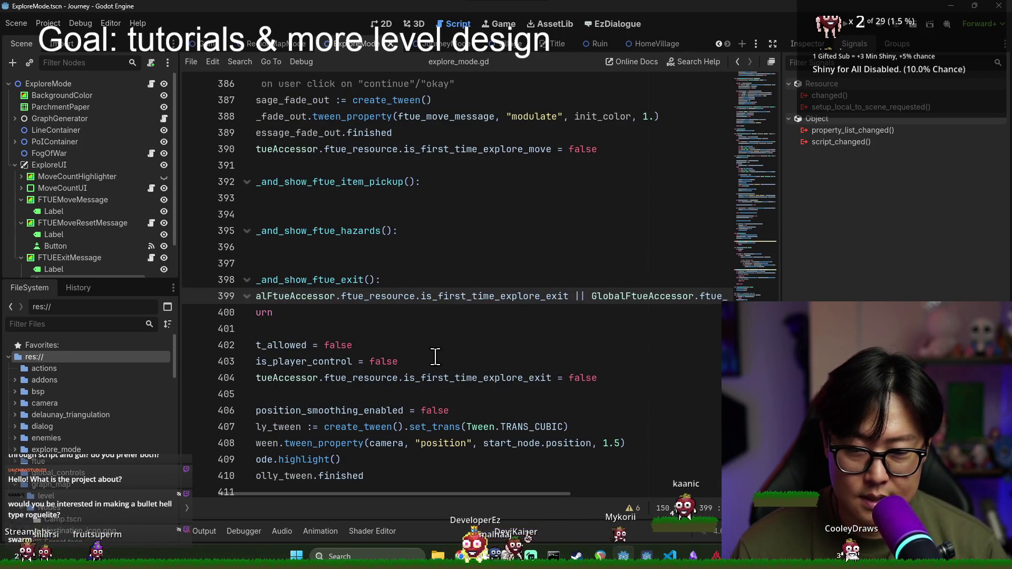
pyautogui.click(438, 361)
pyautogui.hotkey('ctrl', 's')
pyautogui.press('F5')
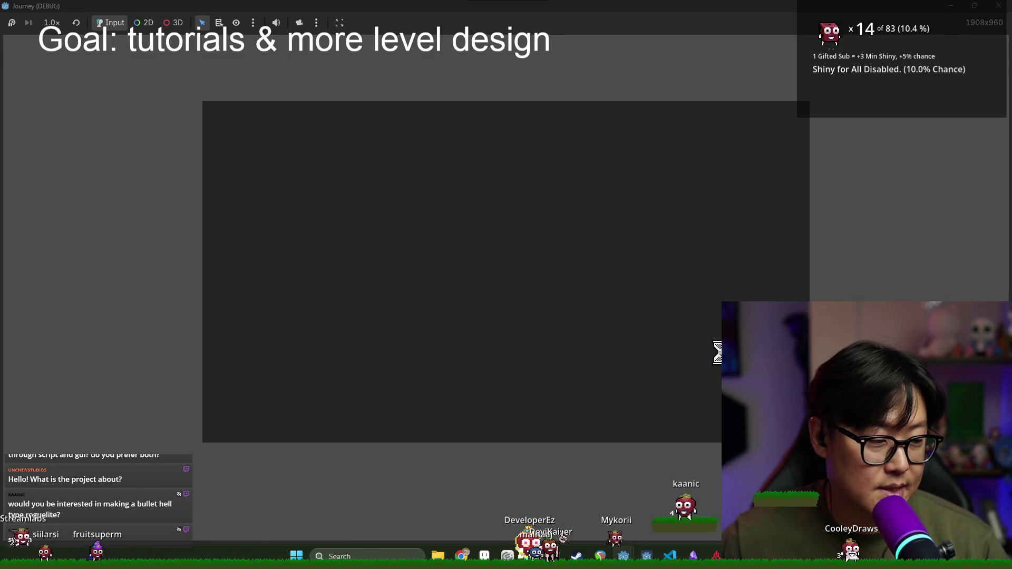
pyautogui.press('F8')
pyautogui.click(382, 182)
pyautogui.hotkey('ctrl', 's')
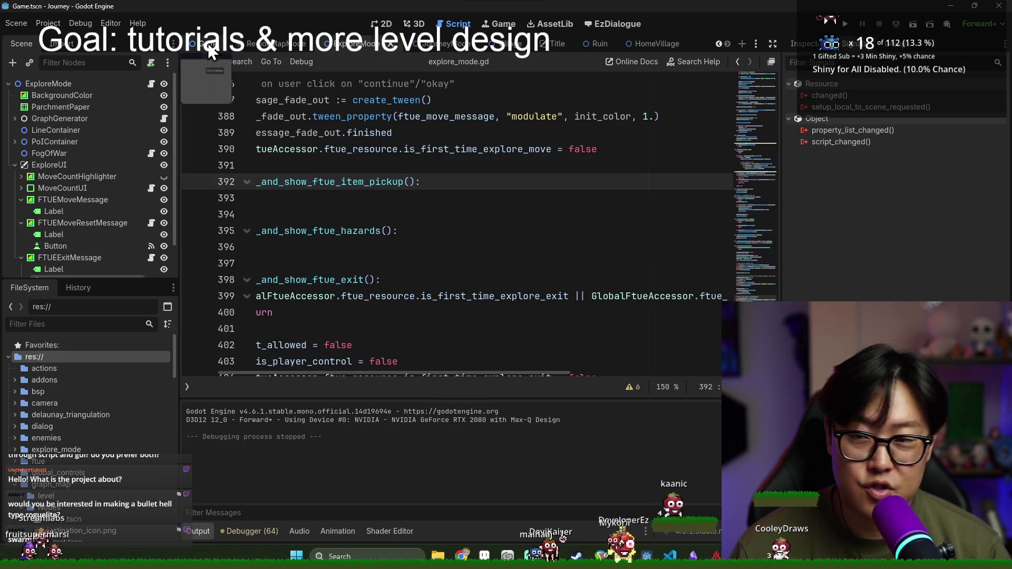
# - Enable Reset Save on the Game node in the Inspector, save, and launch the game
pyautogui.click(209, 46)
pyautogui.click(803, 44)
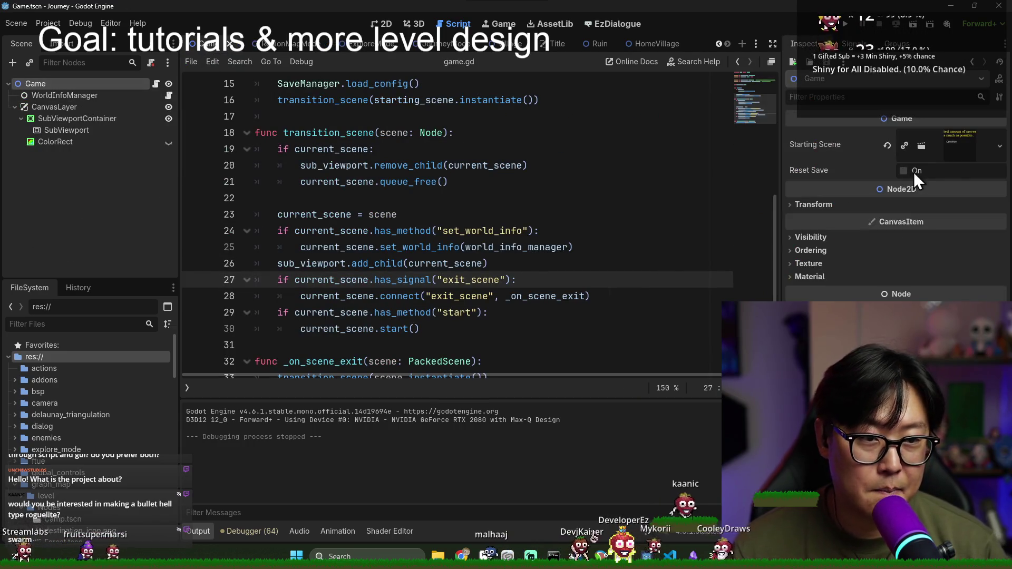
pyautogui.click(903, 171)
pyautogui.hotkey('ctrl', 's')
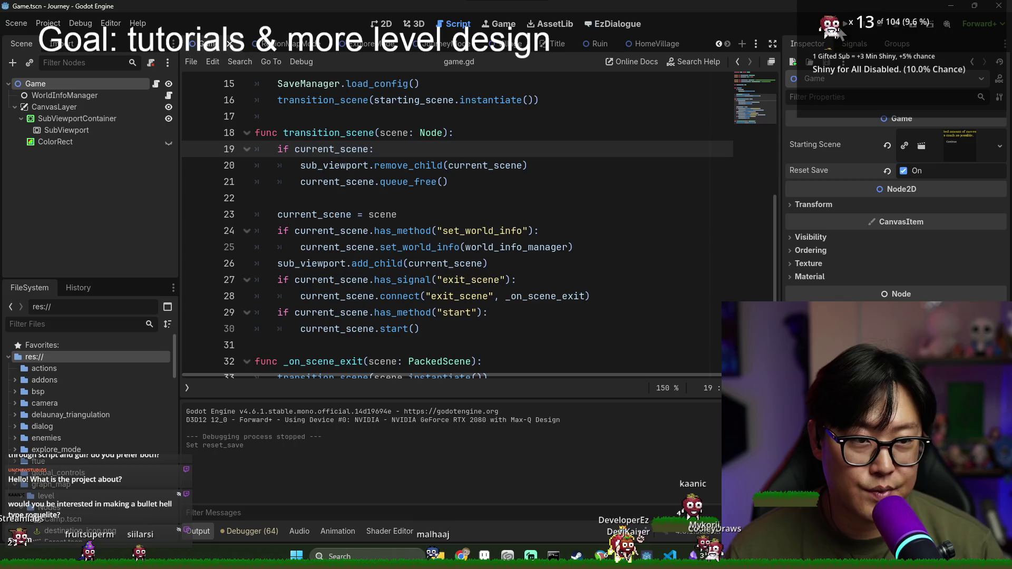
pyautogui.click(845, 26)
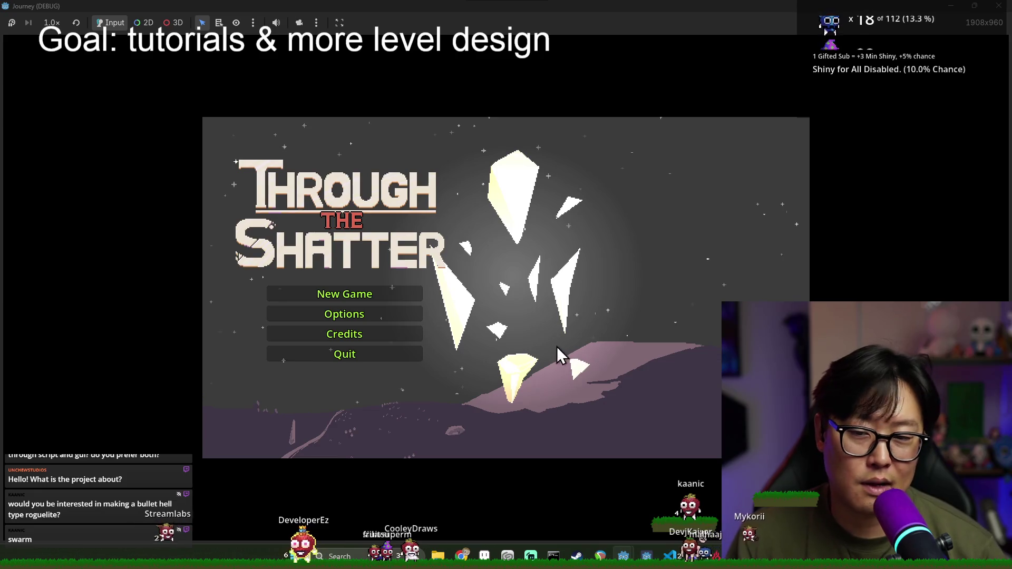
# - Start a New Game, enter the mountain node, dismiss the tutorial, move, then stop with F8
pyautogui.click(393, 294)
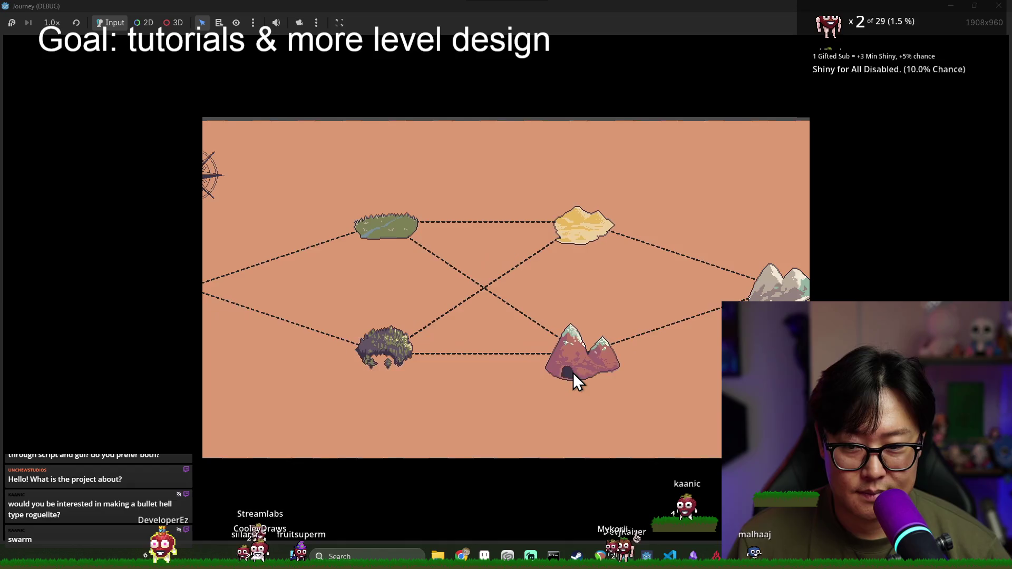
pyautogui.click(694, 356)
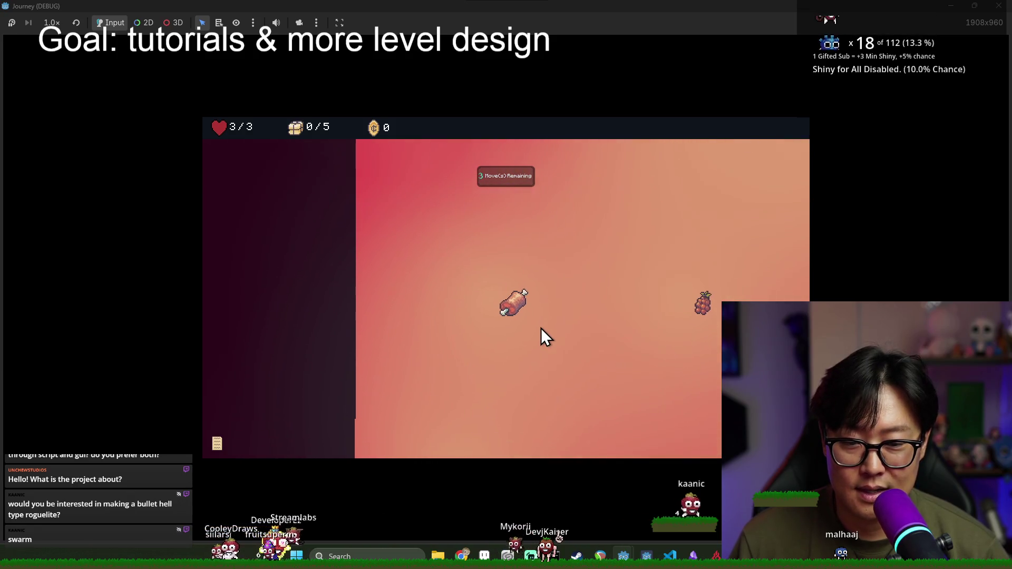
pyautogui.click(503, 286)
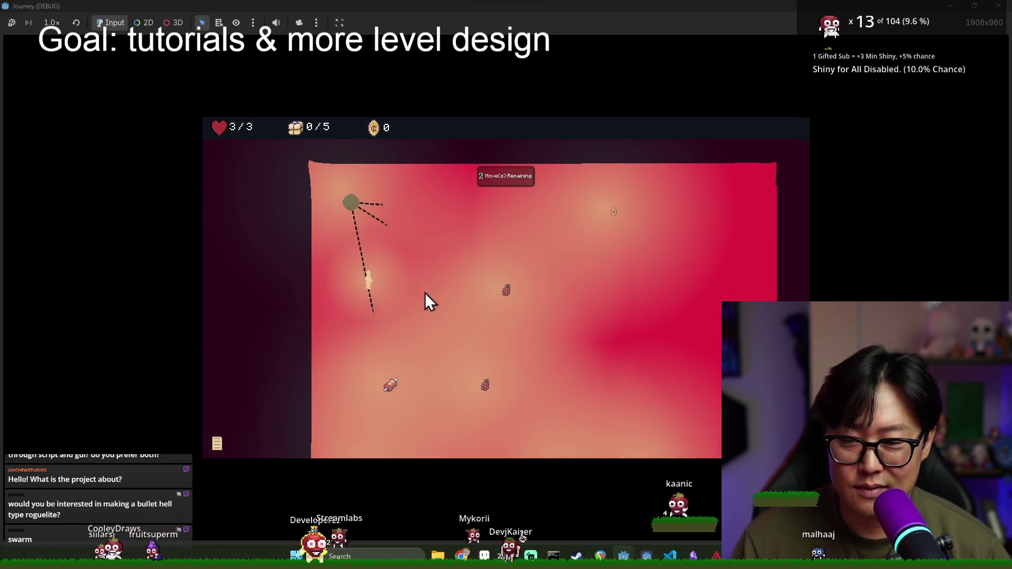
pyautogui.press('F8')
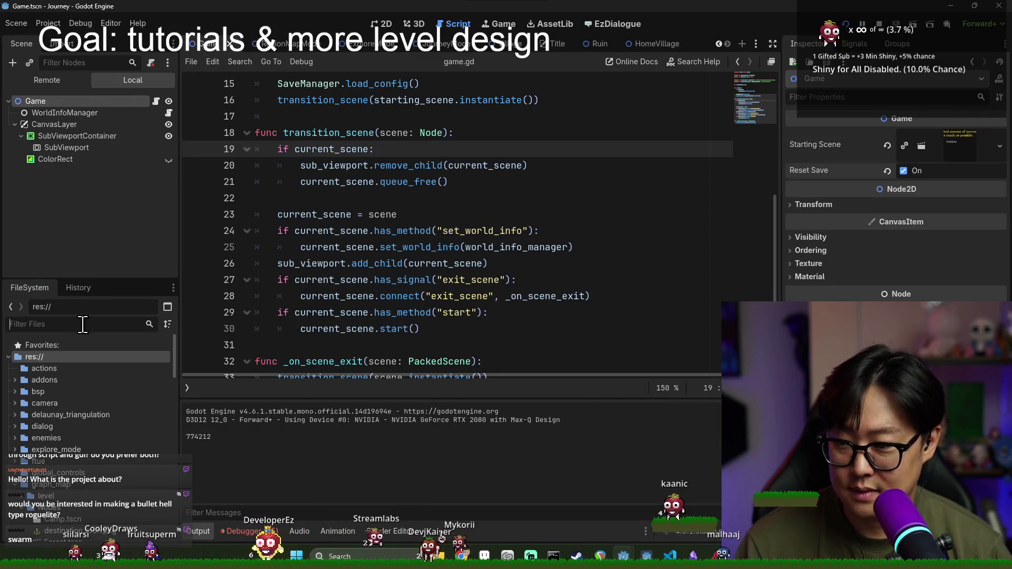
# - Filter the FileSystem by 'home', open HomeVillage.tscn, then dismiss the game's opening tutorial
pyautogui.write('home')
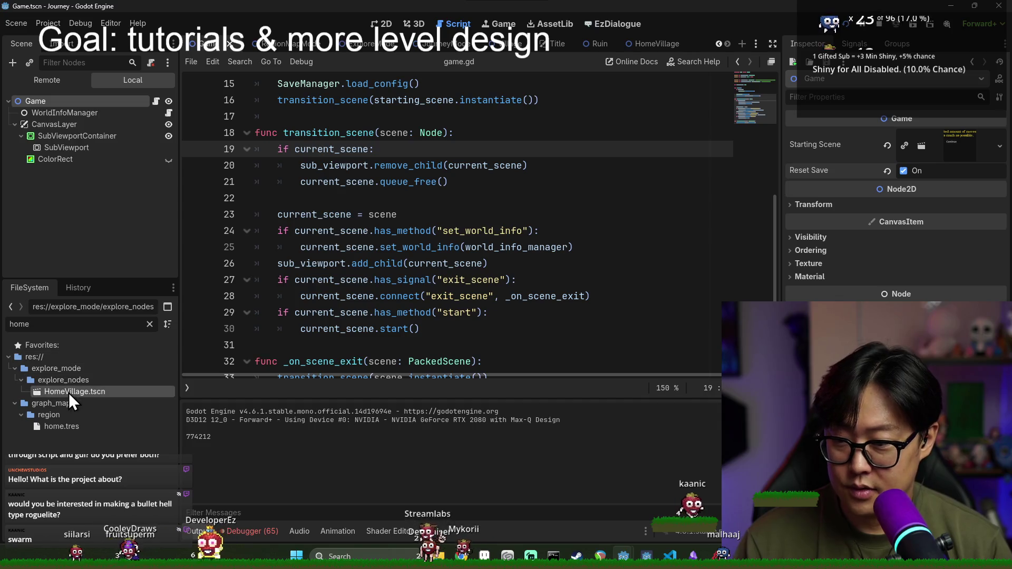
pyautogui.doubleClick(68, 393)
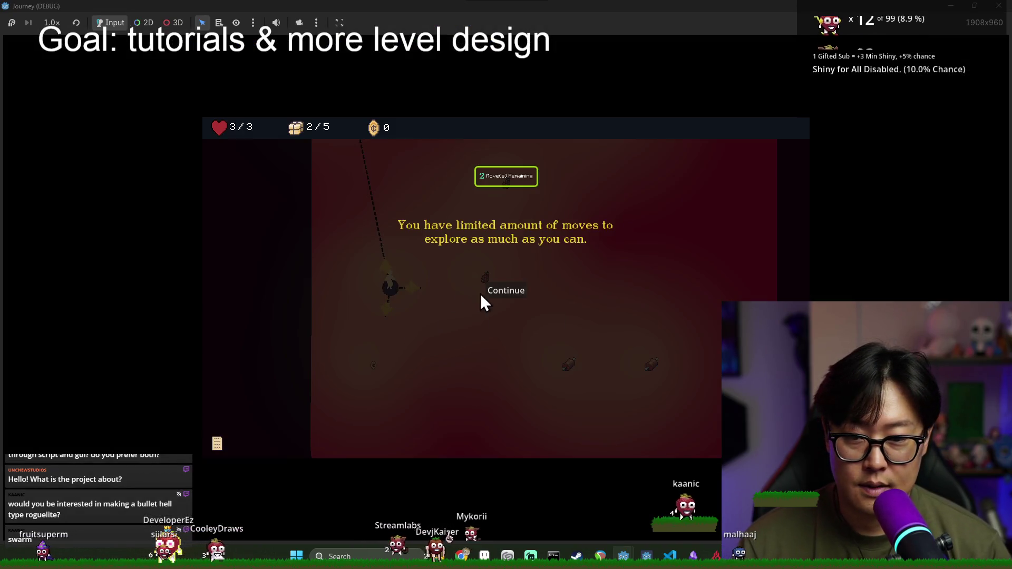
pyautogui.click(484, 293)
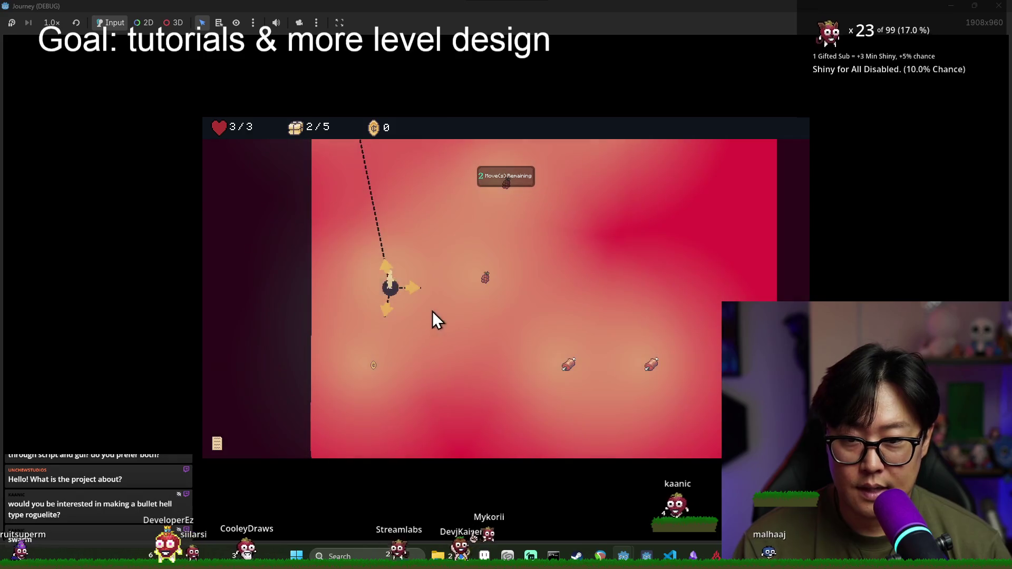
# - Move across the map, dismiss the provision and exit tutorial popups, then stop the game
pyautogui.click(396, 317)
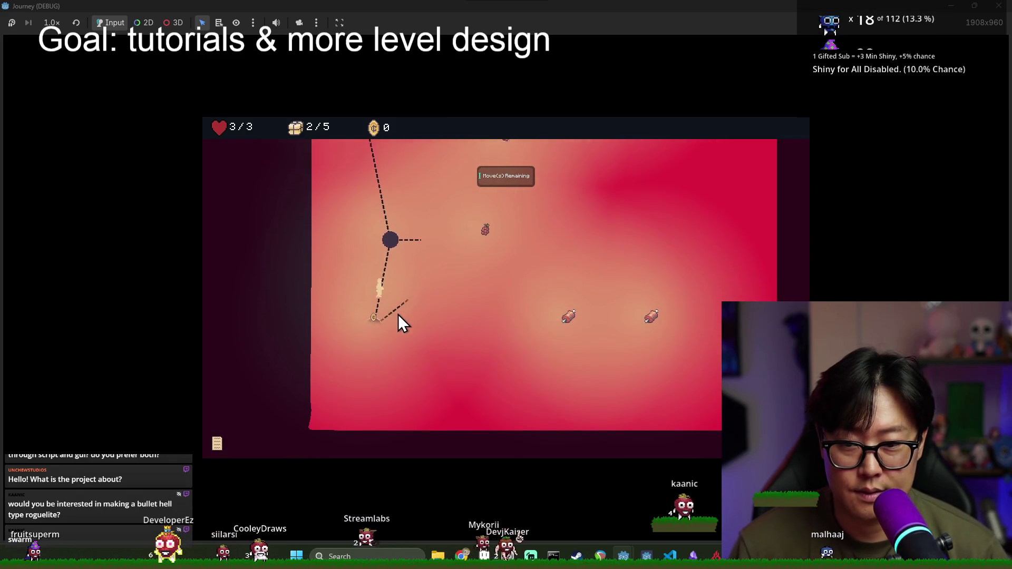
pyautogui.click(398, 299)
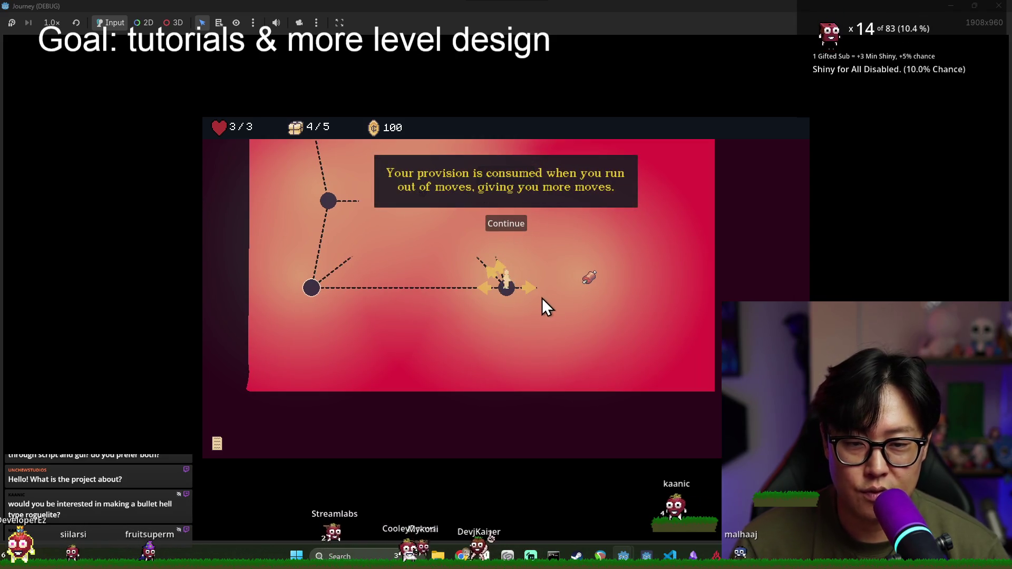
pyautogui.click(504, 227)
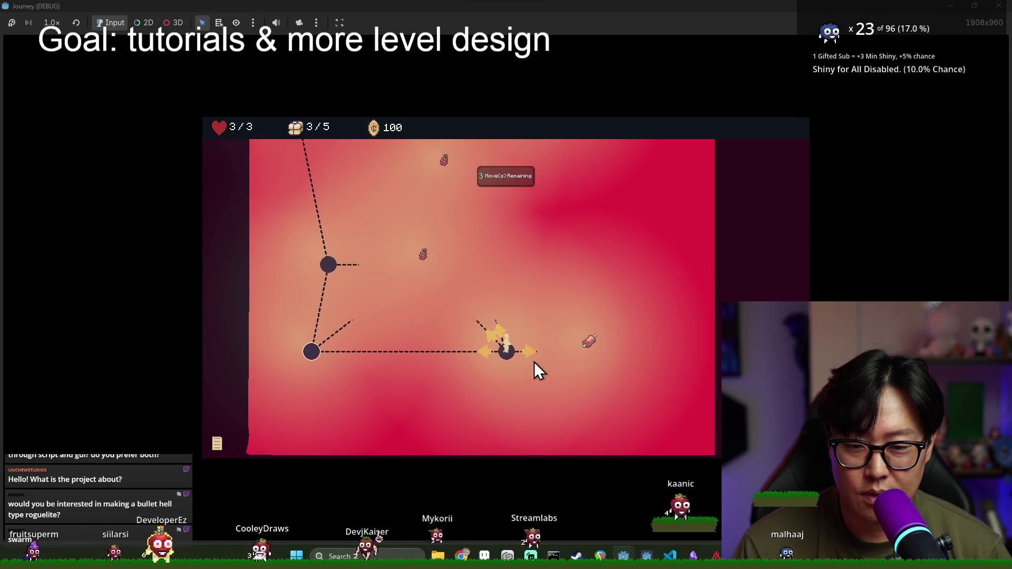
pyautogui.click(533, 361)
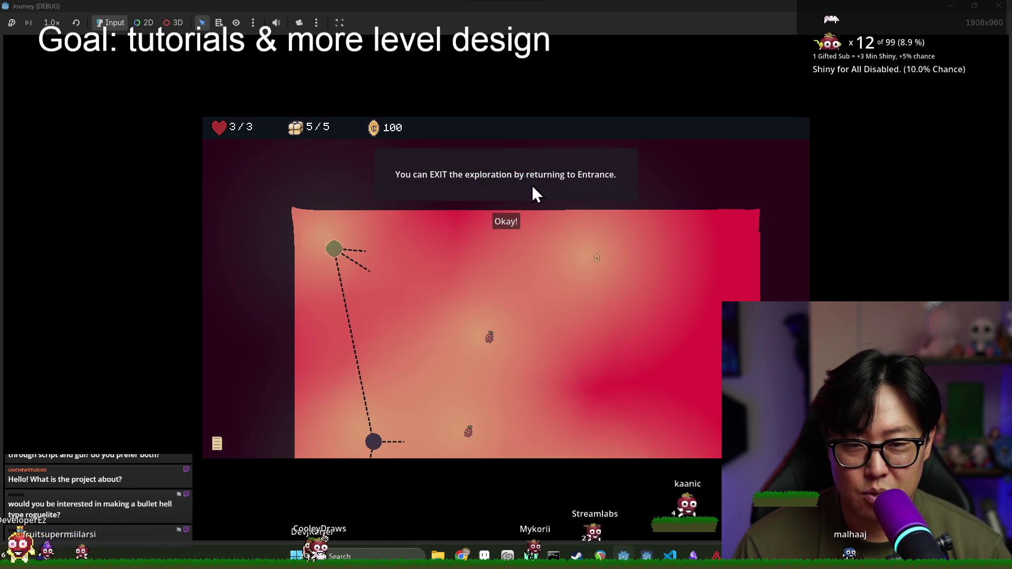
pyautogui.click(503, 227)
pyautogui.press('F8')
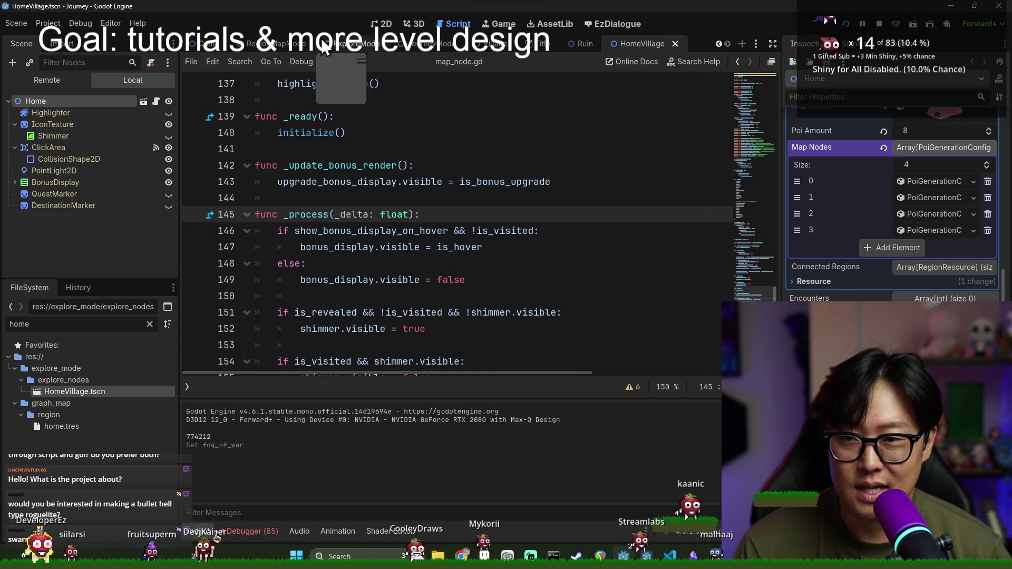
# - Insert 'the' before 'Entrance.' in the FTUEExitMessage Label text and save the scene
pyautogui.scroll(-1, 76, 253)
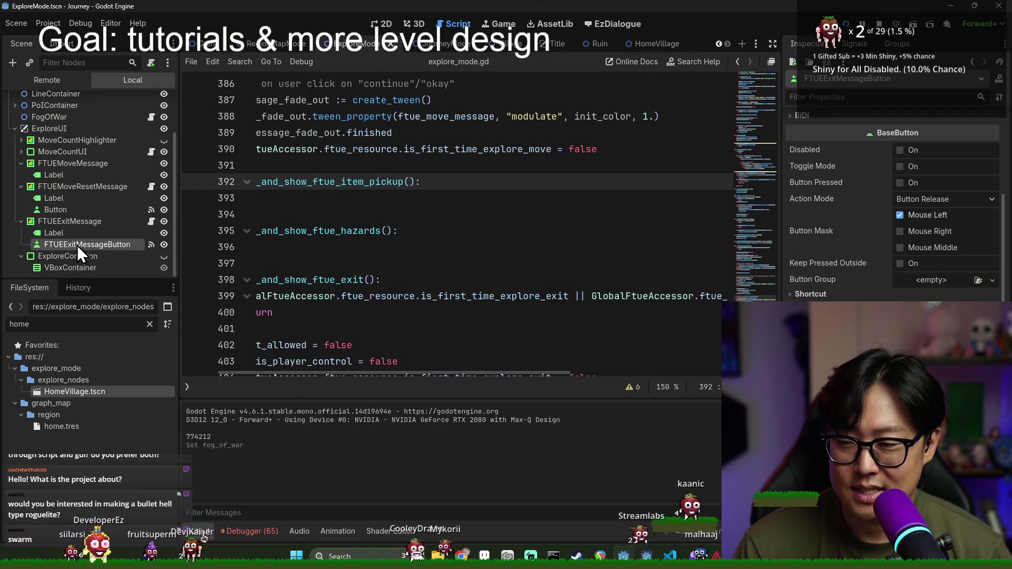
pyautogui.scroll(3, 830, 172)
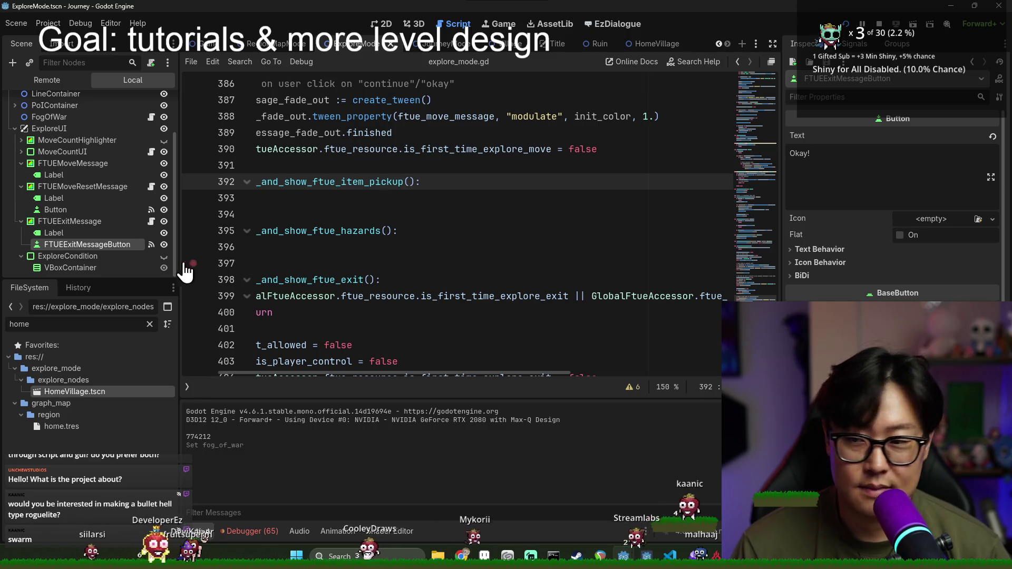
pyautogui.click(108, 233)
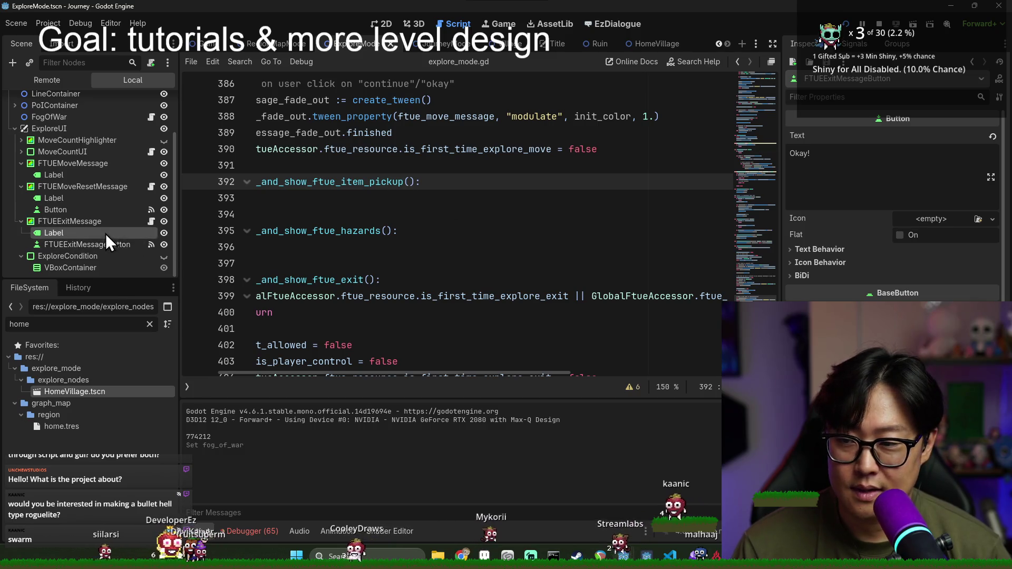
pyautogui.click(790, 166)
pyautogui.write('the')
pyautogui.hotkey('ctrl', 's')
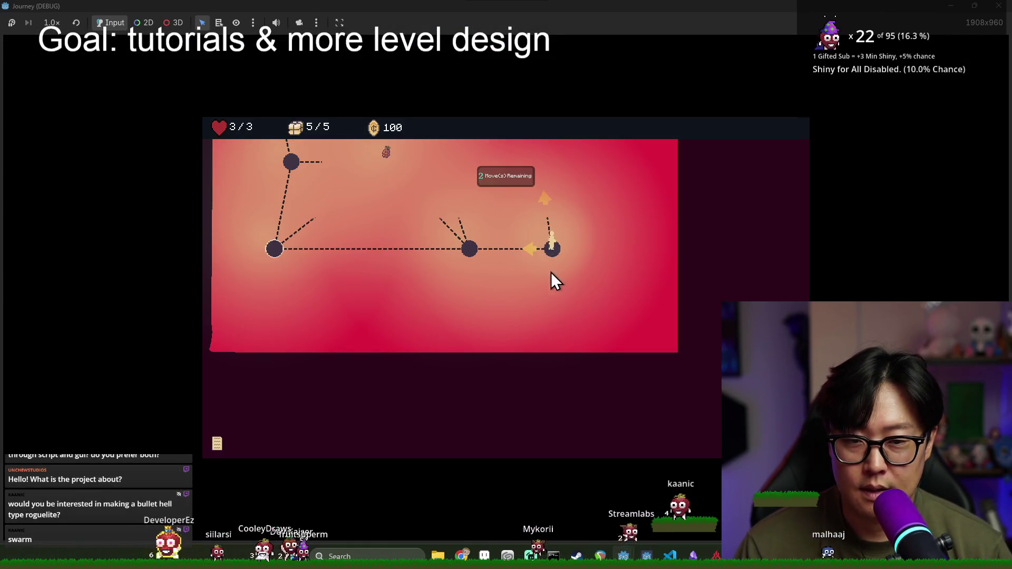
# - Walk the player out to the overworld, travel on, and click through the provision and health tutorials
pyautogui.press('Up')
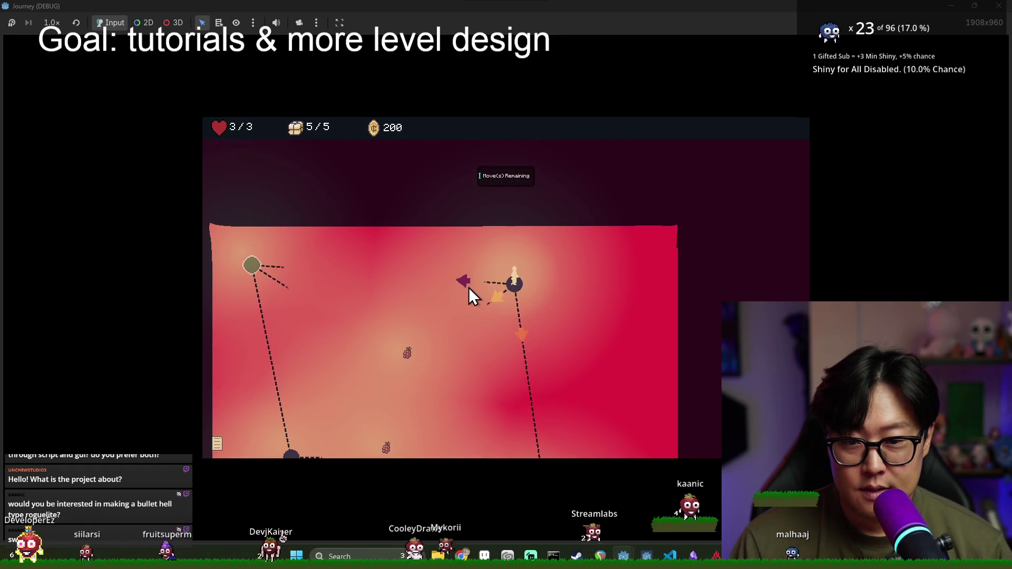
pyautogui.click(469, 288)
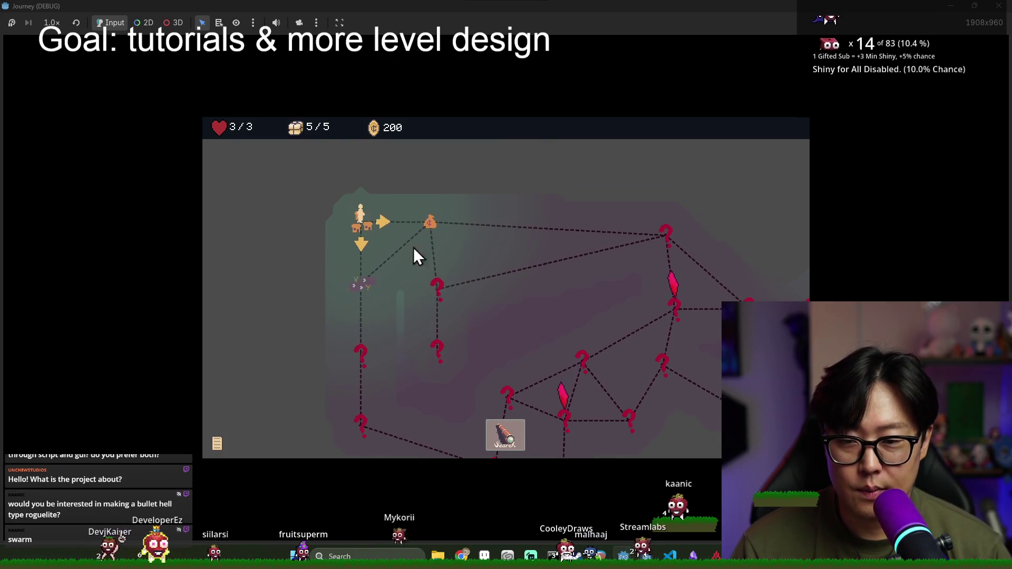
pyautogui.press('Down')
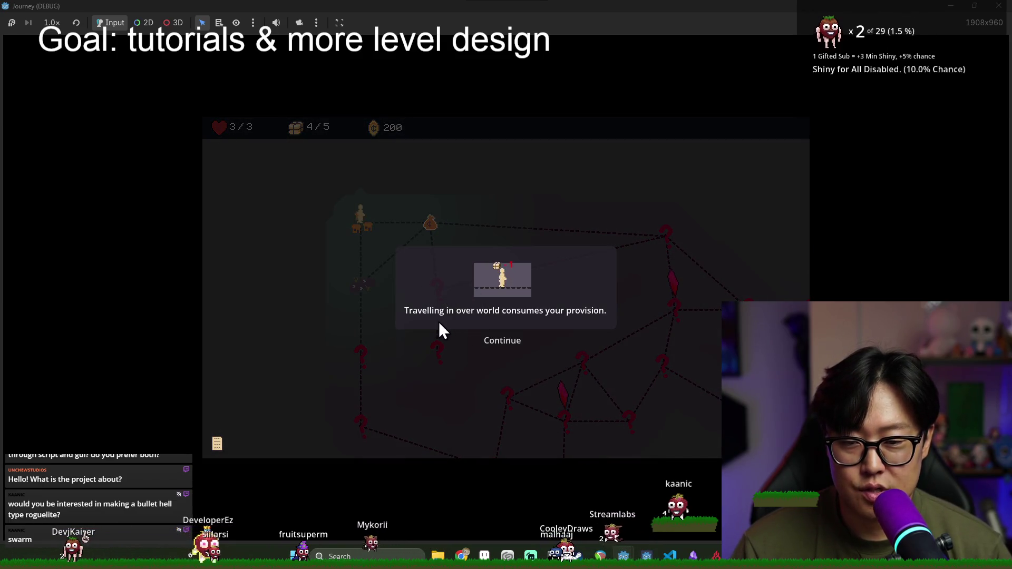
pyautogui.click(515, 340)
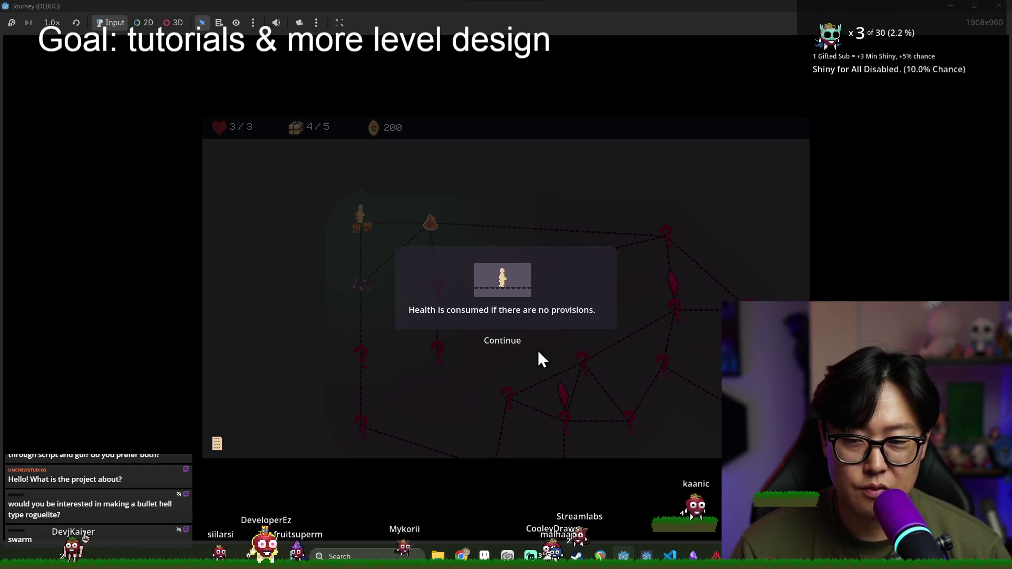
pyautogui.click(506, 344)
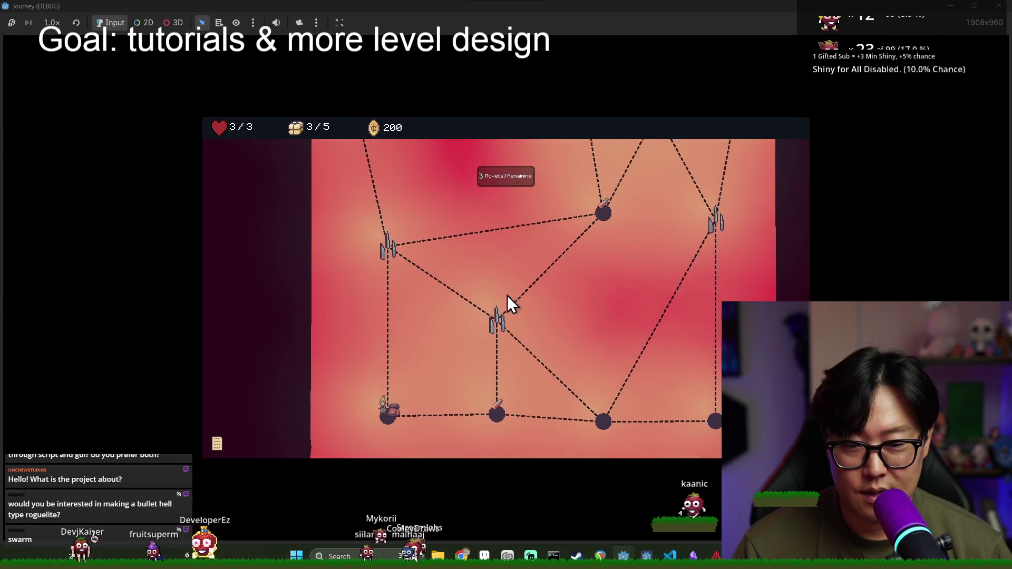
# - Walk the player across adjacent map nodes down to the bottom-left node
pyautogui.scroll(3, 403, 308)
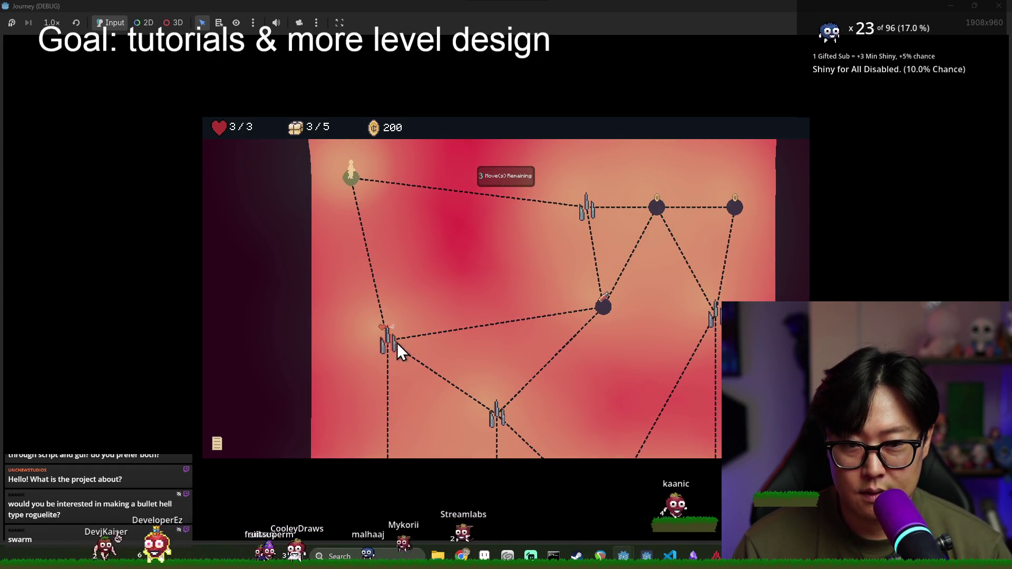
pyautogui.click(591, 213)
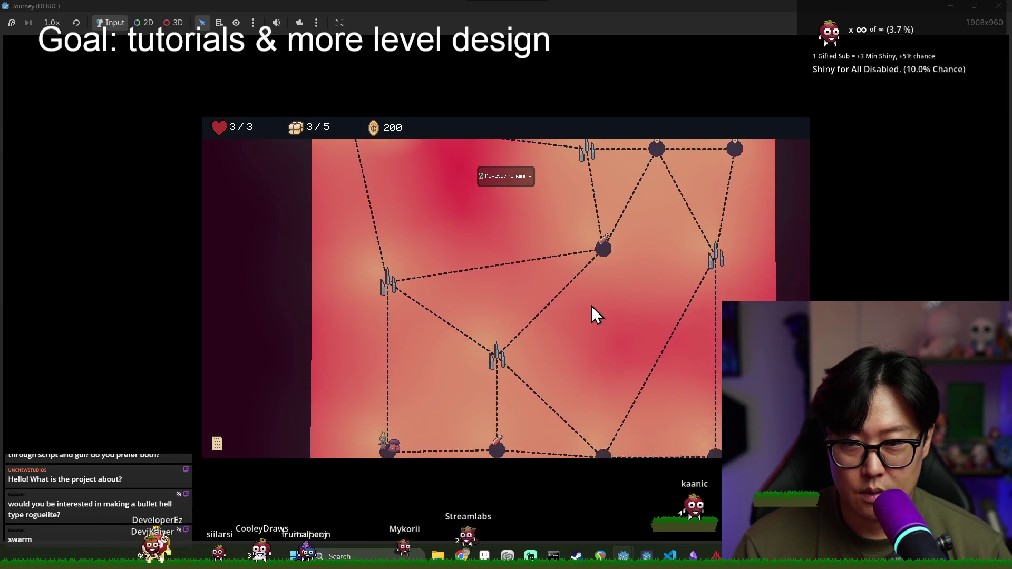
pyautogui.scroll(-3, 594, 317)
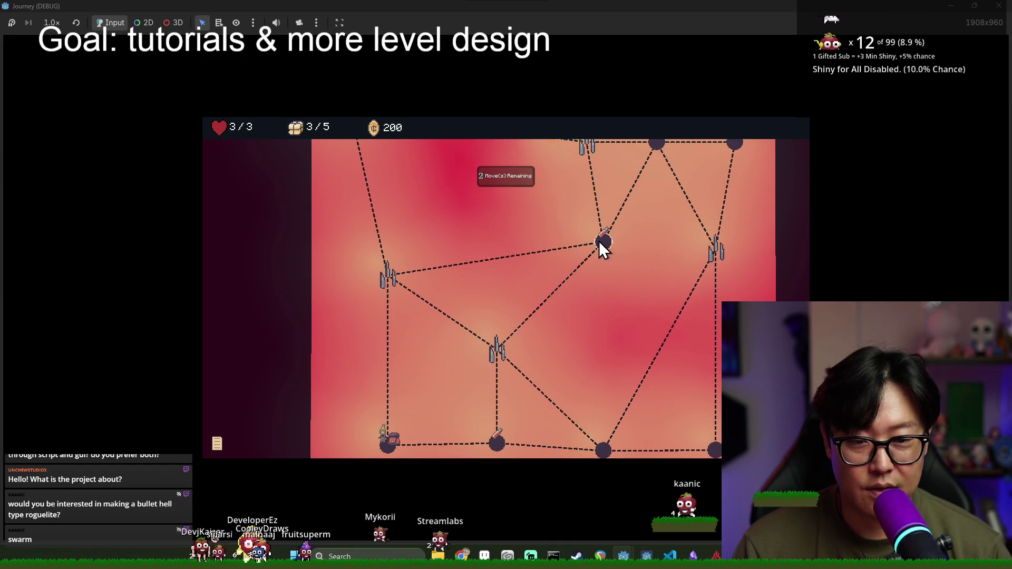
pyautogui.scroll(3, 604, 244)
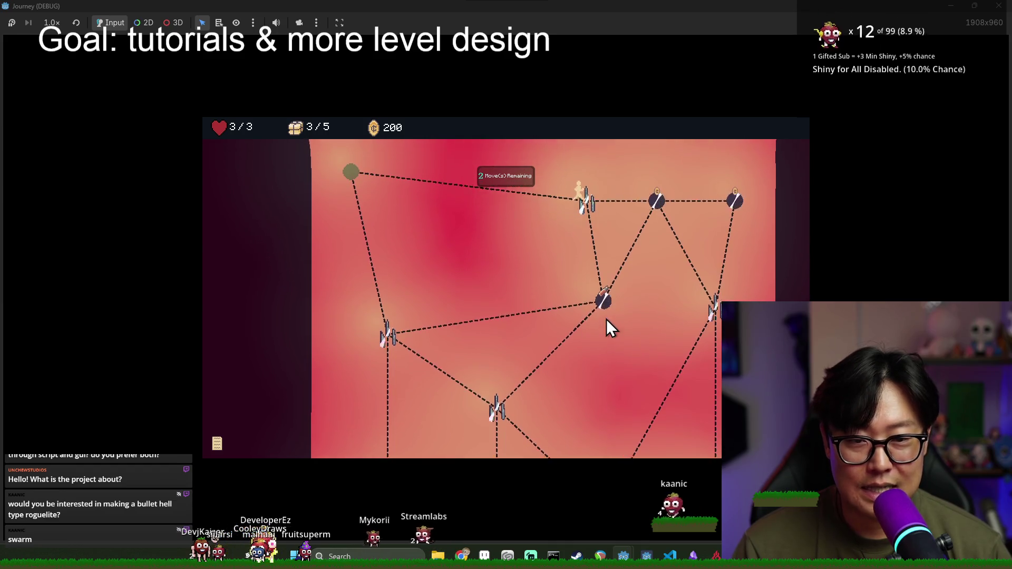
pyautogui.click(659, 206)
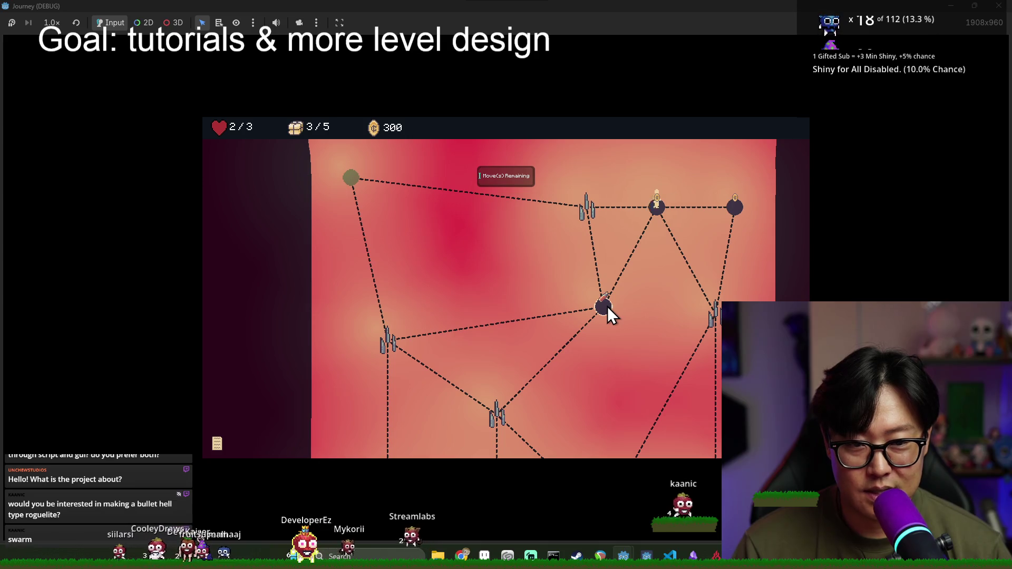
pyautogui.scroll(-3, 608, 306)
pyautogui.scroll(3, 625, 284)
pyautogui.scroll(-3, 599, 321)
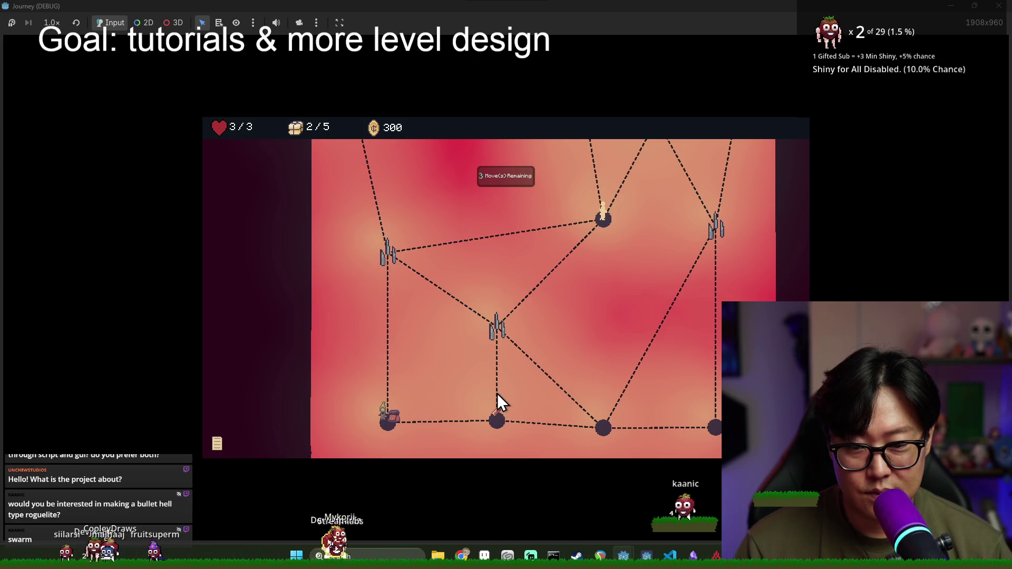
pyautogui.click(495, 326)
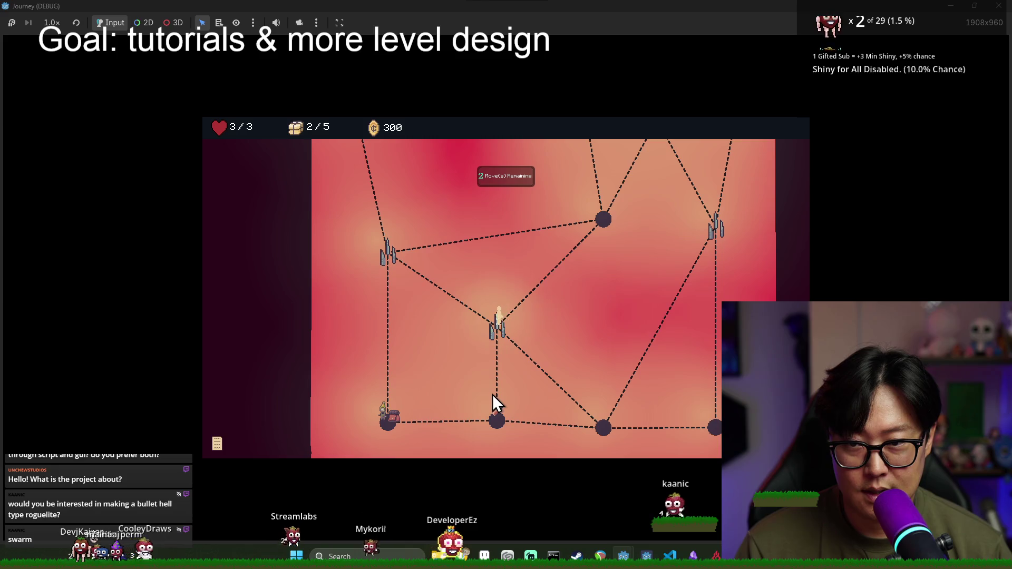
pyautogui.click(495, 423)
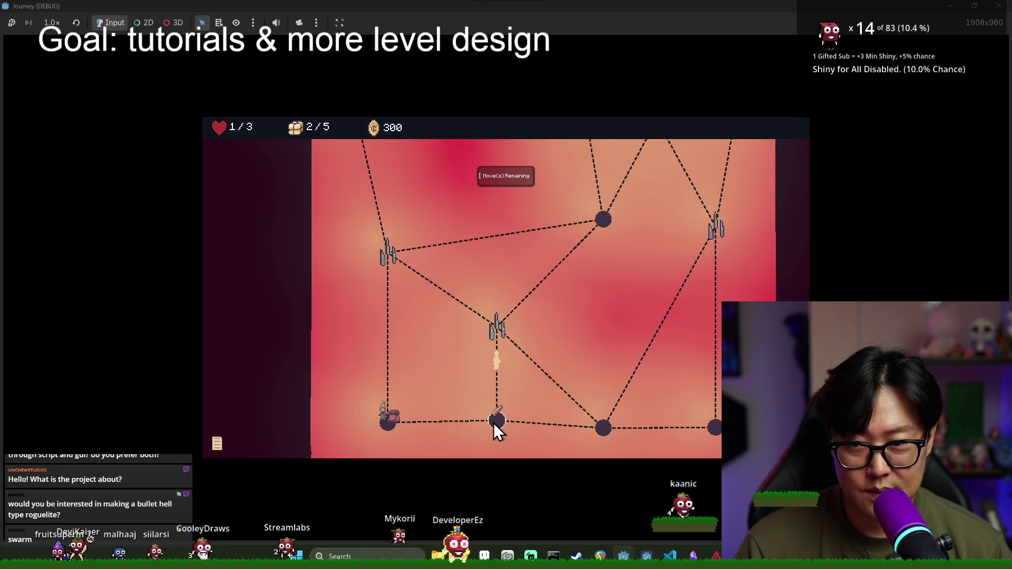
pyautogui.click(384, 421)
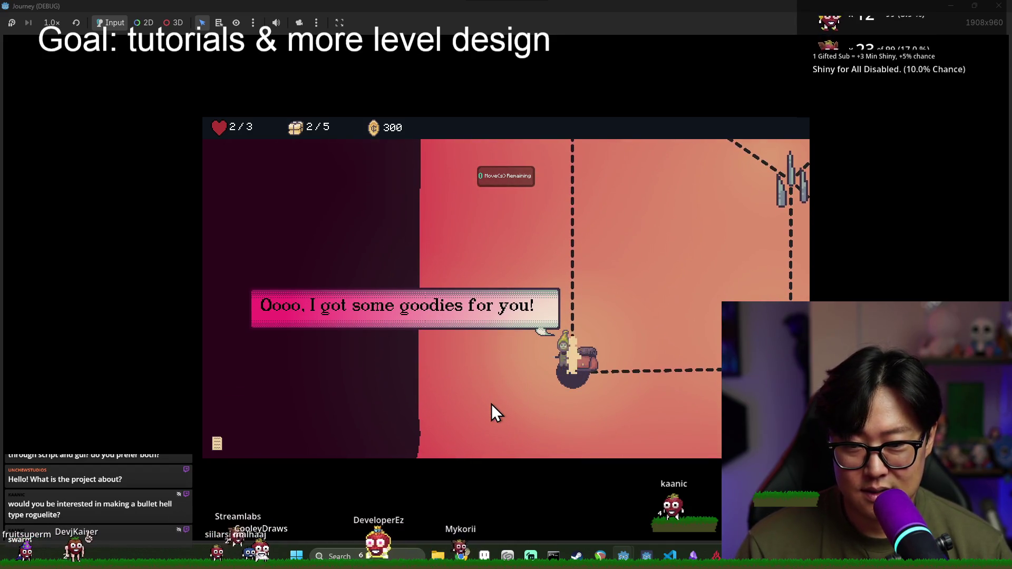
# - Click through the NPC's goodies dialogue and close the game window
pyautogui.click(491, 403)
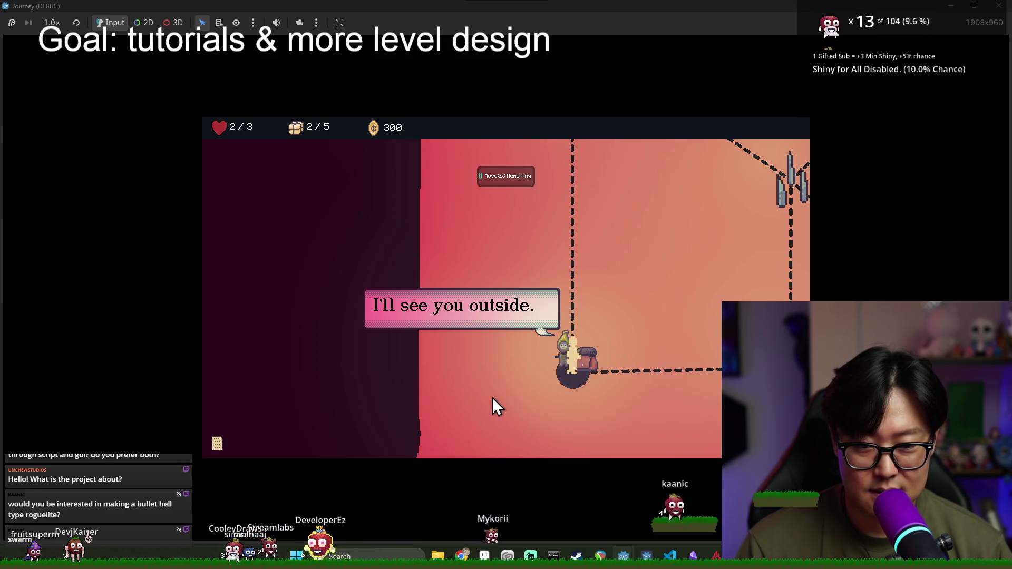
pyautogui.click(492, 397)
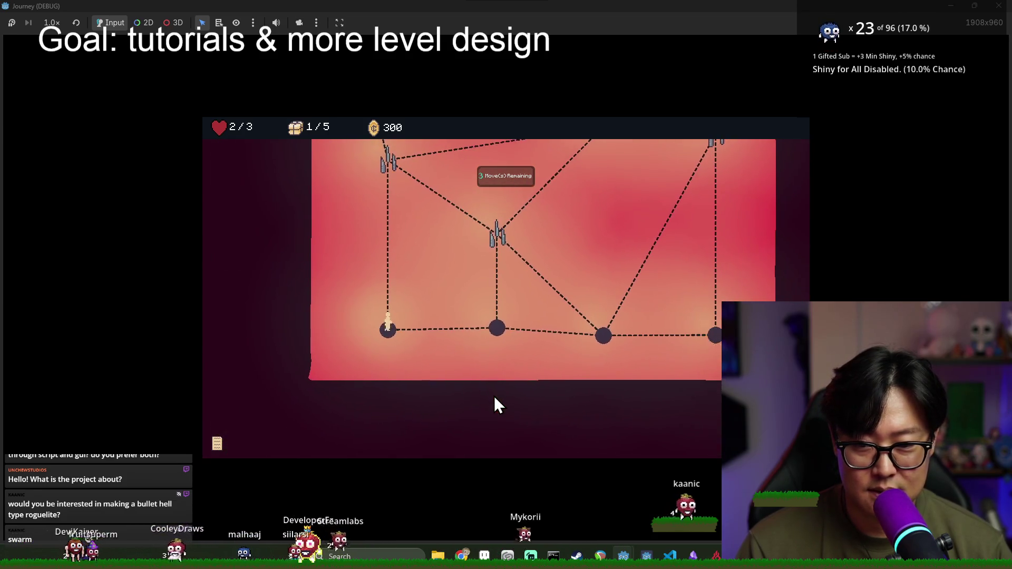
pyautogui.scroll(2, 467, 392)
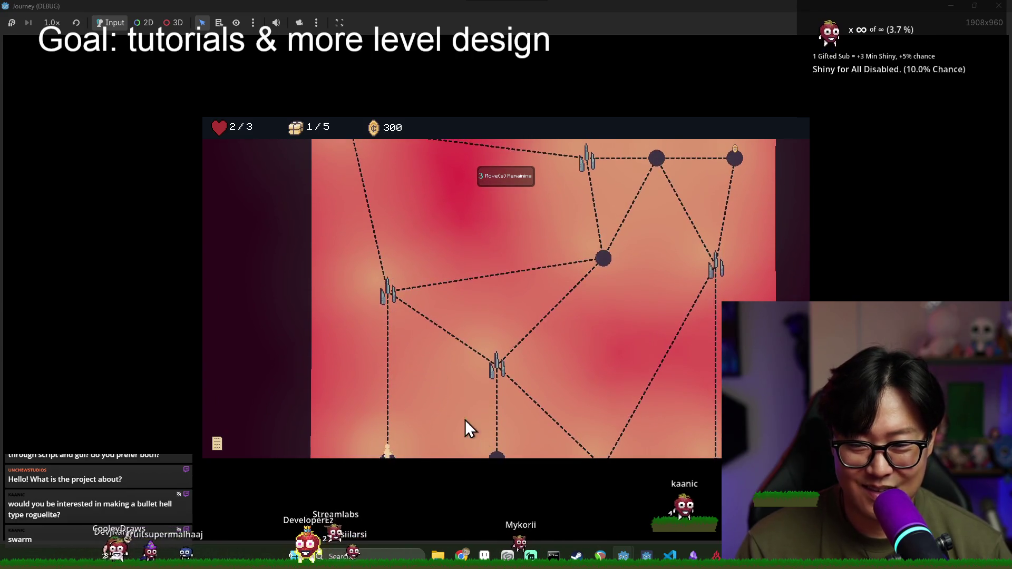
pyautogui.scroll(3, 446, 392)
pyautogui.scroll(-3, 517, 293)
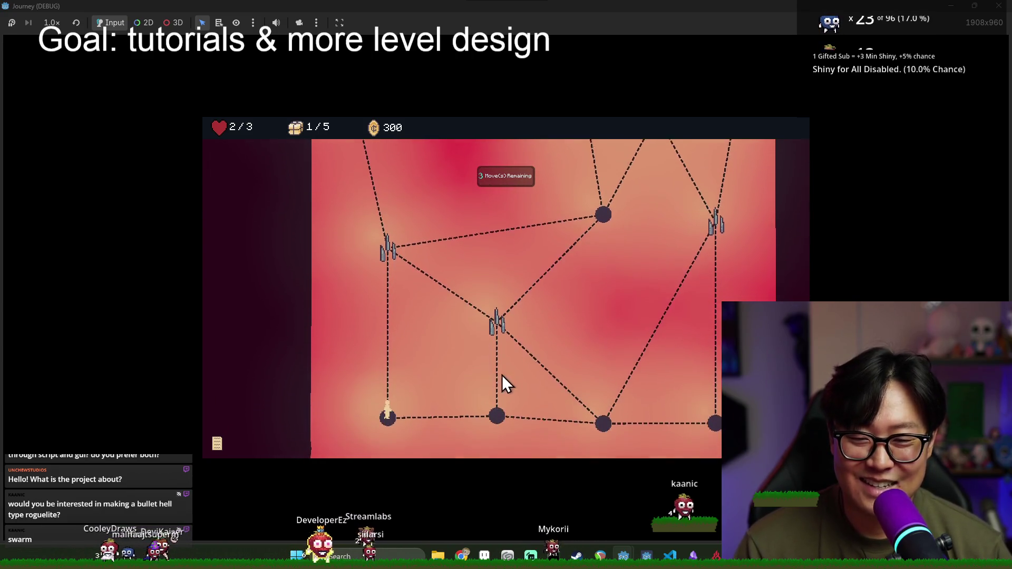
pyautogui.scroll(2, 493, 312)
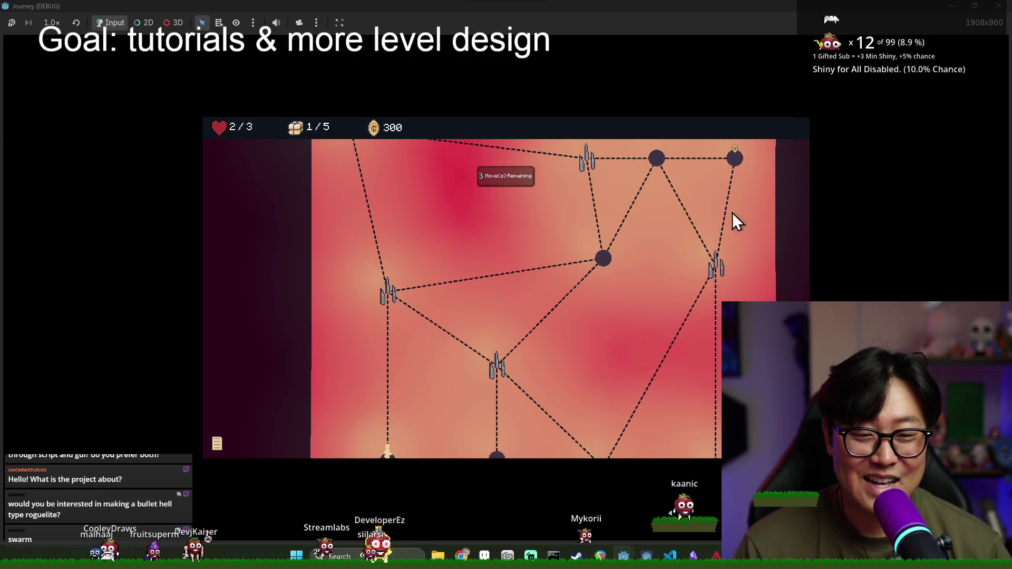
pyautogui.click(998, 6)
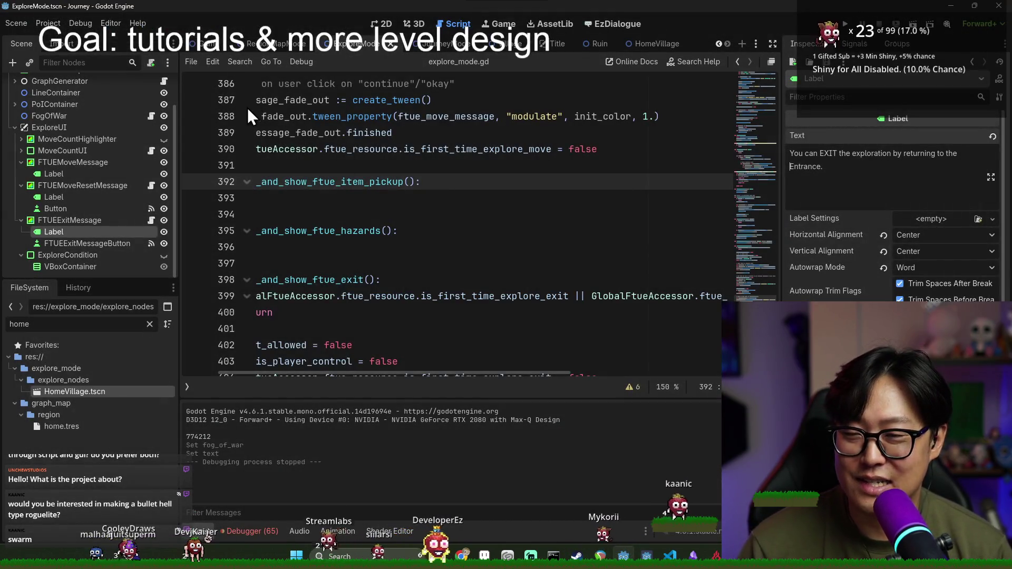
# - Filter FileSystem for 'spike', open Spike.tscn (Health Bonus -1) and save it
pyautogui.scroll(8, 324, 165)
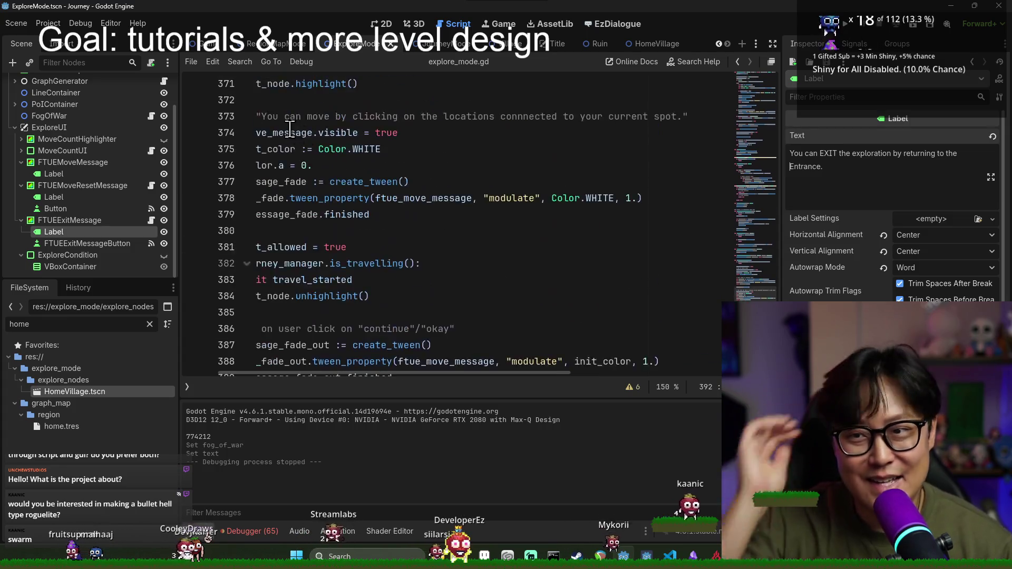
pyautogui.scroll(2, 144, 188)
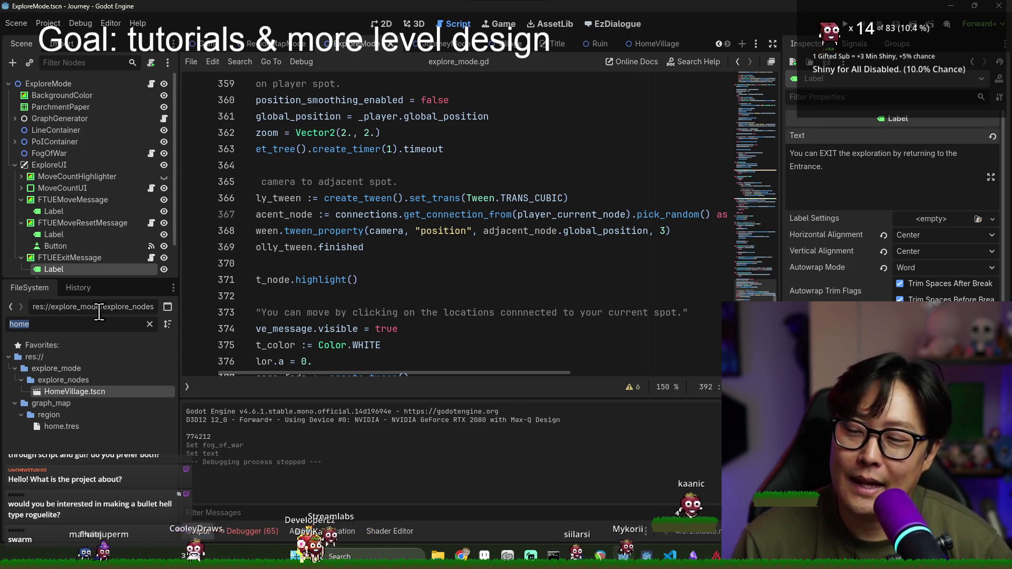
pyautogui.write('spike')
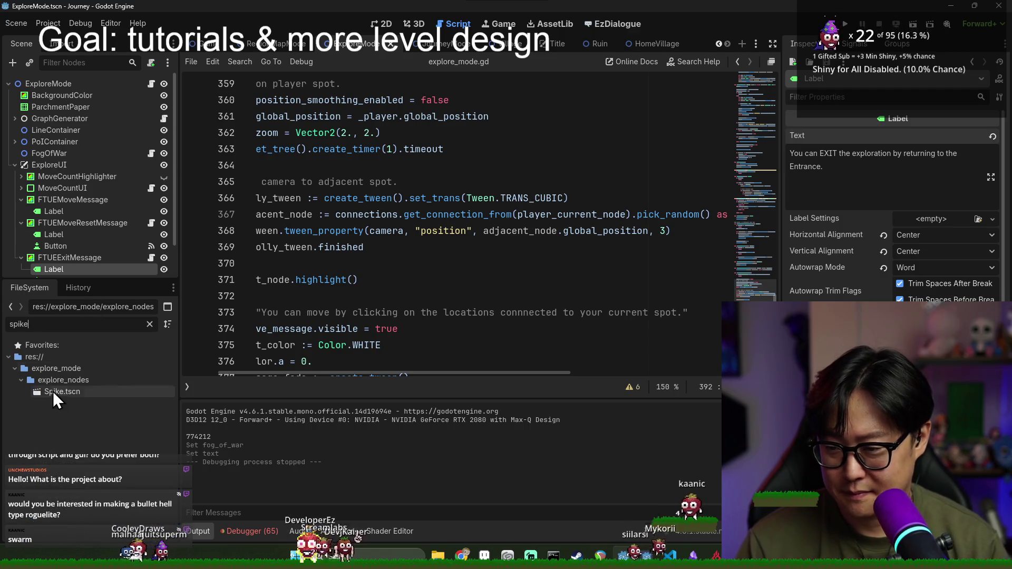
pyautogui.doubleClick(51, 394)
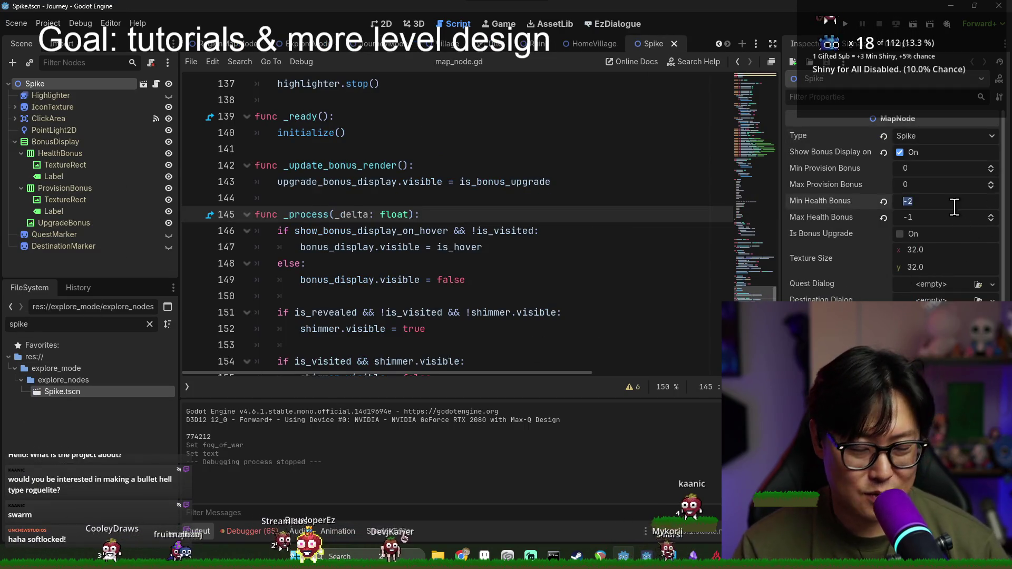
pyautogui.hotkey('ctrl', 's')
pyautogui.hotkey('ctrl', 's')
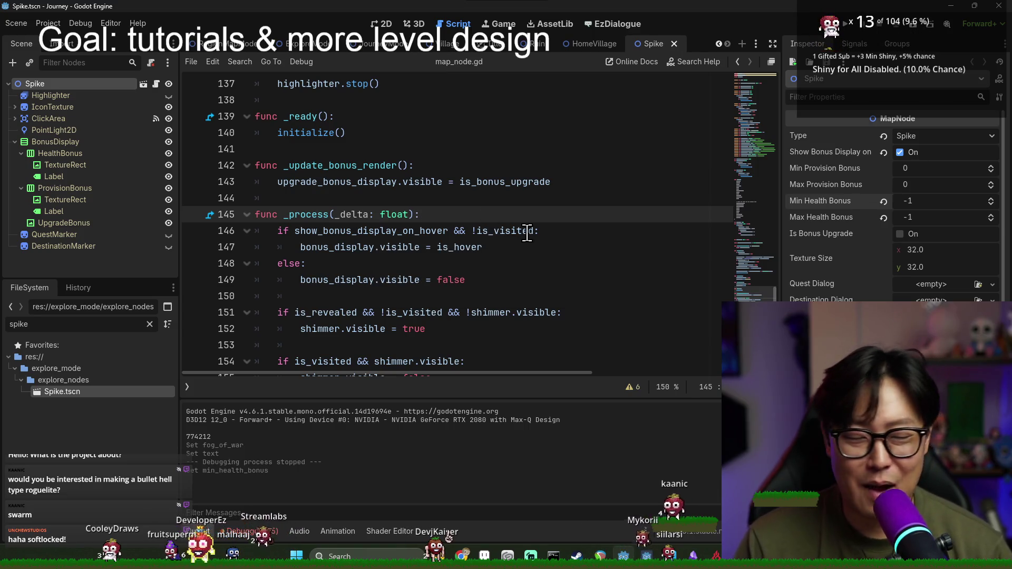
pyautogui.click(472, 231)
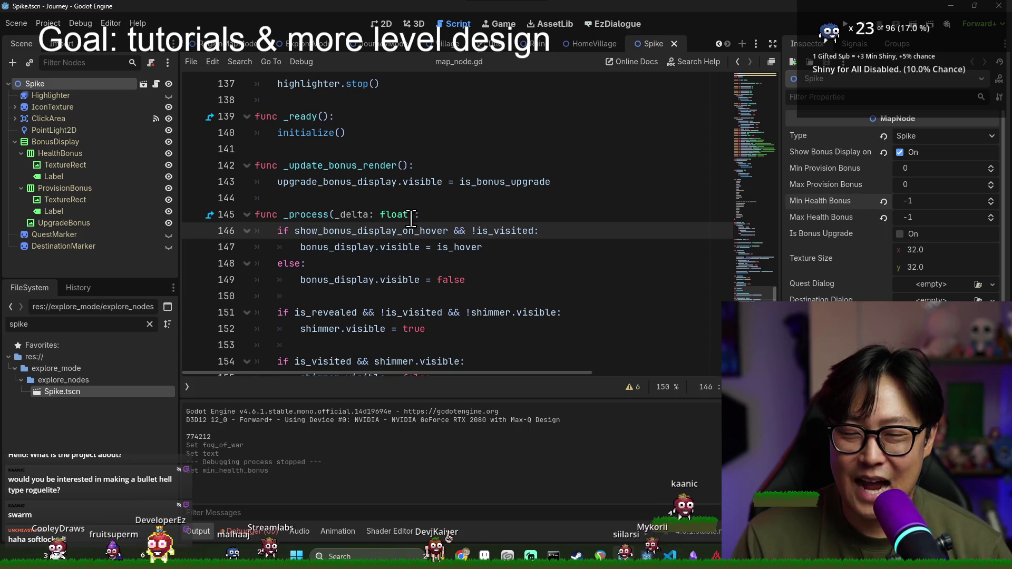
pyautogui.hotkey('ctrl', 's')
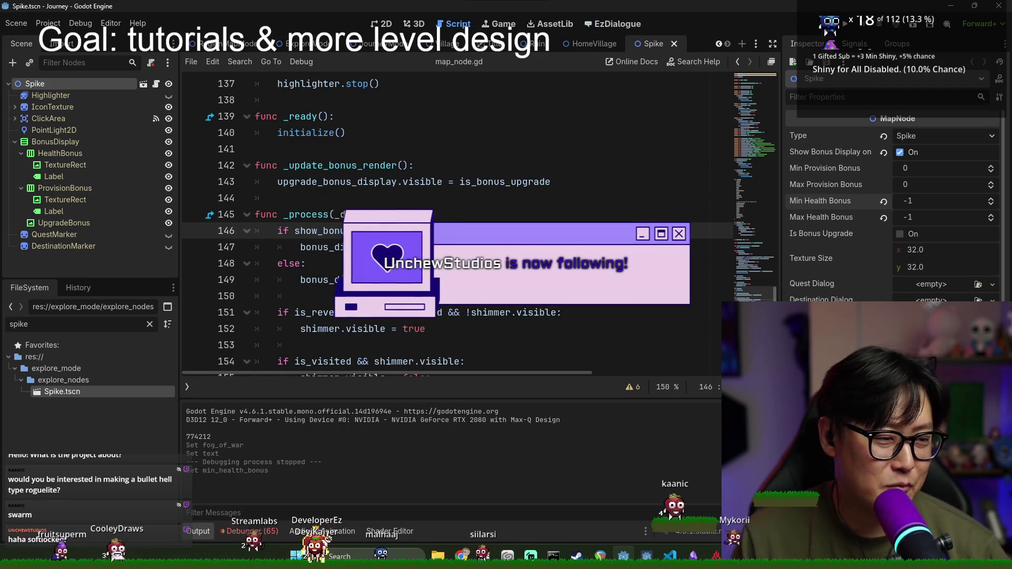
# - Test-run the game briefly with F5, stop it, then enter the search text 'journey'
pyautogui.click(565, 196)
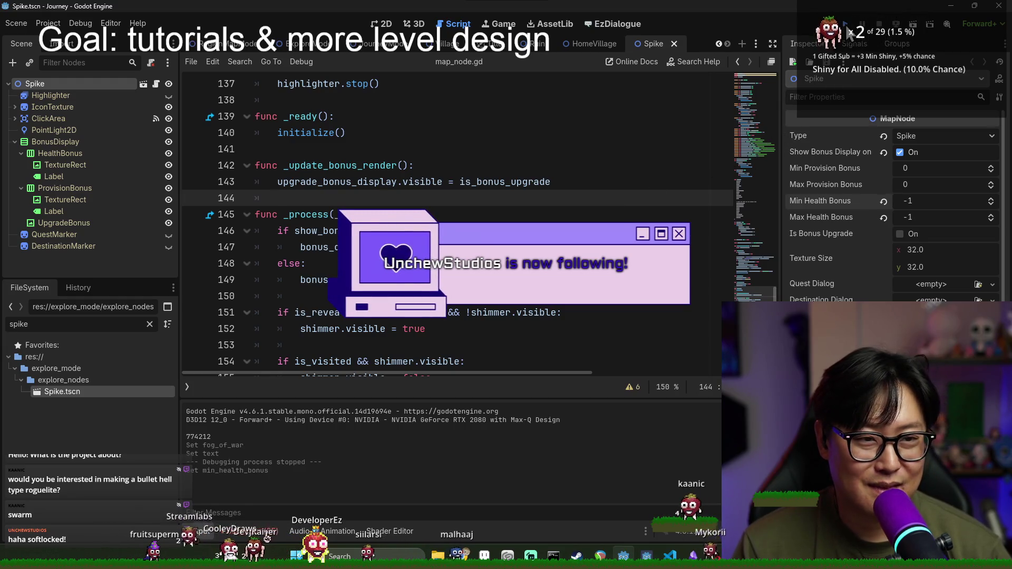
pyautogui.press('F5')
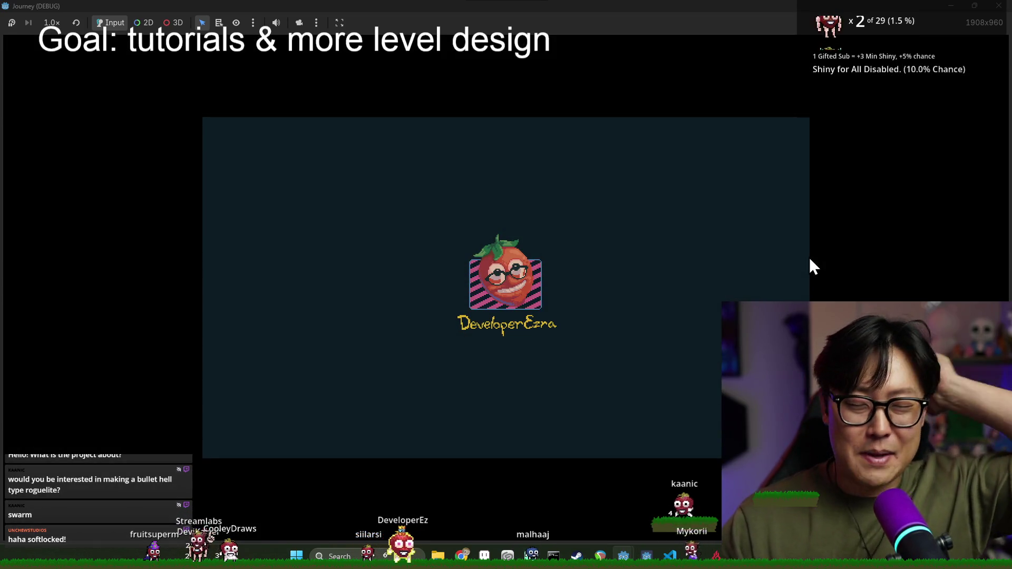
pyautogui.press('F8')
pyautogui.click(520, 149)
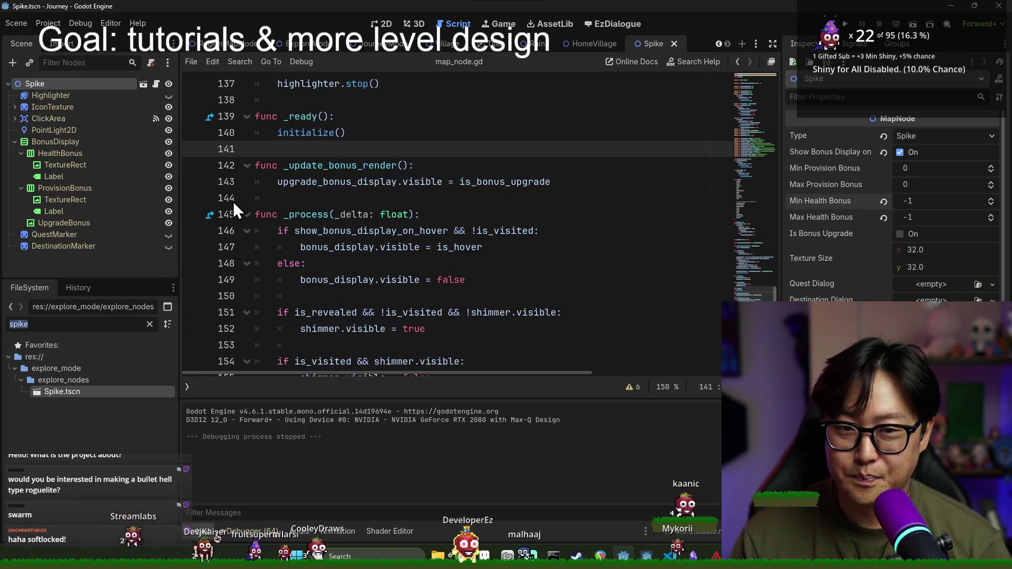
pyautogui.write('journey')
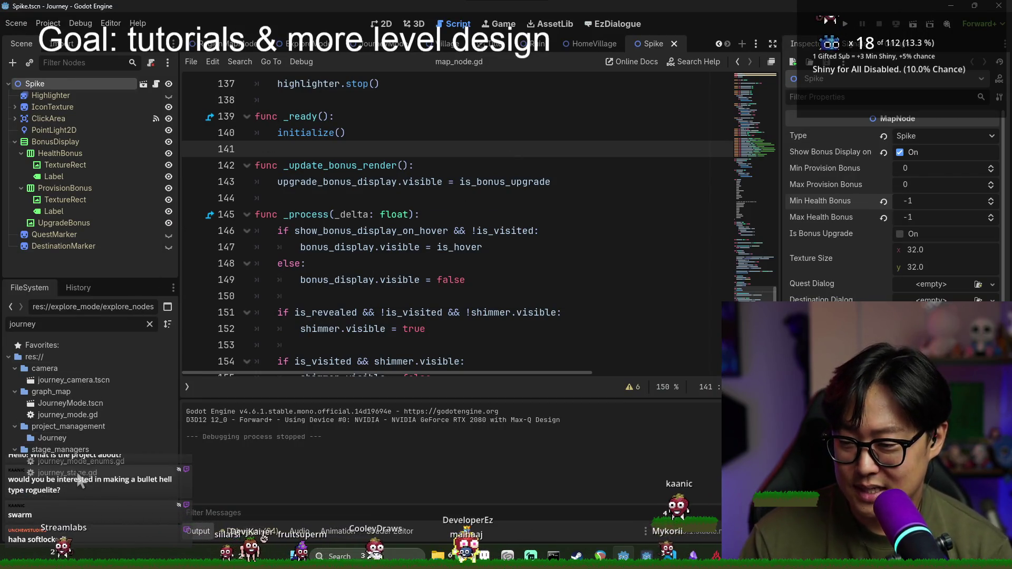
# - Open the JourneyMode scene's journey_mode.gd and search 'init' to reach _initialize_game_stat
pyautogui.doubleClick(79, 403)
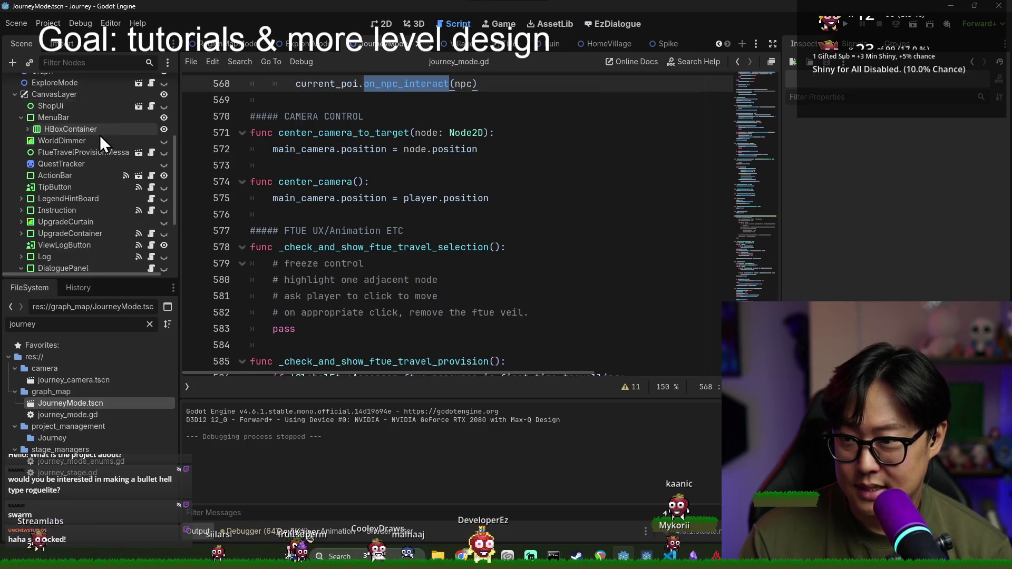
pyautogui.scroll(5, 84, 124)
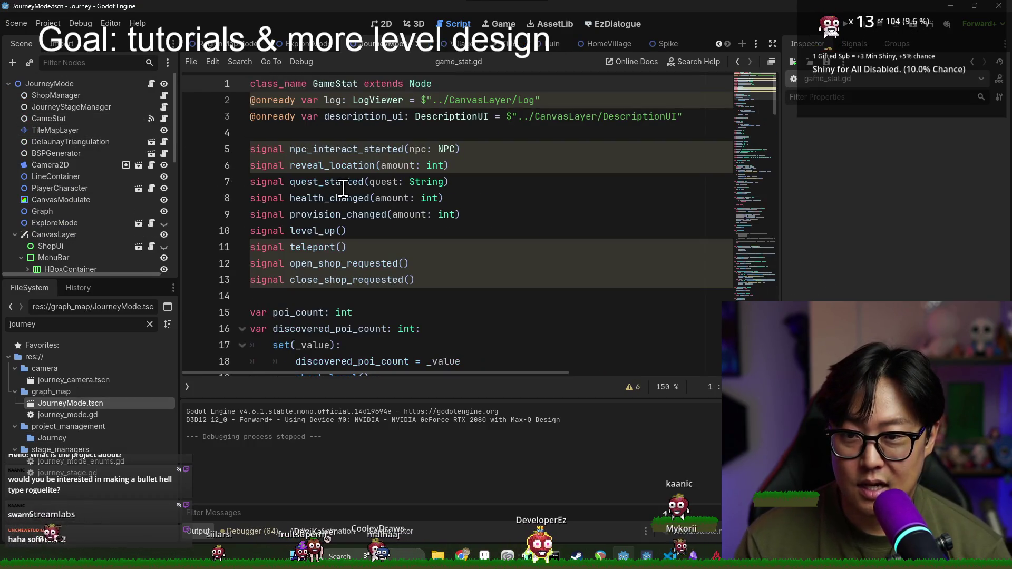
pyautogui.scroll(-3, 369, 211)
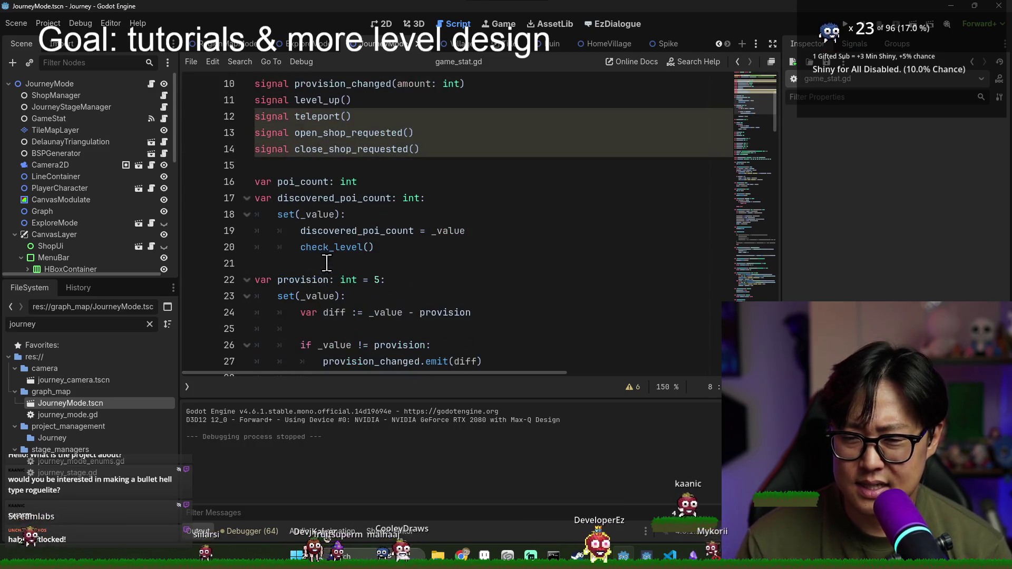
pyautogui.scroll(-2, 340, 230)
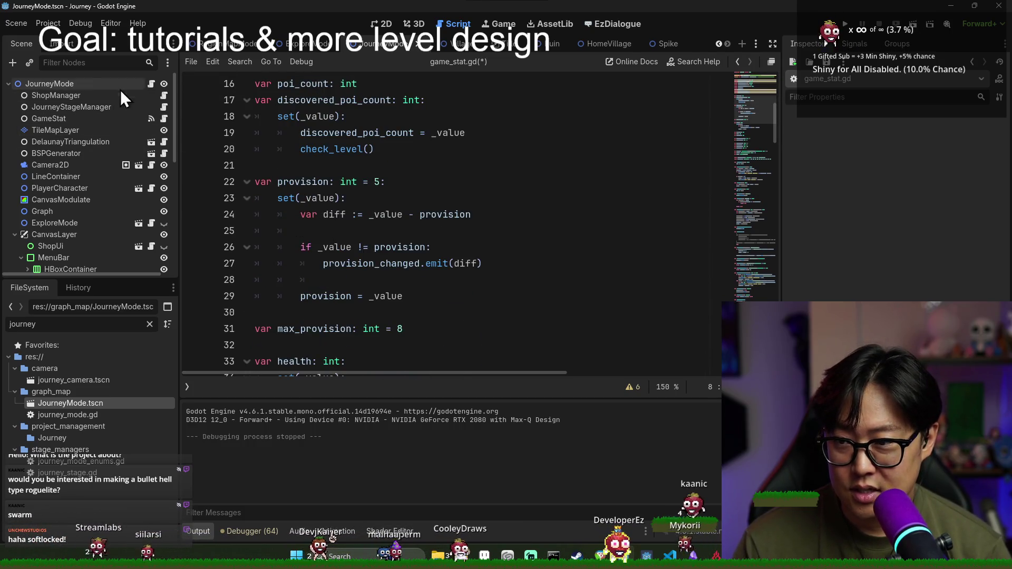
pyautogui.click(151, 84)
pyautogui.hotkey('ctrl', 'f')
pyautogui.write('ion')
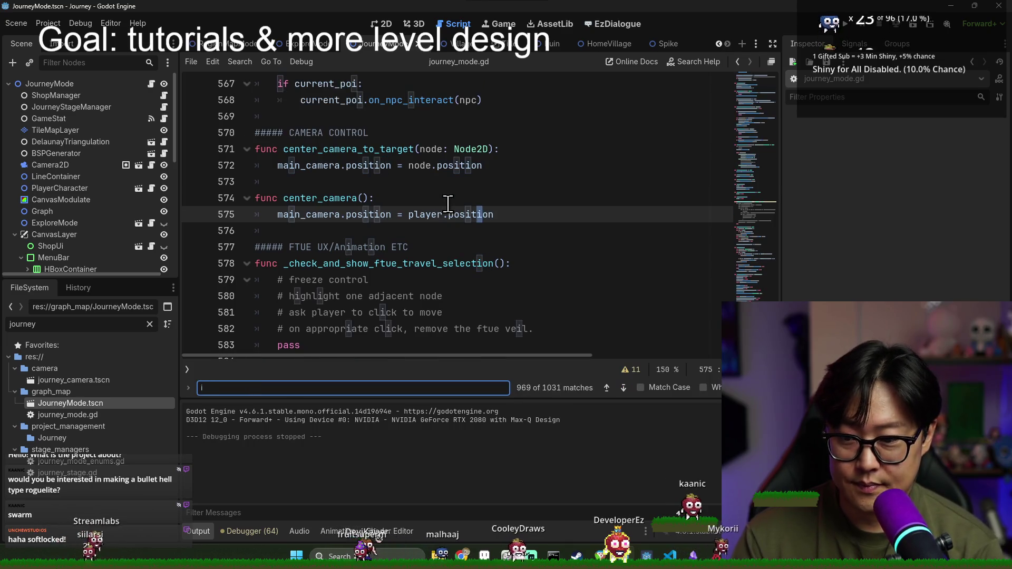
pyautogui.press('BackSpace')
pyautogui.press('BackSpace')
pyautogui.press('BackSpace')
pyautogui.write('init')
pyautogui.keyDown('ctrl'); pyautogui.click(376, 216); pyautogui.keyUp('ctrl')
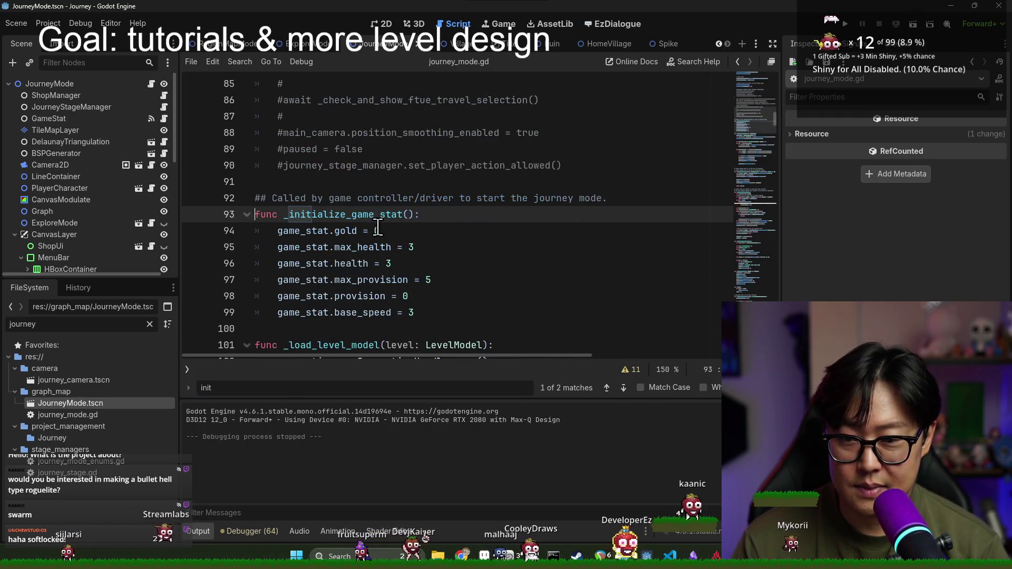
# - Change starting max_health and health from 3 to 5, save, and run the game
pyautogui.scroll(-2, 401, 200)
pyautogui.click(426, 151)
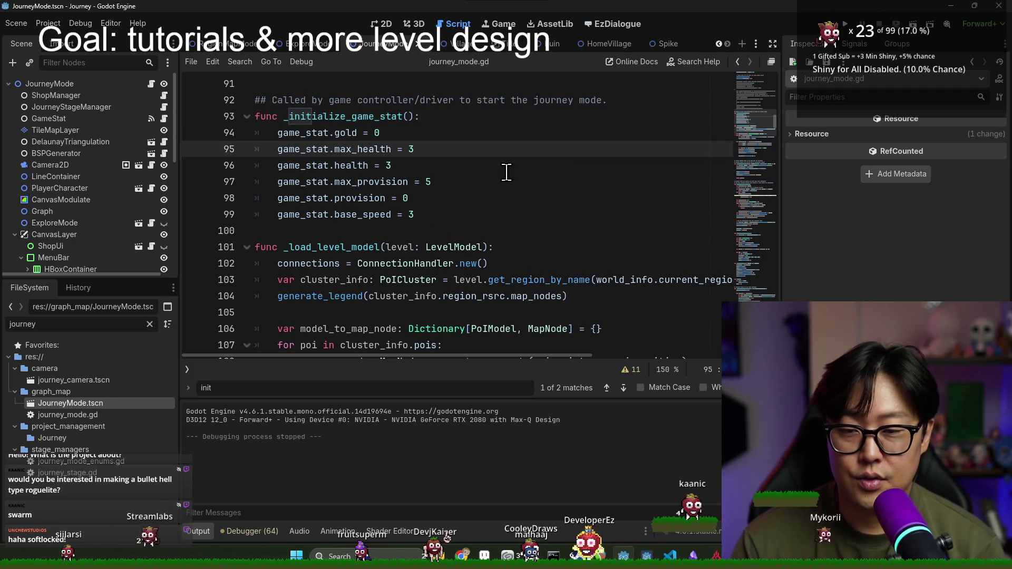
pyautogui.write('5')
pyautogui.click(460, 165)
pyautogui.press('BackSpace')
pyautogui.write('5')
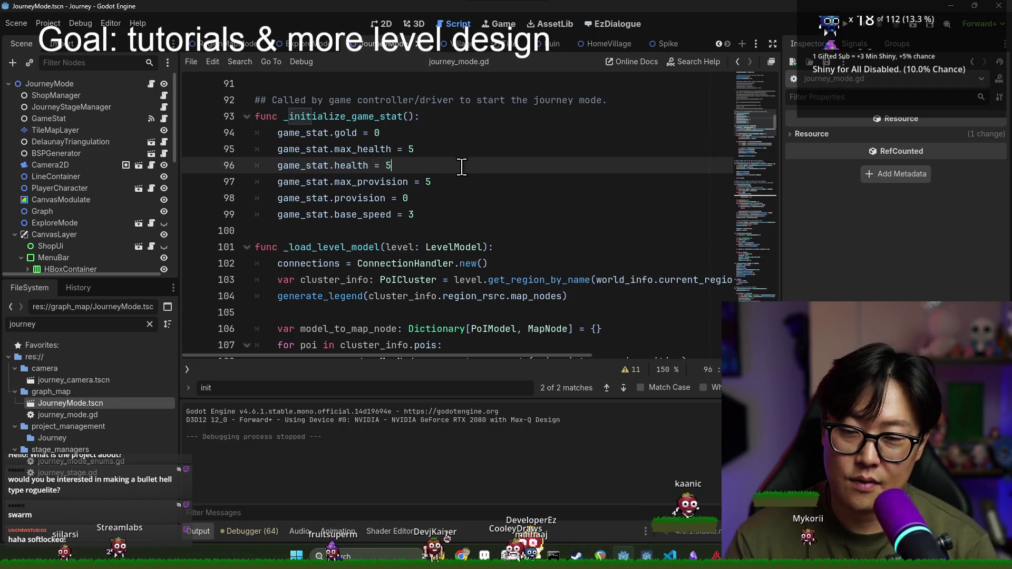
pyautogui.hotkey('ctrl', 's')
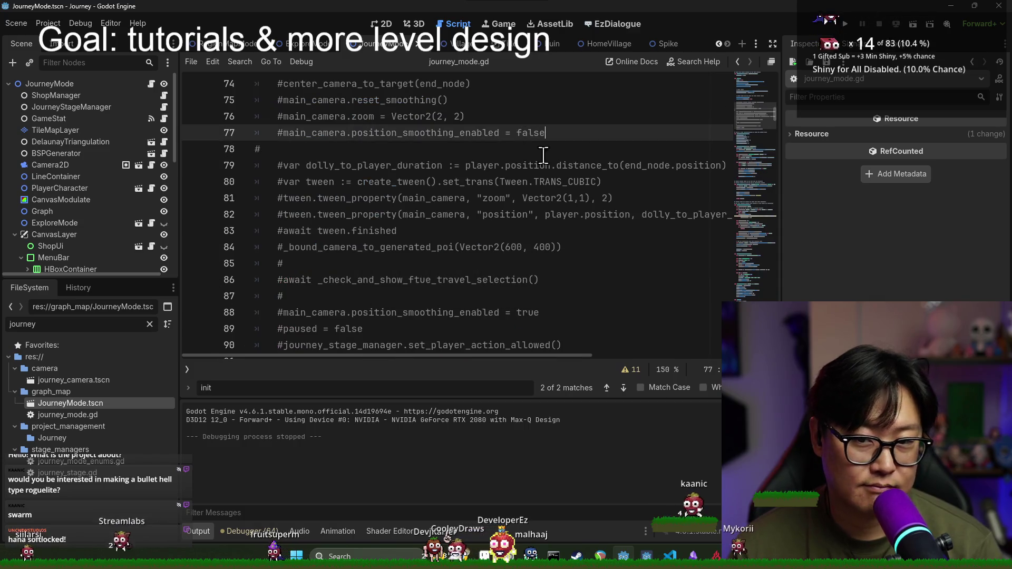
pyautogui.click(841, 27)
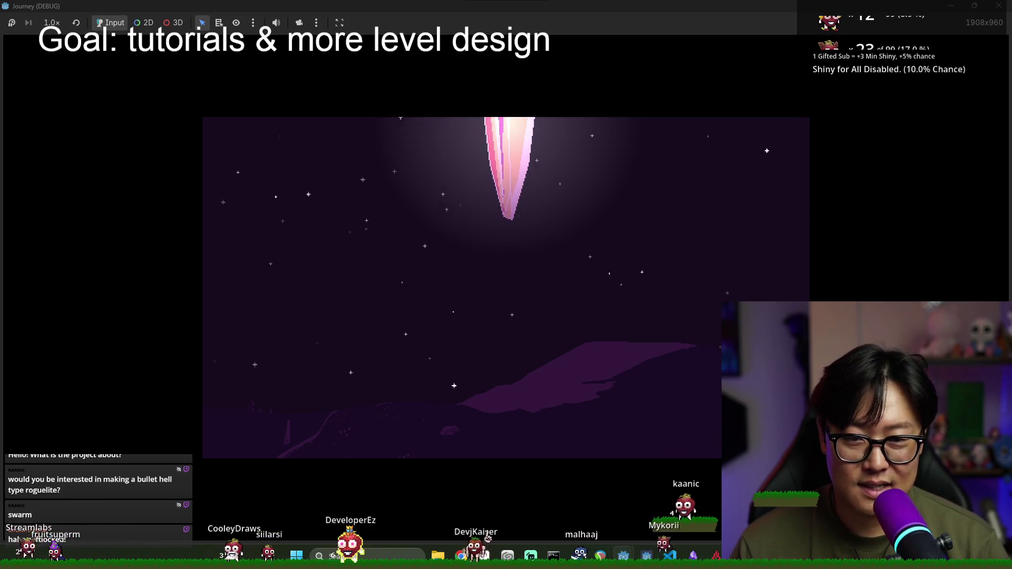
pyautogui.hotkey('alt', 'F4')
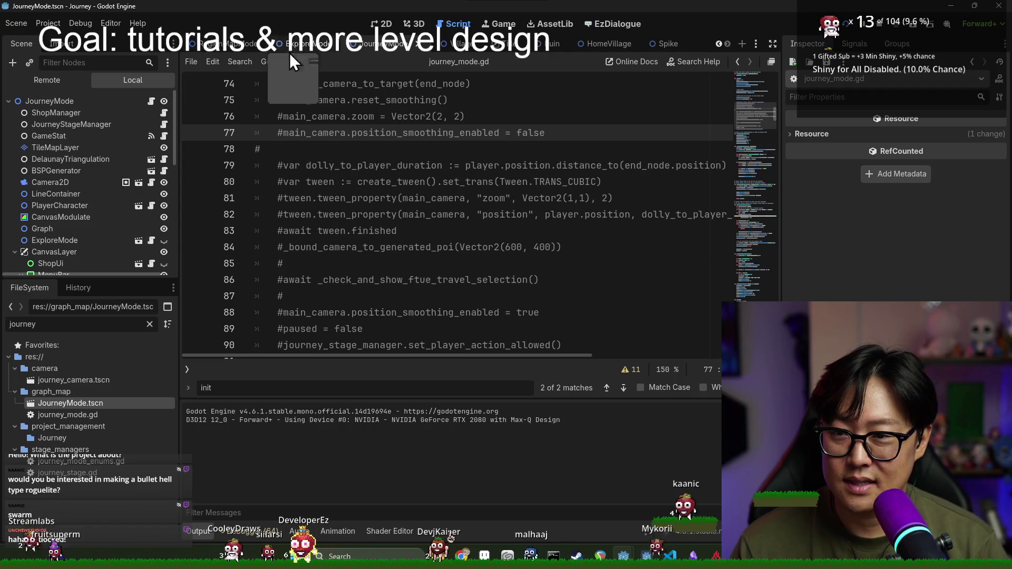
# - Filter FileSystem for 'ga', open Game.tscn and run it with F5
pyautogui.doubleClick(64, 324)
pyautogui.write('ga')
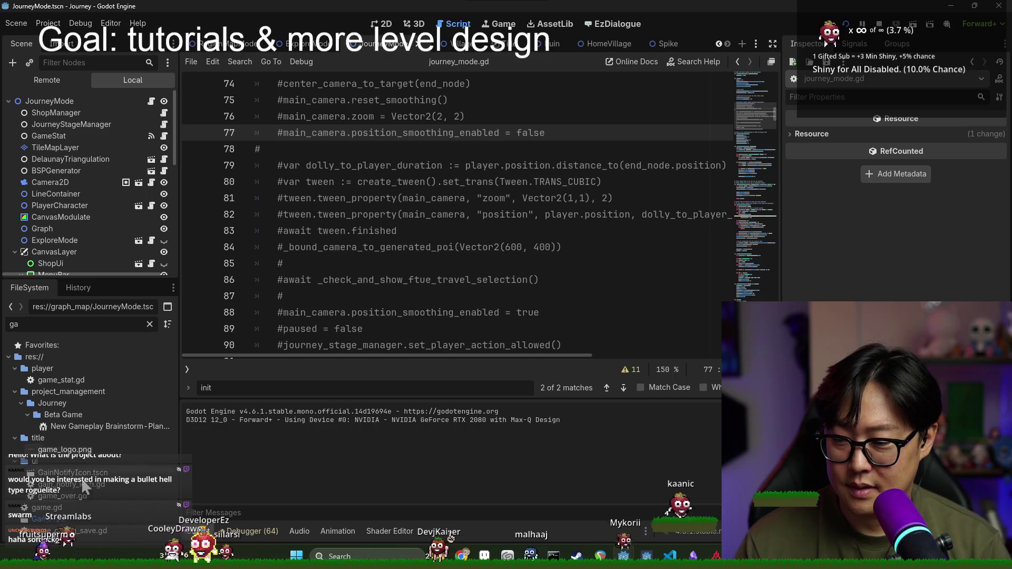
pyautogui.doubleClick(68, 521)
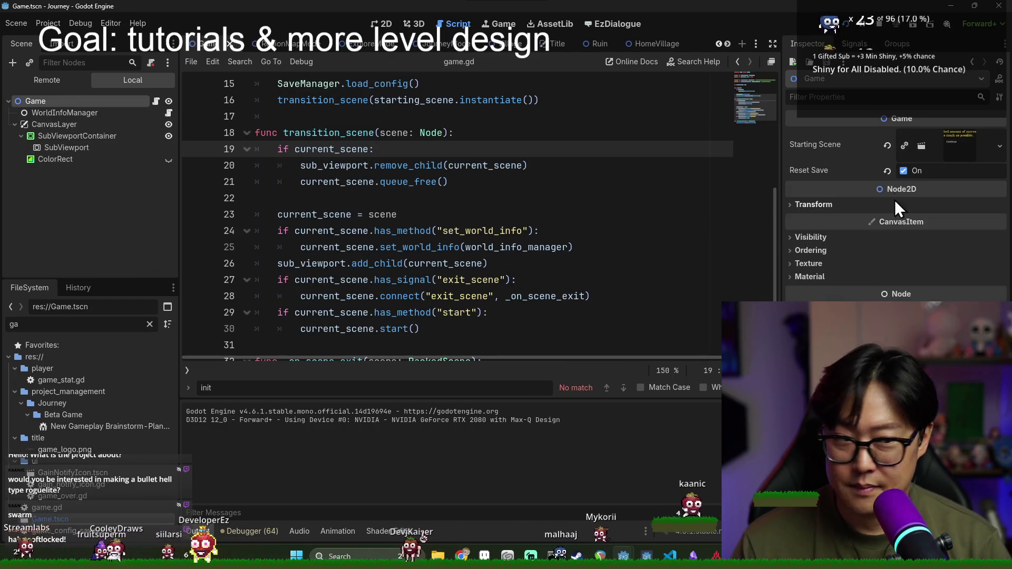
pyautogui.press('F5')
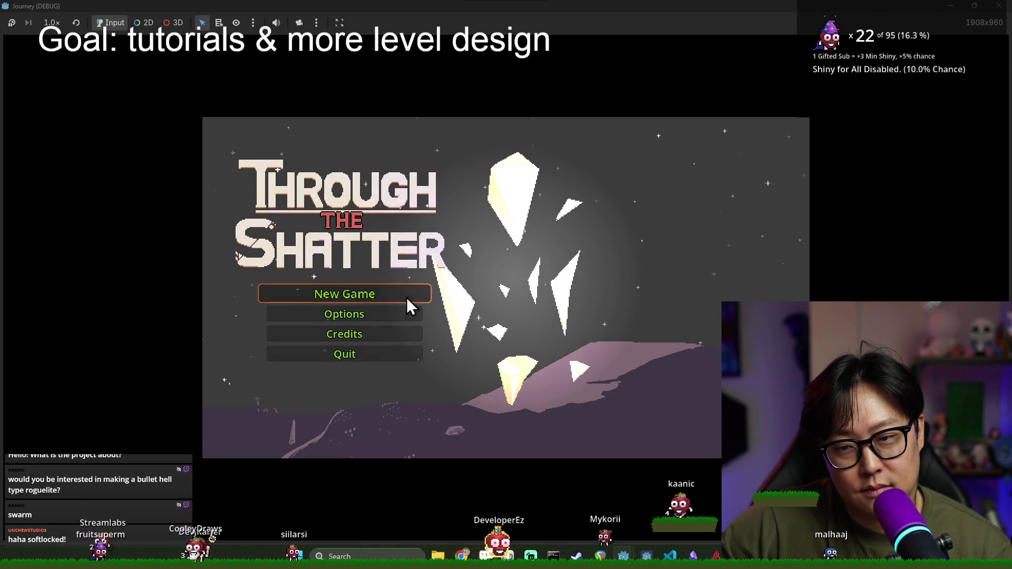
# - Start a new game and dismiss the movement and limited-moves tutorial messages
pyautogui.click(404, 296)
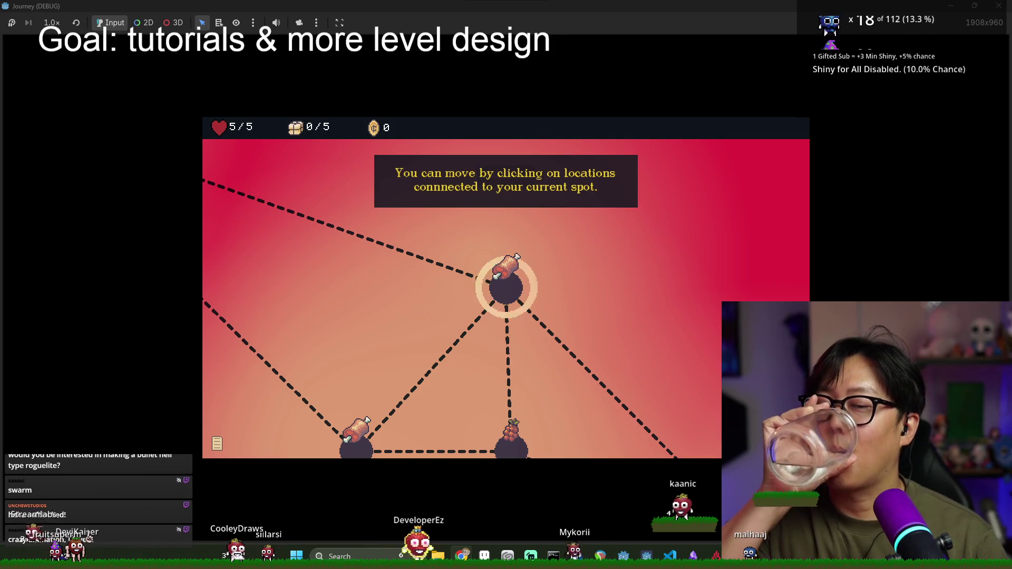
pyautogui.click(628, 390)
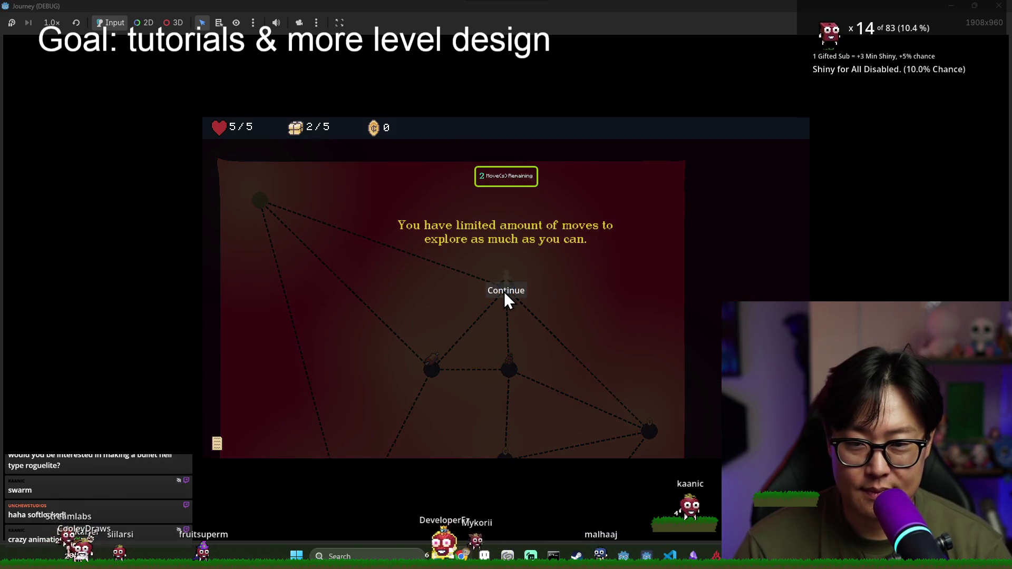
pyautogui.click(506, 289)
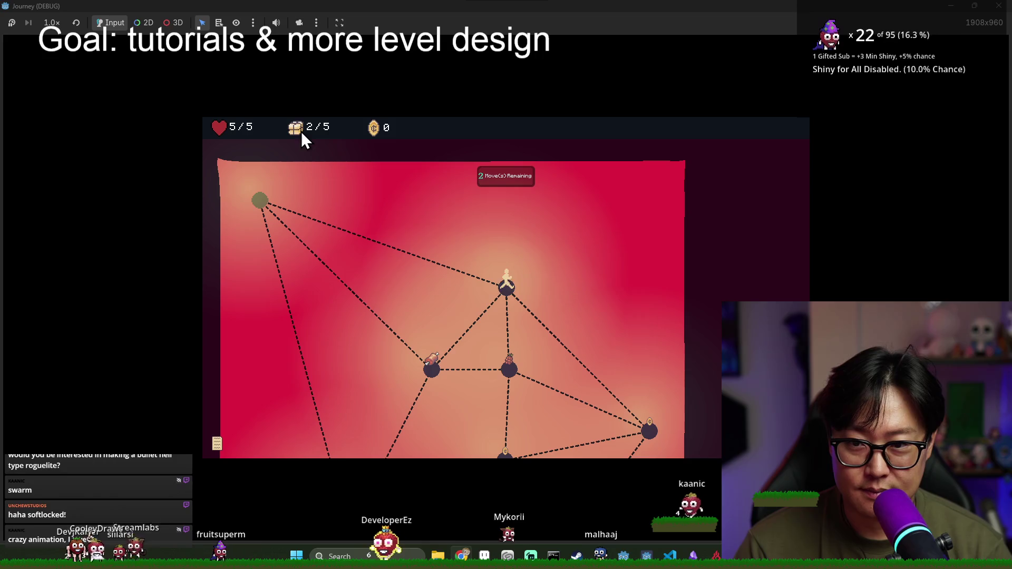
pyautogui.scroll(-2, 527, 311)
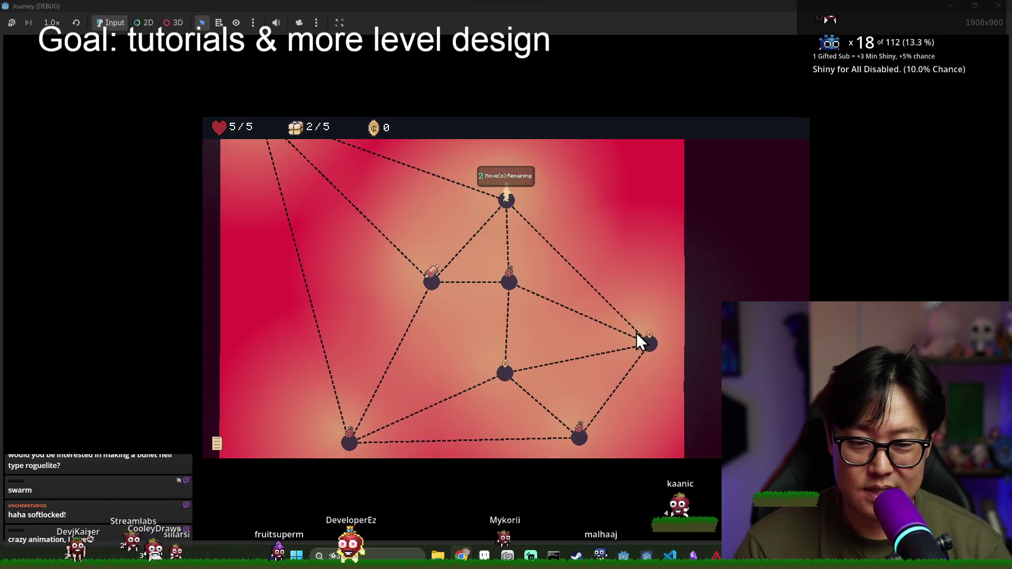
# - Move across the right and bottom-right nodes, dismissing the provision tutorial, then return to the editor
pyautogui.click(664, 346)
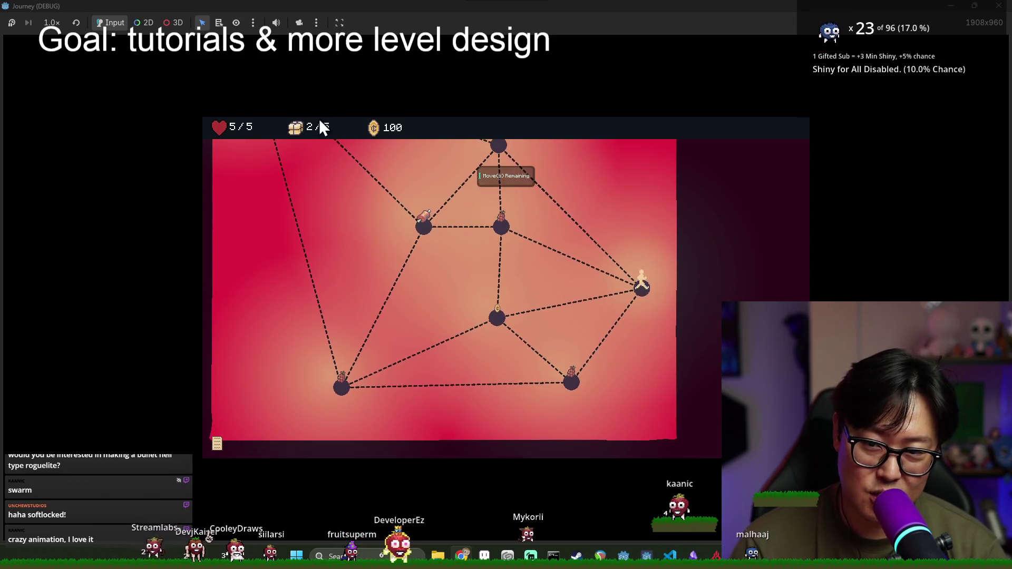
pyautogui.click(570, 385)
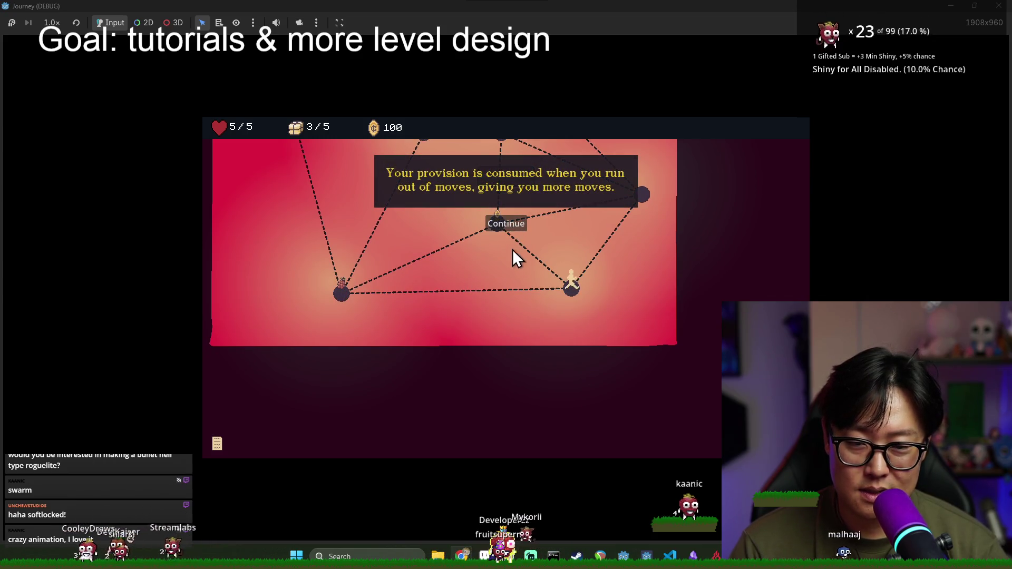
pyautogui.click(498, 224)
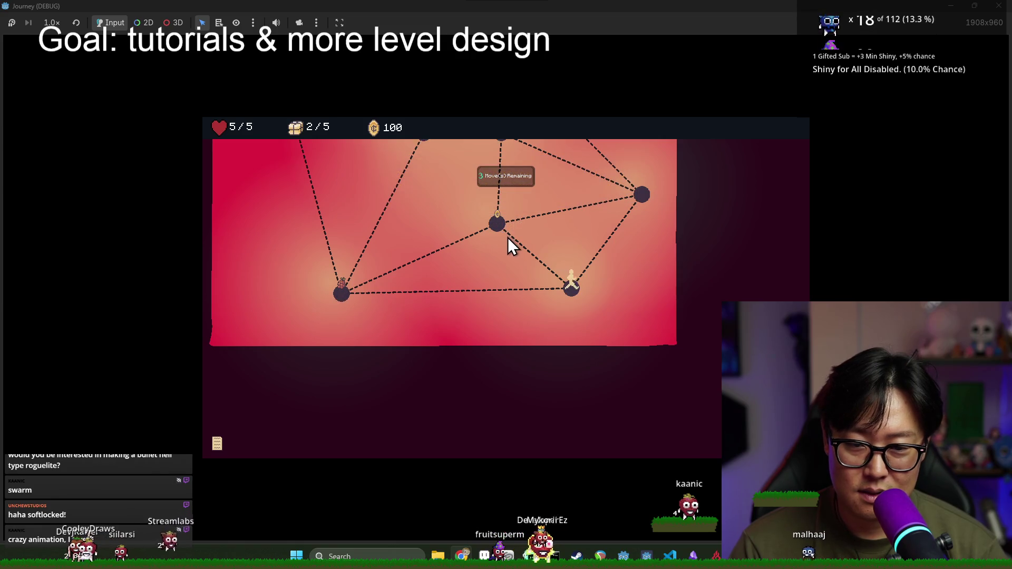
pyautogui.click(338, 294)
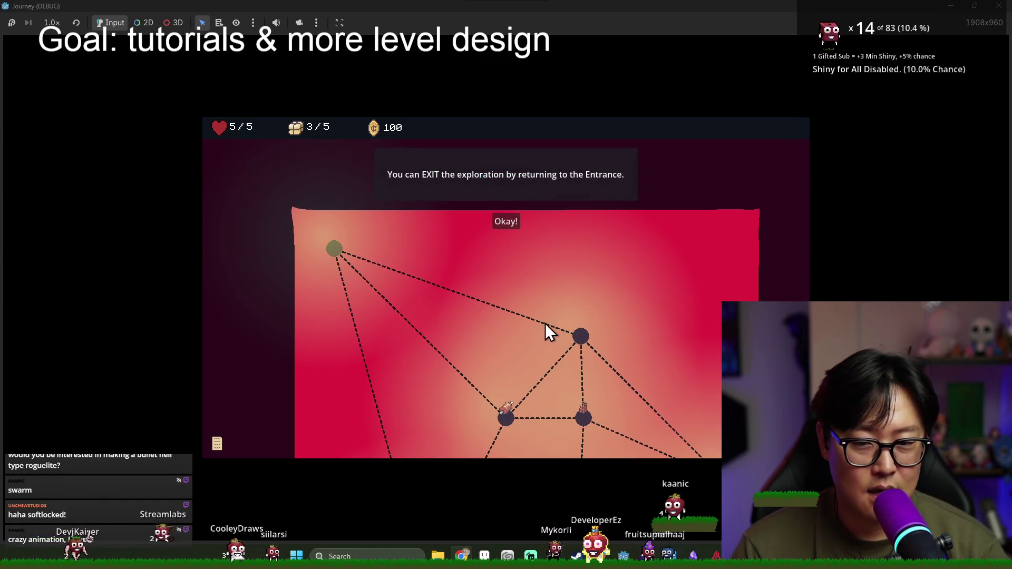
pyautogui.hotkey('alt', 'Tab')
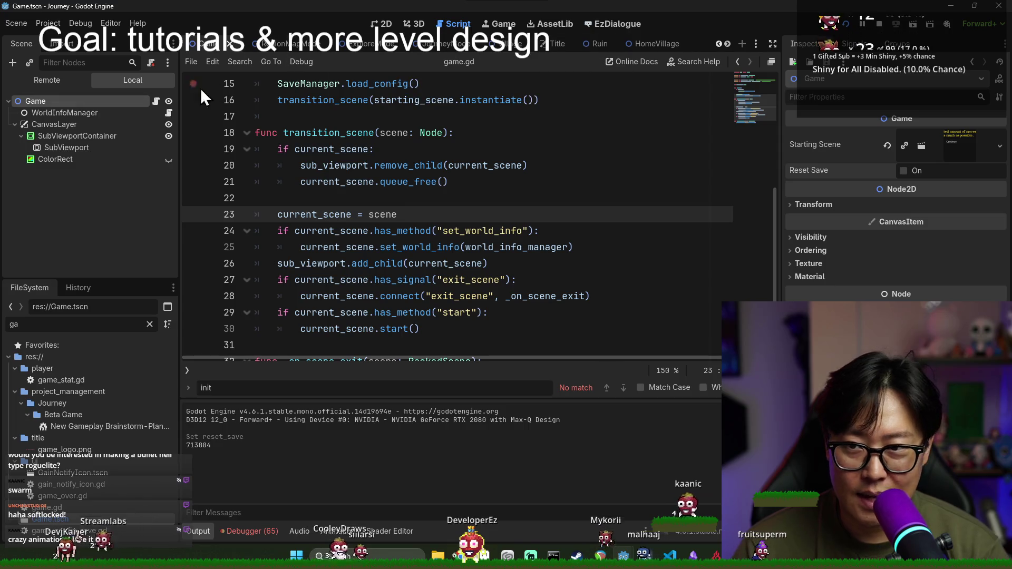
# - In the ExploreMode scene, hide FTUEExitMessage, FTUEMoveResetMessage and FTUEMoveMessage in the editor
pyautogui.click(362, 44)
pyautogui.click(164, 221)
pyautogui.click(164, 186)
pyautogui.click(164, 163)
pyautogui.click(346, 264)
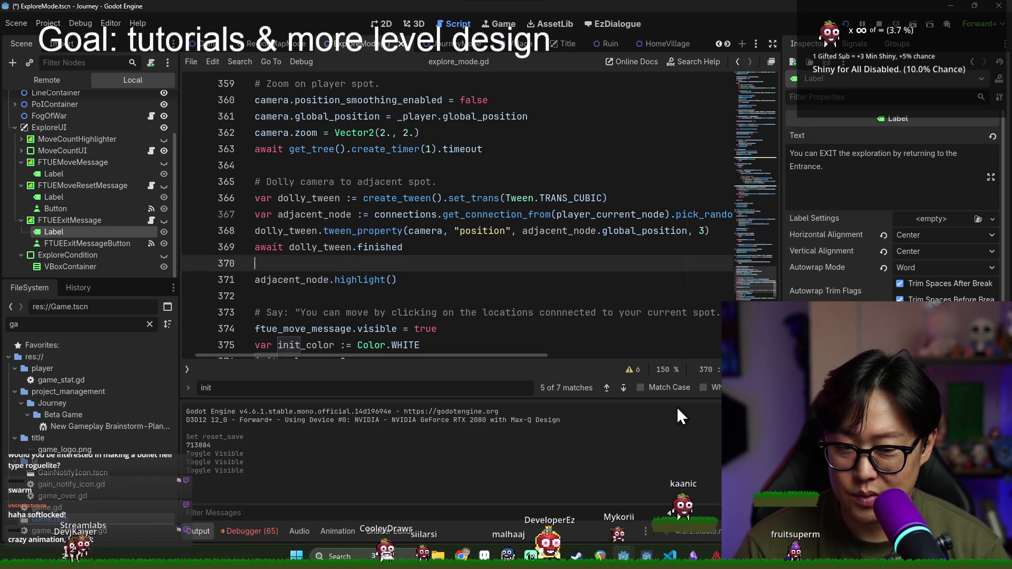
# - Browse explore_mode.gd to the _check_and_show_ftue_move function
pyautogui.press('Escape')
pyautogui.hscroll(-1, 296, 327)
pyautogui.scroll(3, 352, 224)
pyautogui.scroll(4, 352, 224)
pyautogui.scroll(-3, 322, 308)
pyautogui.doubleClick(369, 198)
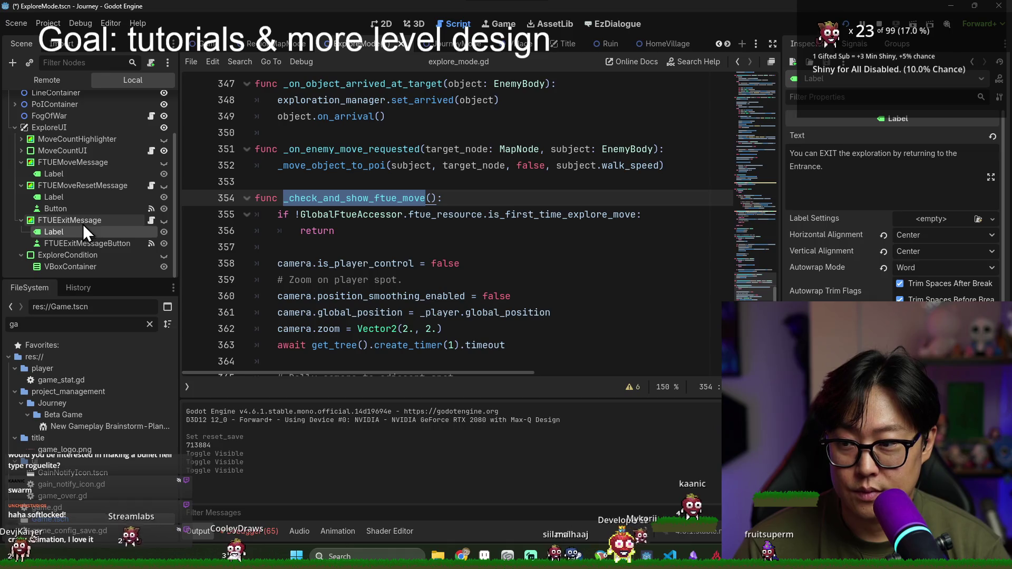
pyautogui.scroll(-4, 347, 257)
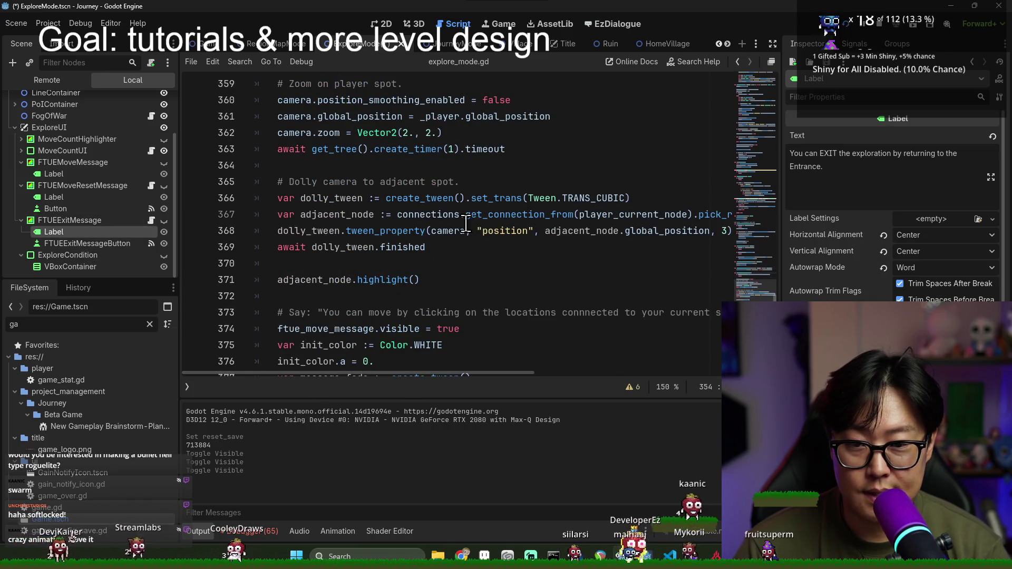
pyautogui.scroll(-2, 433, 253)
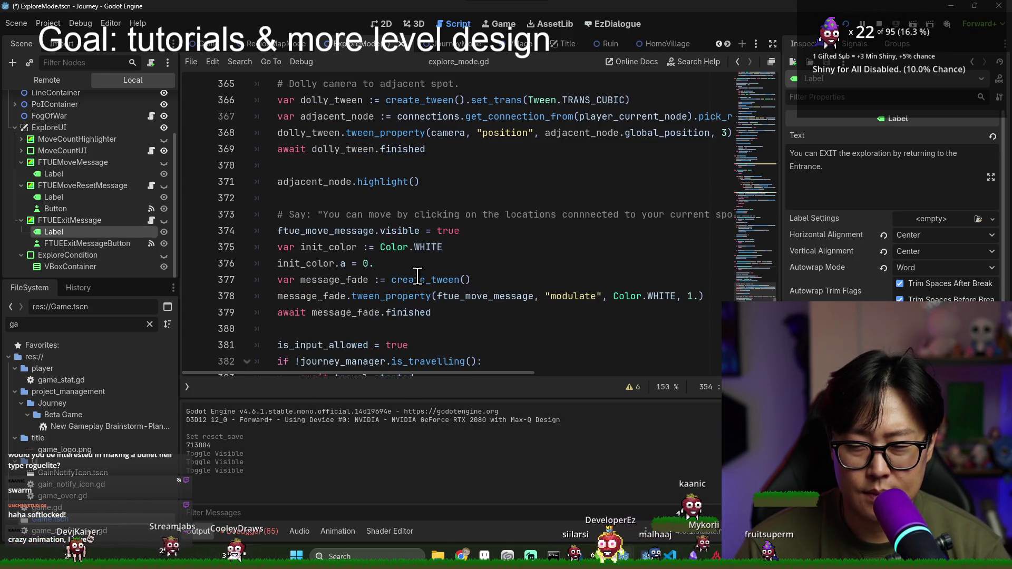
# - Highlight every use of ftue_move_message and ftue_exit_message in the script
pyautogui.doubleClick(447, 297)
pyautogui.scroll(3, 420, 264)
pyautogui.scroll(-2, 416, 274)
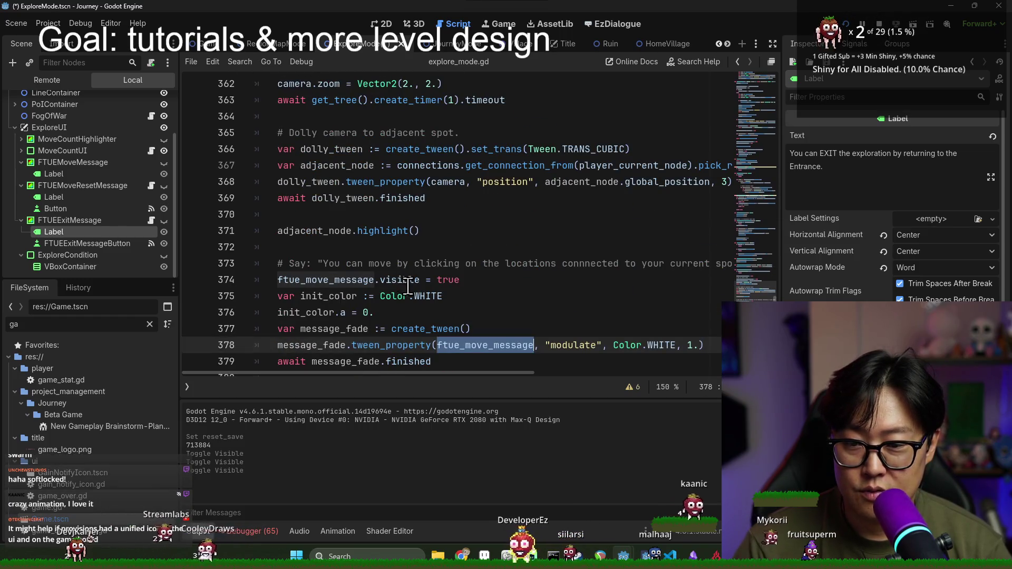
pyautogui.scroll(5, 374, 279)
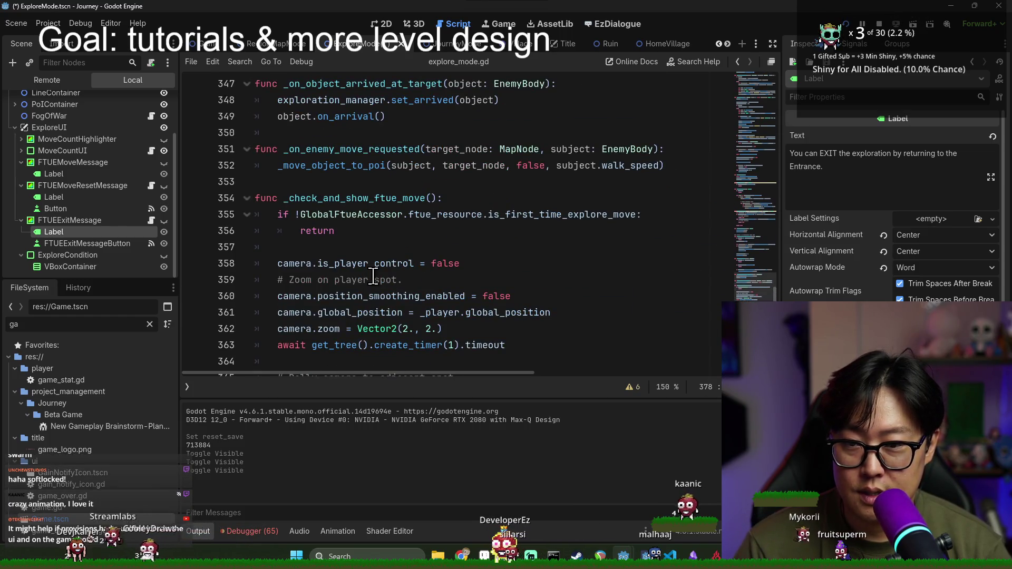
pyautogui.scroll(-5, 374, 276)
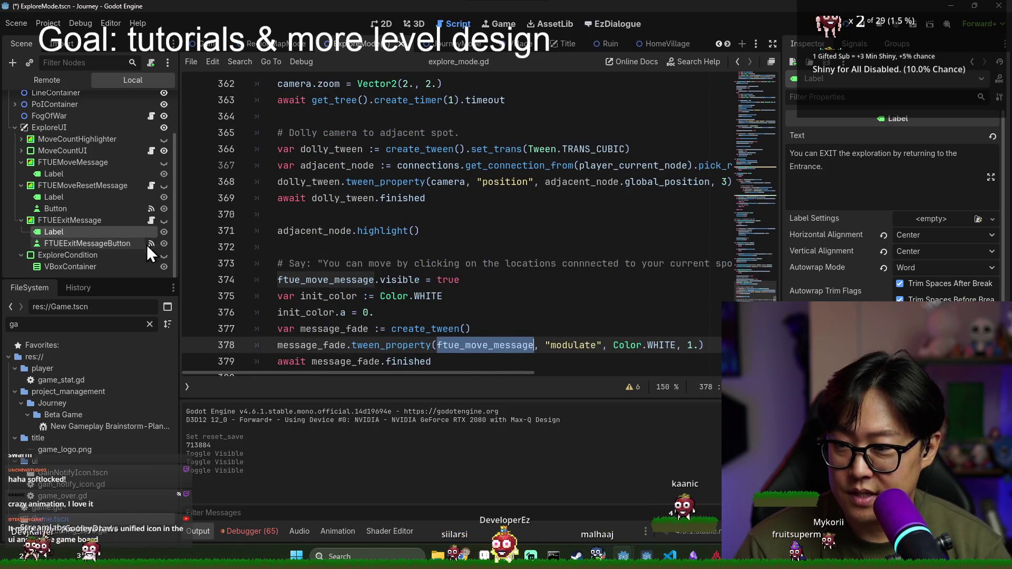
pyautogui.scroll(7, 384, 259)
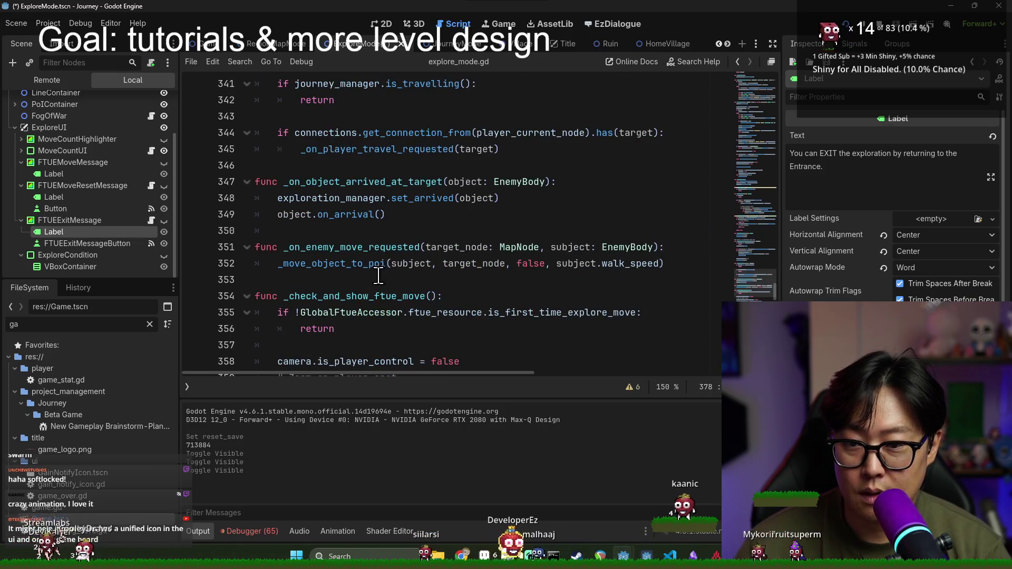
pyautogui.scroll(-16, 374, 278)
pyautogui.scroll(-3, 368, 284)
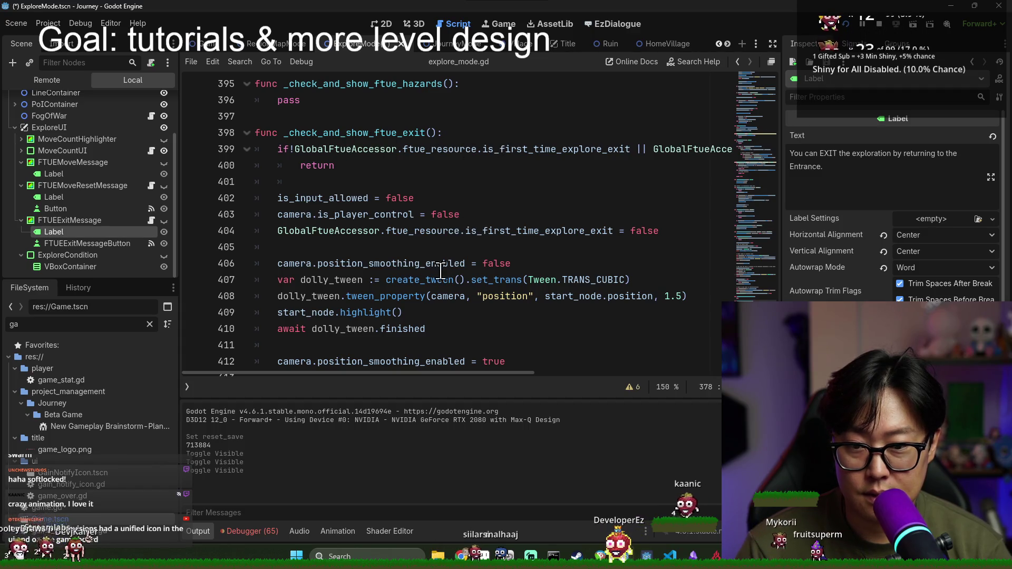
pyautogui.scroll(-3, 471, 288)
pyautogui.doubleClick(427, 264)
pyautogui.hotkey('ctrl', 'c')
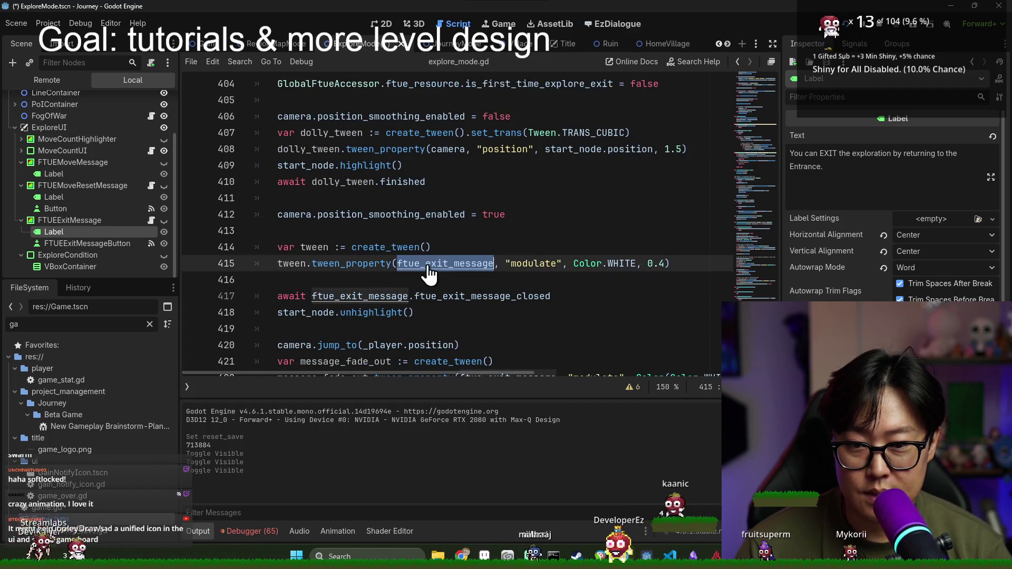
pyautogui.scroll(4, 400, 266)
# - Add ftue_exit_message.visible = true in the exit tutorial check and save
pyautogui.click(323, 230)
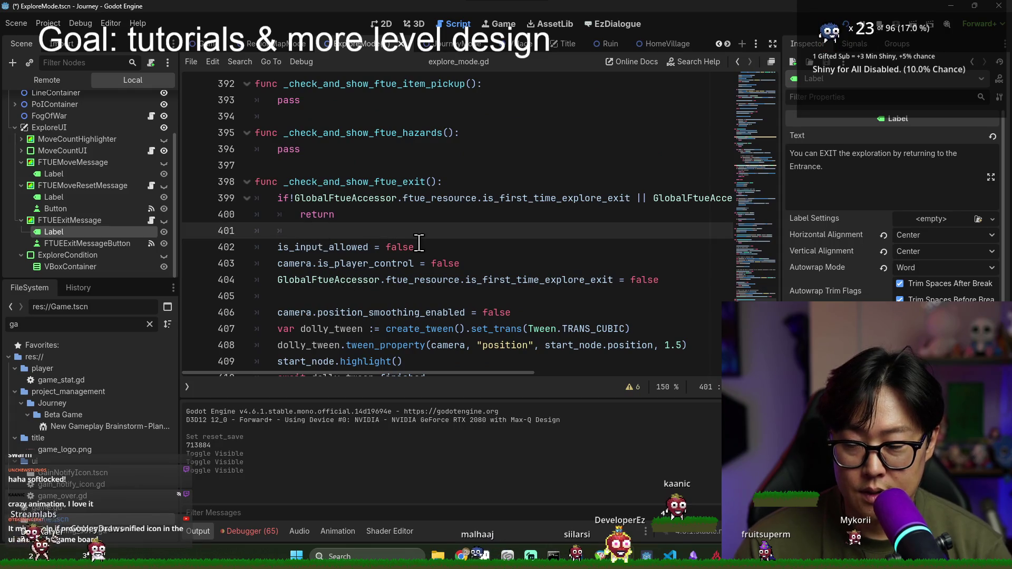
pyautogui.press('Return')
pyautogui.hotkey('ctrl', 'v')
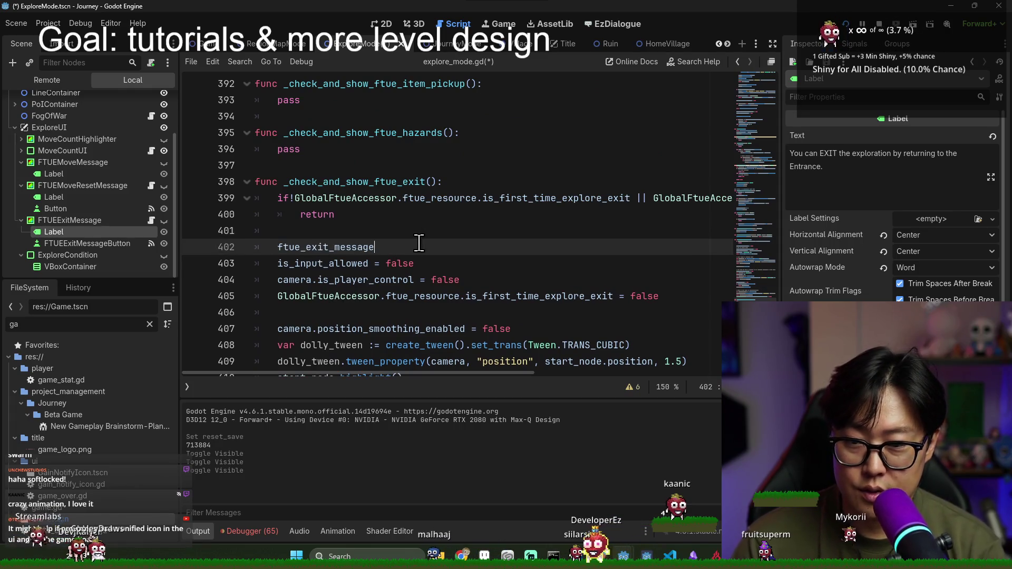
pyautogui.write('ue')
pyautogui.hotkey('ctrl', 's')
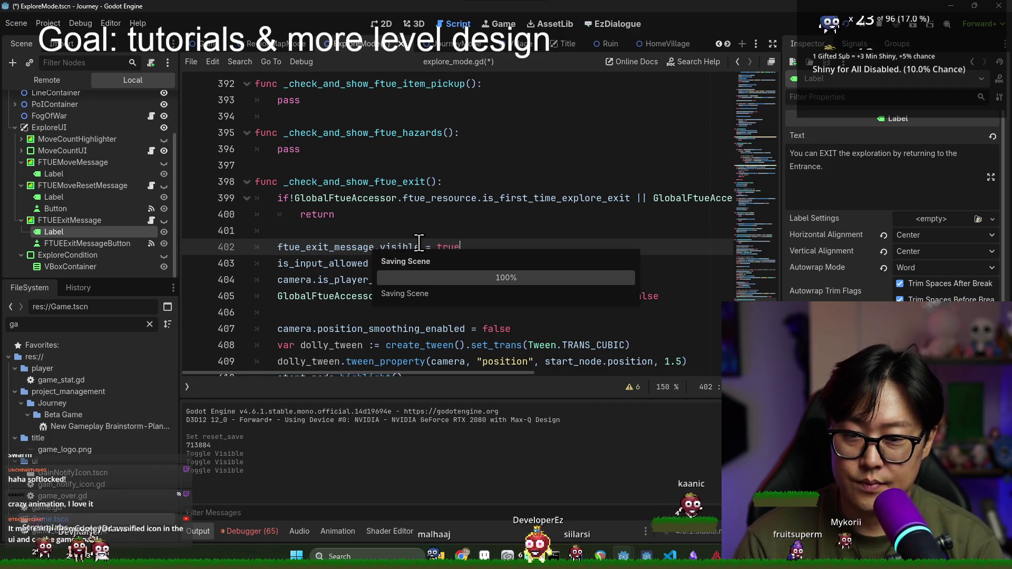
# - Add ftue_exit_message.visible = false after the camera.jump_to line and save
pyautogui.doubleClick(317, 250)
pyautogui.scroll(-10, 466, 248)
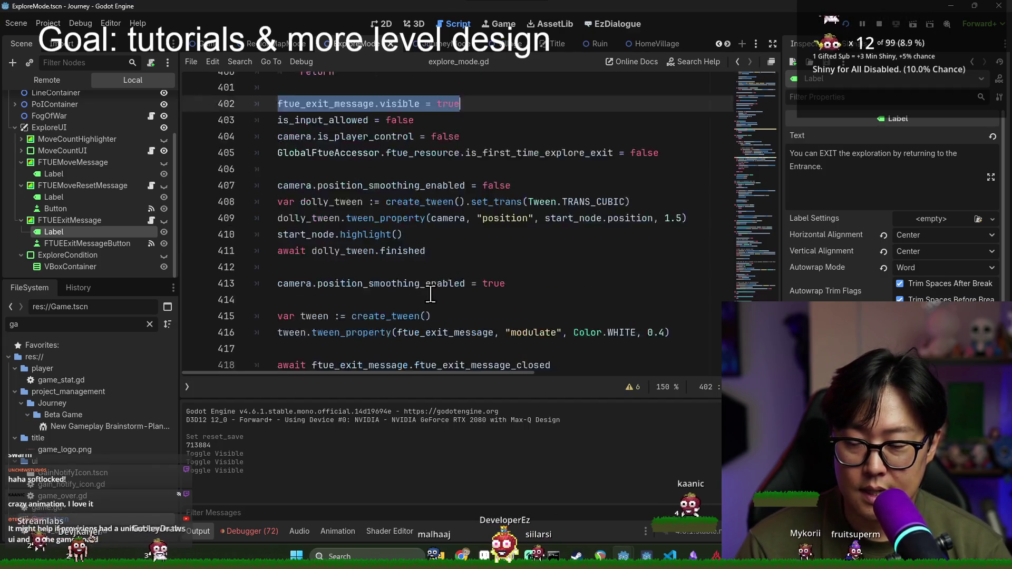
pyautogui.click(457, 148)
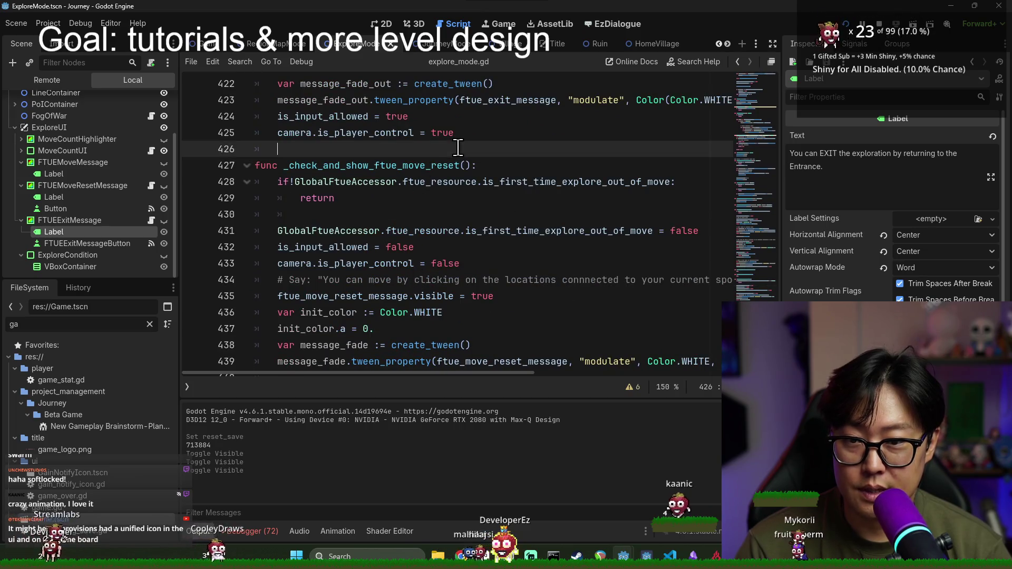
pyautogui.click(285, 116)
pyautogui.scroll(2, 440, 176)
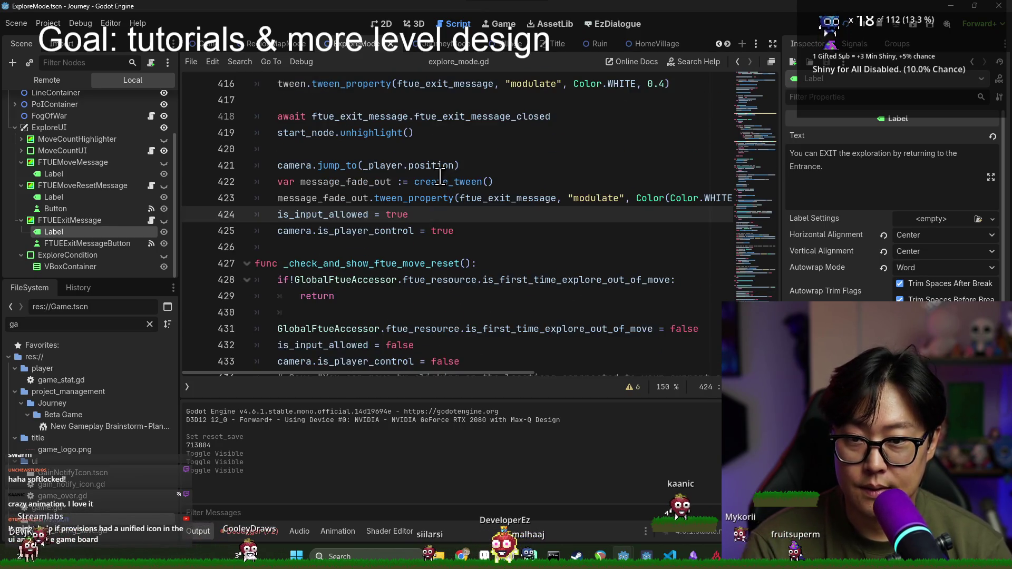
pyautogui.click(434, 153)
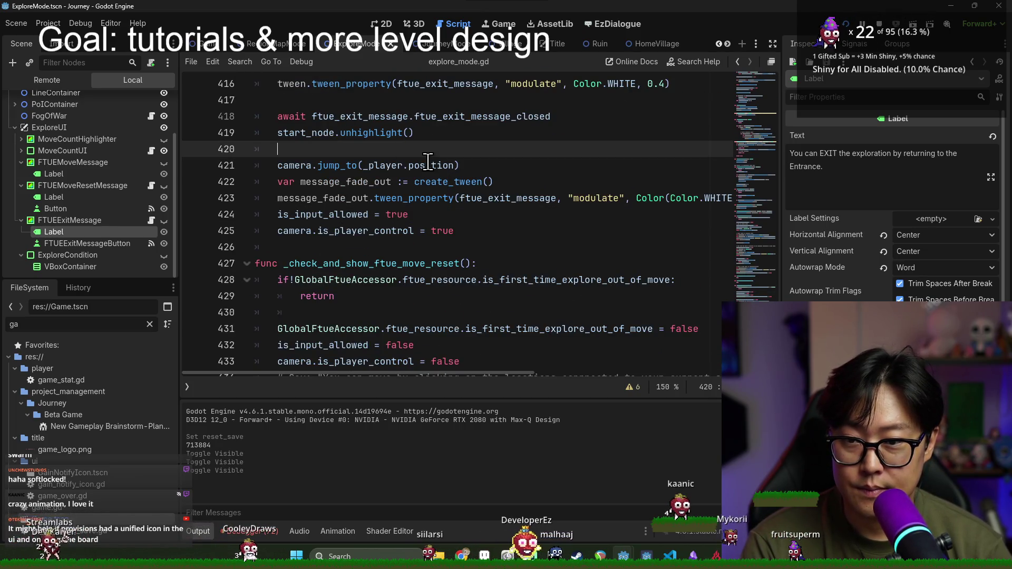
pyautogui.click(472, 168)
pyautogui.press('Return')
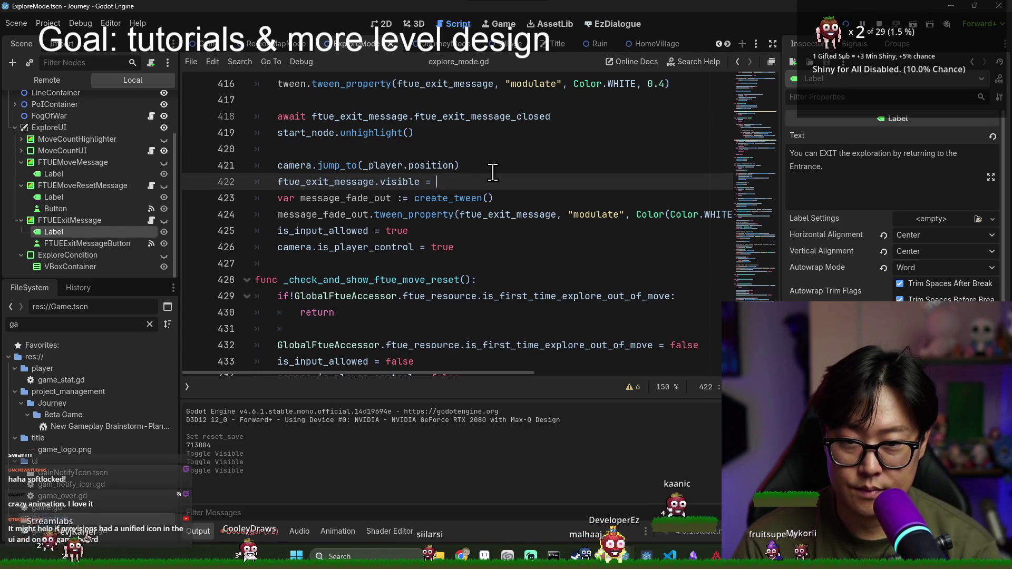
pyautogui.hotkey('ctrl', 's')
# - Review the move-reset message visibility line below the new code
pyautogui.press('Down')
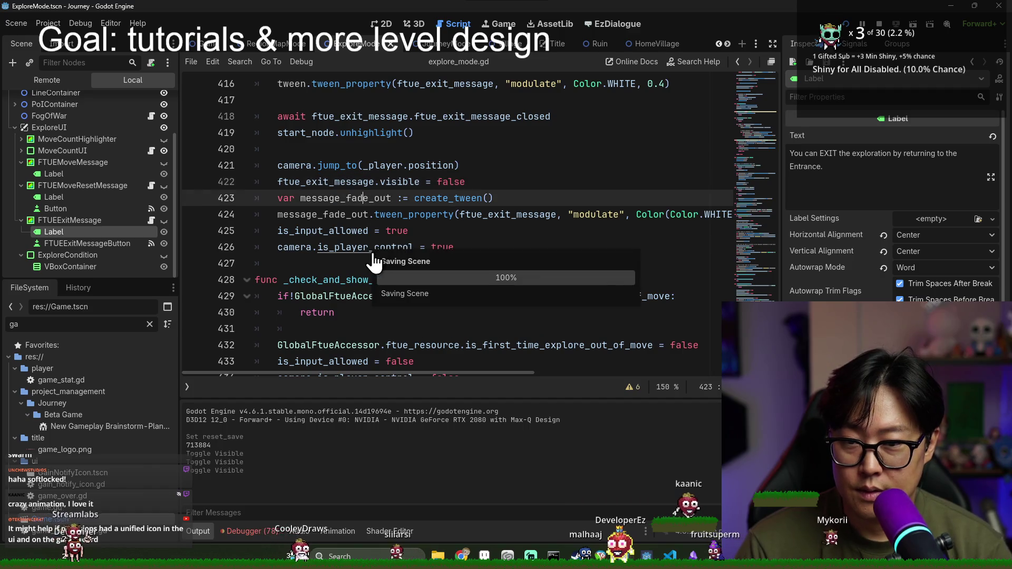
pyautogui.scroll(-5, 337, 245)
pyautogui.scroll(2, 334, 237)
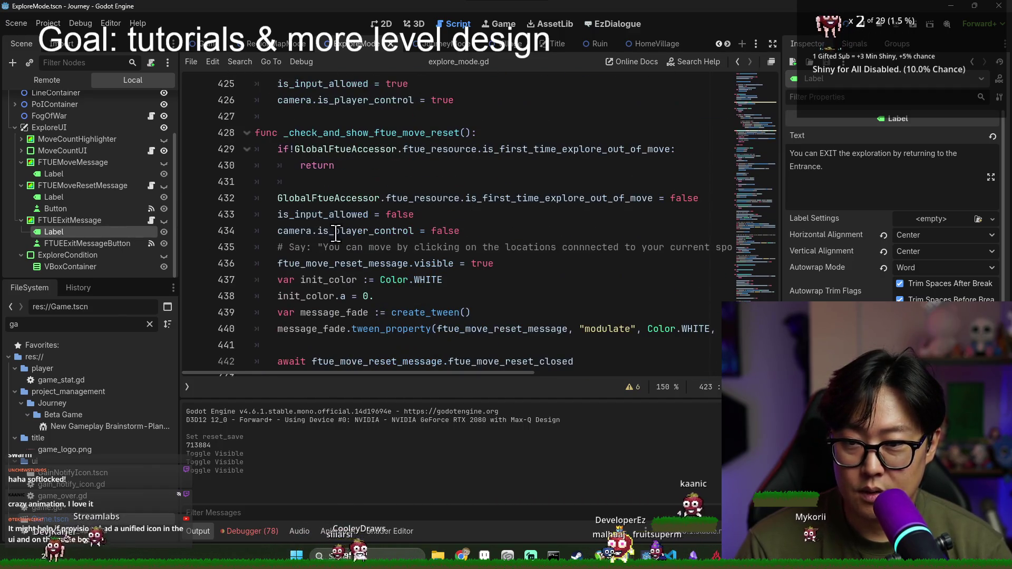
pyautogui.tripleClick(320, 262)
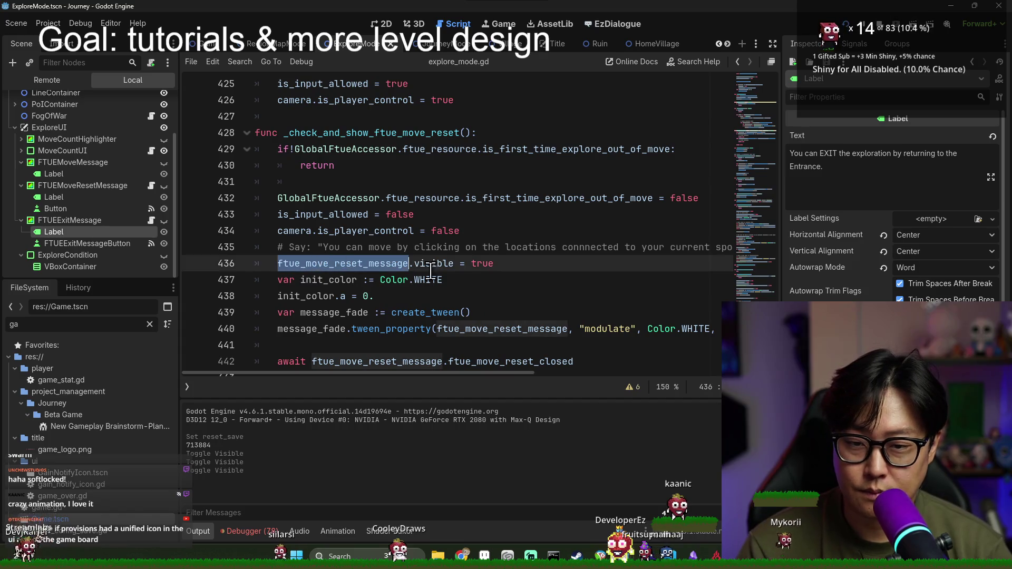
pyautogui.scroll(-6, 442, 258)
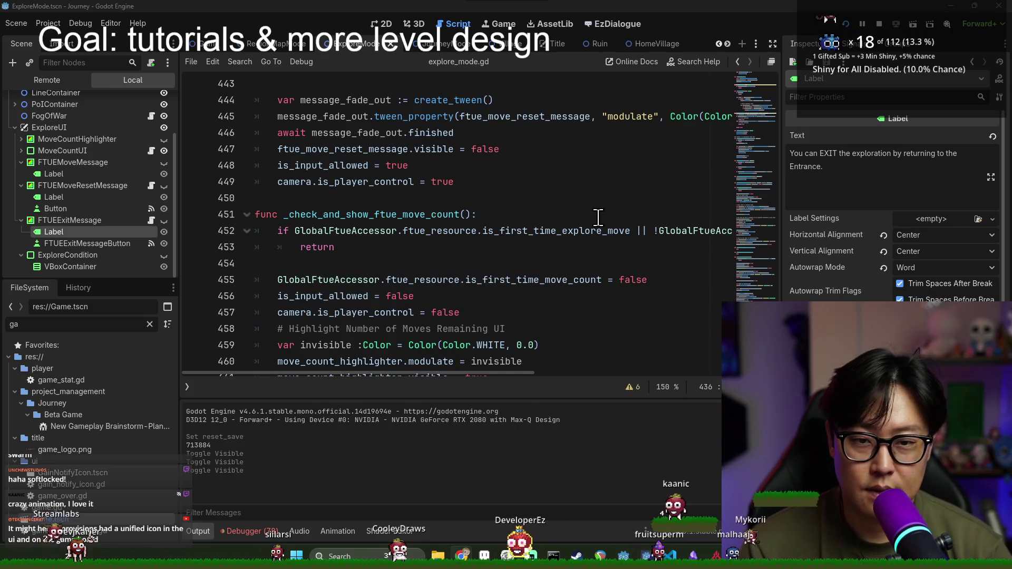
pyautogui.hotkey('alt', 'Tab')
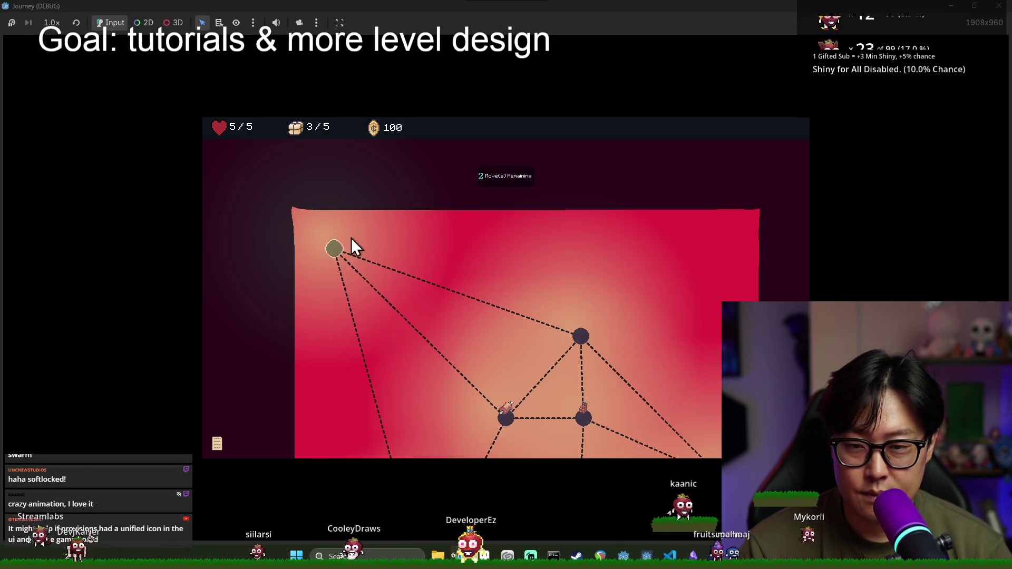
# - Pick the top-left entrance in the game, then make FTUEExitMessage visible and save the scene
pyautogui.click(330, 245)
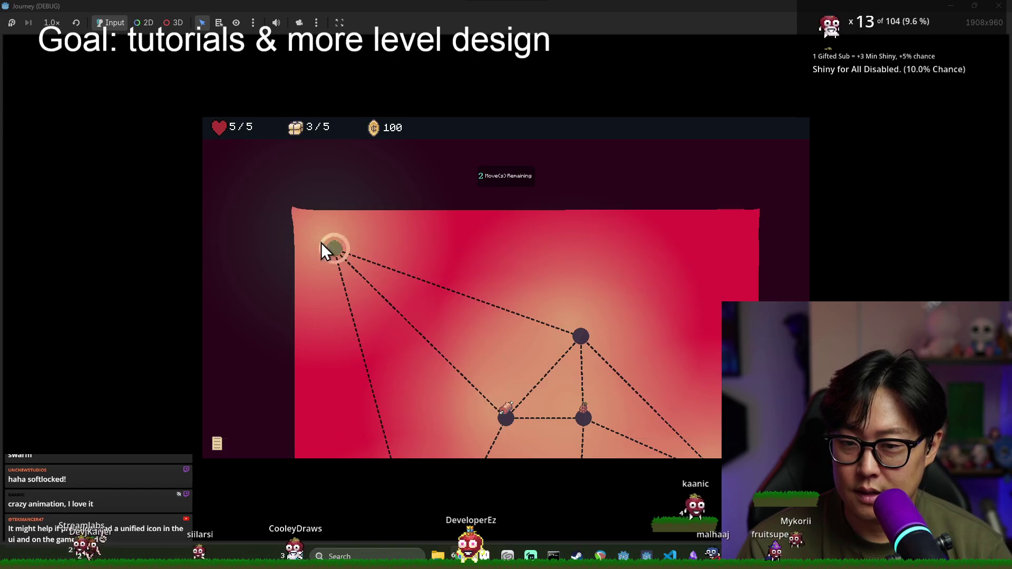
pyautogui.hotkey('alt', 'Tab')
pyautogui.hotkey('alt', 'Tab')
pyautogui.hotkey('alt', 'Tab')
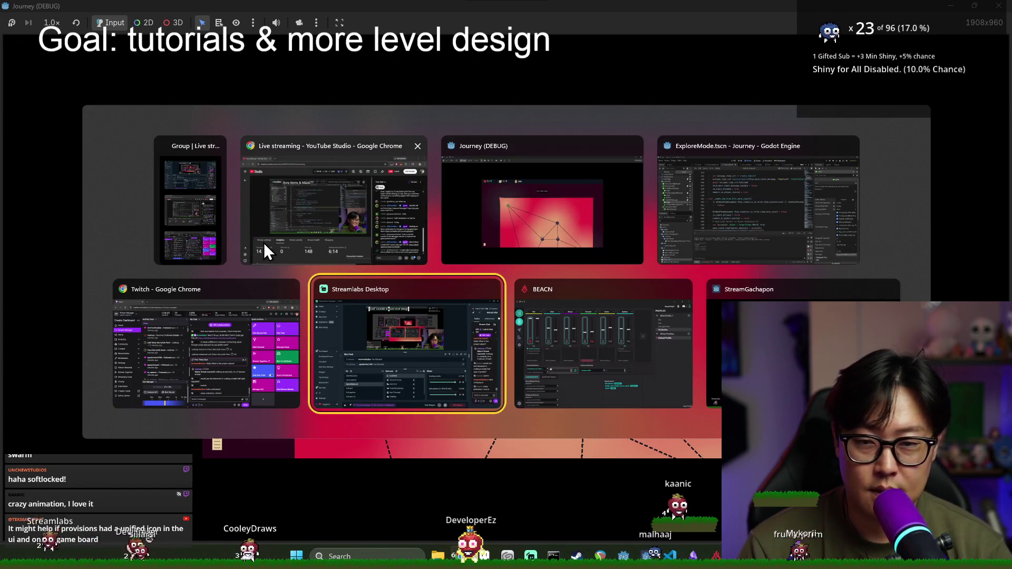
pyautogui.hotkey('alt', 'Tab')
pyautogui.hotkey('alt', 'Tab')
pyautogui.hotkey('alt', 'Tab')
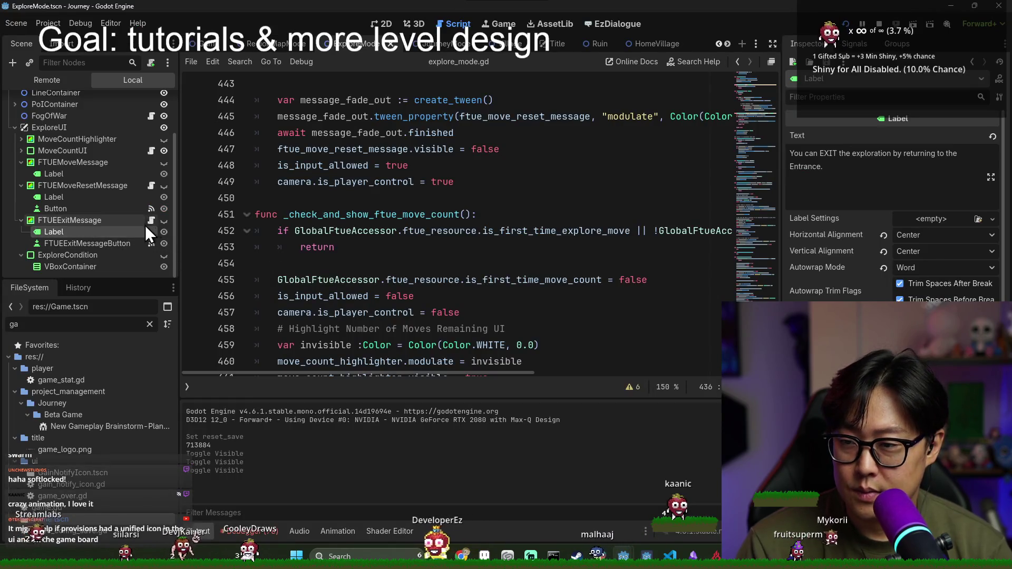
pyautogui.click(164, 221)
pyautogui.hotkey('ctrl', 's')
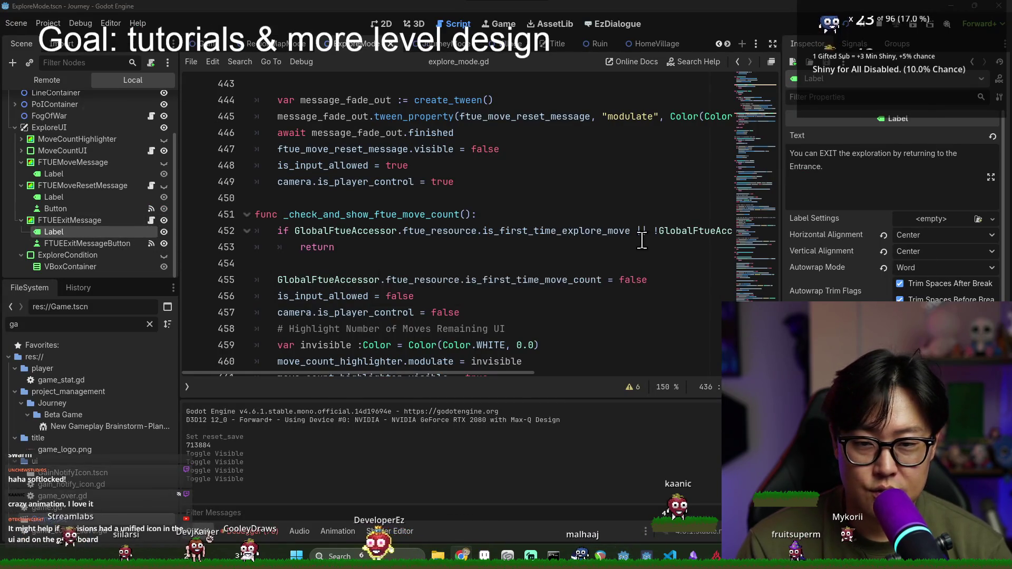
pyautogui.hotkey('alt', 'Tab')
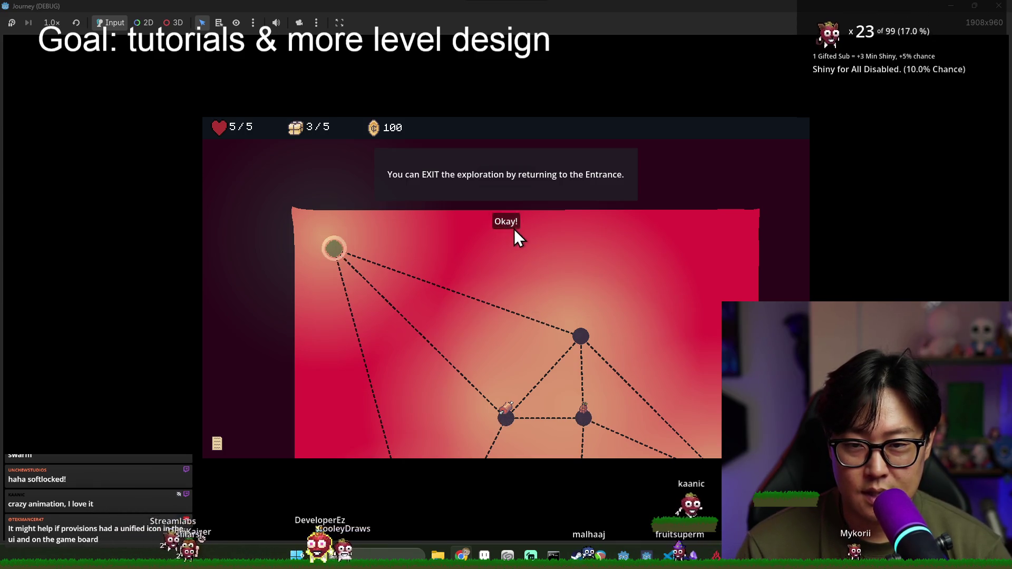
# - Relaunch the game, start a new game, play through the movement, moves and provision tutorials, then stop
pyautogui.hotkey('alt', 'Tab')
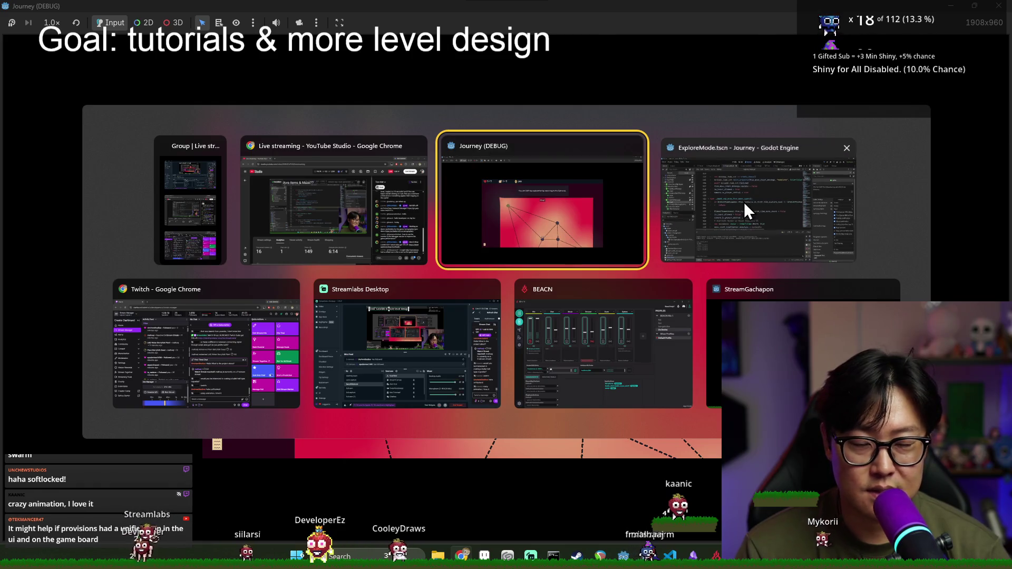
pyautogui.click(745, 201)
pyautogui.press('F5')
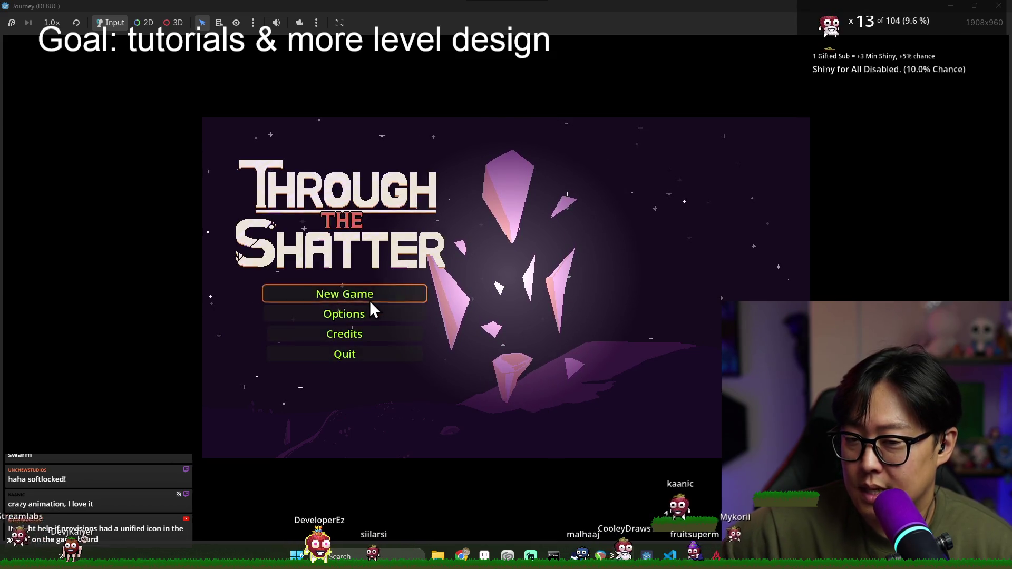
pyautogui.click(370, 301)
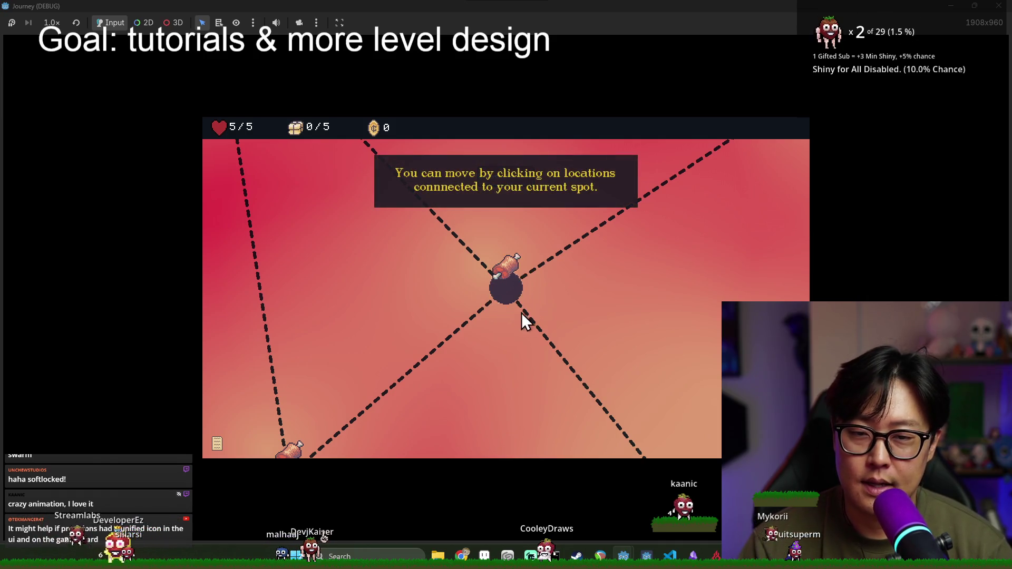
pyautogui.click(516, 303)
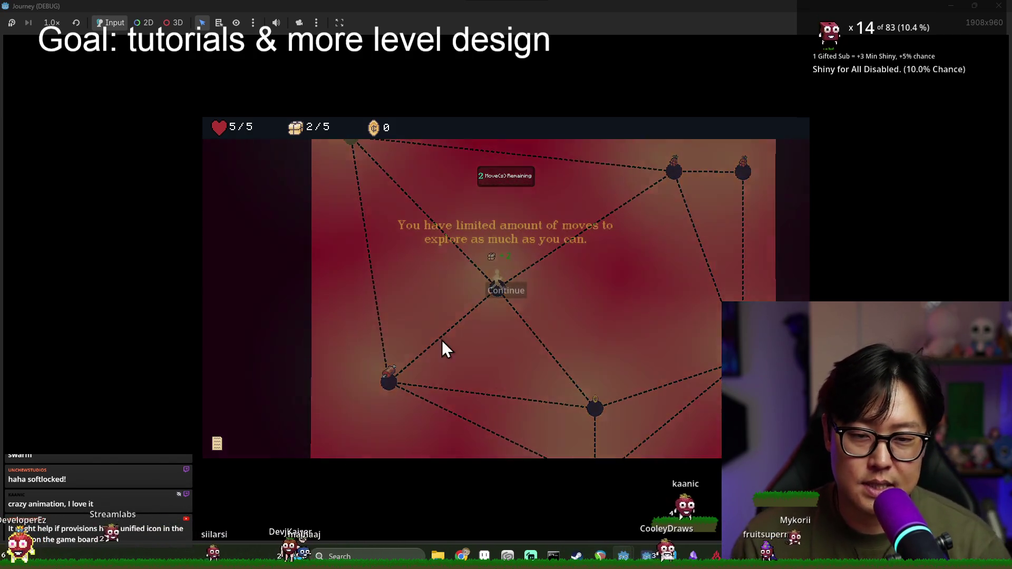
pyautogui.click(493, 293)
pyautogui.click(390, 381)
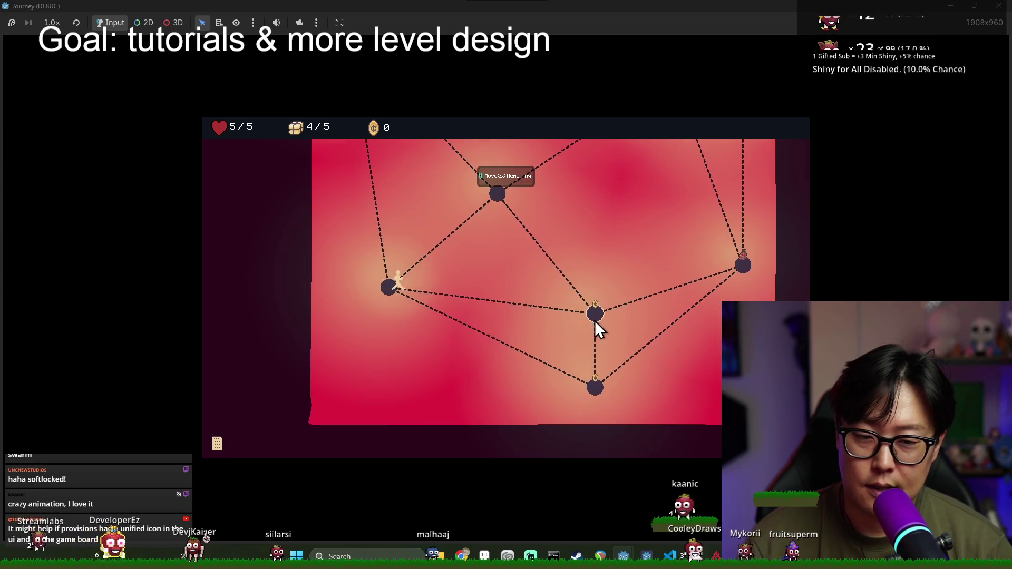
pyautogui.click(595, 319)
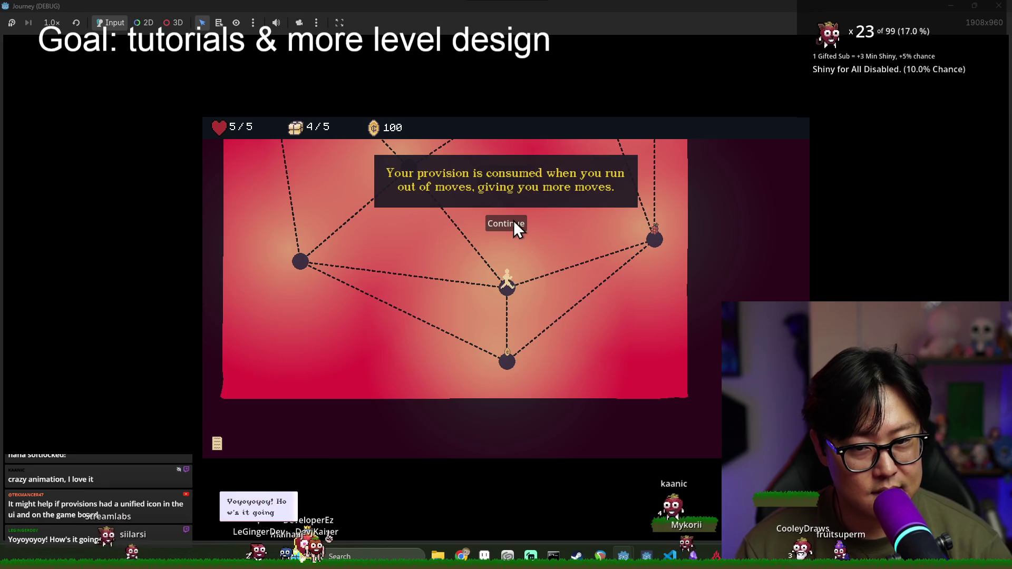
pyautogui.press('F8')
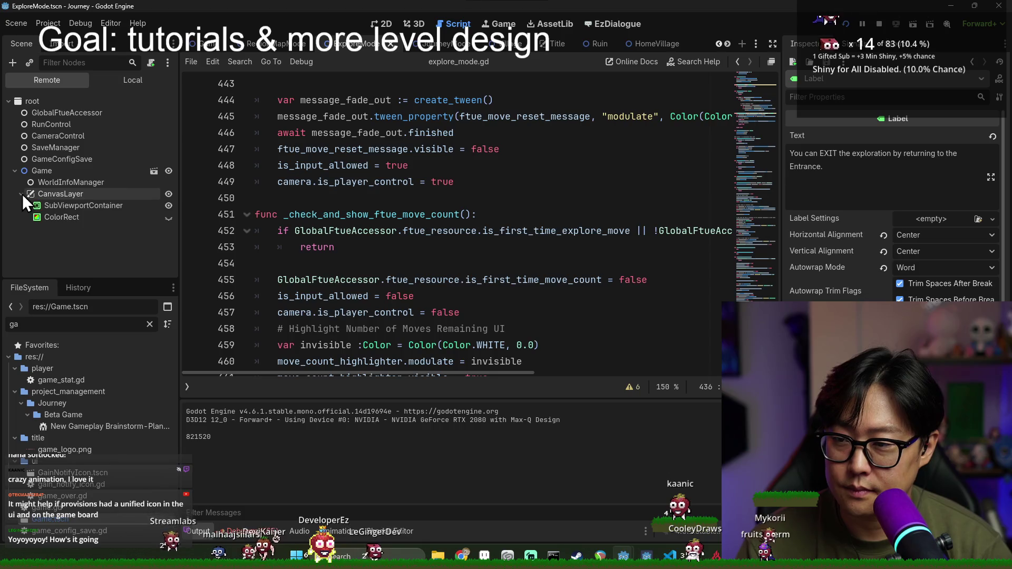
# - Expand the running scene tree through JourneyMode, ExploreMode and ExploreUI to the tutorial message nodes
pyautogui.click(34, 218)
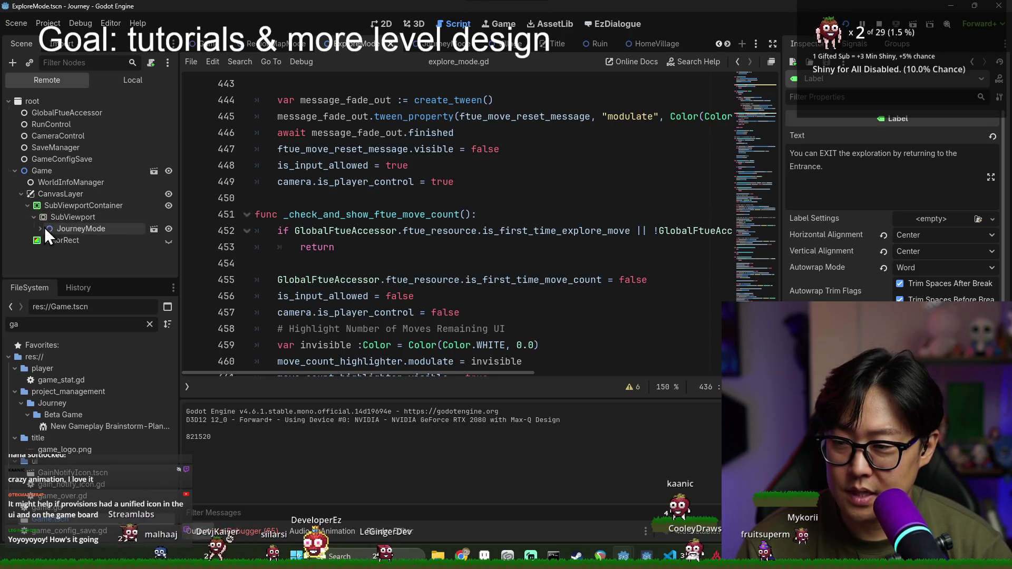
pyautogui.click(46, 226)
pyautogui.click(42, 230)
pyautogui.click(47, 253)
pyautogui.scroll(-5, 109, 221)
pyautogui.scroll(5, 102, 221)
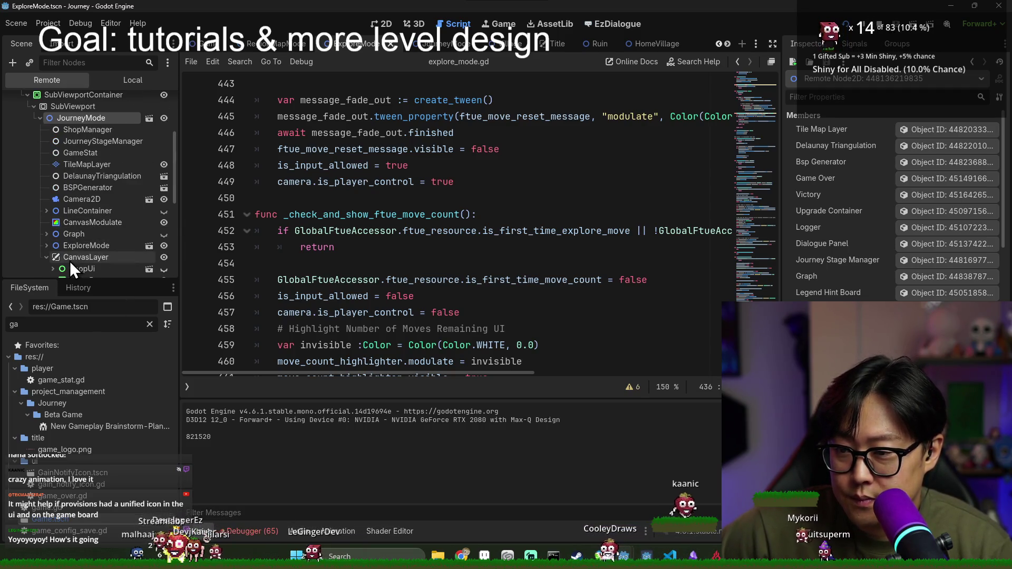
pyautogui.scroll(-2, 58, 246)
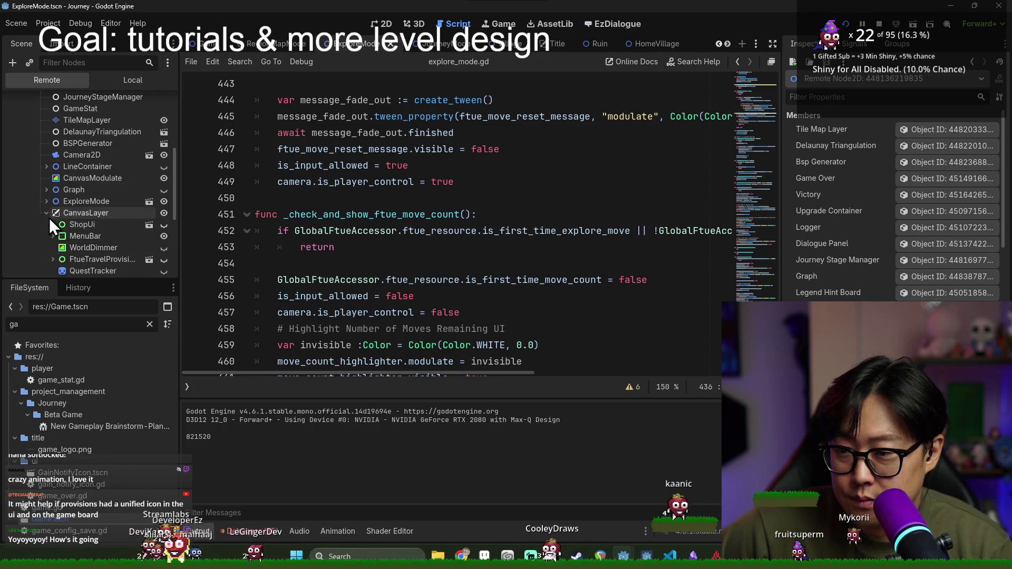
pyautogui.click(46, 213)
pyautogui.click(45, 244)
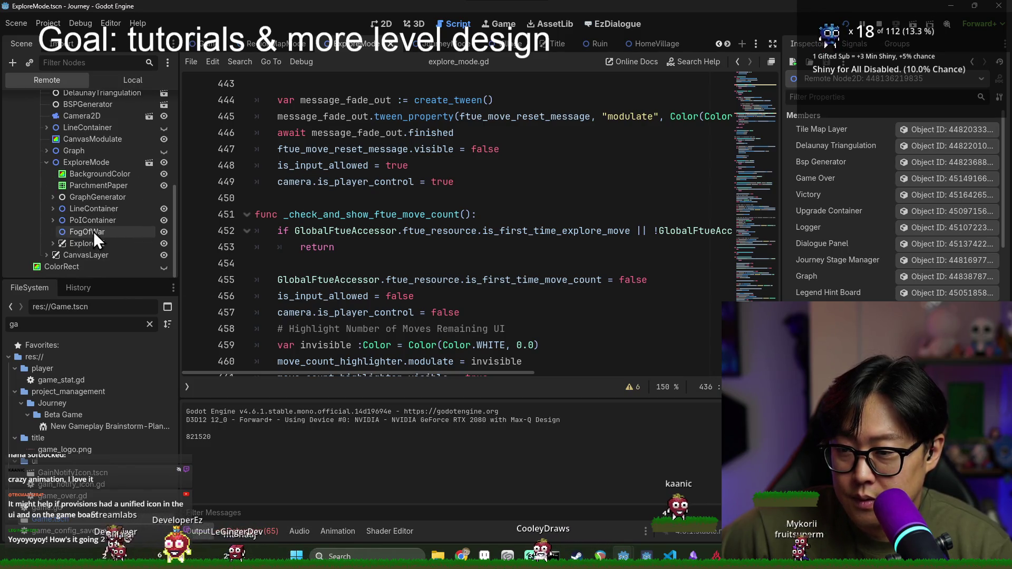
pyautogui.click(52, 244)
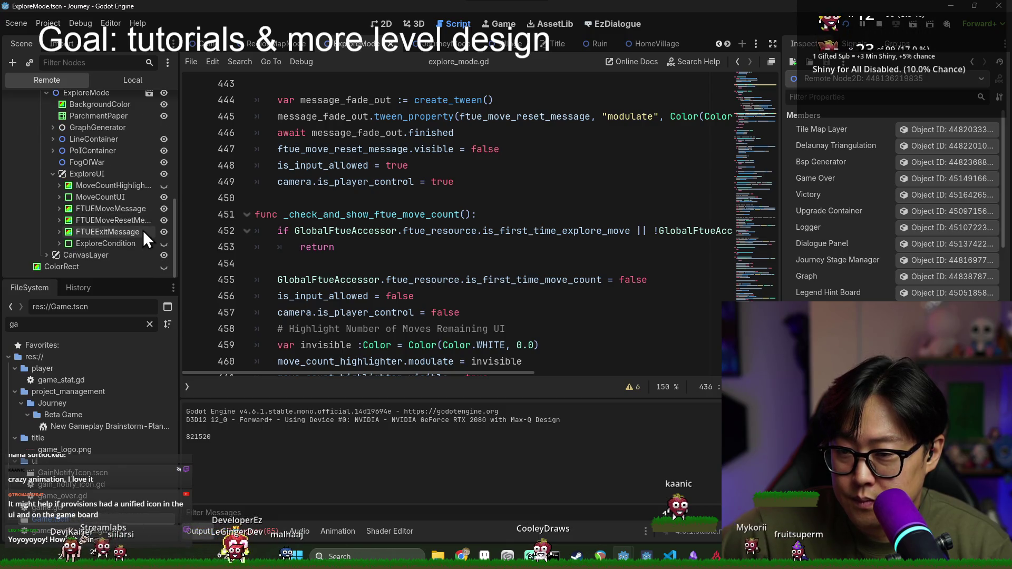
pyautogui.click(61, 208)
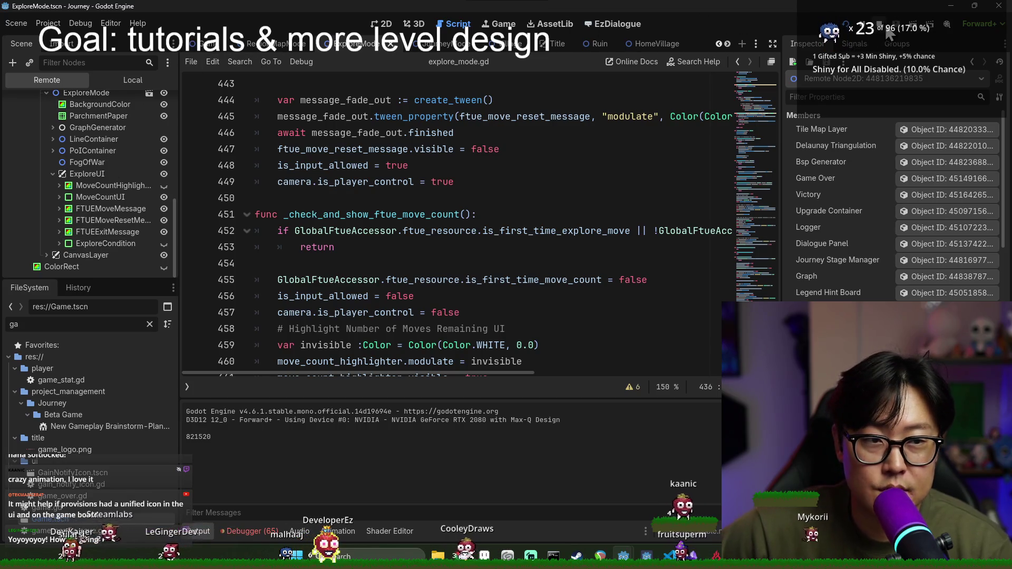
# - Stop the run, hide FTUEExitMessage, save ExploreMode, collapse the message nodes and relaunch
pyautogui.click(889, 33)
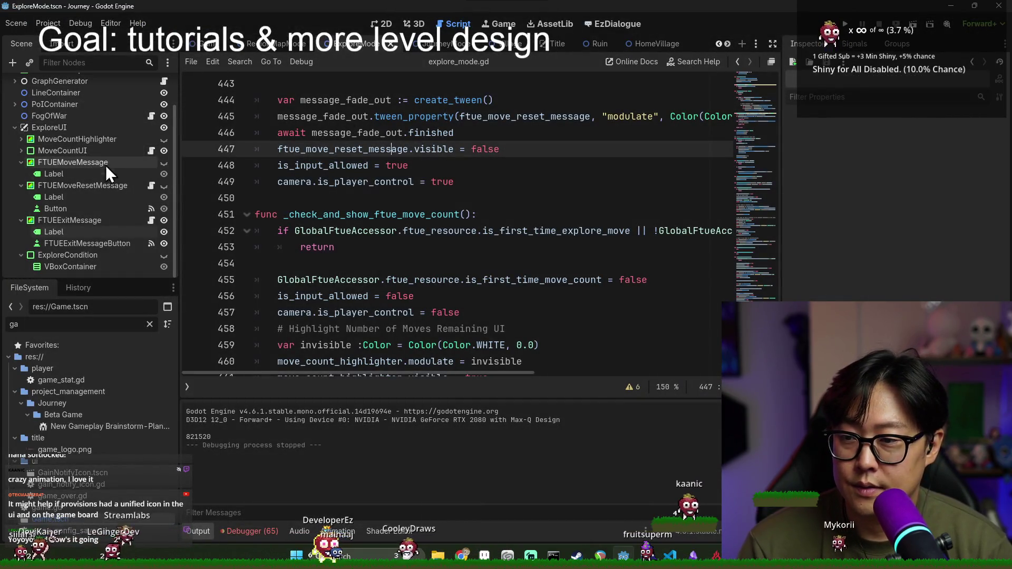
pyautogui.click(164, 220)
pyautogui.hotkey('ctrl', 's')
pyautogui.click(21, 219)
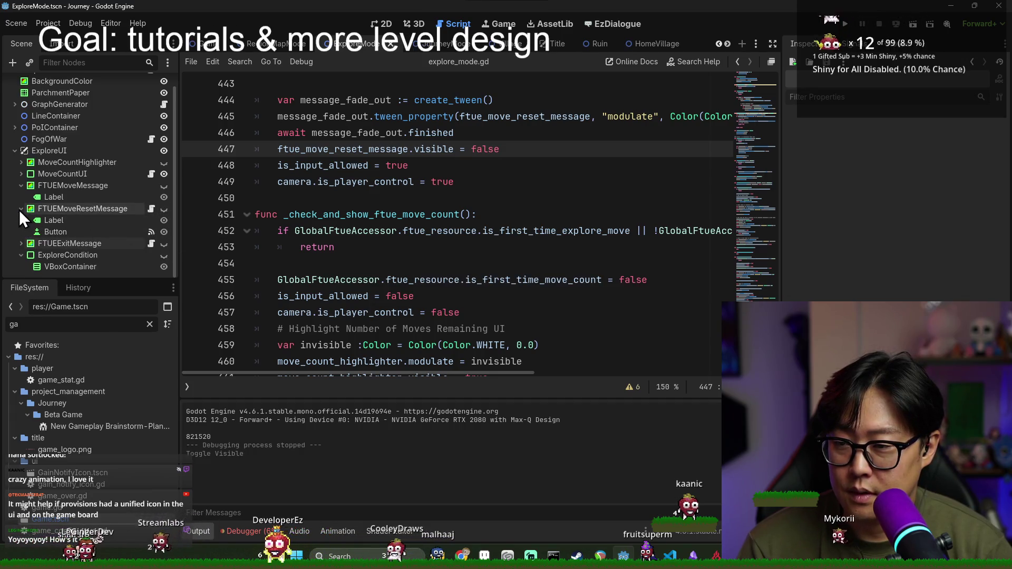
pyautogui.click(20, 209)
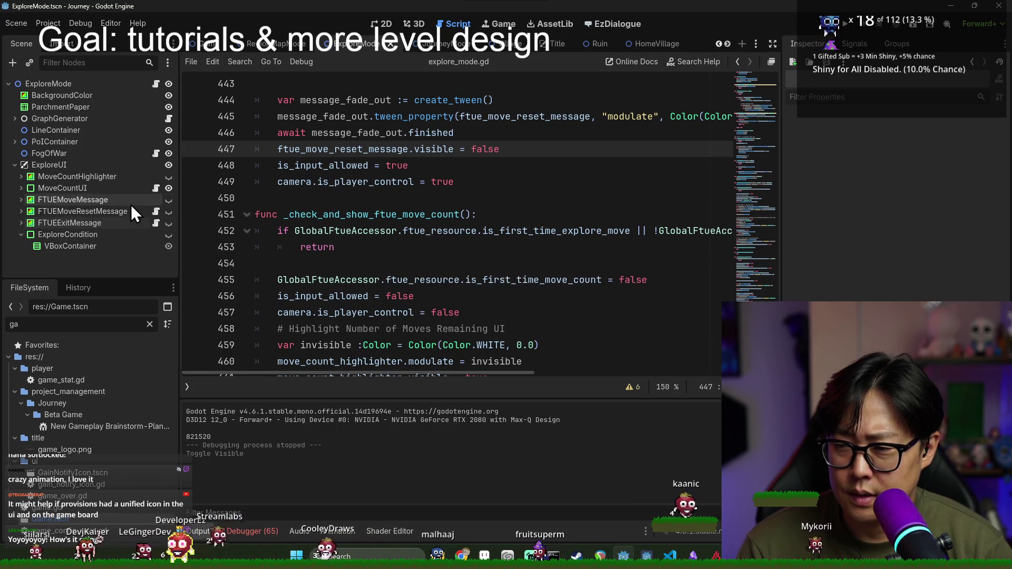
pyautogui.click(846, 24)
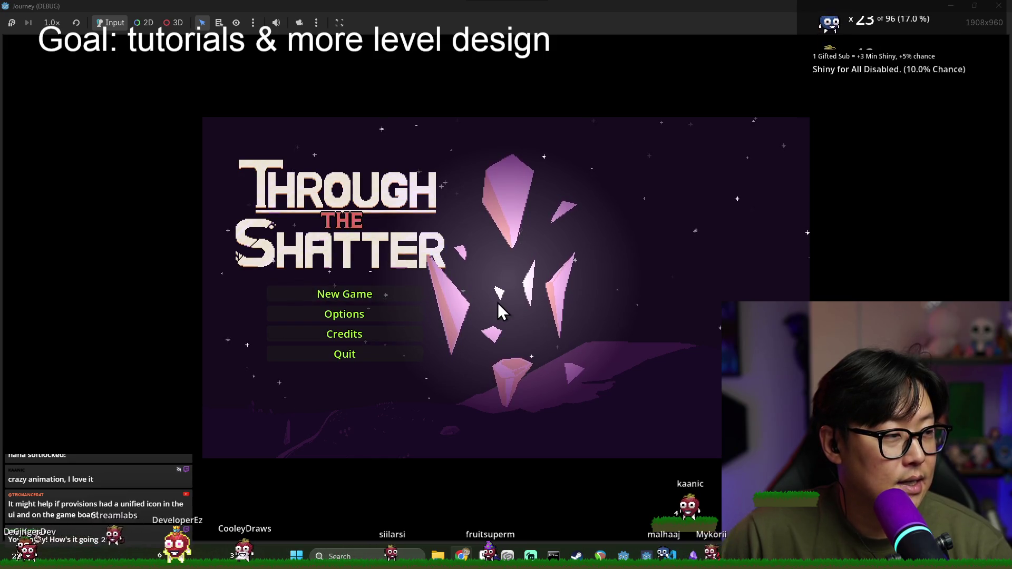
# - Start a new game, move to the meat node, and dismiss the limited-moves and provision tutorials
pyautogui.click(315, 293)
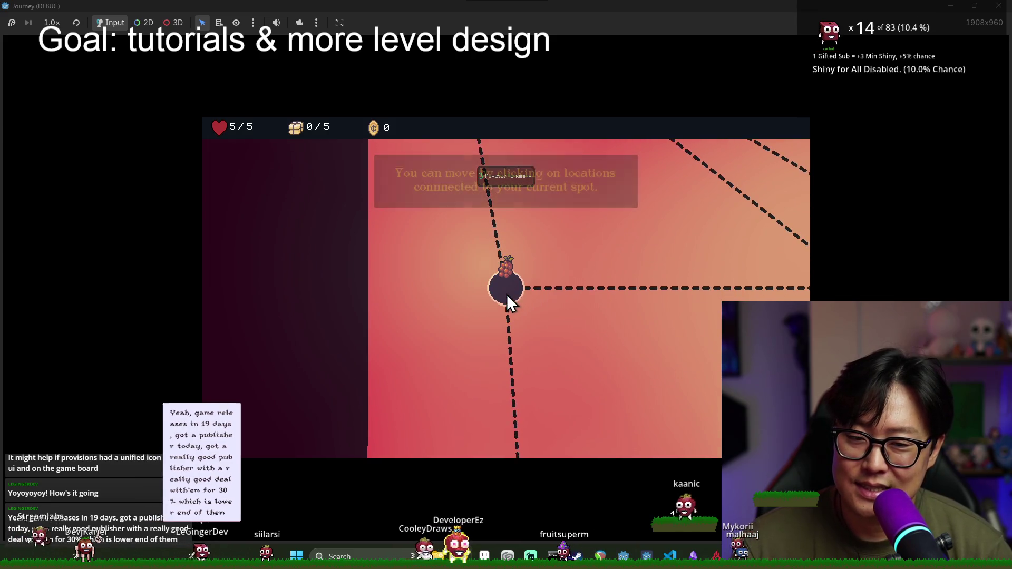
pyautogui.click(508, 295)
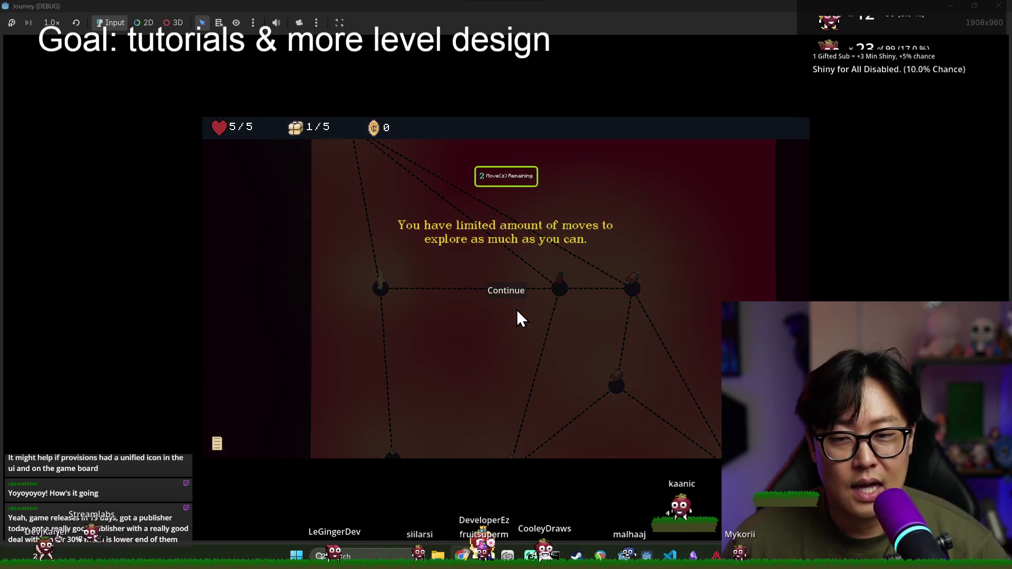
pyautogui.click(499, 291)
pyautogui.click(560, 290)
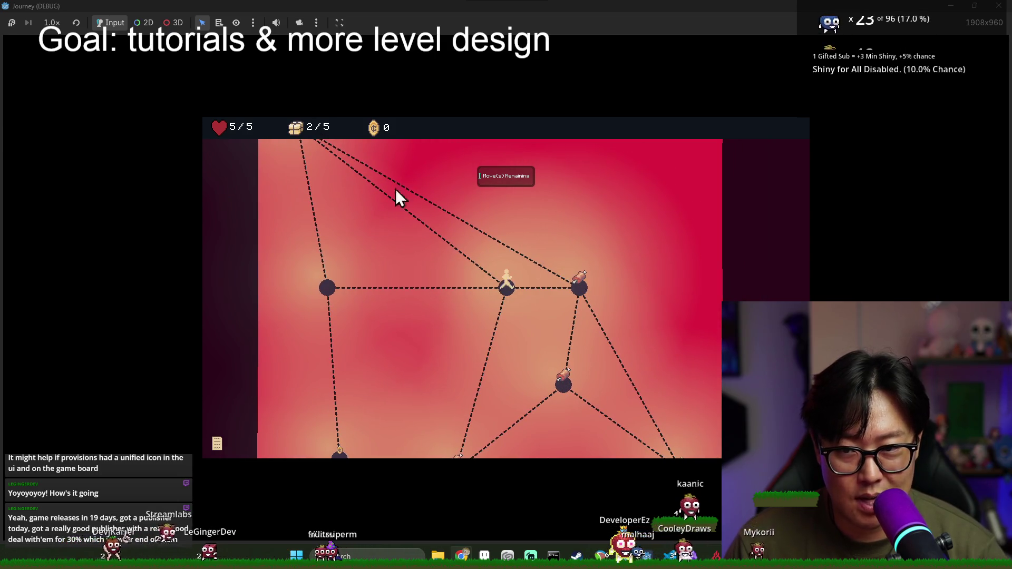
pyautogui.click(581, 290)
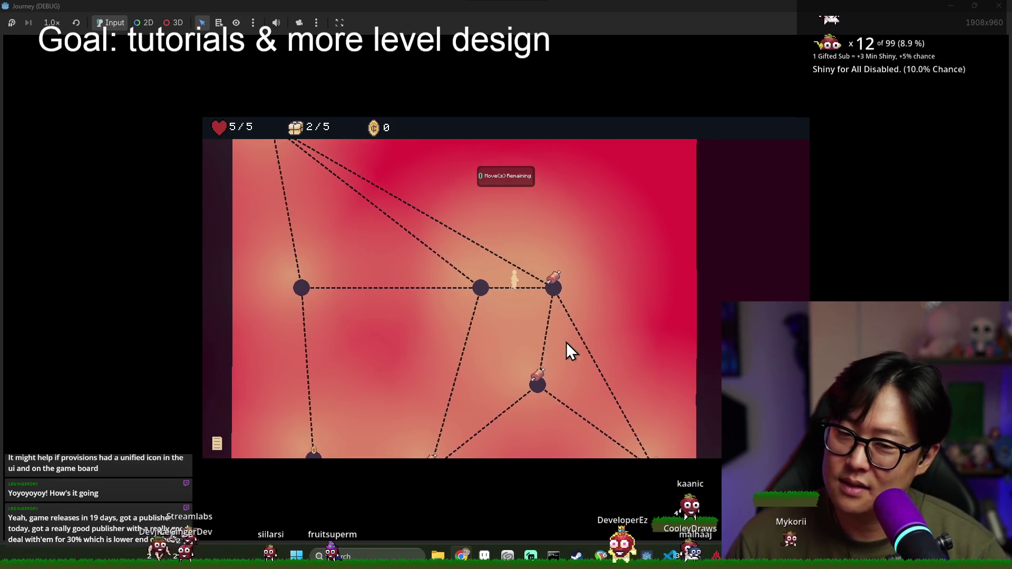
pyautogui.click(504, 227)
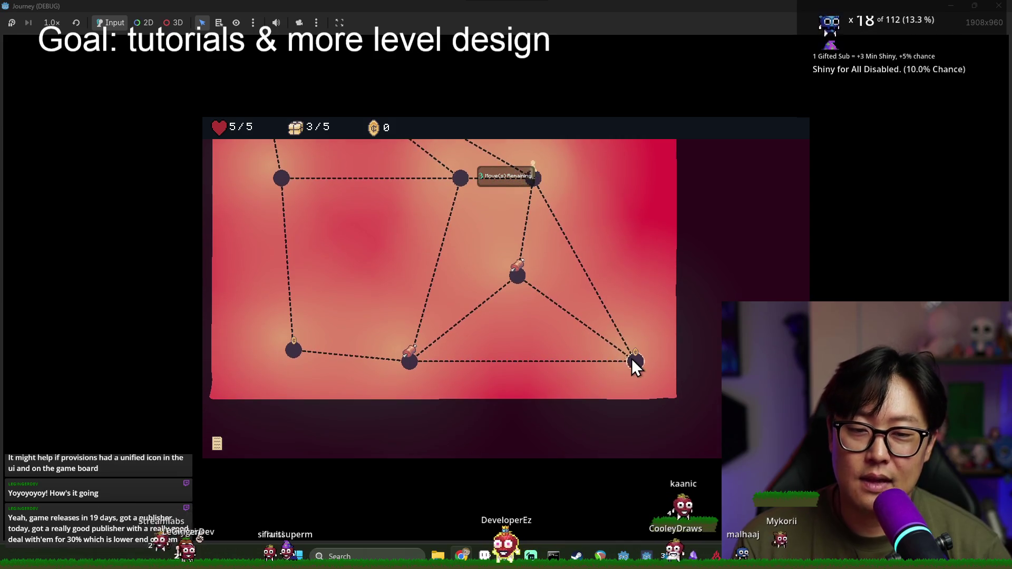
# - Move to the bottom-right node, dismiss the exit tutorial, then walk back to the upper-left exit
pyautogui.click(634, 360)
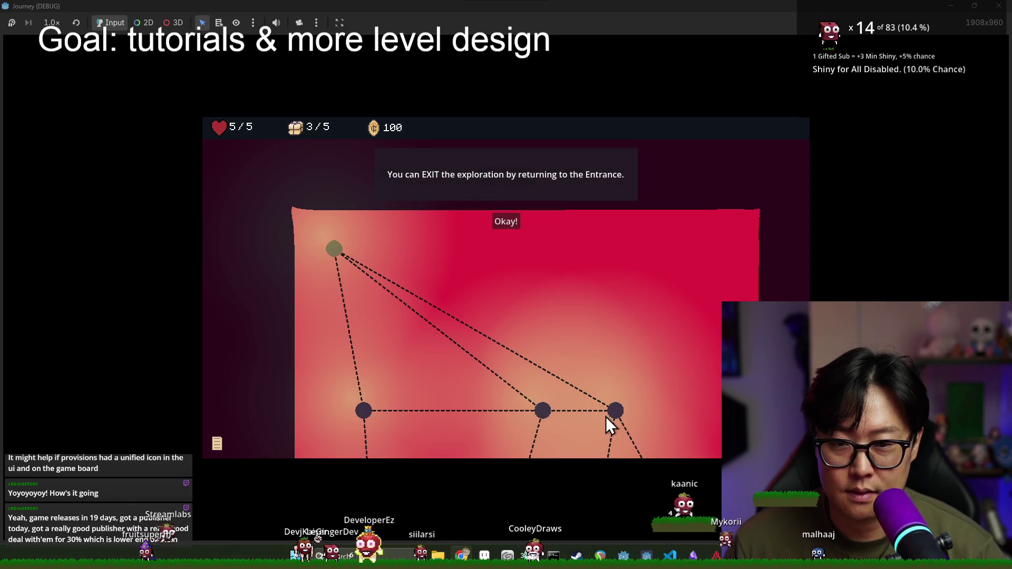
pyautogui.click(504, 221)
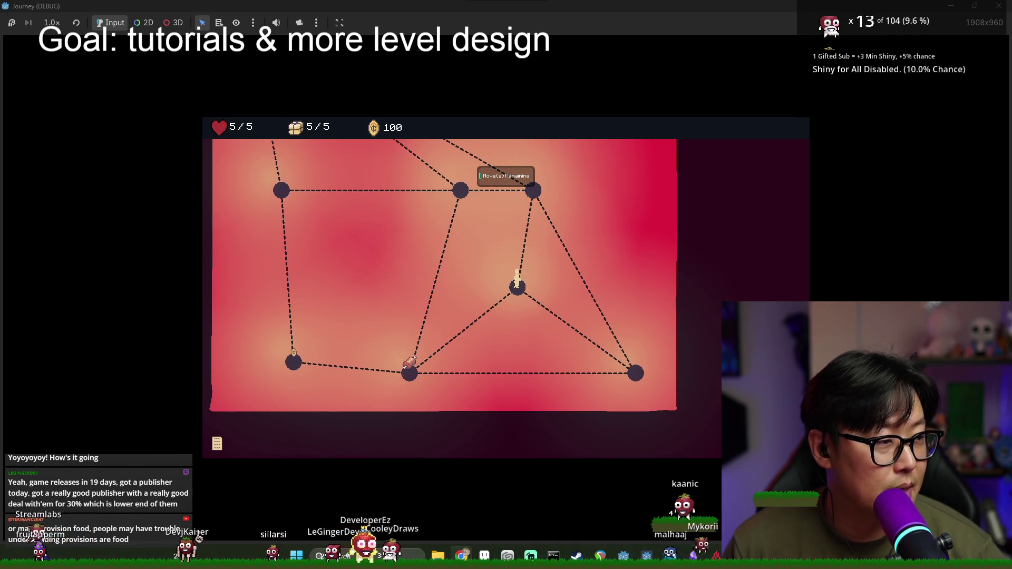
pyautogui.click(403, 374)
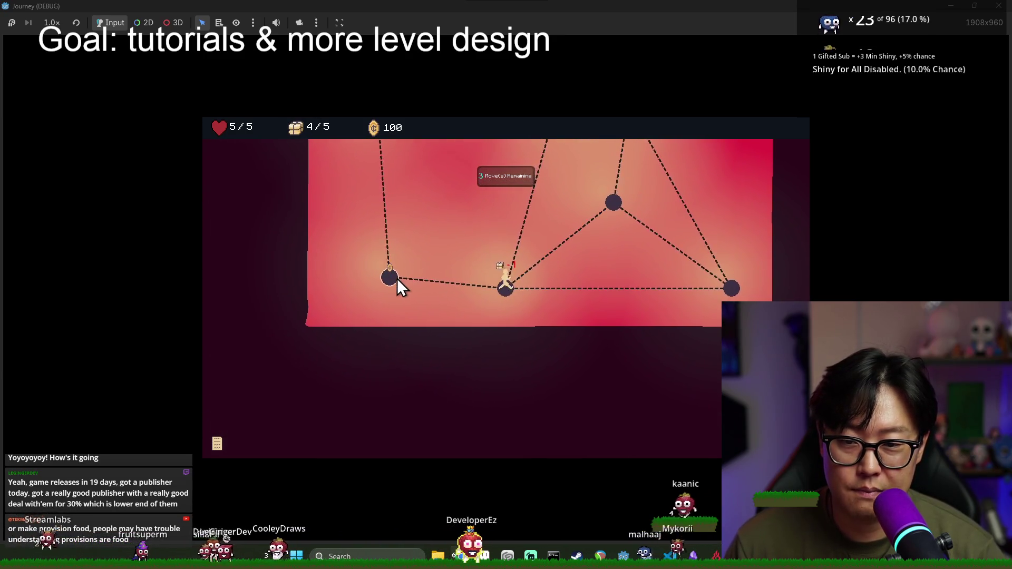
pyautogui.click(394, 281)
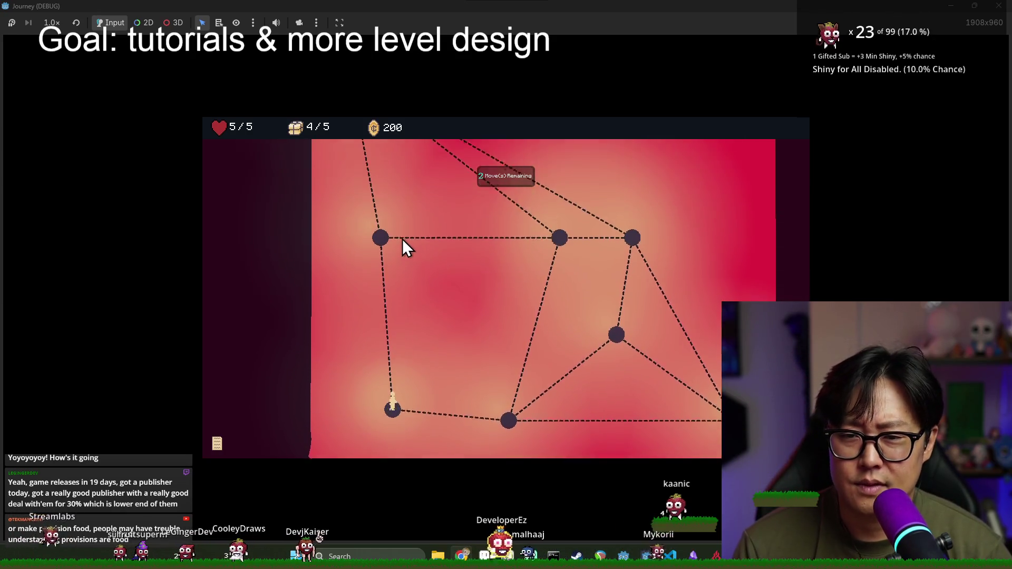
pyautogui.click(383, 291)
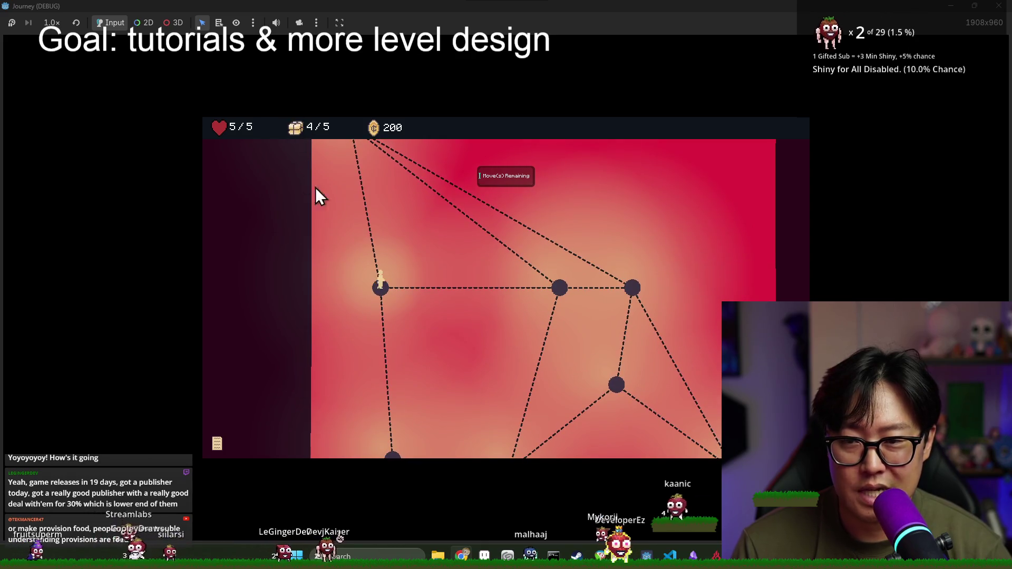
pyautogui.click(388, 258)
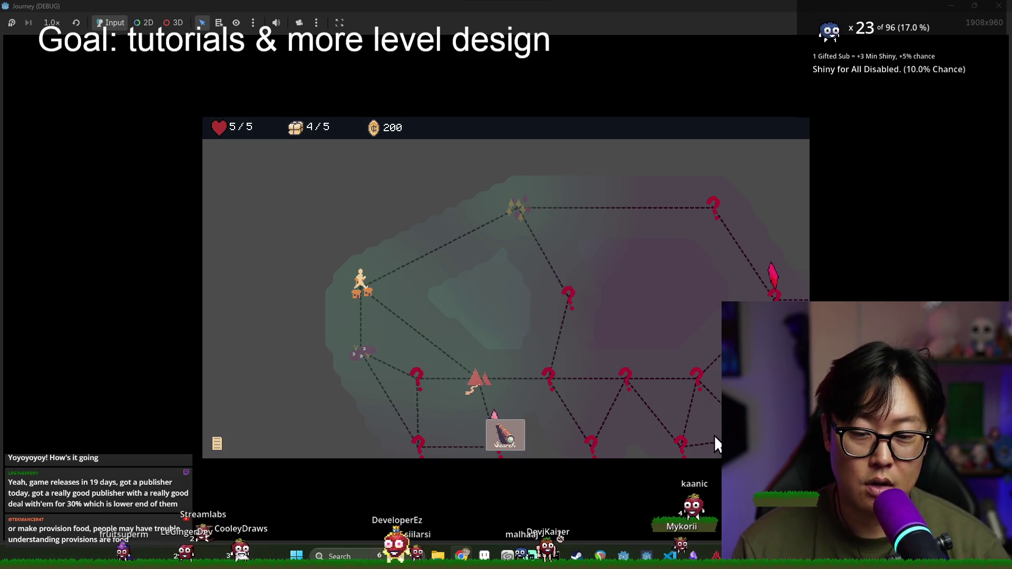
# - Travel to an overworld destination, dismissing the provision and health-consumption tutorials, into the next area
pyautogui.scroll(-3, 714, 435)
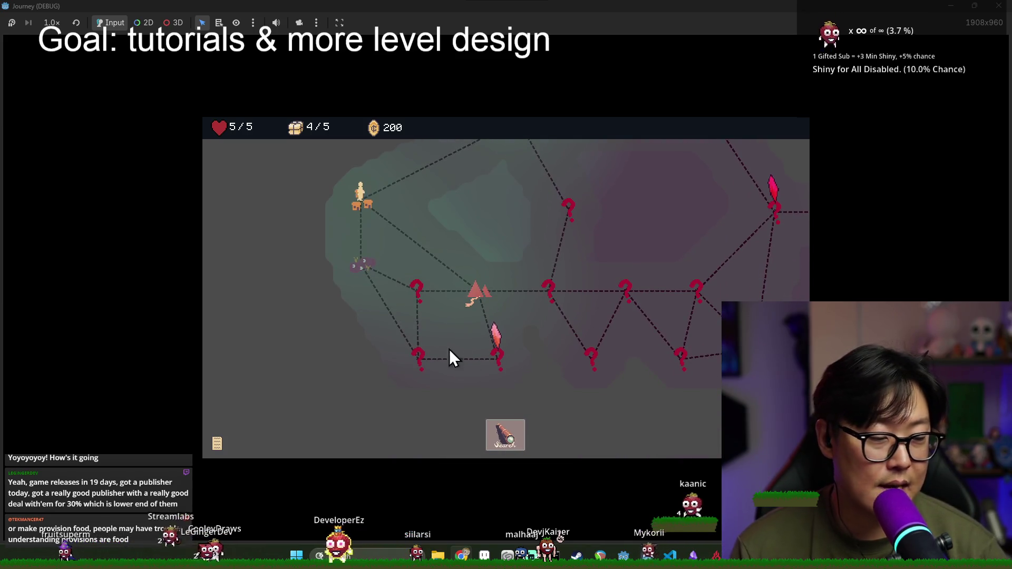
pyautogui.scroll(2, 448, 333)
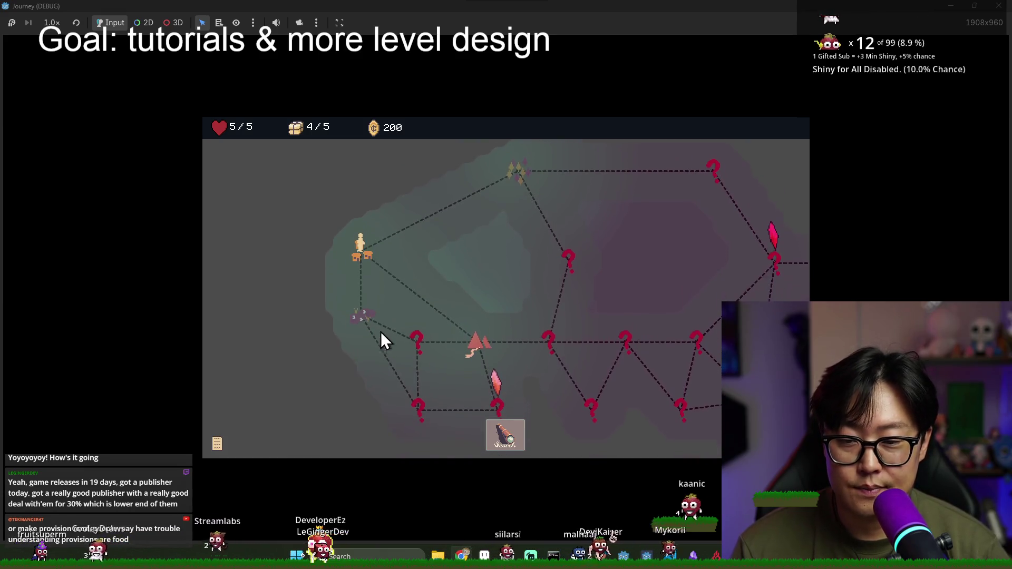
pyautogui.click(514, 172)
pyautogui.click(513, 338)
pyautogui.click(511, 342)
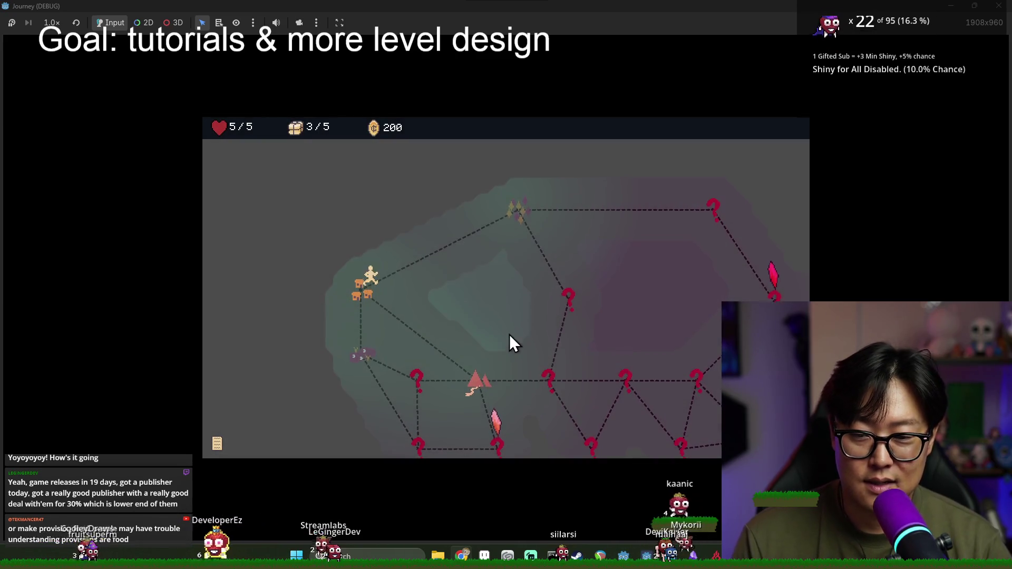
pyautogui.click(513, 214)
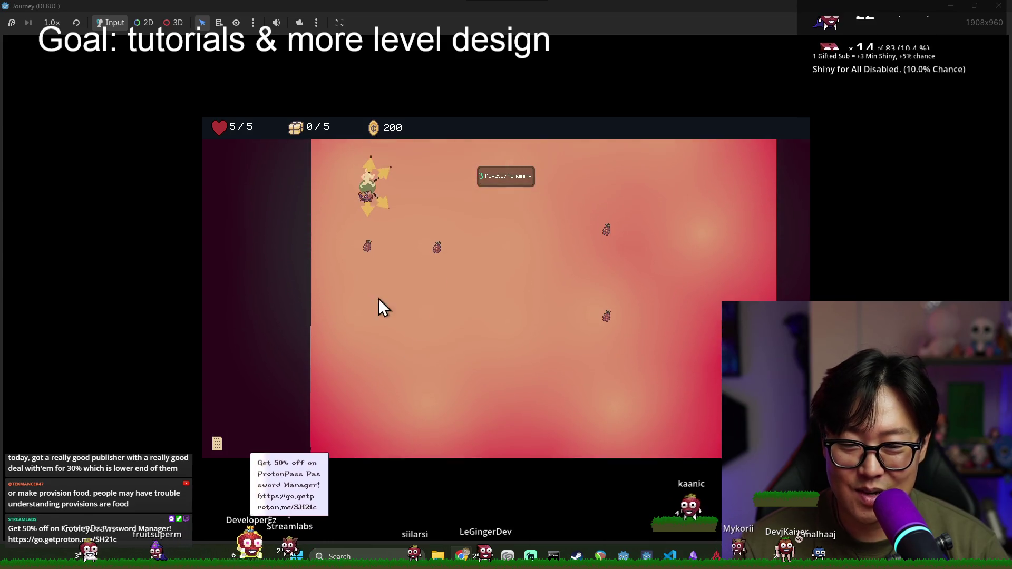
# - Walk the explorer down, right and left through newly revealed nodes of the area
pyautogui.click(371, 232)
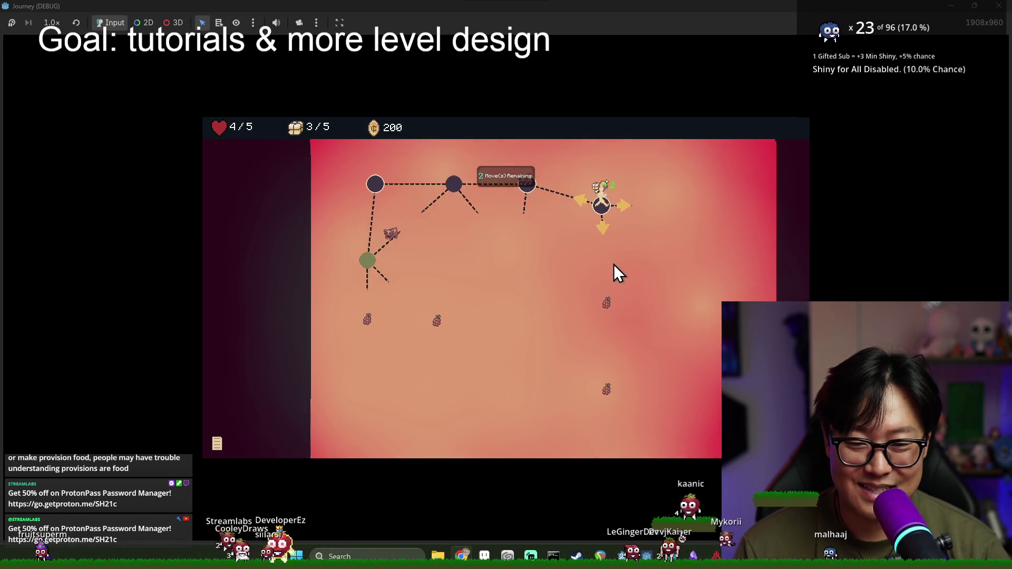
pyautogui.click(624, 192)
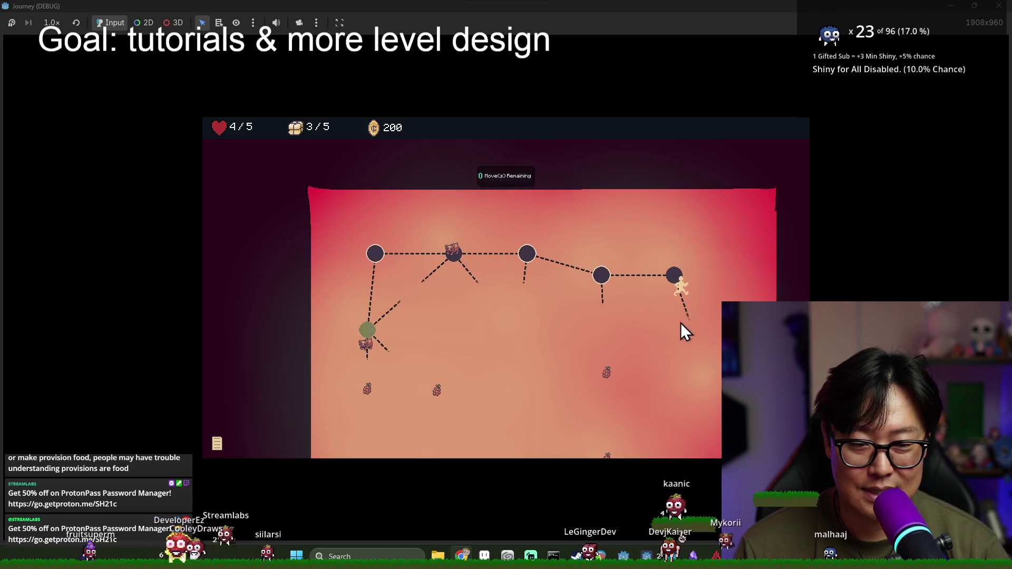
pyautogui.click(682, 323)
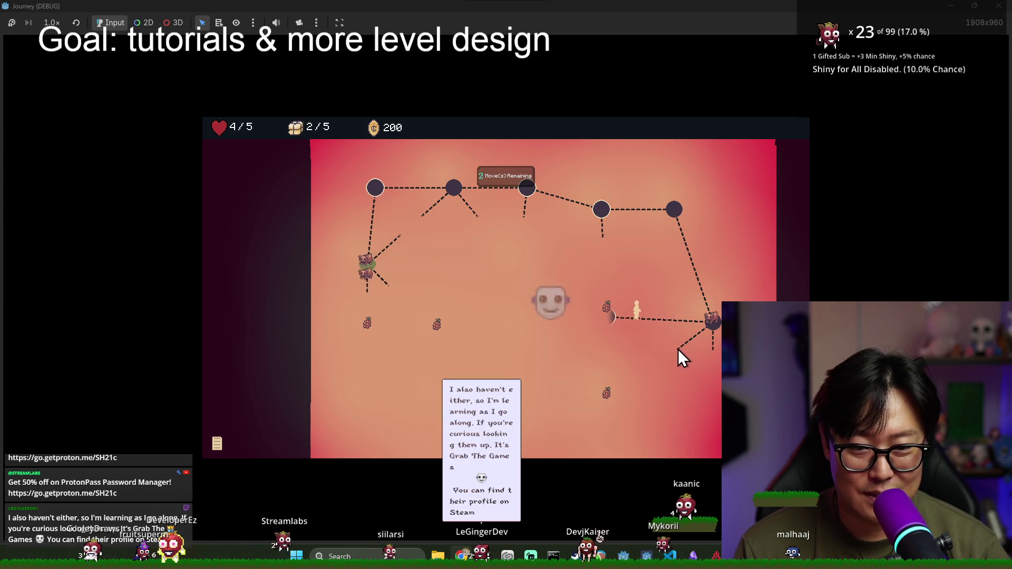
pyautogui.click(619, 367)
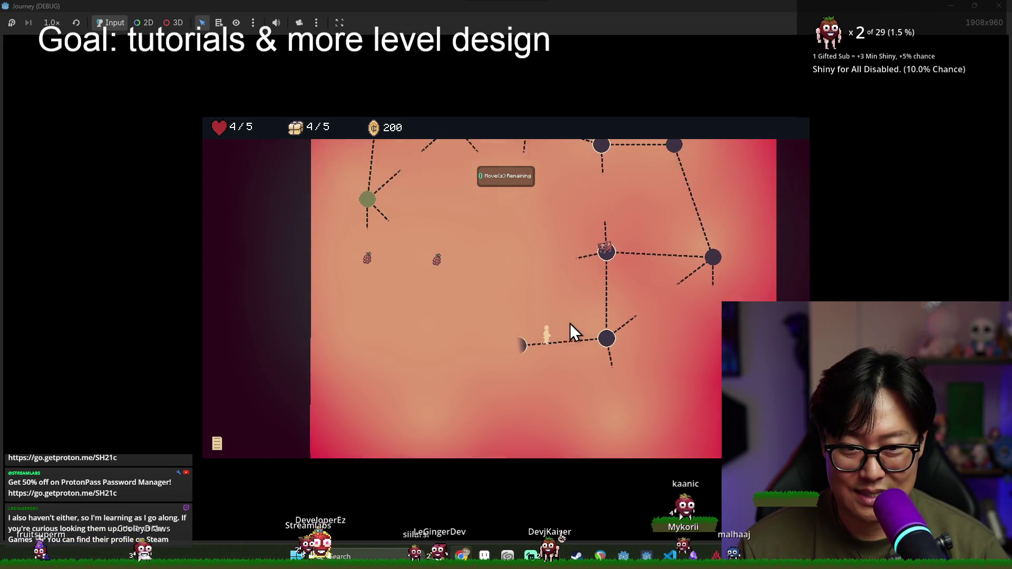
pyautogui.click(500, 407)
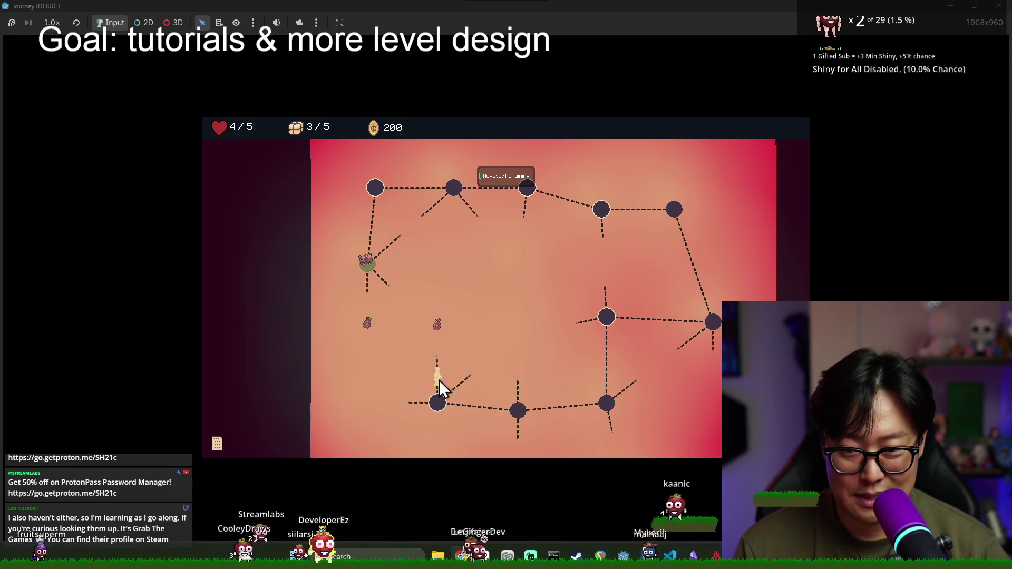
# - Work back along the path up toward the green entrance node
pyautogui.click(451, 323)
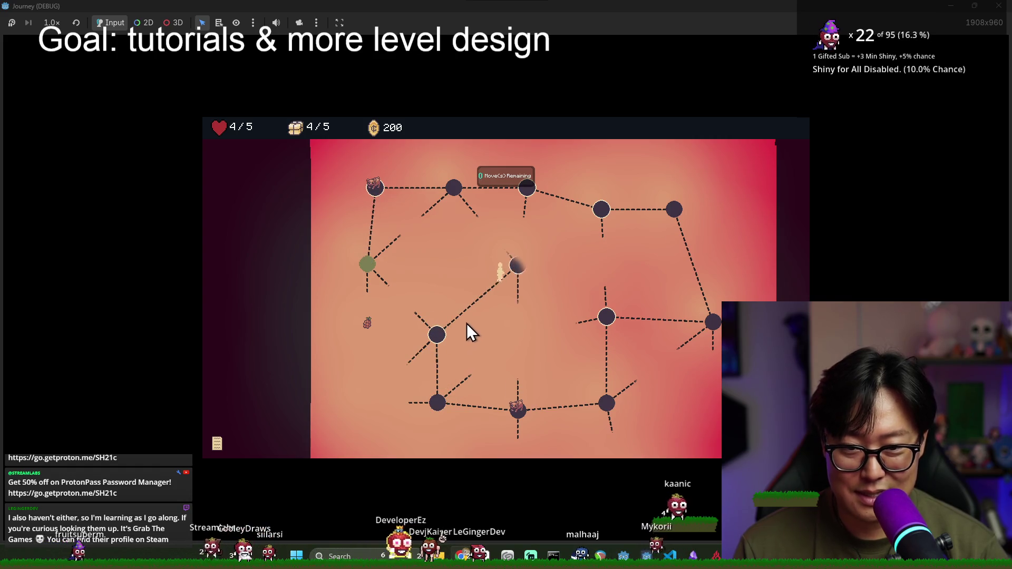
pyautogui.click(500, 284)
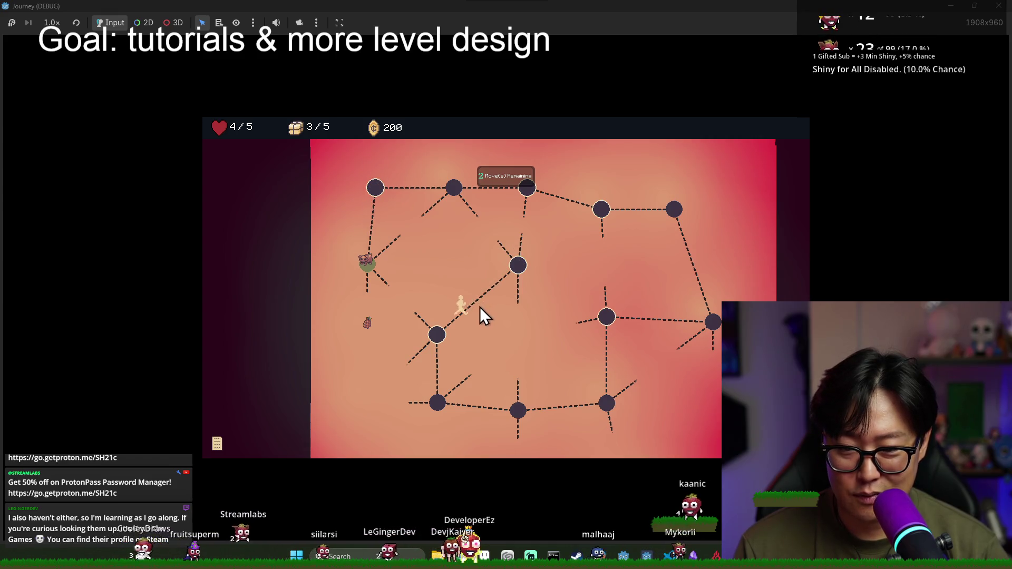
pyautogui.click(420, 352)
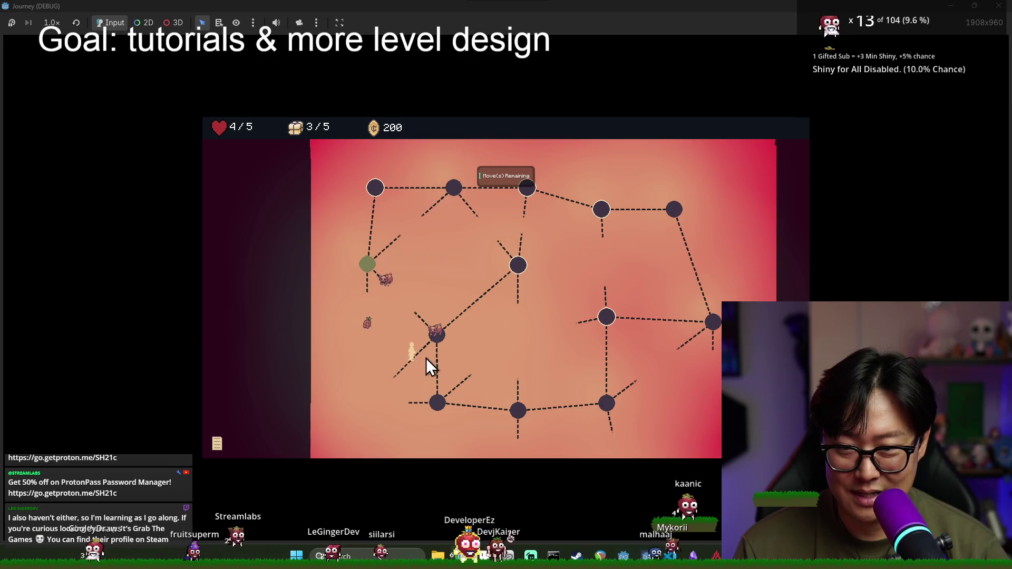
pyautogui.click(364, 382)
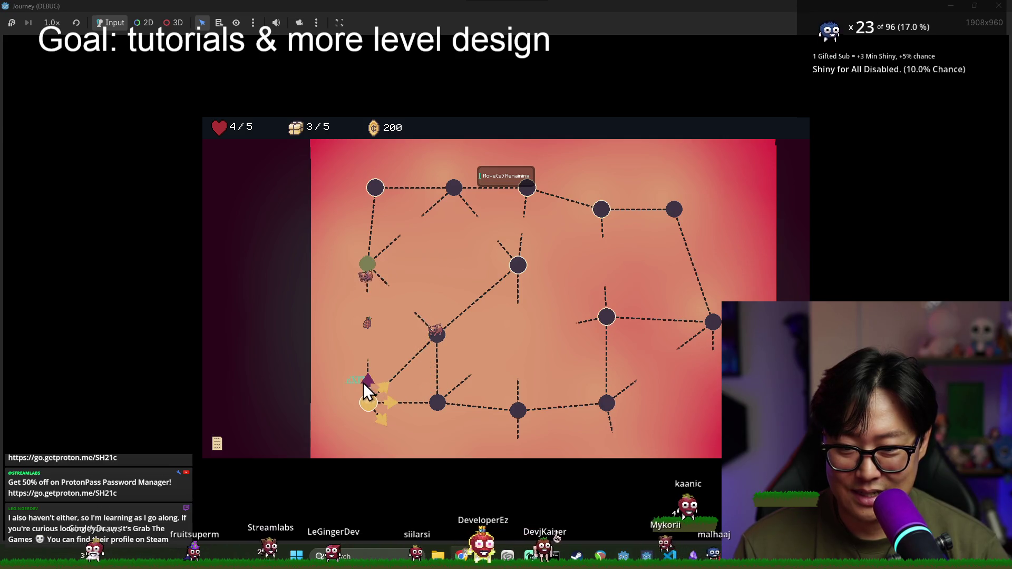
pyautogui.click(365, 309)
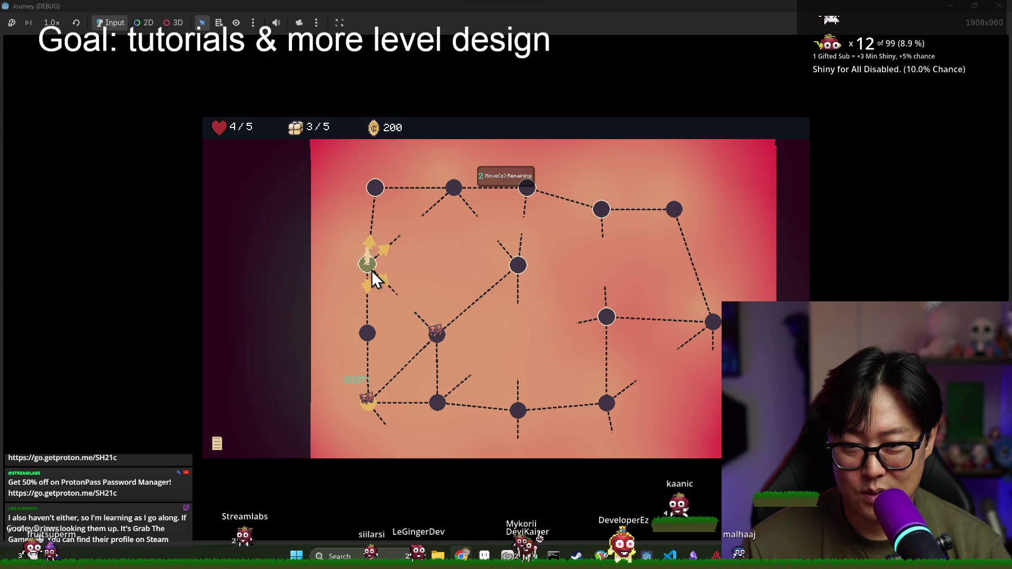
pyautogui.hotkey('alt', 'Tab')
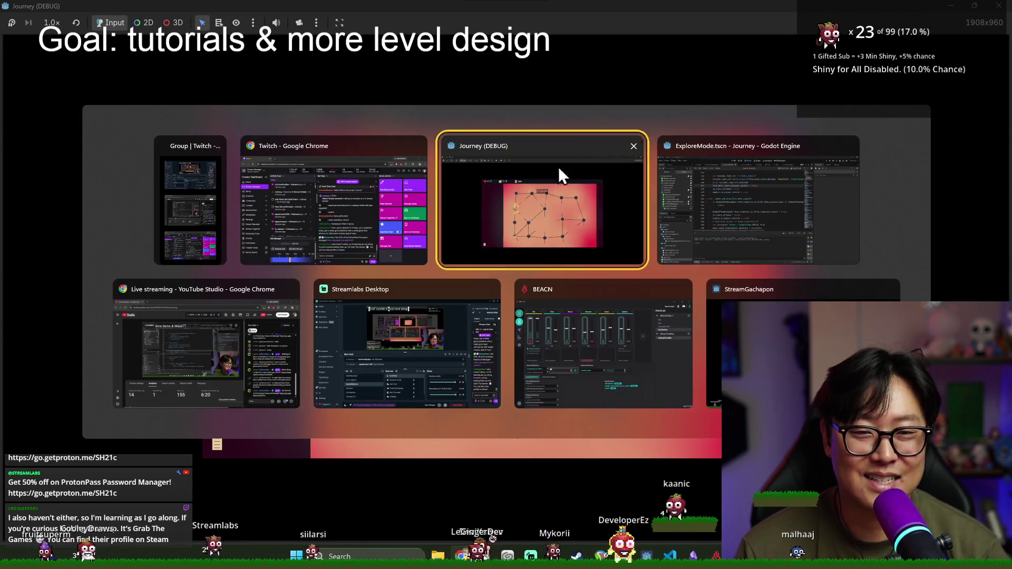
# - Filter the FileSystem for 'forest', open Forest.tscn, and expand its first Map Nodes entry
pyautogui.click(736, 189)
pyautogui.click(459, 165)
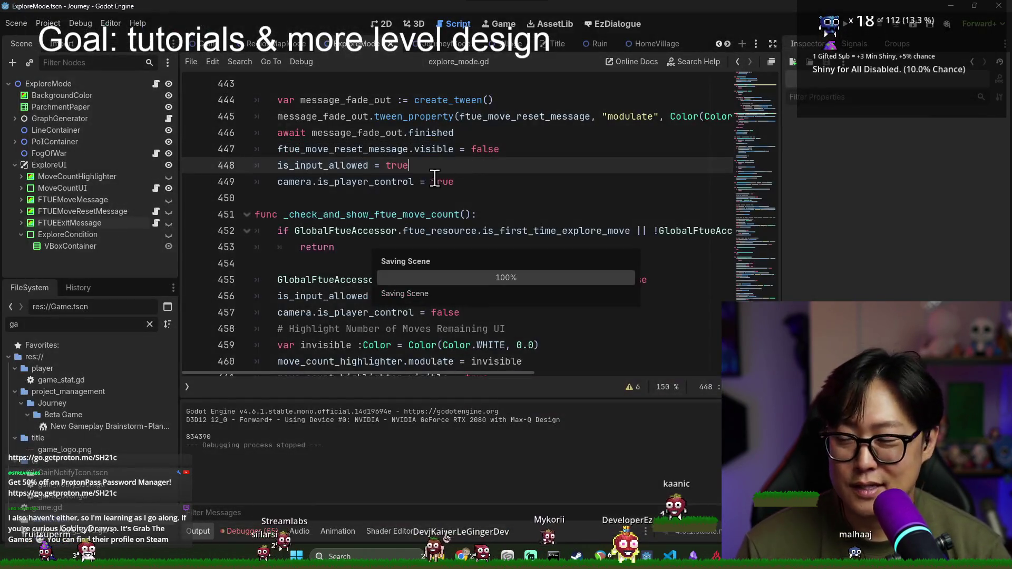
pyautogui.doubleClick(63, 324)
pyautogui.write('forest')
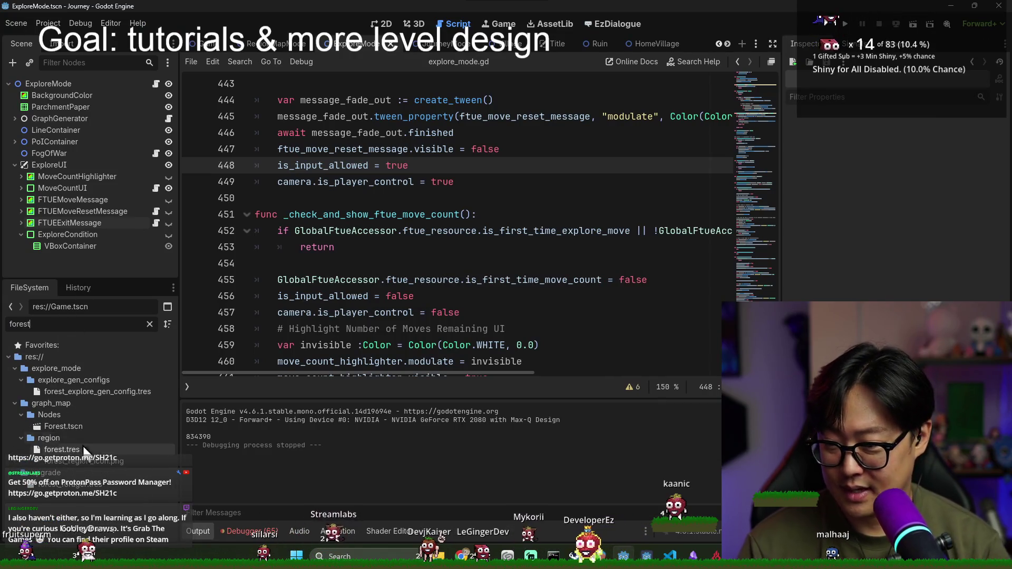
pyautogui.doubleClick(59, 427)
pyautogui.click(64, 87)
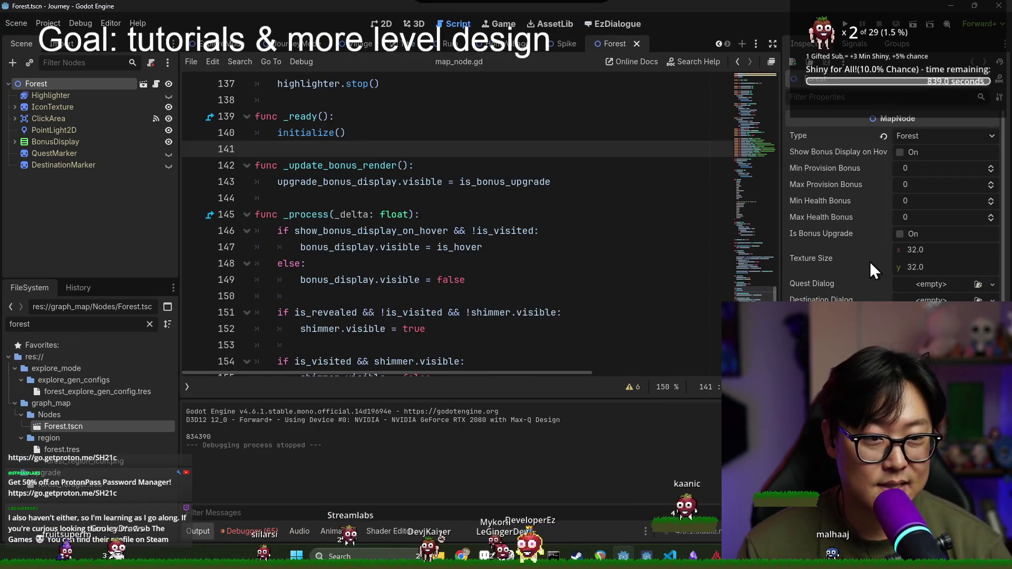
pyautogui.click(822, 273)
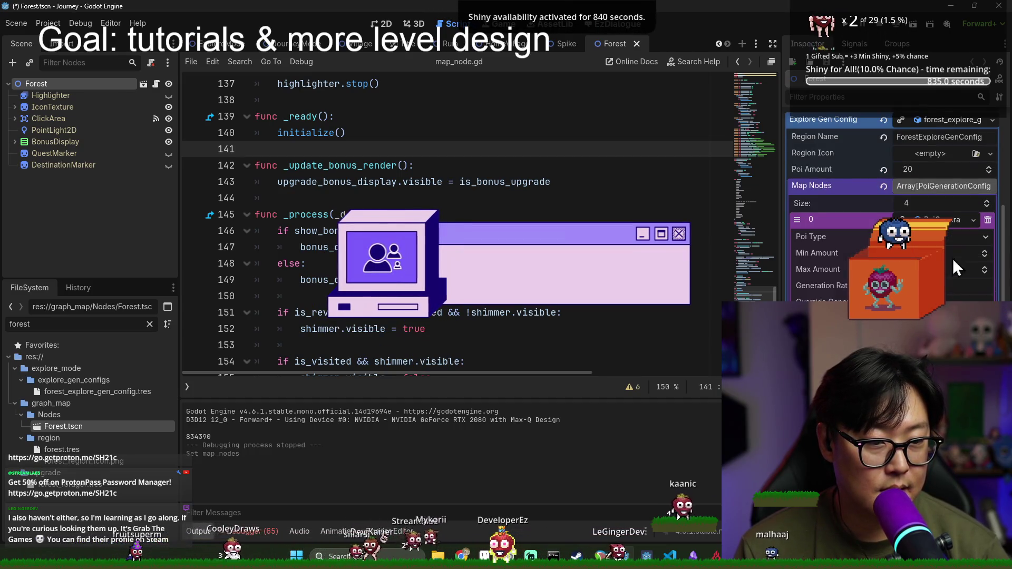
# - Save the Forest scene, then briefly run and close the game while reviewing map_node.gd
pyautogui.click(295, 279)
pyautogui.hotkey('ctrl', 's')
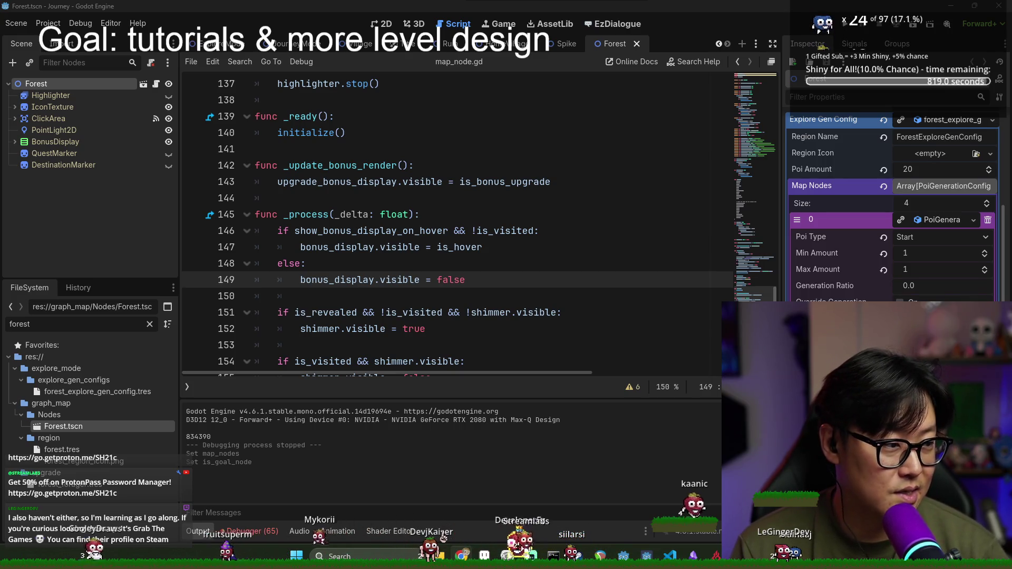
pyautogui.click(460, 328)
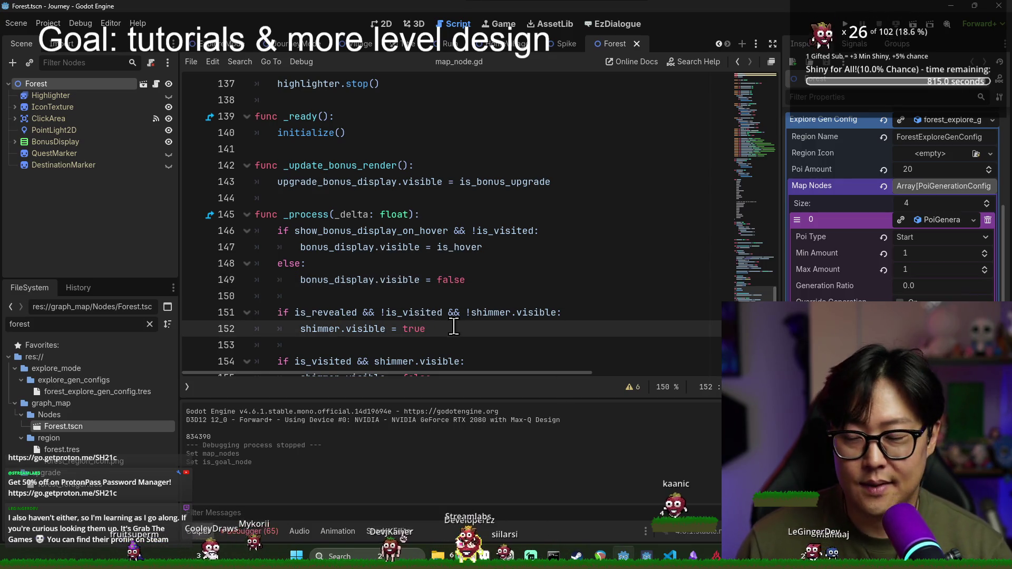
pyautogui.click(437, 230)
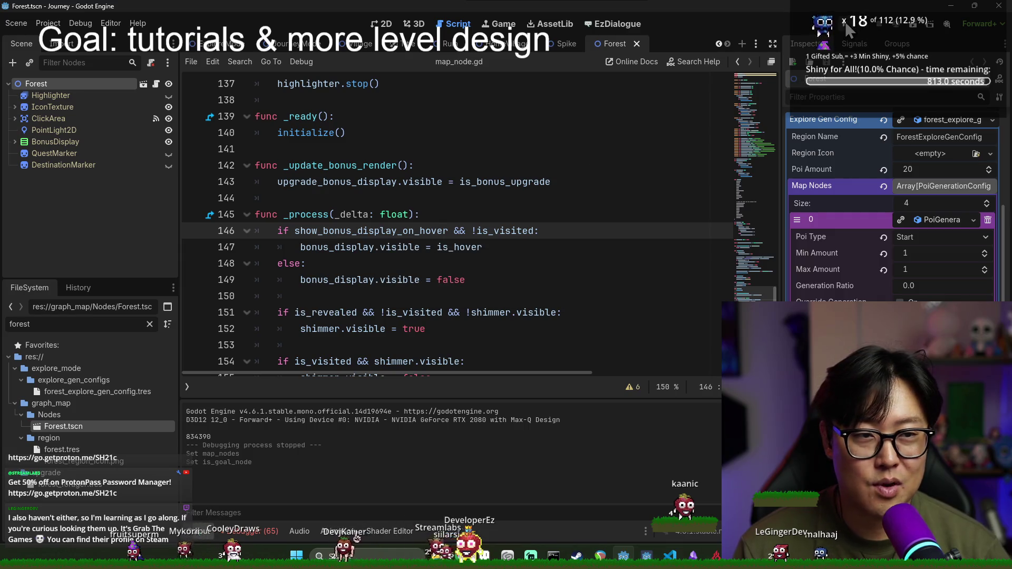
pyautogui.click(846, 30)
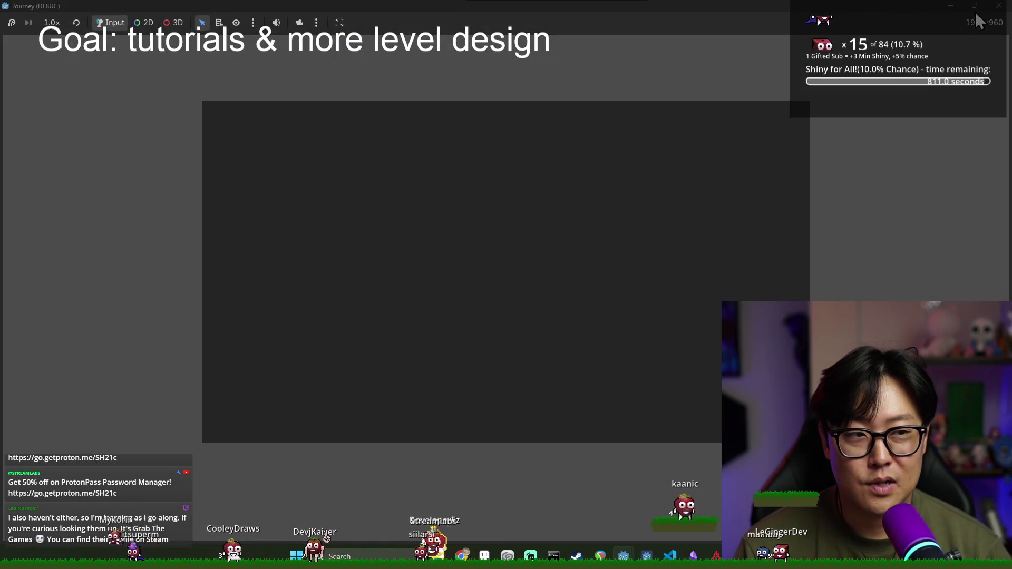
pyautogui.click(999, 5)
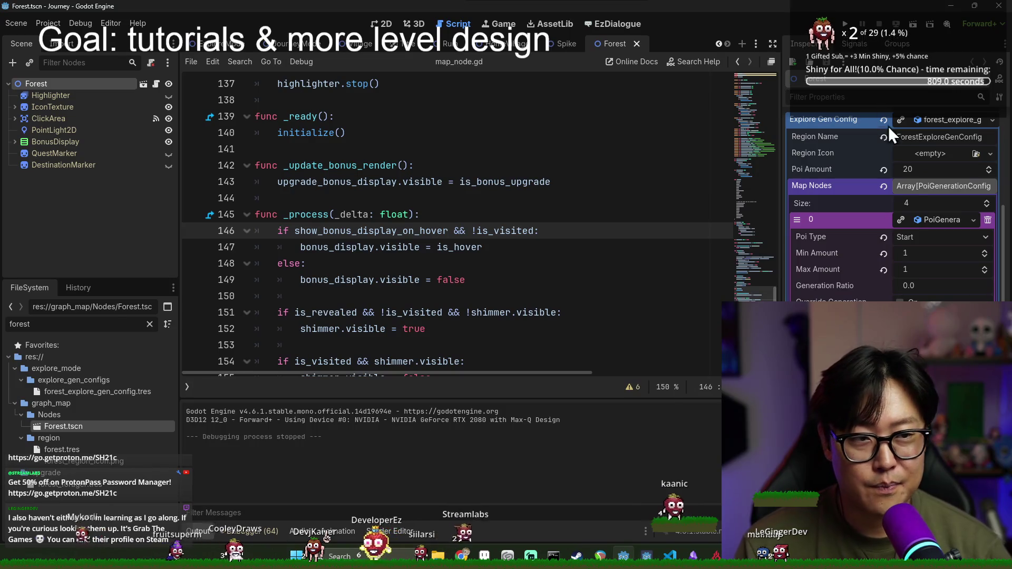
pyautogui.click(511, 181)
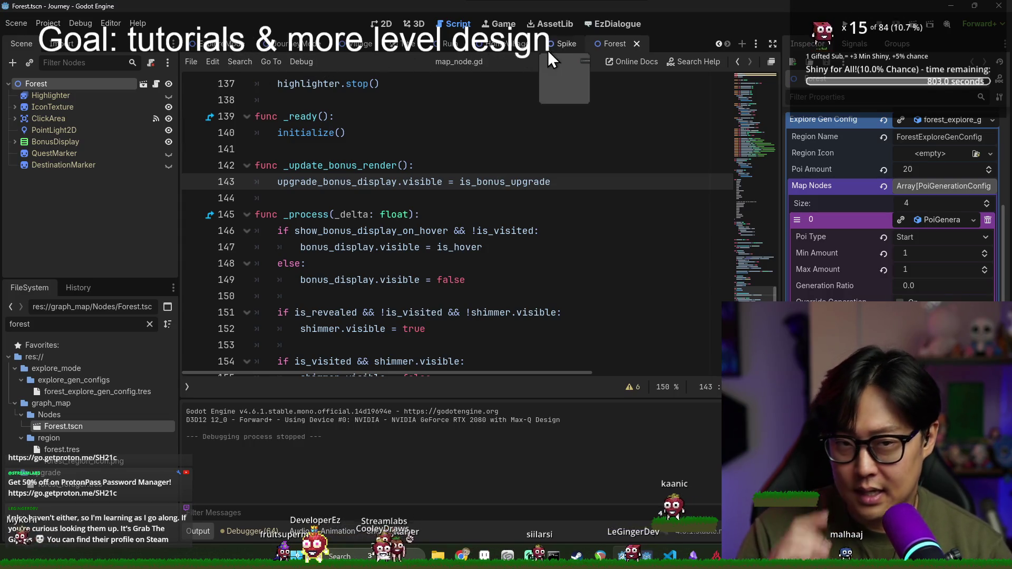
# - Filter the FileSystem for 'game', open Game.tscn, and run the project with F5
pyautogui.doubleClick(74, 324)
pyautogui.write('gmae')
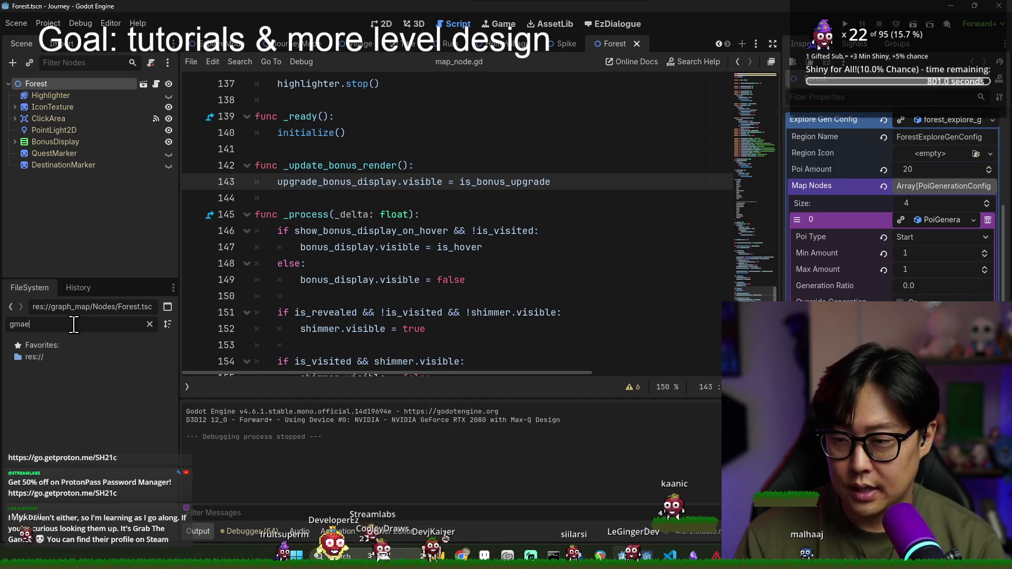
pyautogui.press('BackSpace')
pyautogui.press('BackSpace')
pyautogui.press('BackSpace')
pyautogui.write('ame')
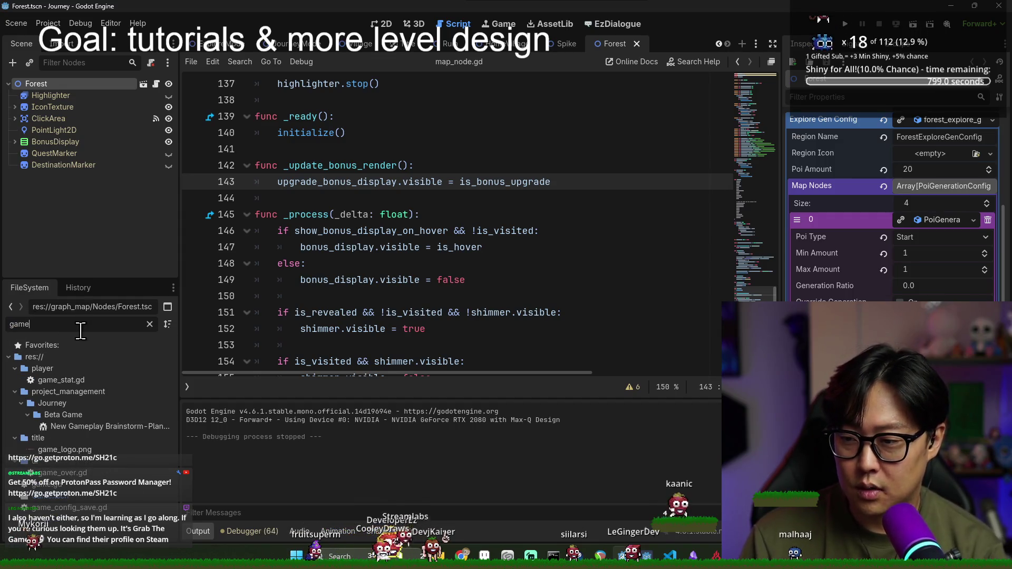
pyautogui.doubleClick(70, 496)
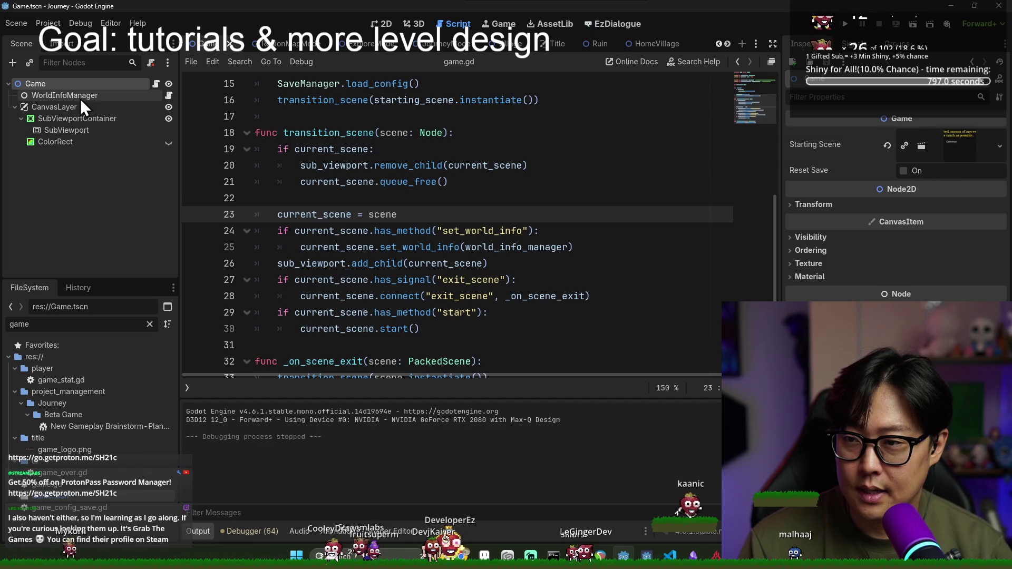
pyautogui.press('F5')
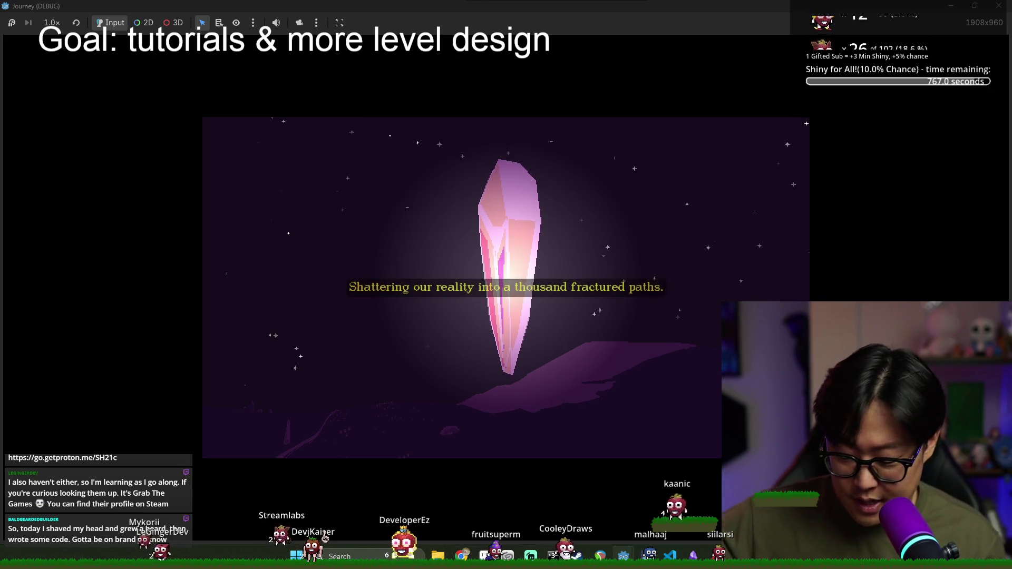
pyautogui.hotkey('alt', 'Tab')
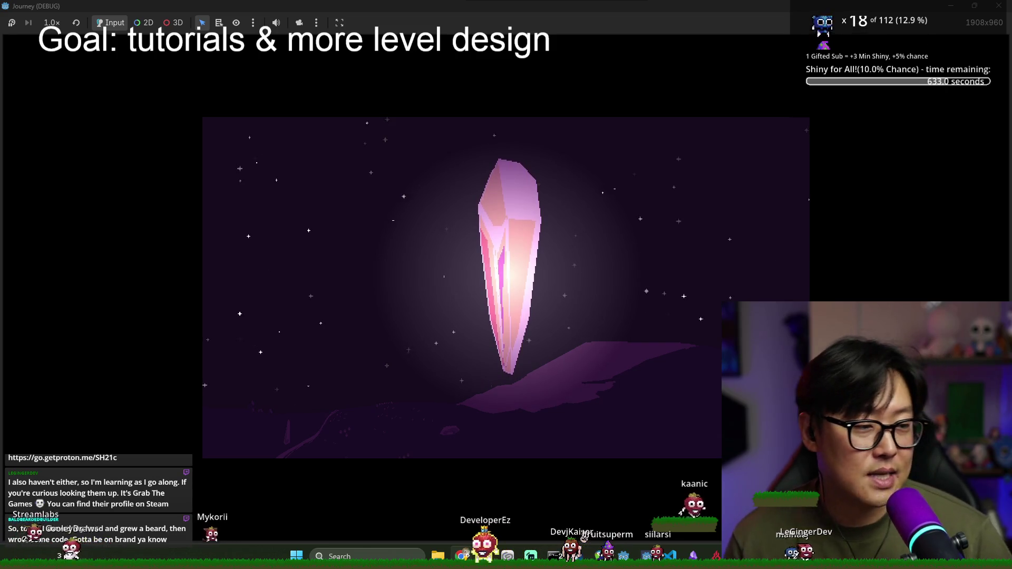
# - Go back in Chrome and rerun the search corrected to 'grab the game publisher'
pyautogui.hotkey('alt', 'Tab')
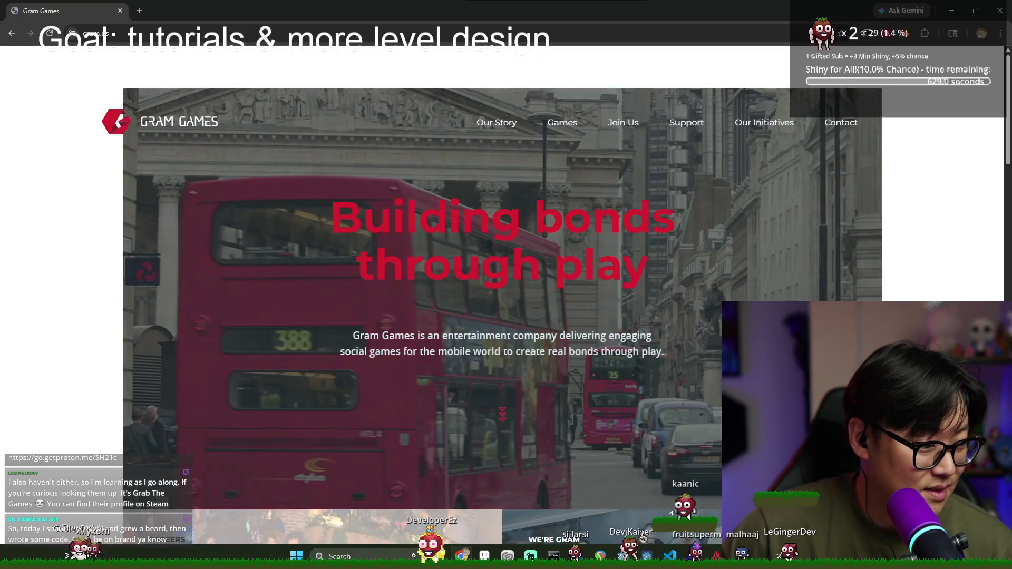
pyautogui.click(11, 33)
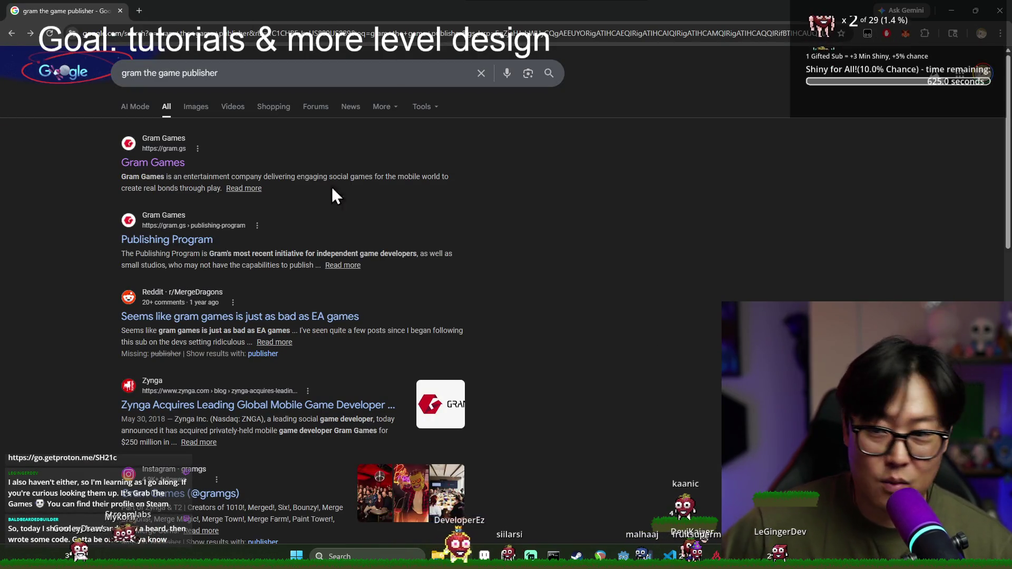
pyautogui.click(144, 73)
pyautogui.press('BackSpace')
pyautogui.write('b')
pyautogui.press('Return')
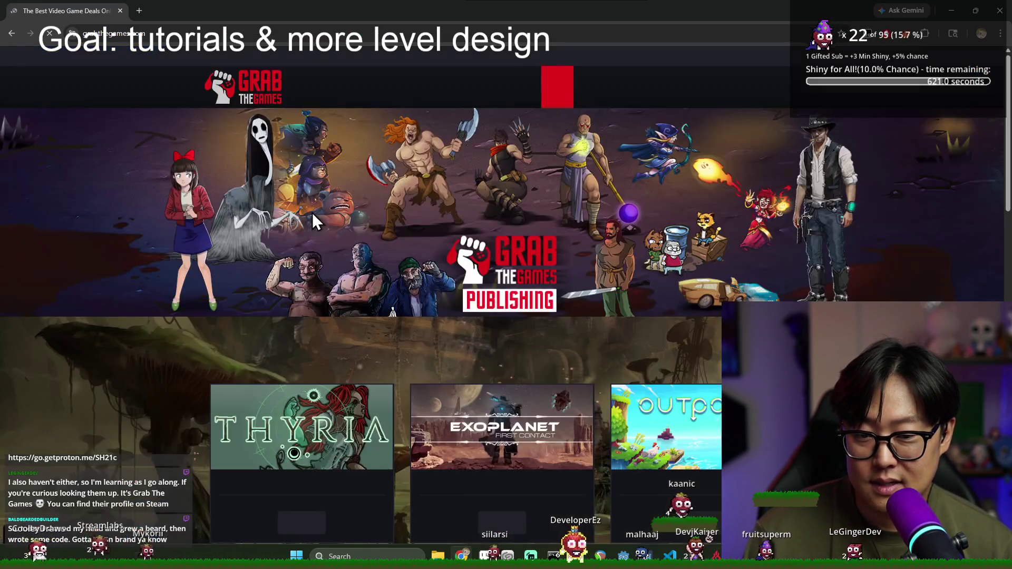
# - Scroll the results and open the Grab The Games publisher's Our Games page
pyautogui.scroll(-5, 348, 256)
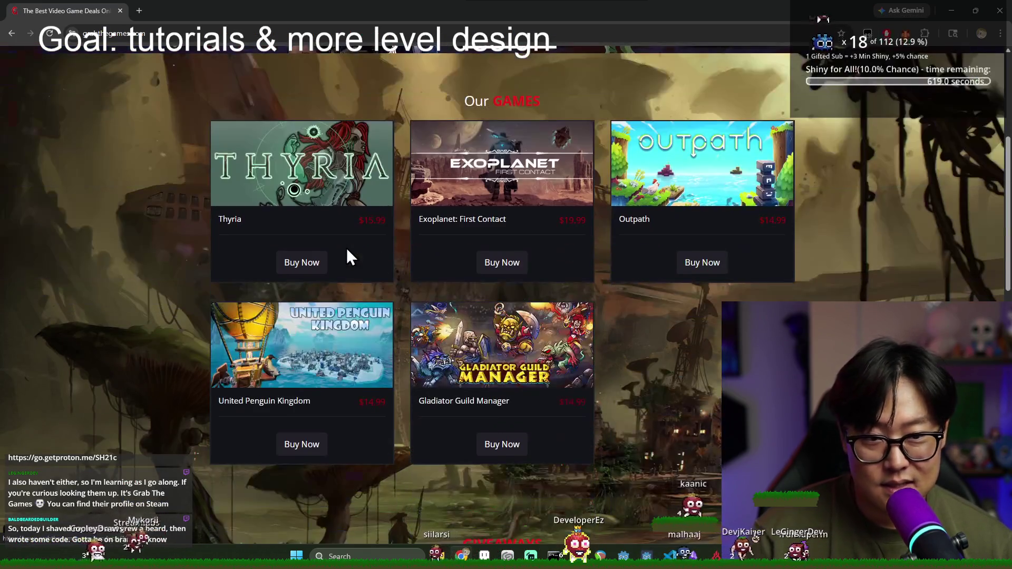
pyautogui.scroll(-4, 459, 300)
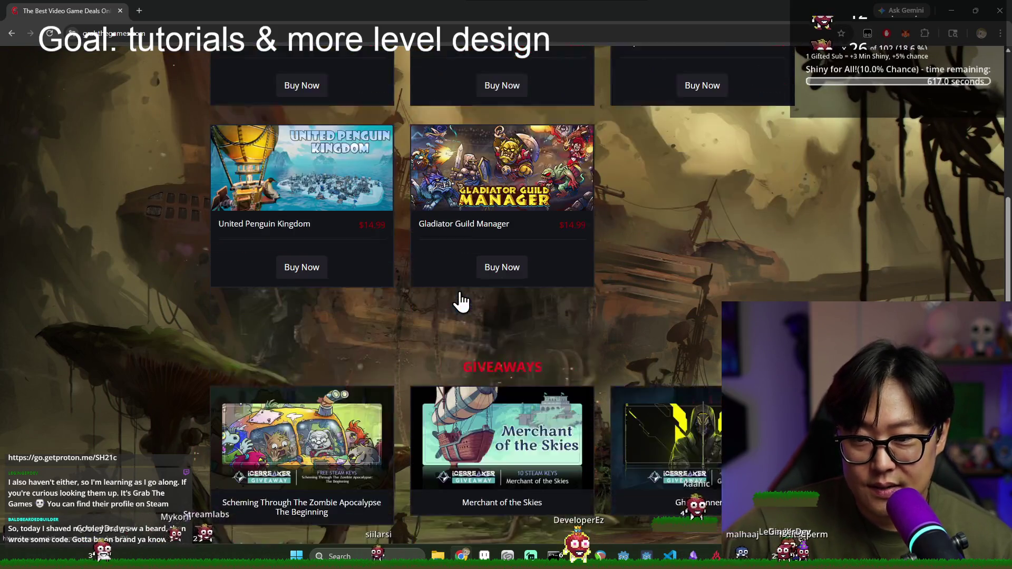
pyautogui.scroll(-7, 459, 291)
pyautogui.scroll(-4, 448, 305)
pyautogui.scroll(-2, 464, 293)
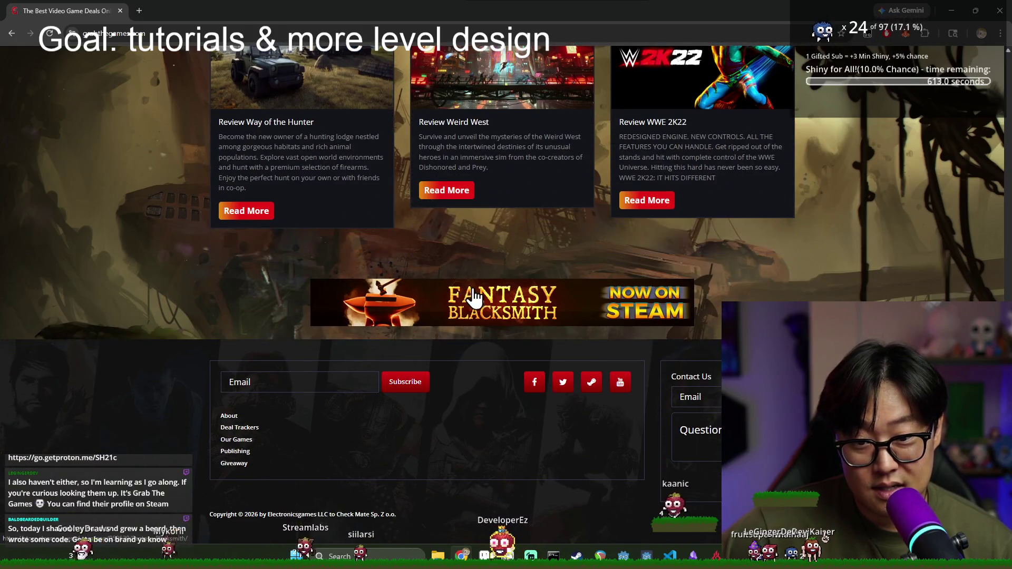
pyautogui.scroll(20, 522, 379)
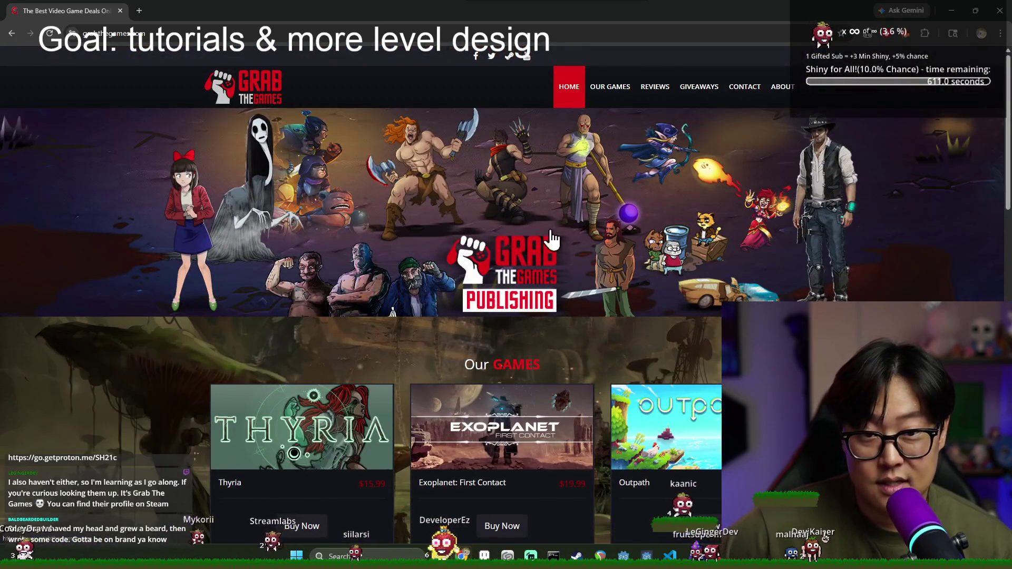
pyautogui.click(615, 85)
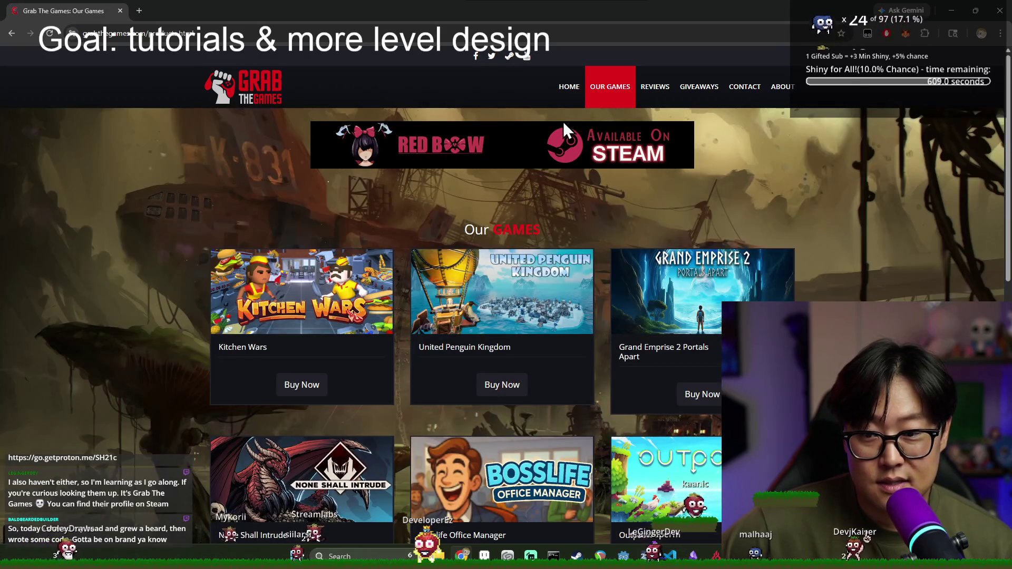
# - Skim the Our Games page, close Chrome, and advance the game's crystal intro
pyautogui.scroll(-9, 563, 127)
pyautogui.scroll(-1, 565, 190)
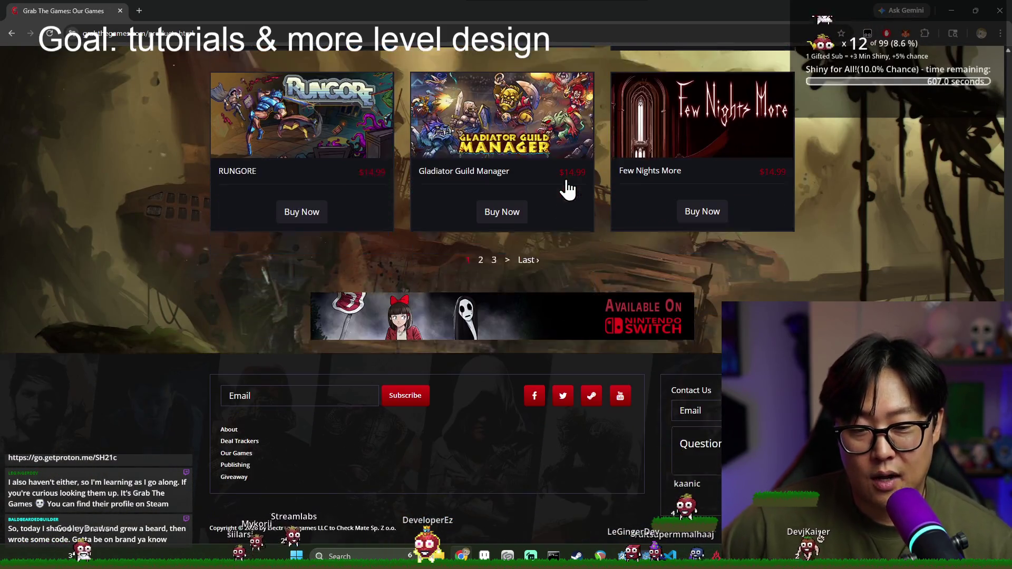
pyautogui.scroll(5, 578, 226)
pyautogui.scroll(5, 575, 229)
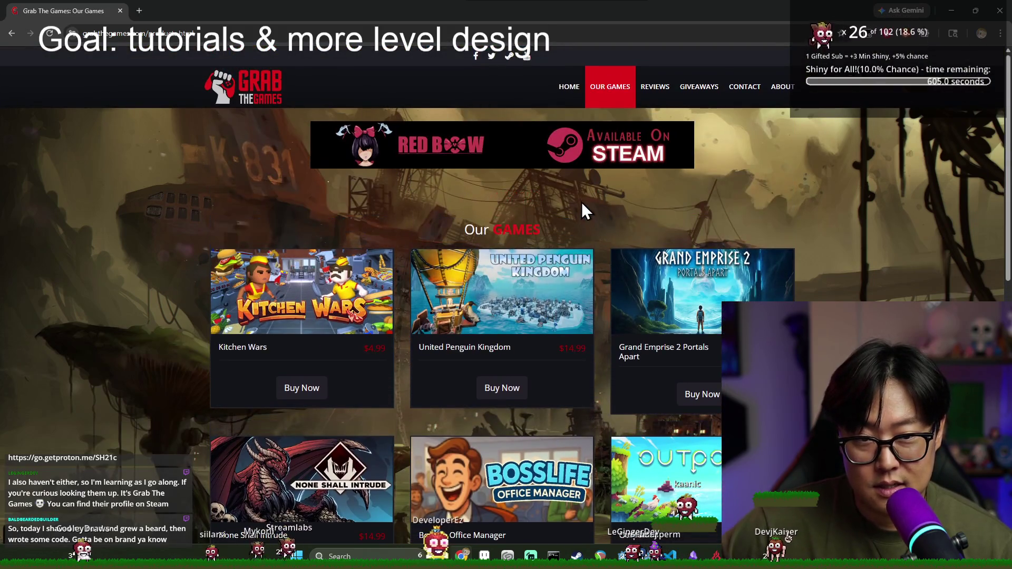
pyautogui.click(998, 11)
pyautogui.click(529, 233)
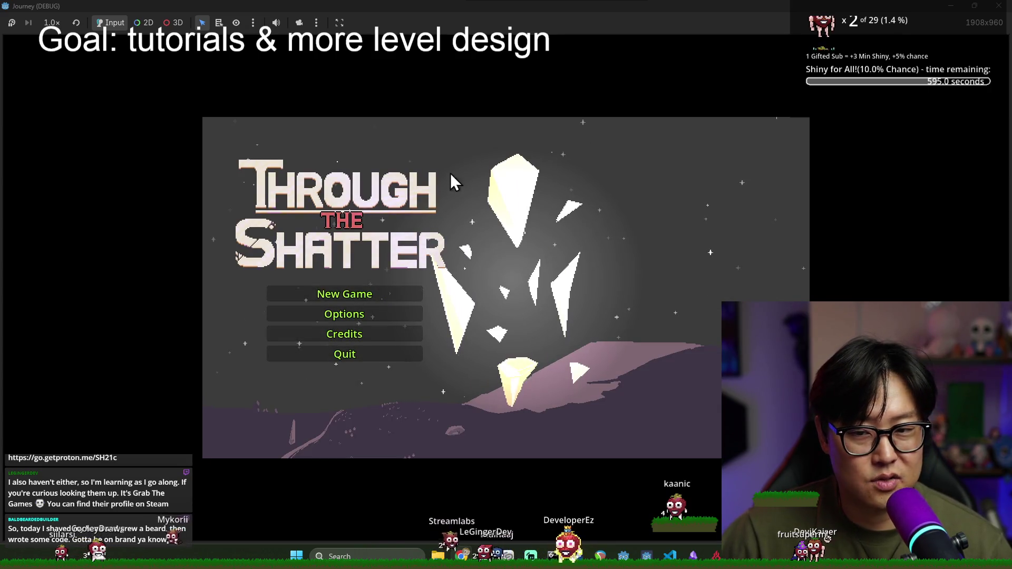
# - Start a new game, dismiss the limited-moves message, and walk to the lower-left node
pyautogui.click(381, 287)
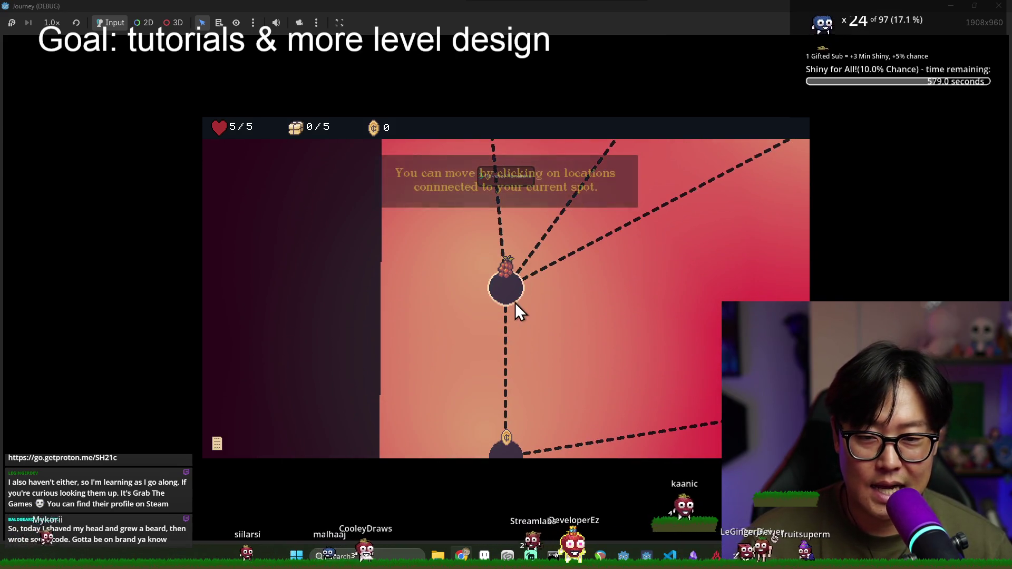
pyautogui.click(517, 304)
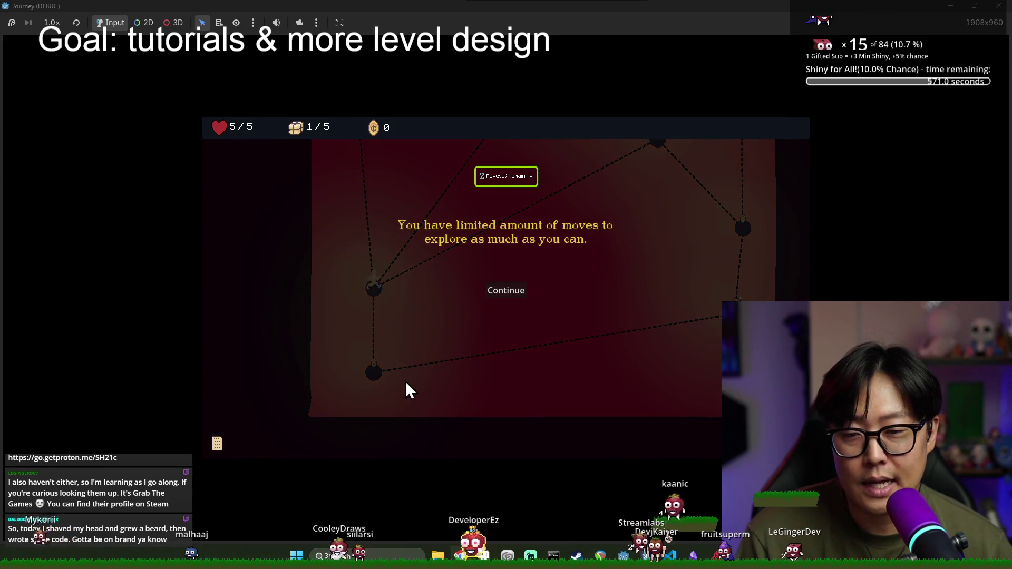
pyautogui.click(507, 292)
pyautogui.click(375, 373)
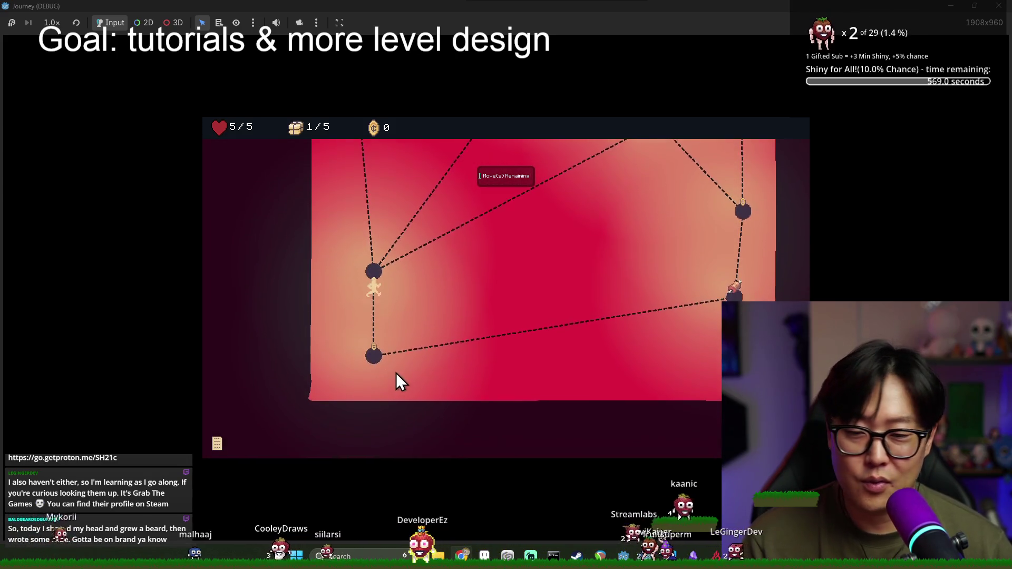
# - Travel right and up, dismiss the EXIT hint, and move through the middle node to the top-right
pyautogui.click(733, 235)
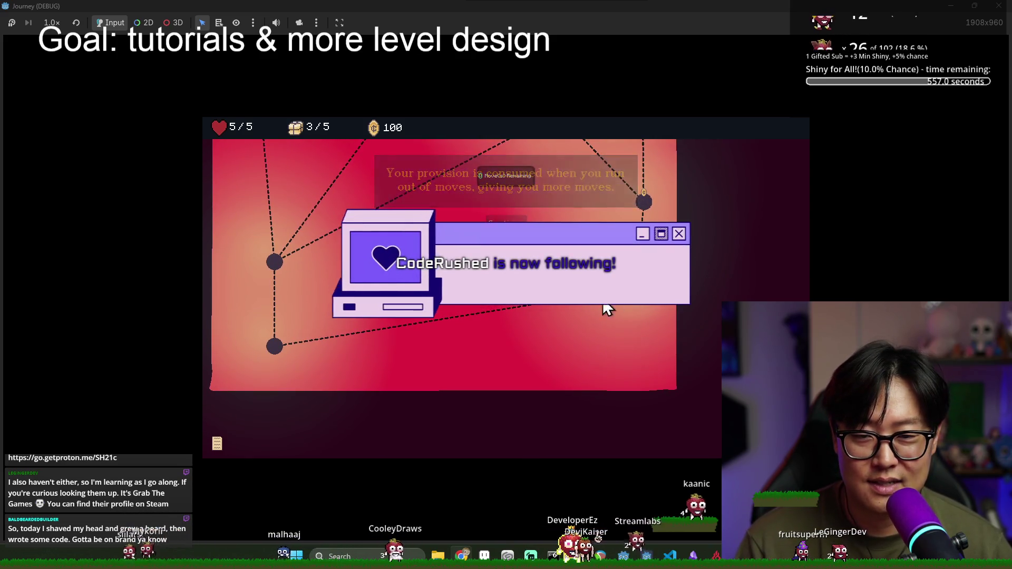
pyautogui.click(654, 307)
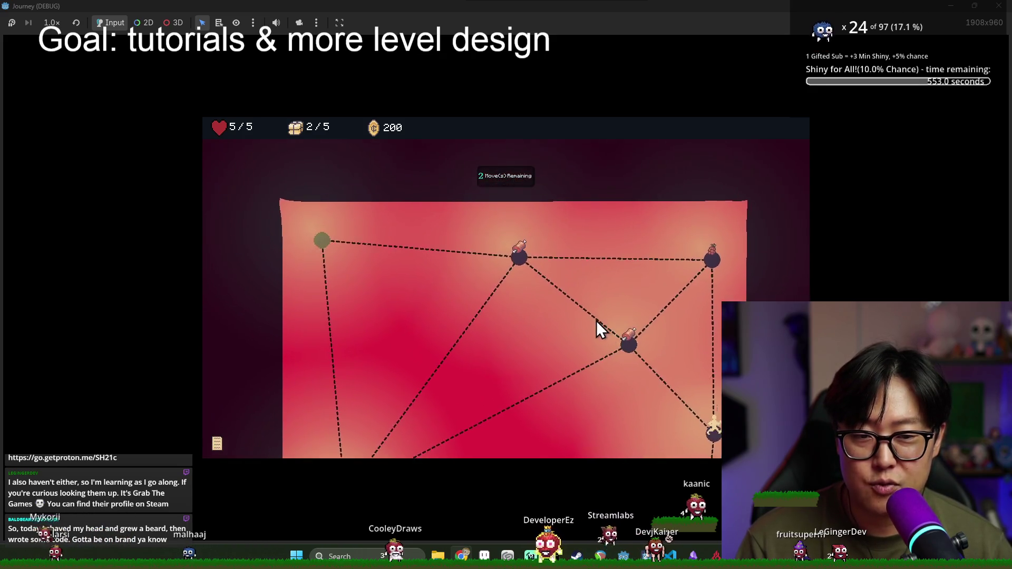
pyautogui.click(507, 224)
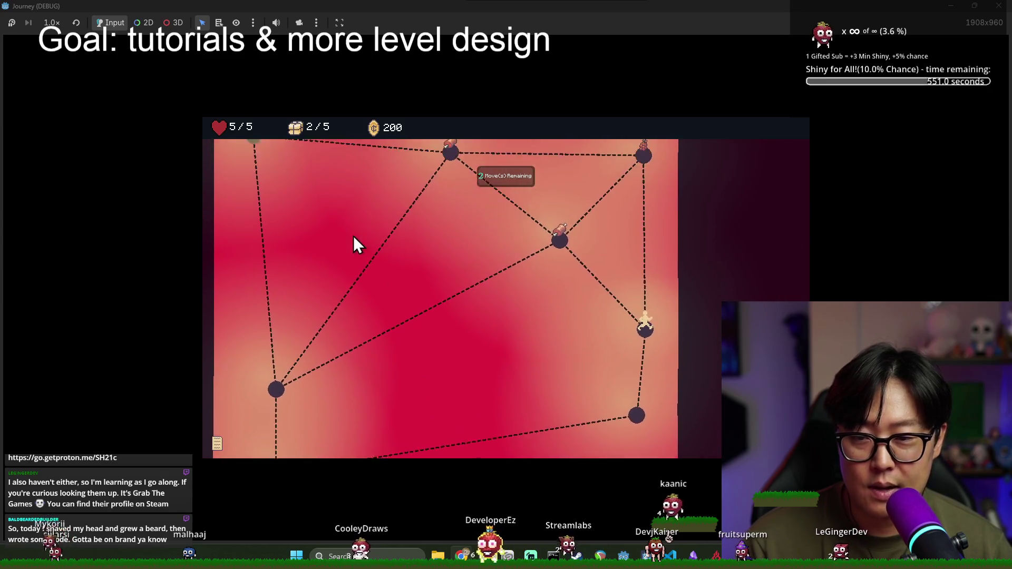
pyautogui.click(658, 287)
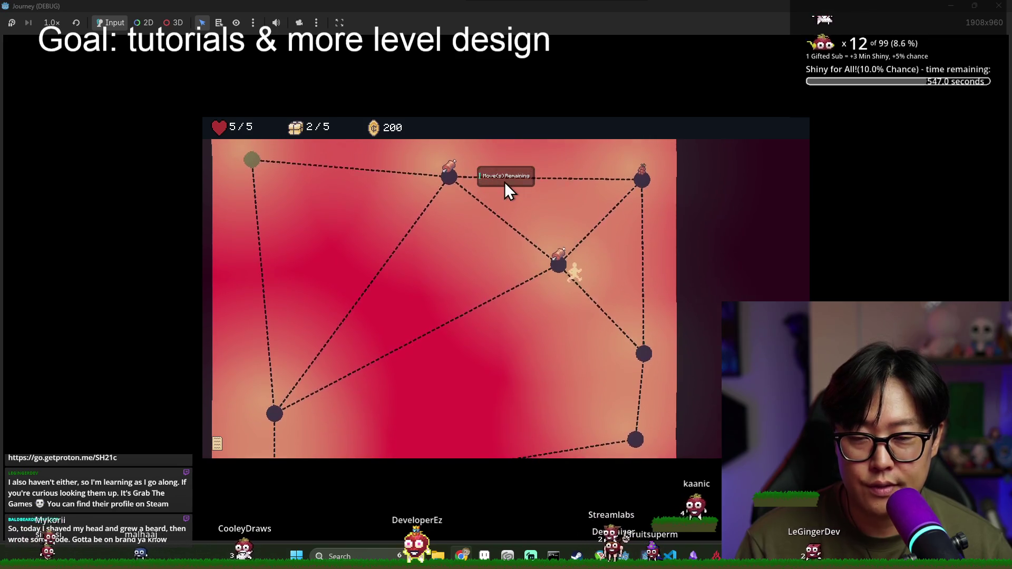
pyautogui.click(636, 207)
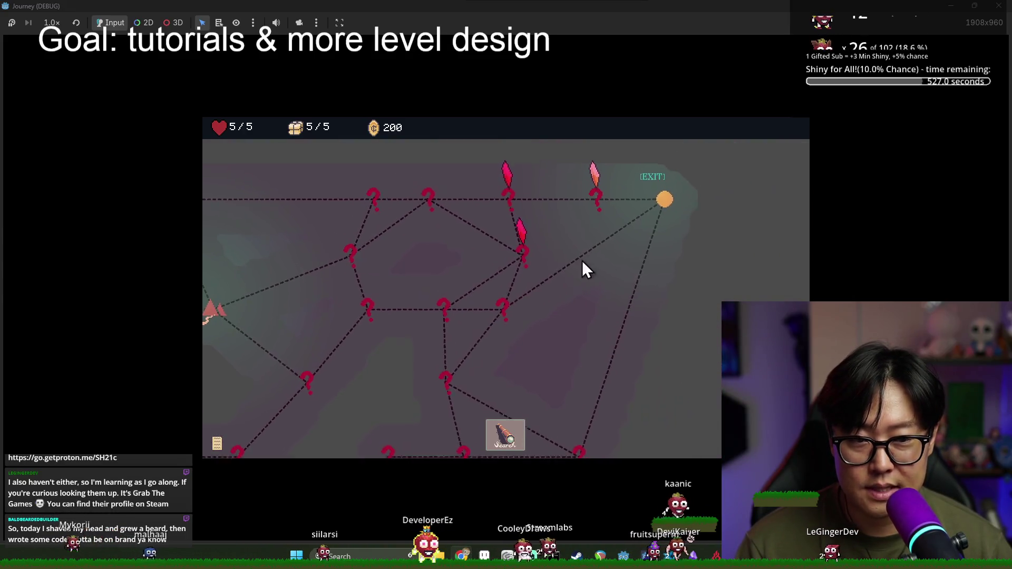
# - Search the current node, pan the map up, and travel into a neighbouring question-mark node
pyautogui.click(481, 317)
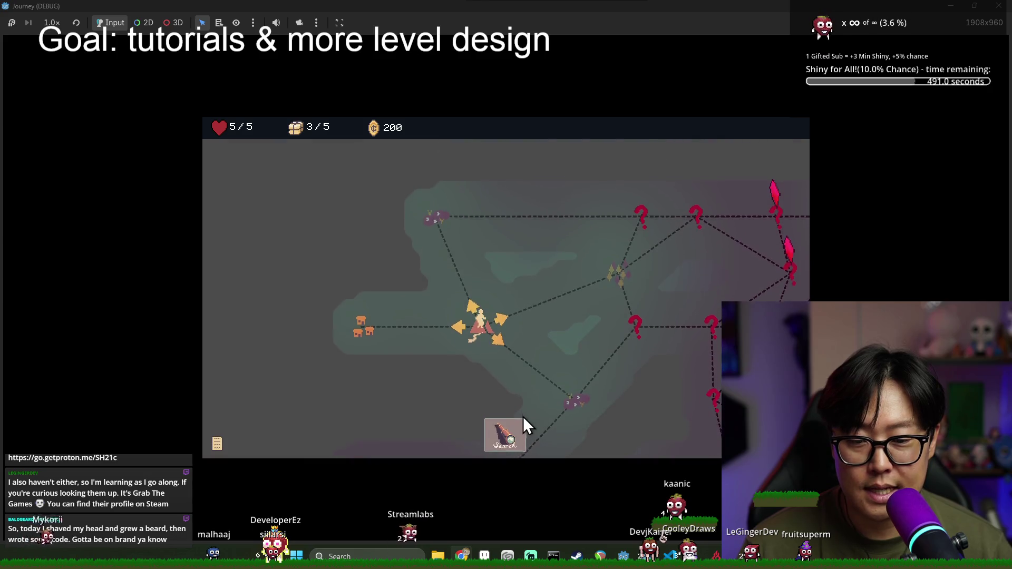
pyautogui.moveTo(523, 416); pyautogui.dragTo(530, 361)
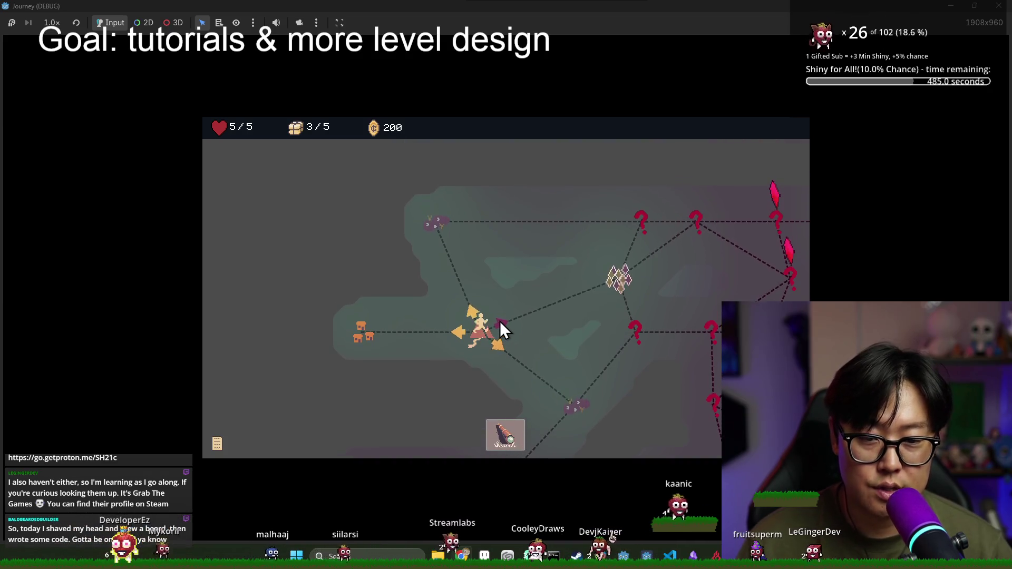
pyautogui.click(625, 274)
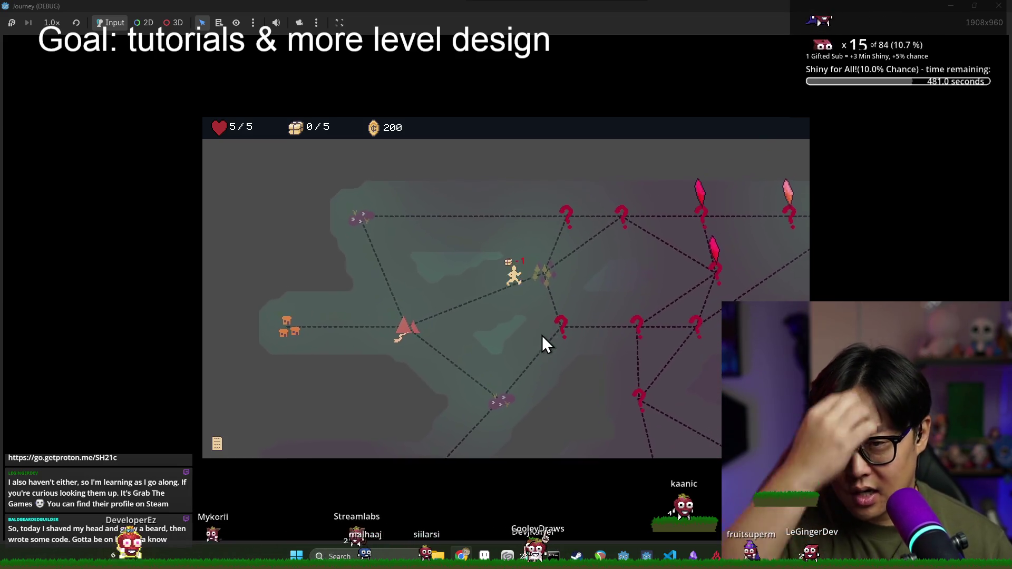
pyautogui.click(542, 335)
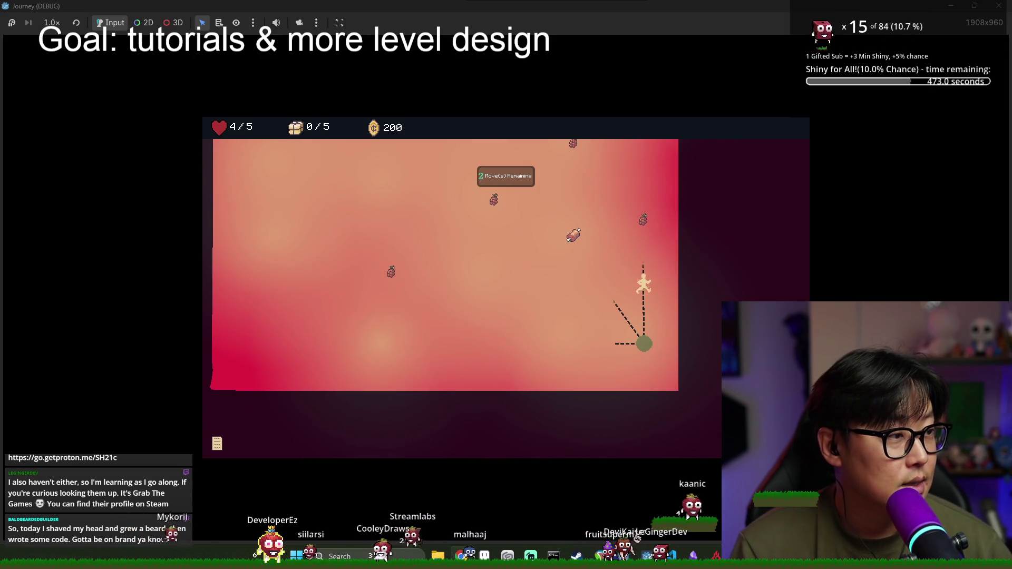
# - Launch the player across nodes collecting meat, a box and grapes, then close the Journey (DEBUG) window
pyautogui.click(619, 238)
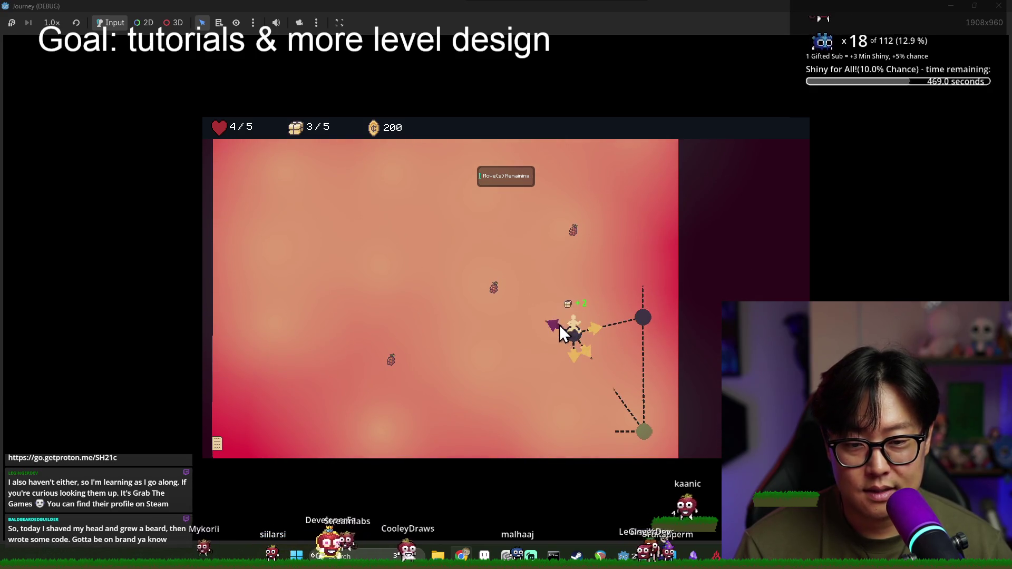
pyautogui.click(559, 325)
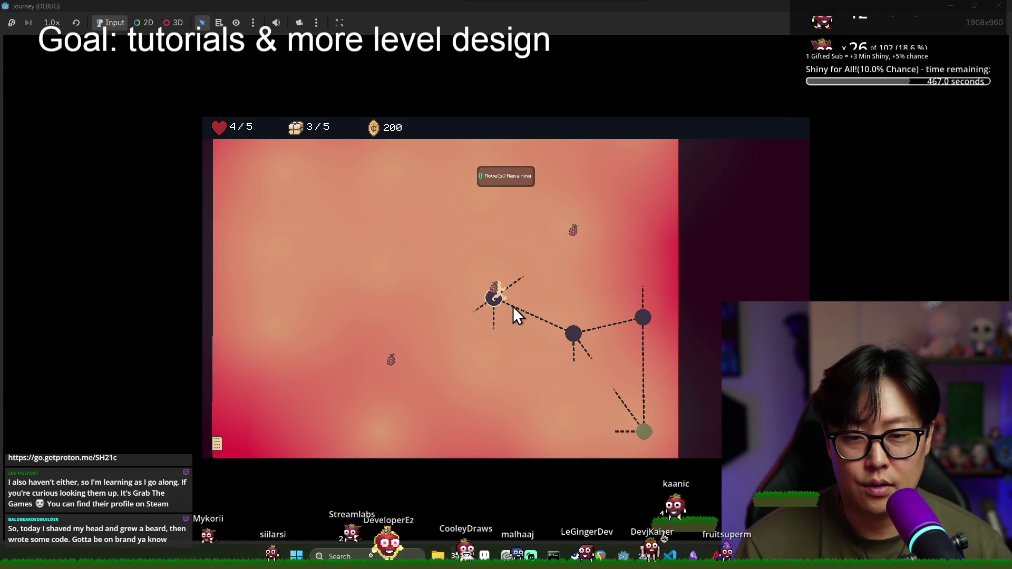
pyautogui.click(548, 279)
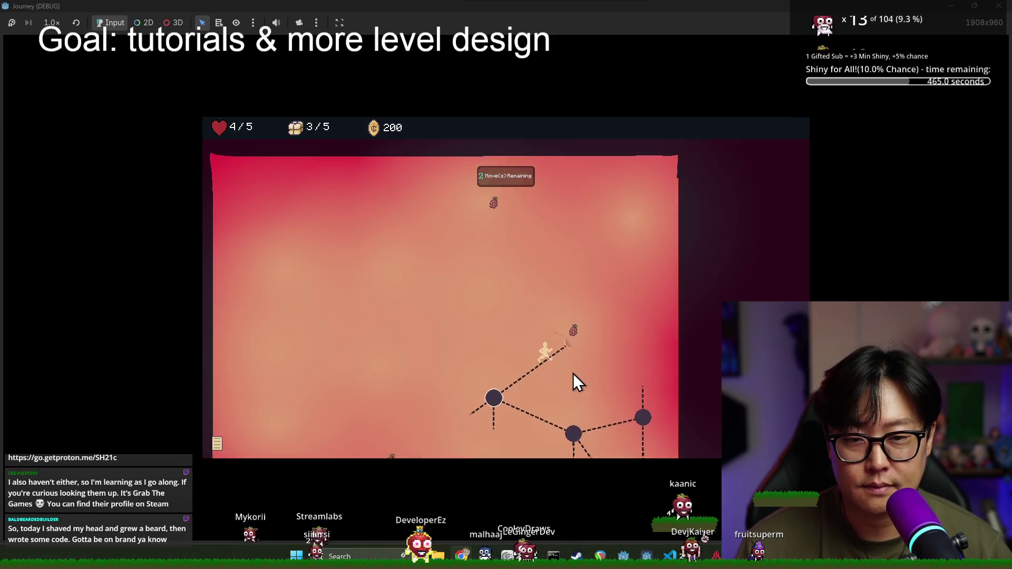
pyautogui.click(619, 319)
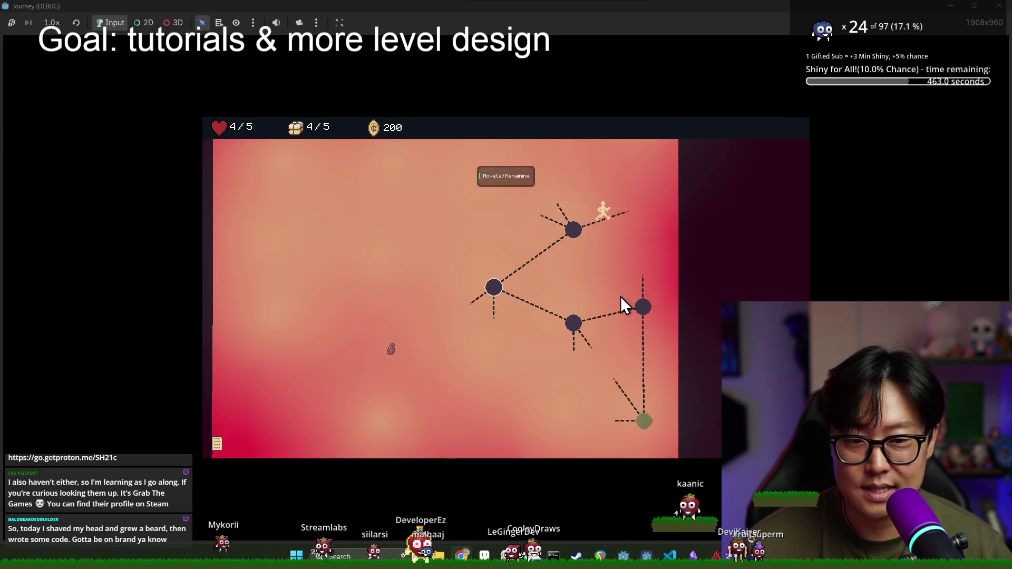
pyautogui.click(643, 274)
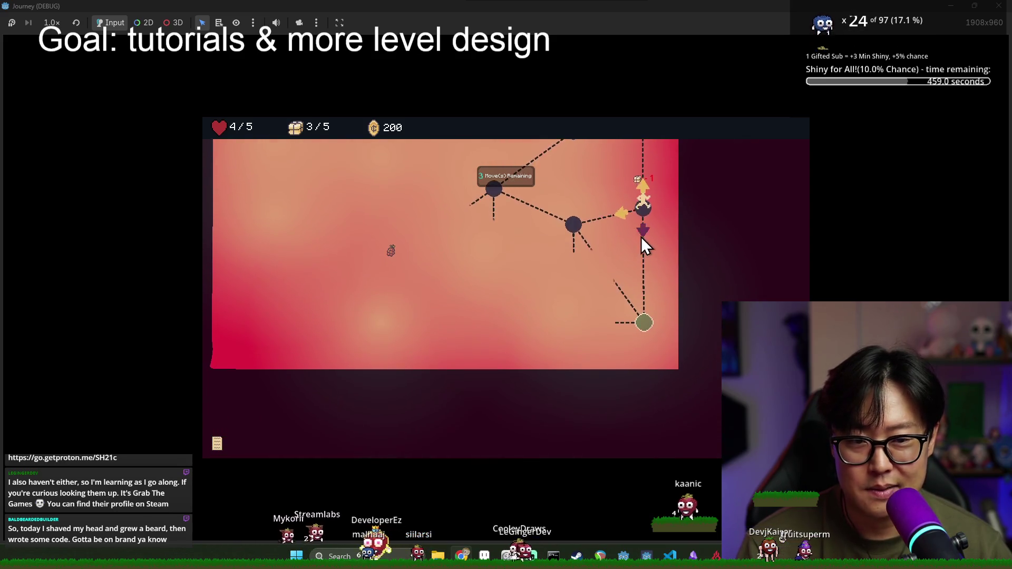
pyautogui.click(644, 318)
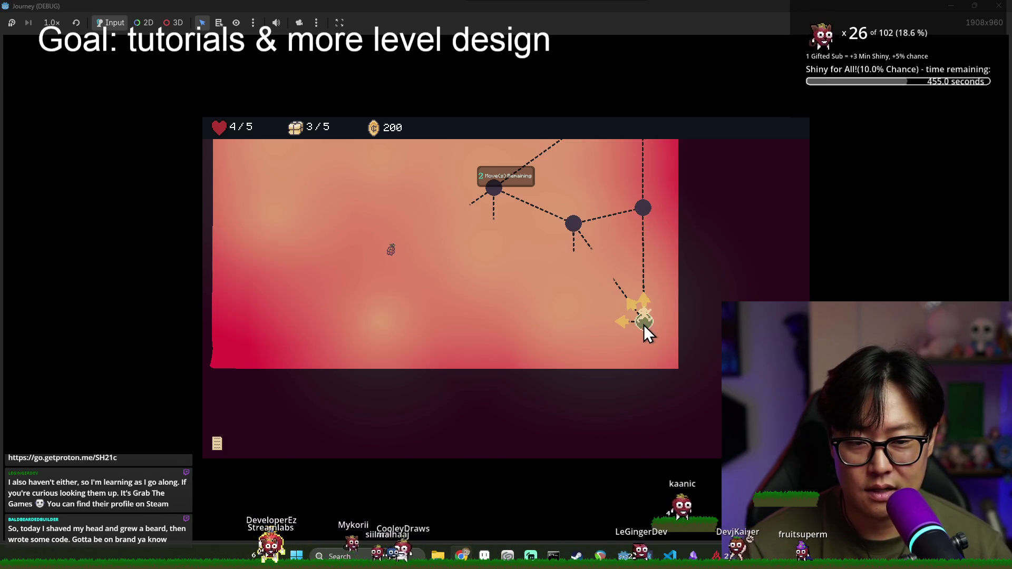
pyautogui.hotkey('alt', 'Tab')
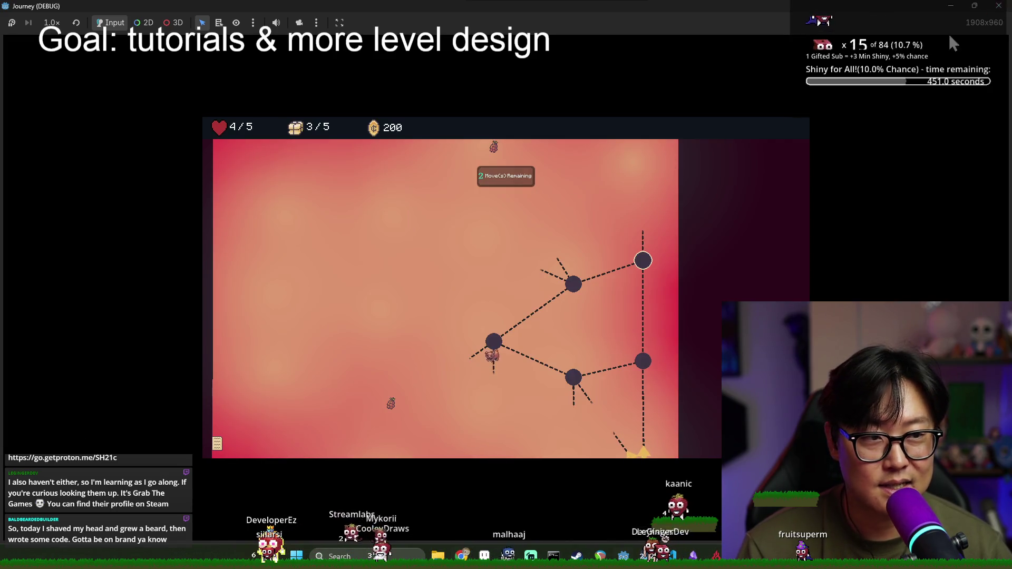
pyautogui.click(999, 6)
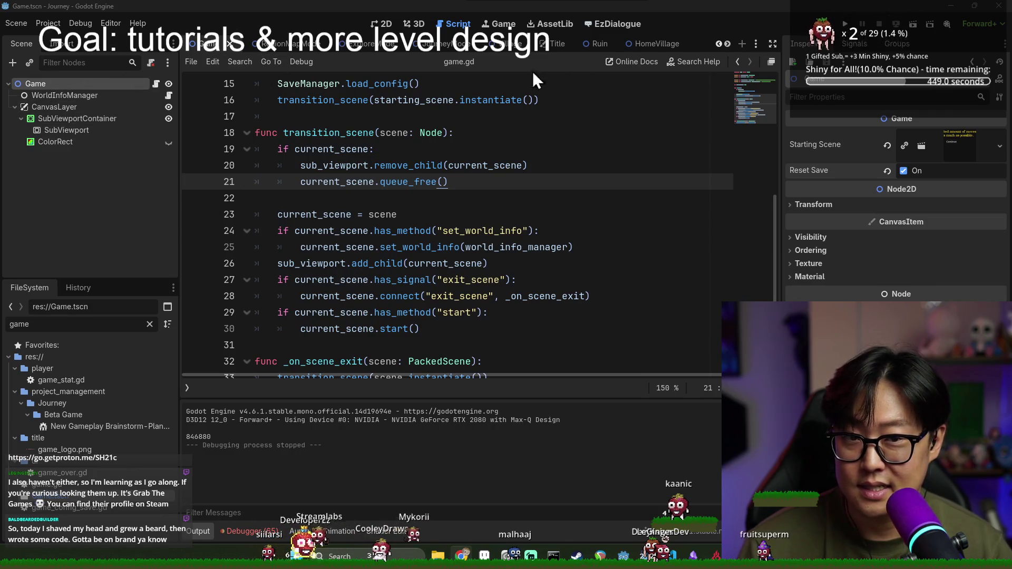
# - Filter for 'forest', open Forest.tscn, expand the first Map Nodes entry, and save
pyautogui.write('forest')
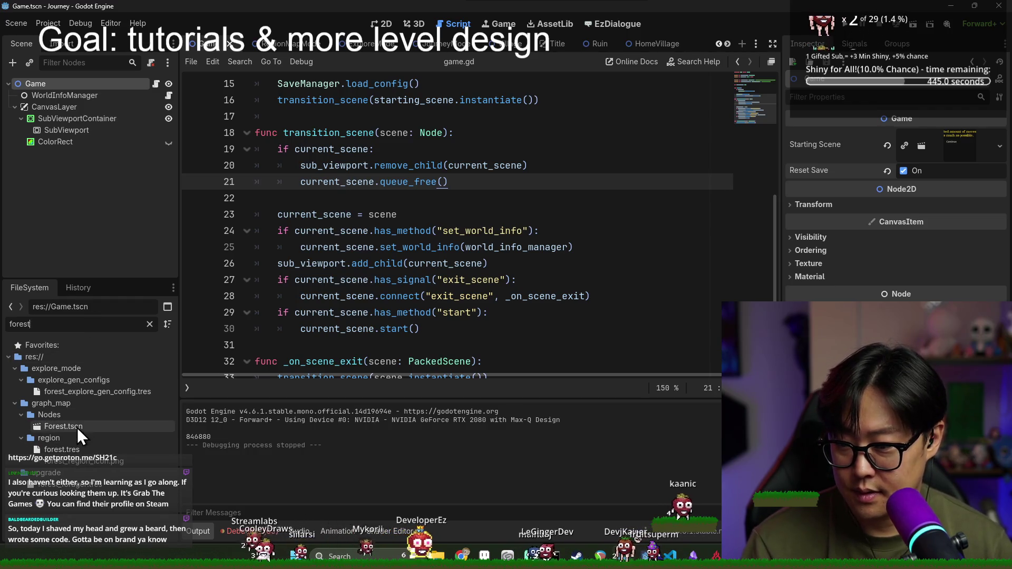
pyautogui.doubleClick(77, 427)
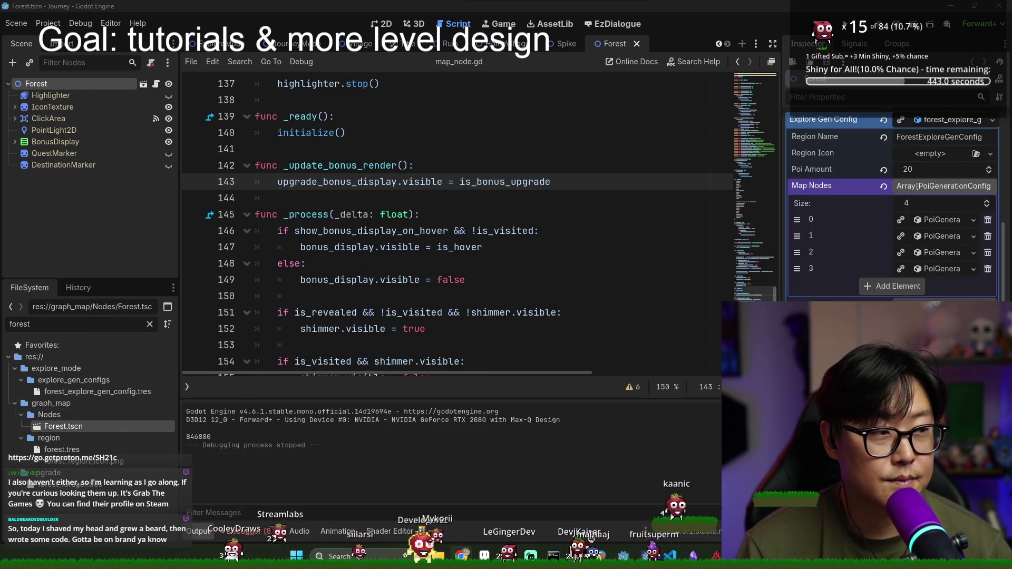
pyautogui.click(960, 220)
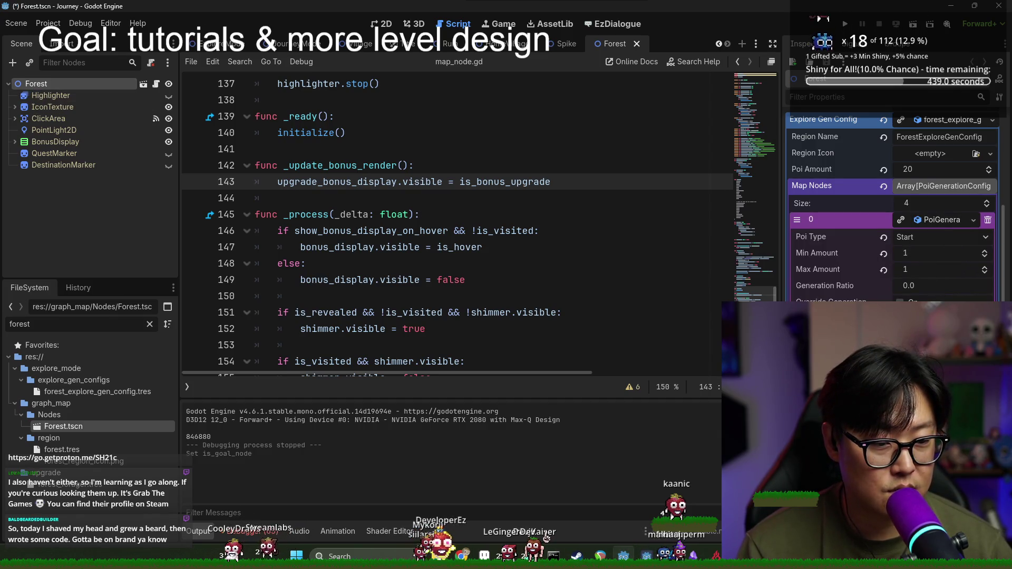
pyautogui.click(565, 246)
pyautogui.hotkey('ctrl', 's')
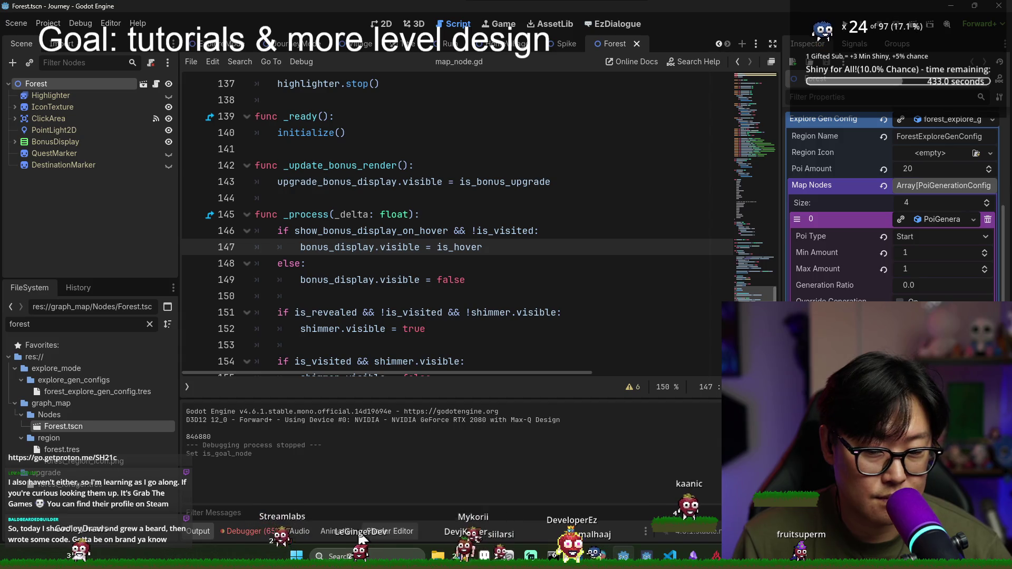
# - Check the debugger's errors and warnings, clear the file filter, and save the Forest scene
pyautogui.click(256, 531)
pyautogui.click(274, 399)
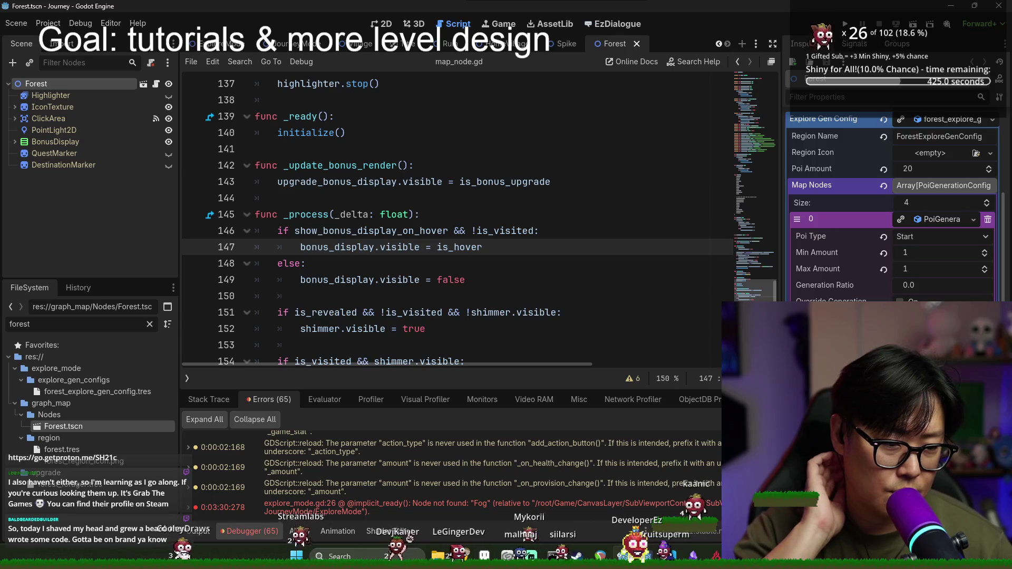
pyautogui.click(595, 201)
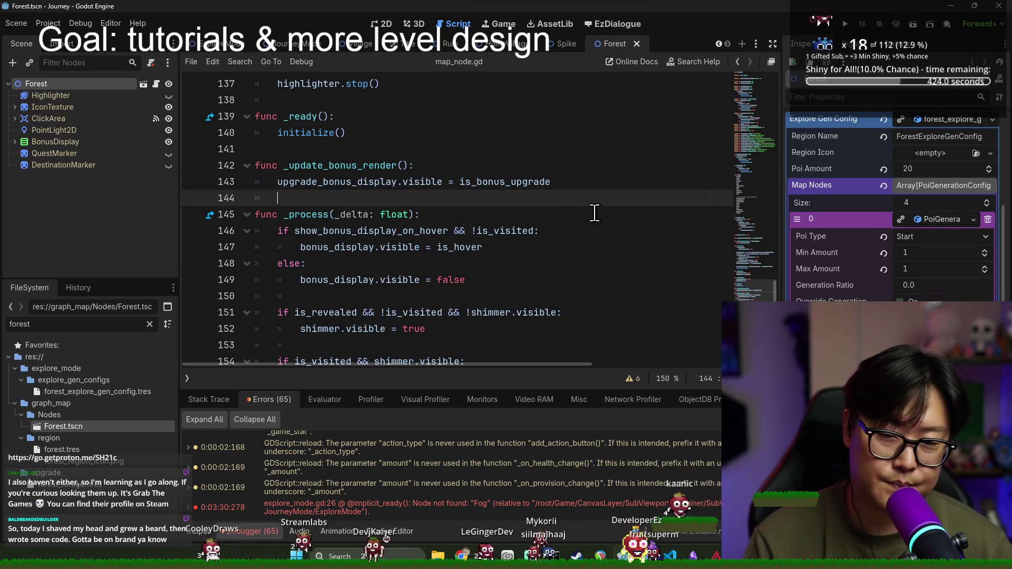
pyautogui.click(150, 325)
pyautogui.hotkey('ctrl', 's')
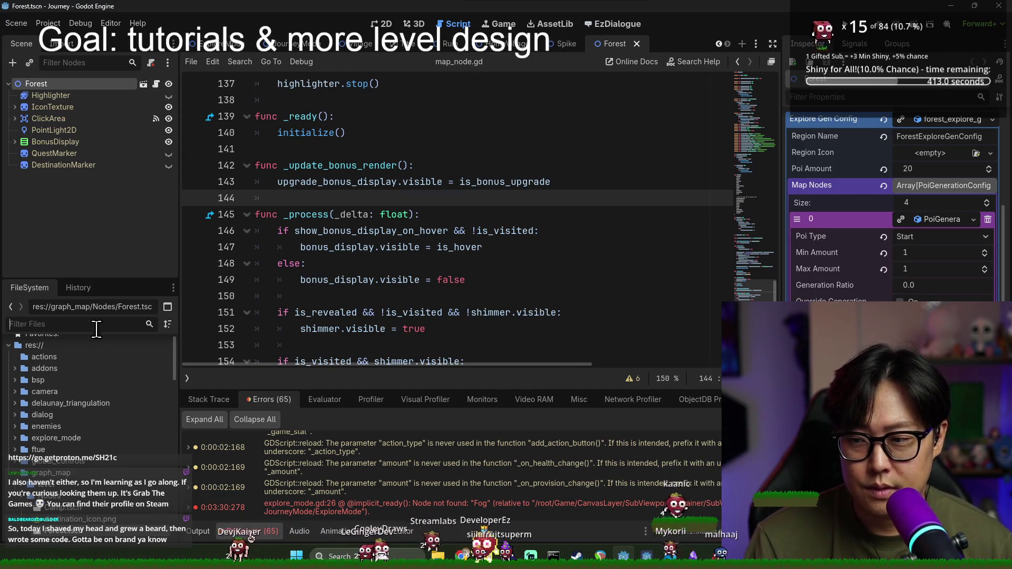
# - Open the Game scene, turn off Reset Save, and relaunch the project
pyautogui.write('game')
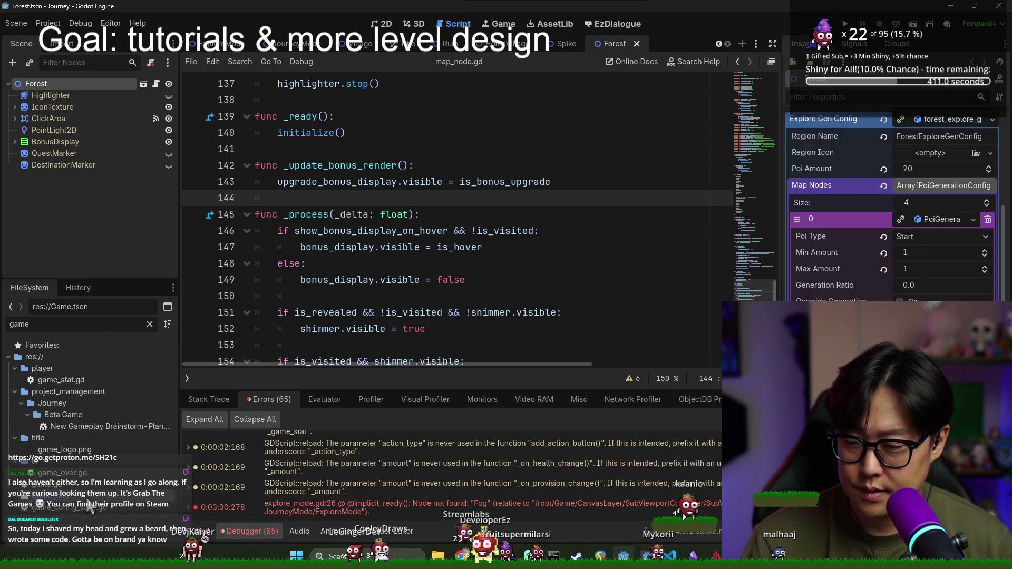
pyautogui.hotkey('ctrl', 'Tab')
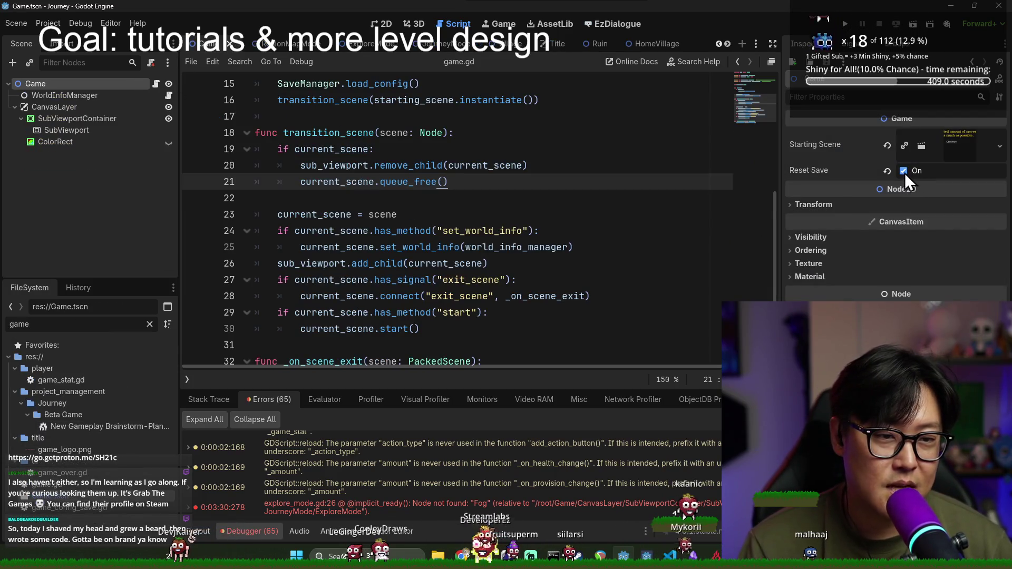
pyautogui.click(904, 170)
pyautogui.click(844, 24)
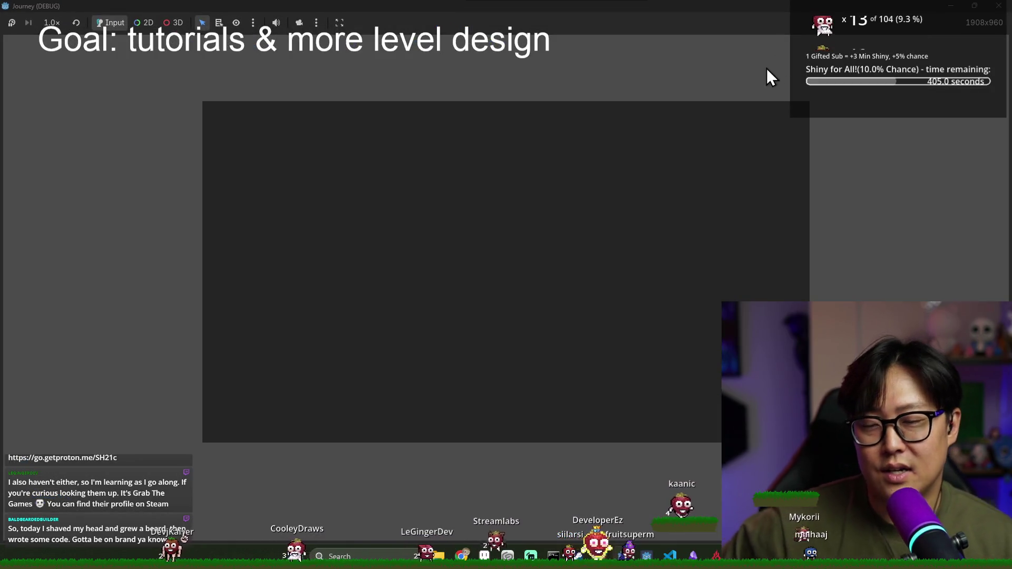
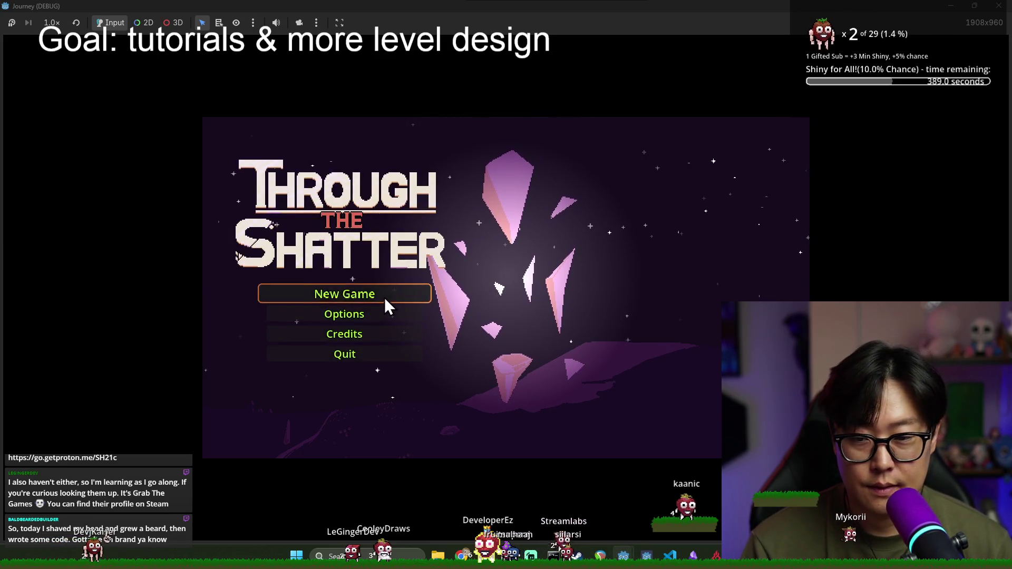
# - Start a New Game of Through the Shatter, watch the world map appear, then stop the game with F8
pyautogui.press('Return')
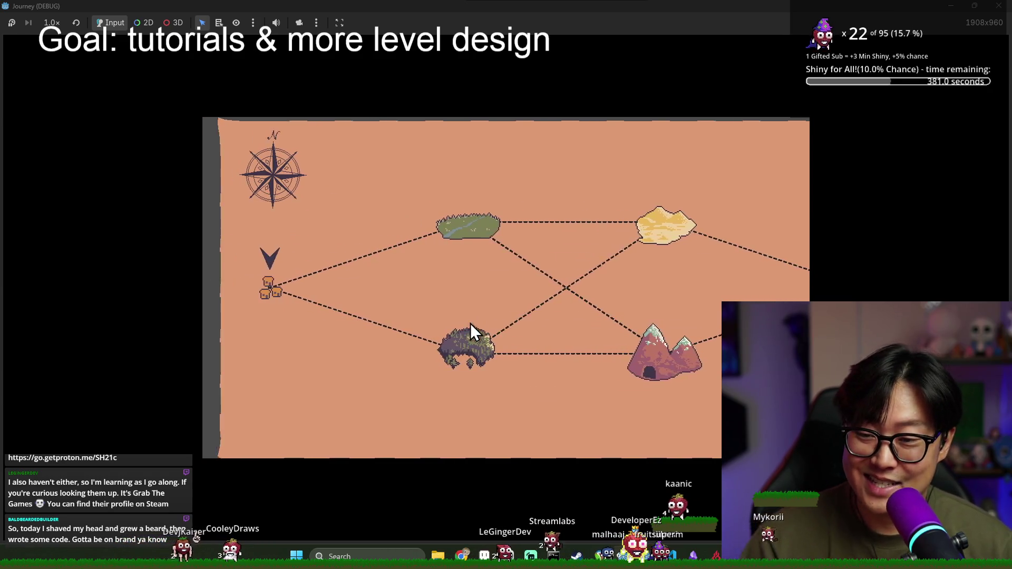
pyautogui.press('F8')
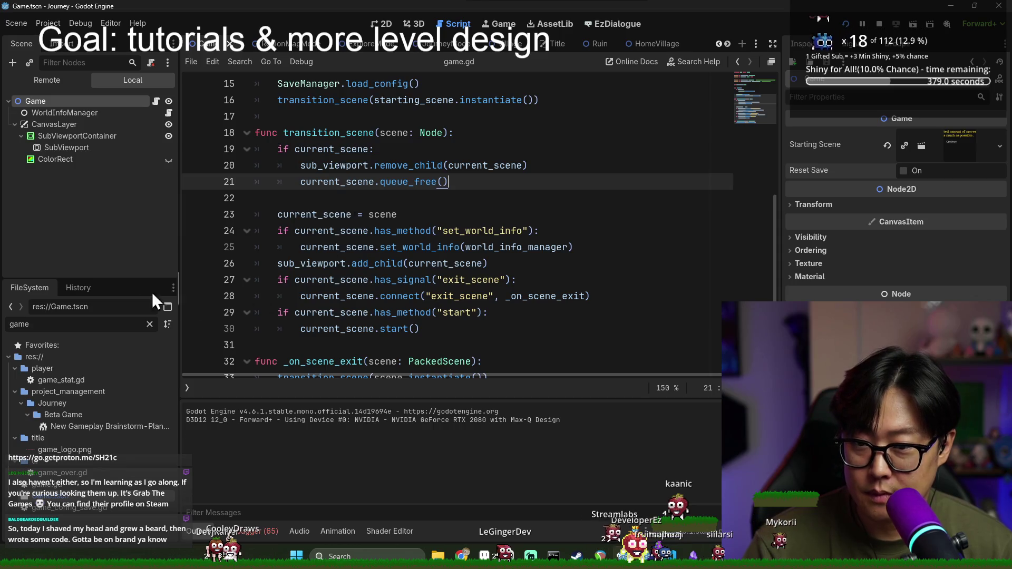
# - Set a breakpoint on line 23 of game.gd, then find _move_to_poi in explore_mode.gd by searching 'move_to'
pyautogui.click(191, 215)
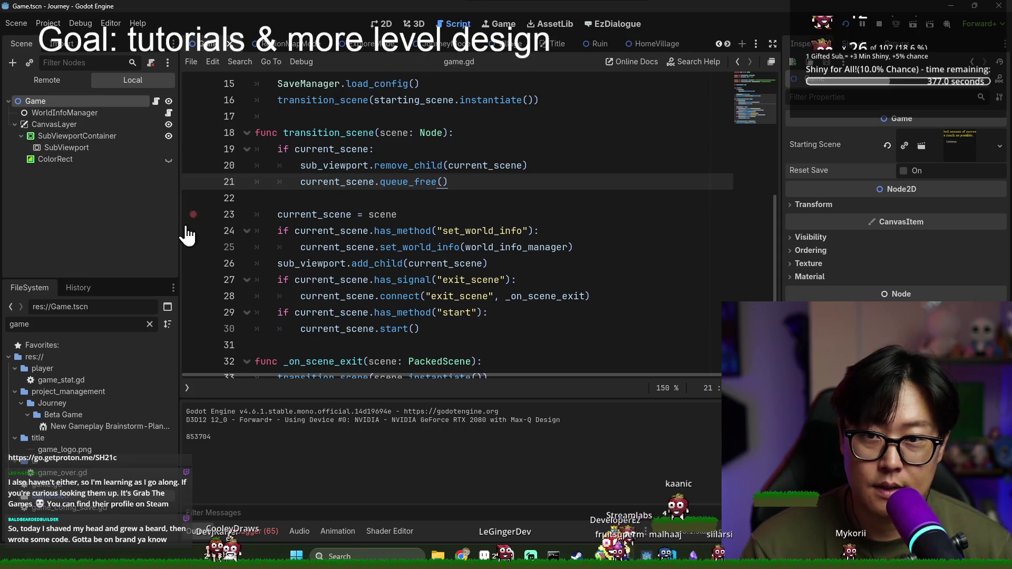
pyautogui.click(357, 44)
pyautogui.click(388, 179)
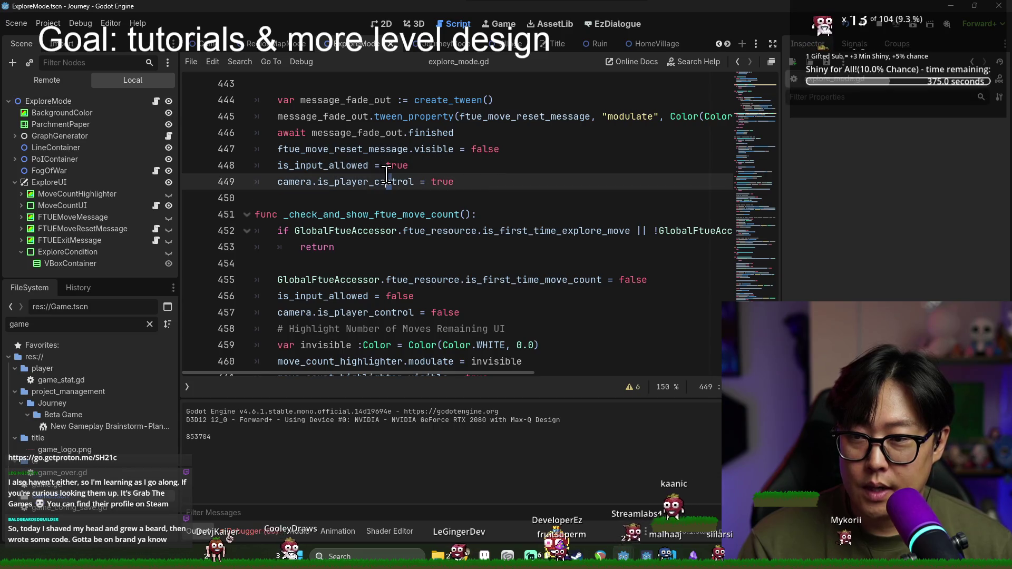
pyautogui.hotkey('ctrl', 'f')
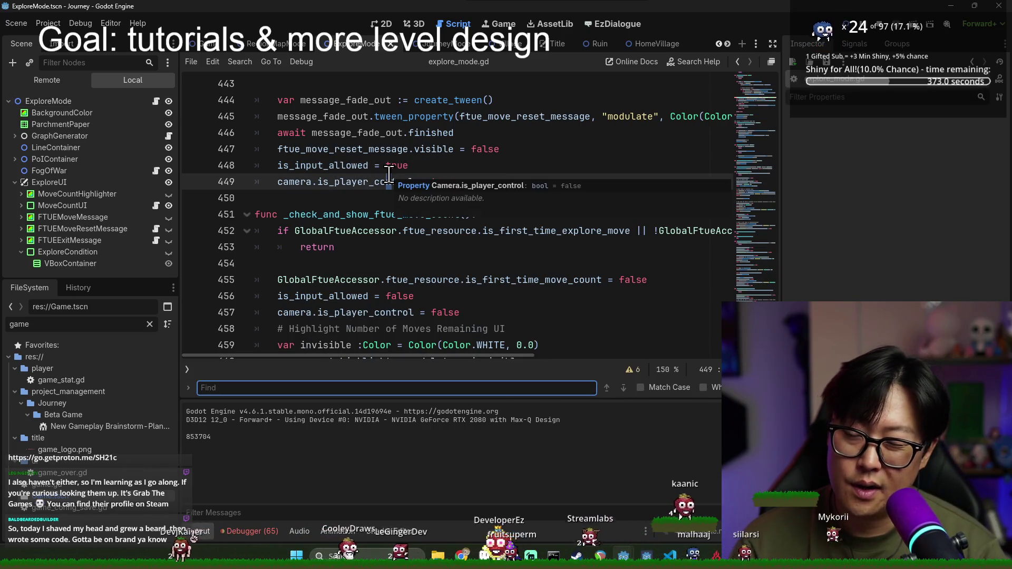
pyautogui.write('move_top')
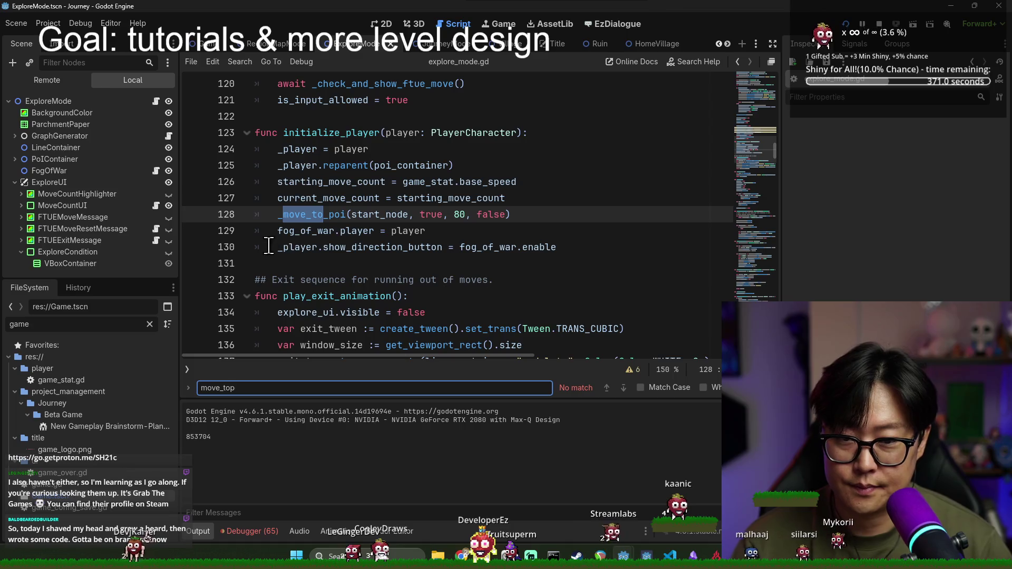
pyautogui.keyDown('ctrl'); pyautogui.click(310, 228); pyautogui.keyUp('ctrl')
pyautogui.scroll(-10, 306, 217)
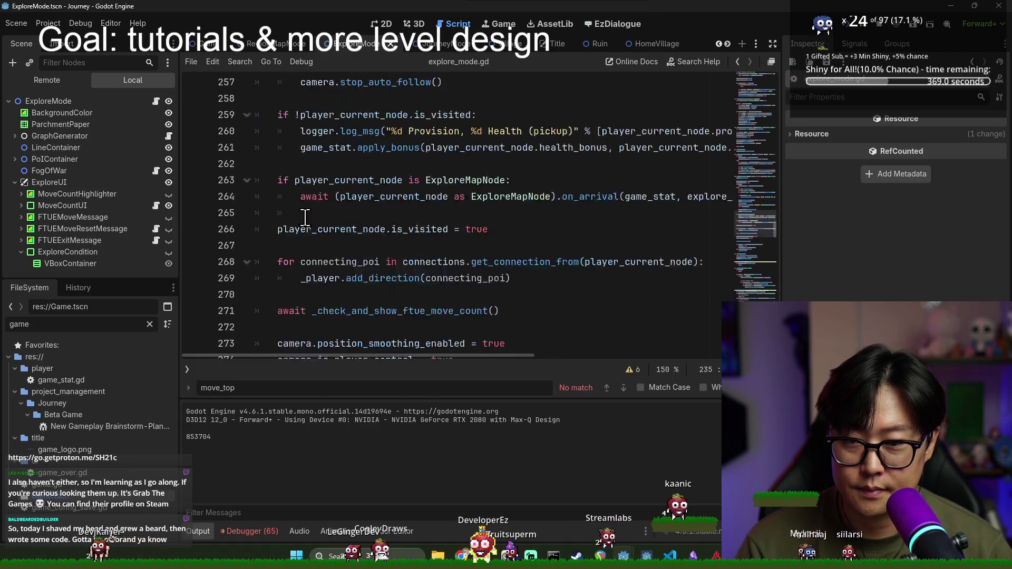
pyautogui.scroll(-2, 341, 190)
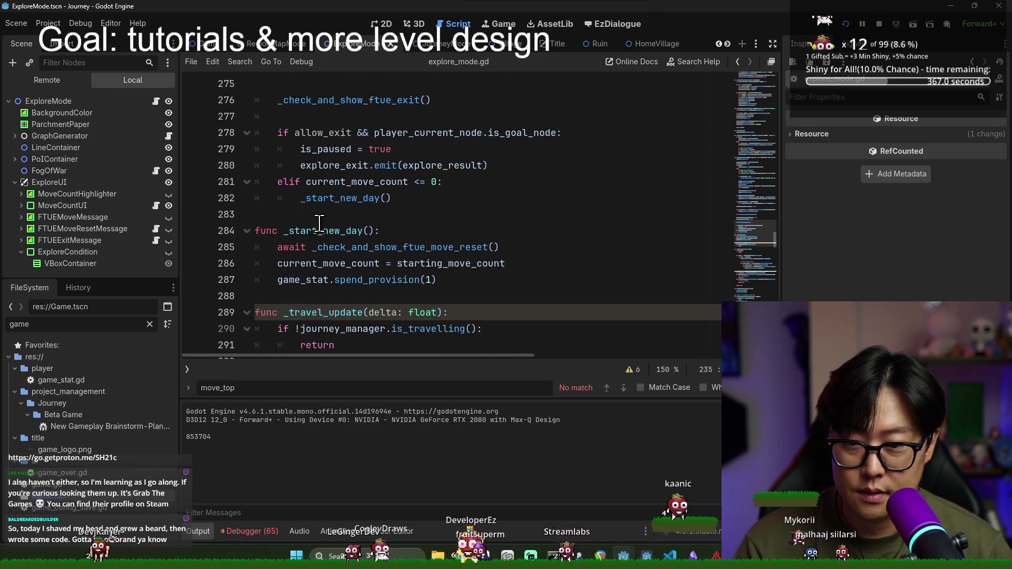
pyautogui.scroll(2, 319, 225)
# - Insert 'await ' before the _check_and_show_ftue_exit() call on line 276 and view that function's definition
pyautogui.click(312, 198)
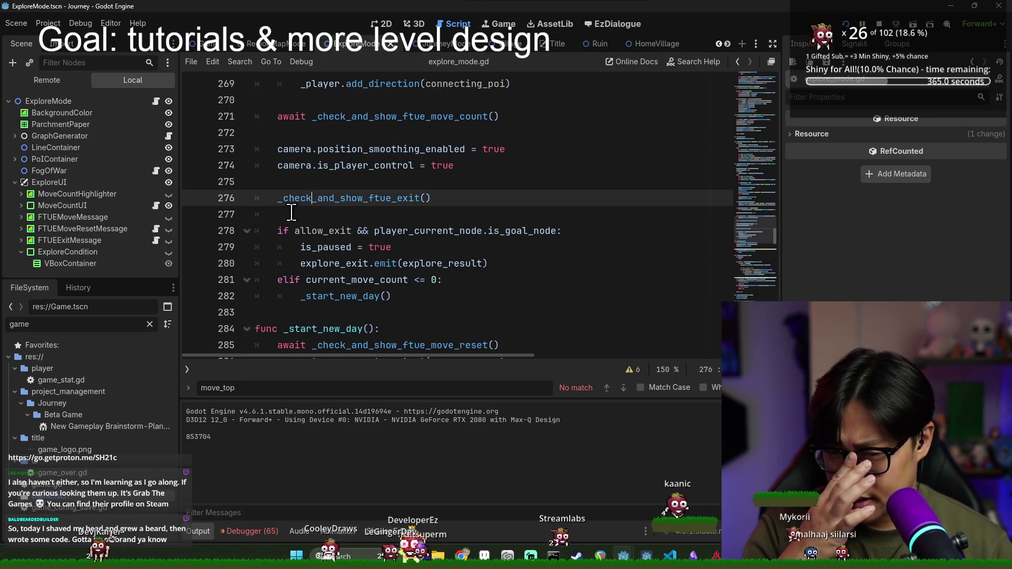
pyautogui.write('await')
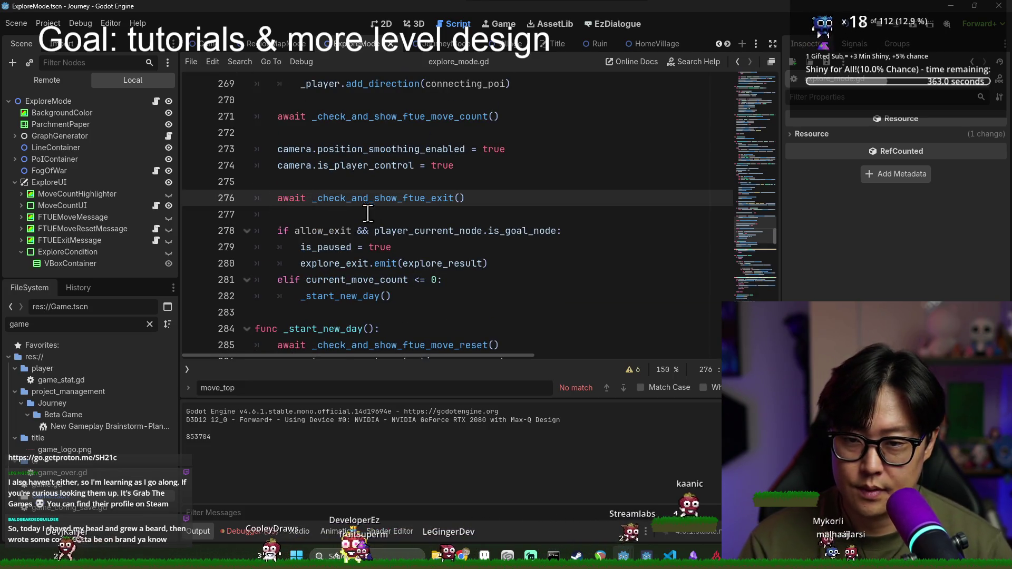
pyautogui.keyDown('ctrl'); pyautogui.click(384, 199); pyautogui.keyUp('ctrl')
pyautogui.scroll(-10, 347, 237)
pyautogui.scroll(2, 319, 197)
pyautogui.scroll(8, 334, 200)
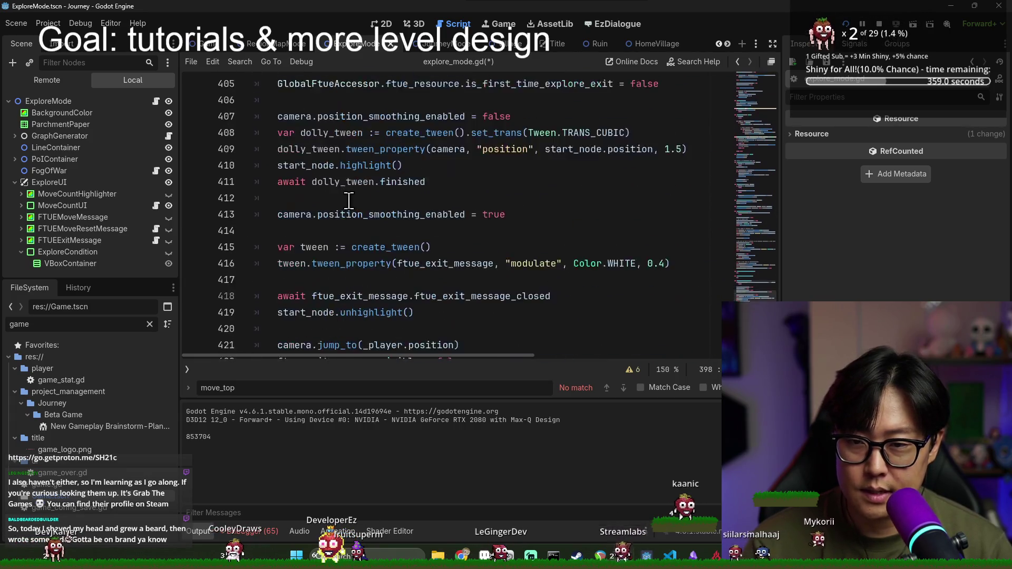
# - Trace the _check_and_show_ftue_exit call back to line 276 and find where allow_exit is declared
pyautogui.doubleClick(320, 116)
pyautogui.hotkey('ctrl', 'f')
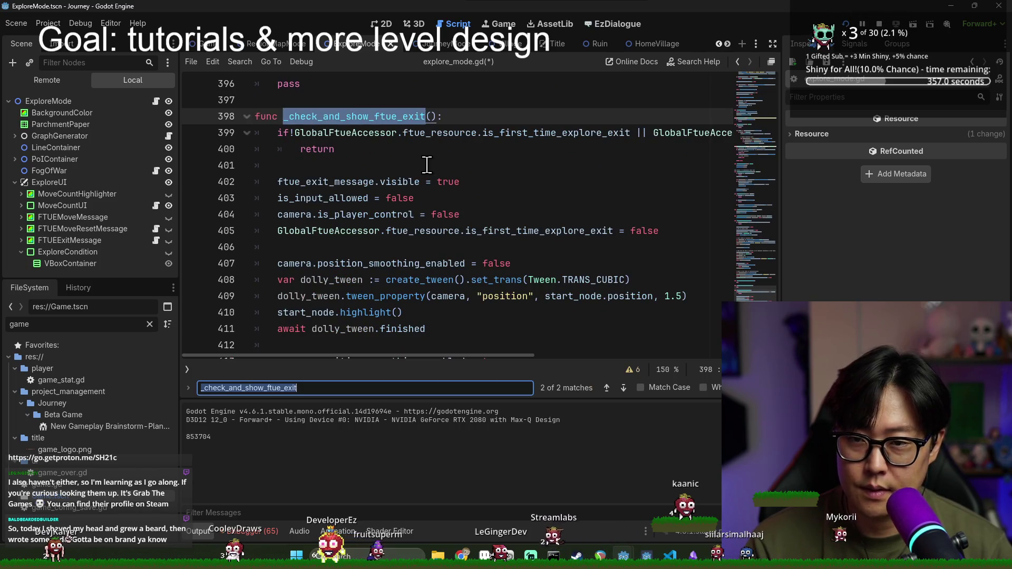
pyautogui.press('Return')
pyautogui.scroll(-2, 337, 198)
pyautogui.scroll(1, 333, 198)
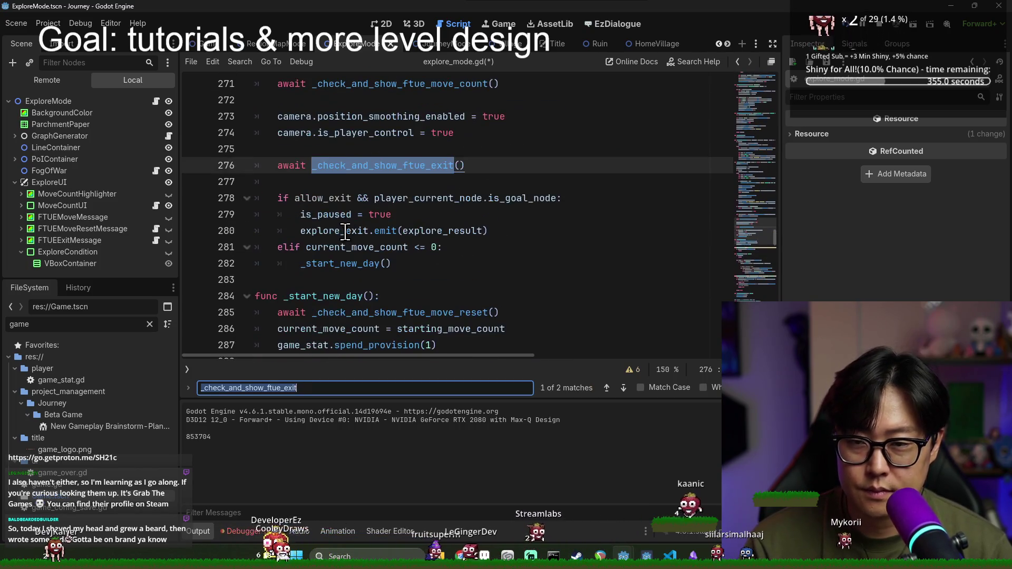
pyautogui.doubleClick(326, 198)
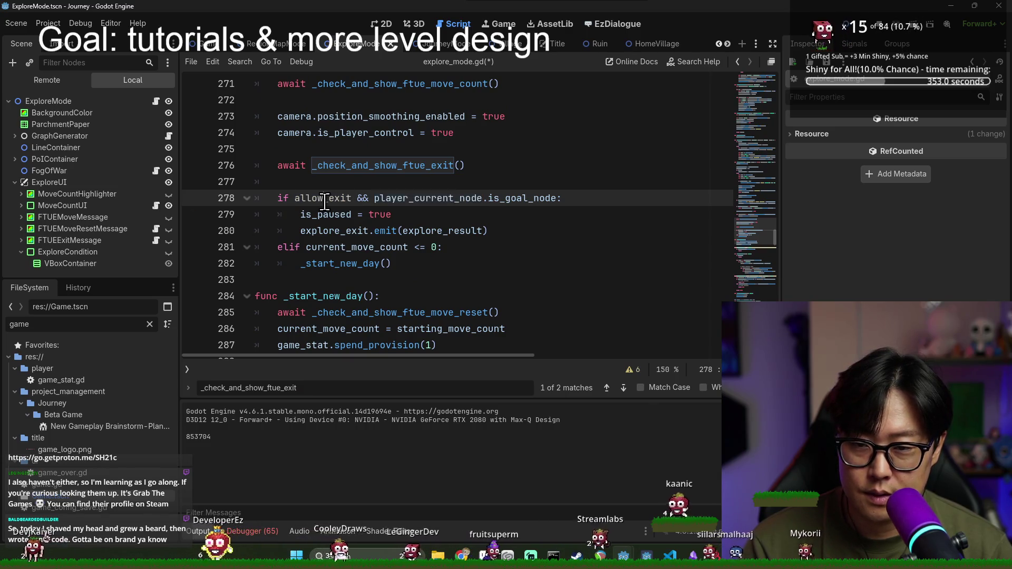
pyautogui.keyDown('ctrl'); pyautogui.click(320, 204); pyautogui.keyUp('ctrl')
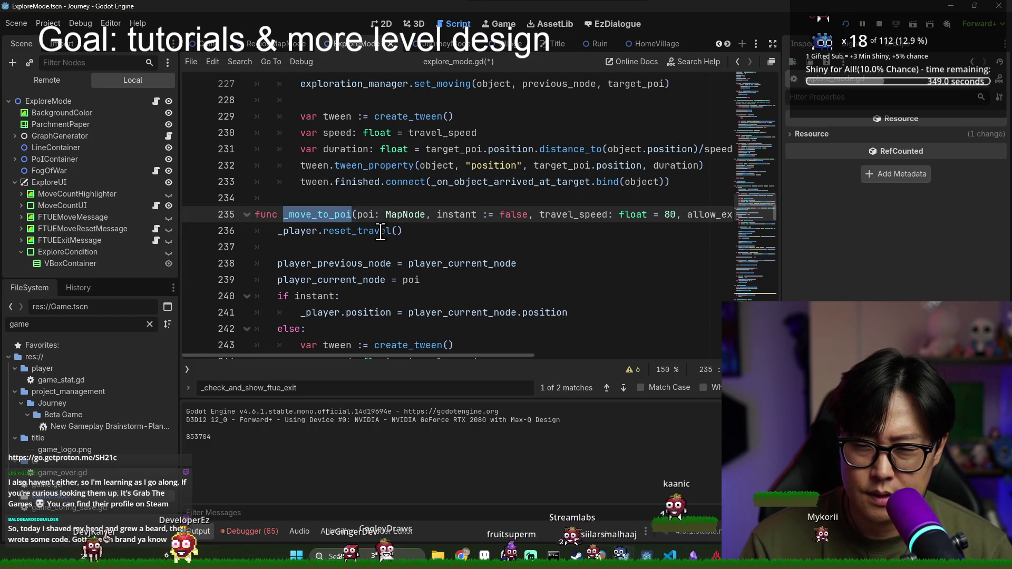
pyautogui.moveTo(476, 360)
pyautogui.mouseDown()
pyautogui.moveTo(622, 373)
pyautogui.moveTo(481, 355)
pyautogui.mouseUp()
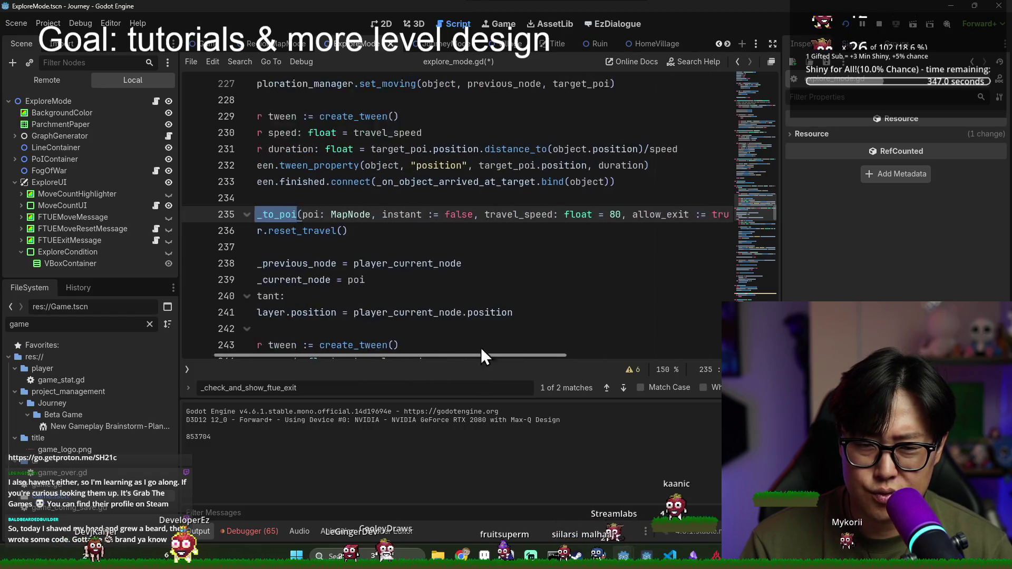
pyautogui.scroll(-5, 383, 253)
pyautogui.scroll(-13, 383, 256)
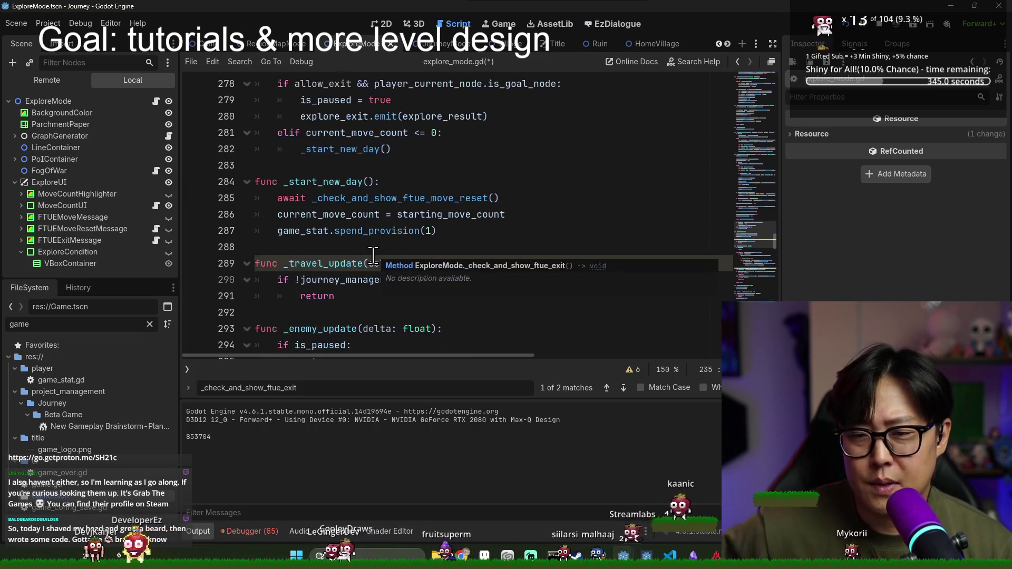
pyautogui.scroll(2, 257, 225)
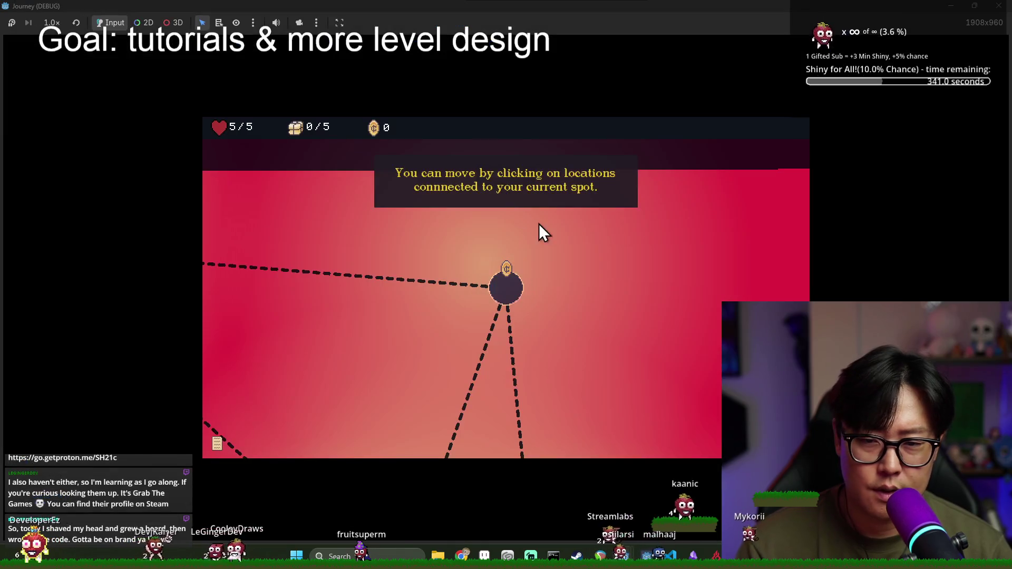
# - Walk the player node by node across the map, dismissing tutorial and provisions popups, up to the top-left node
pyautogui.click(622, 306)
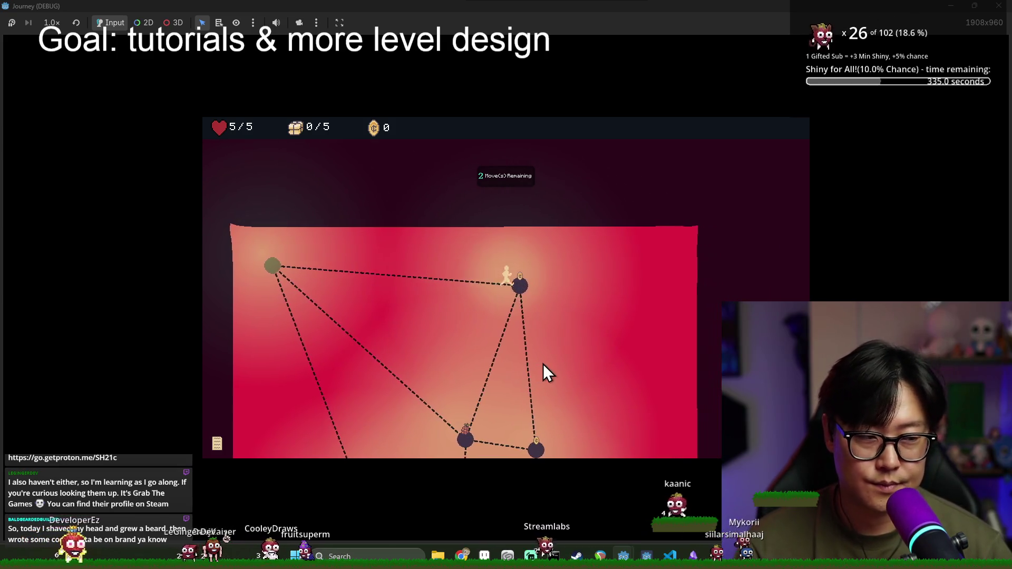
pyautogui.click(508, 294)
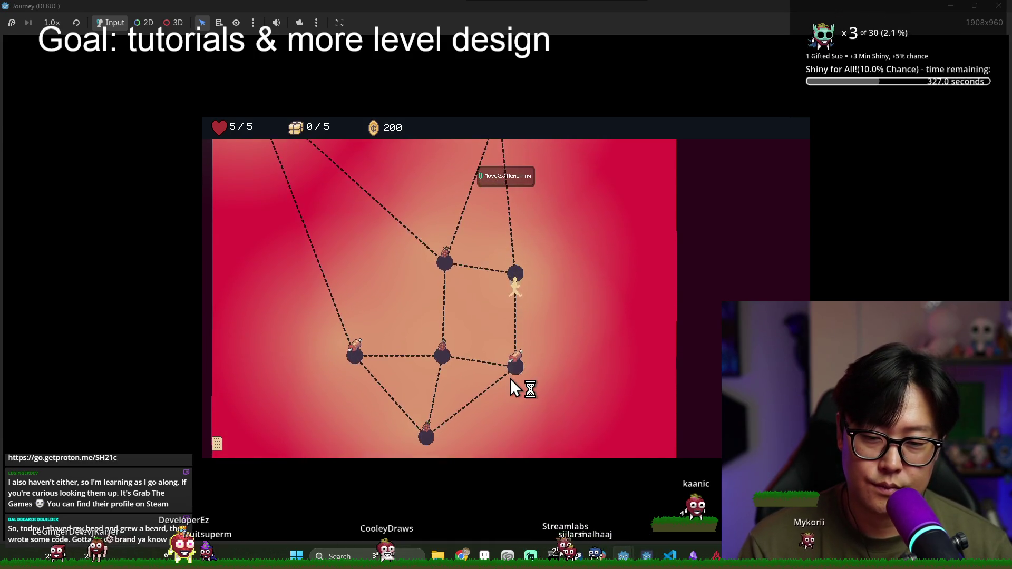
pyautogui.click(511, 380)
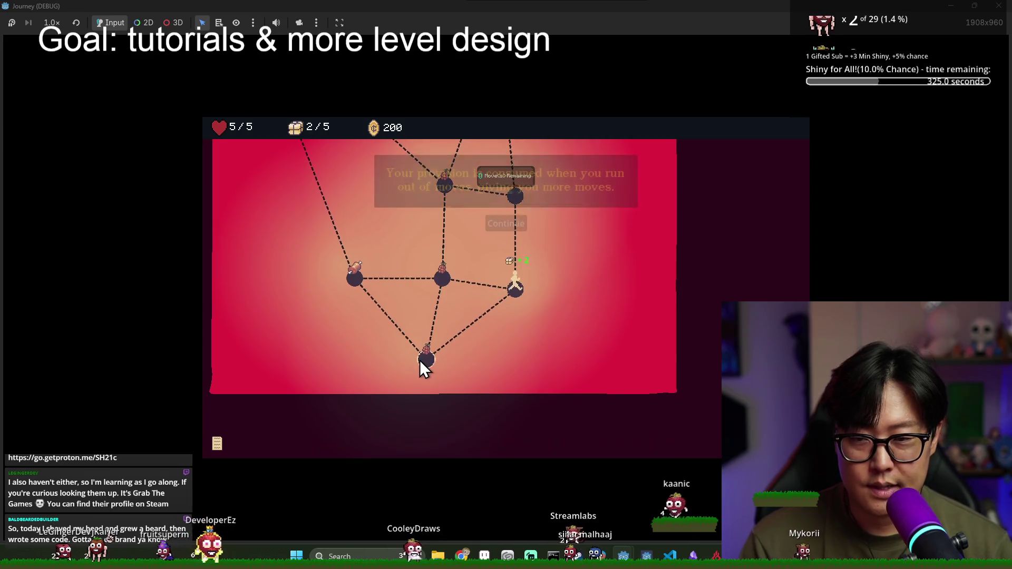
pyautogui.click(506, 223)
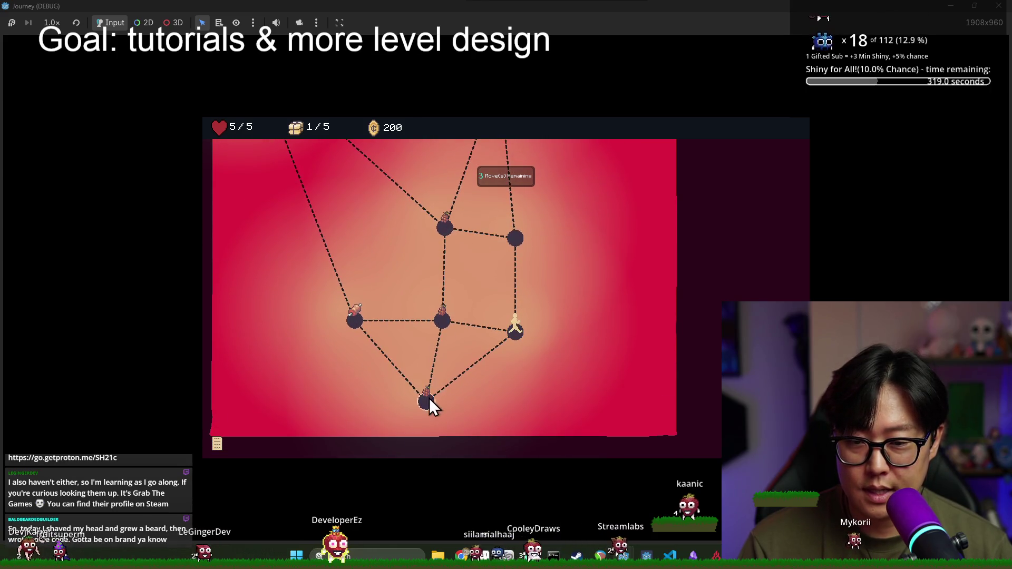
pyautogui.click(429, 396)
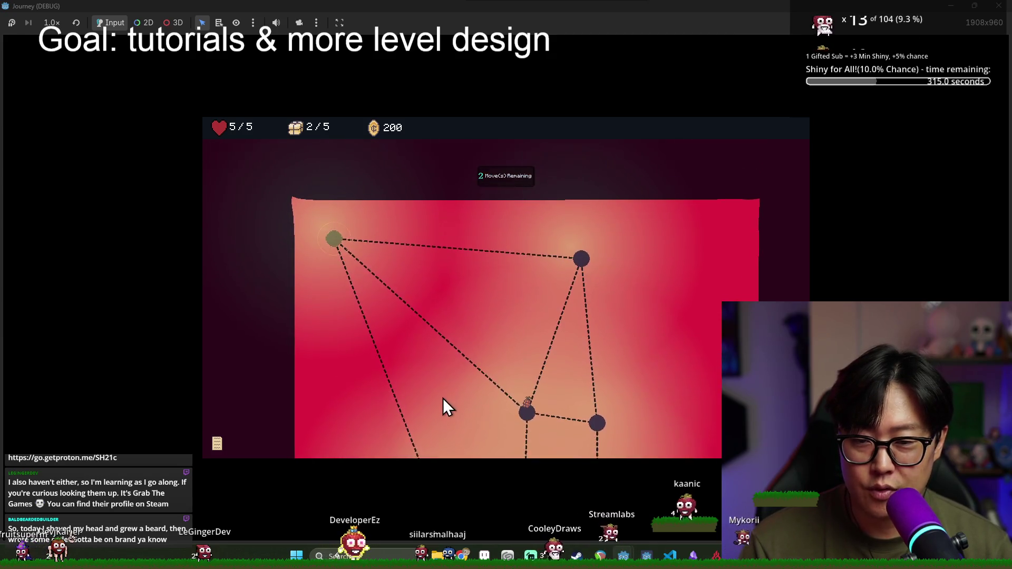
pyautogui.click(507, 223)
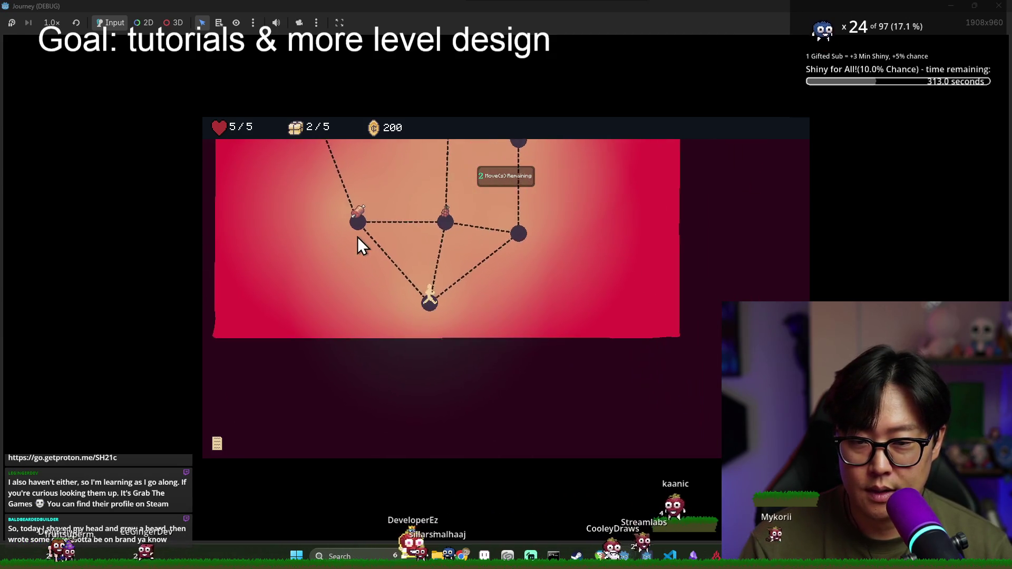
pyautogui.click(446, 228)
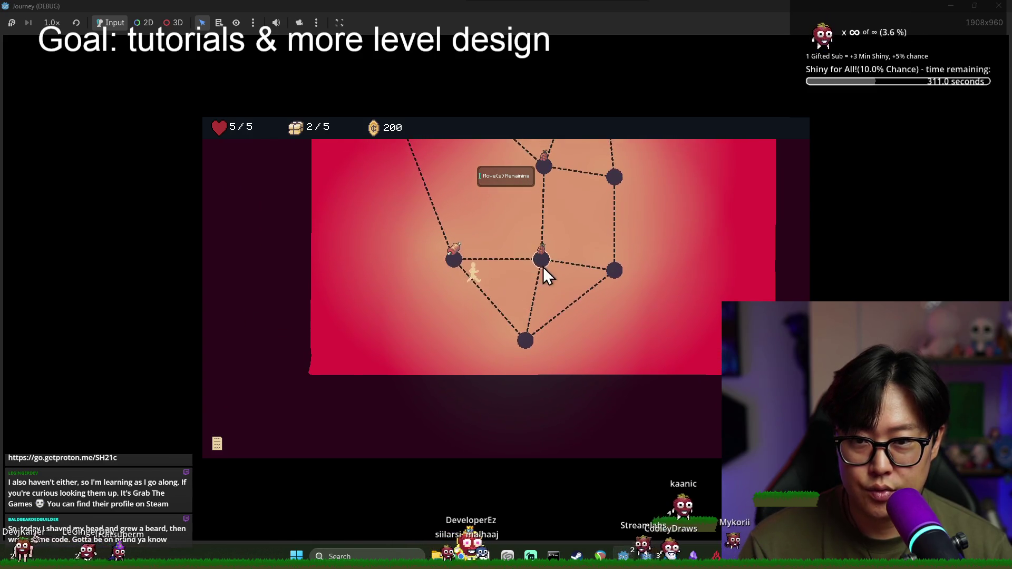
pyautogui.click(539, 300)
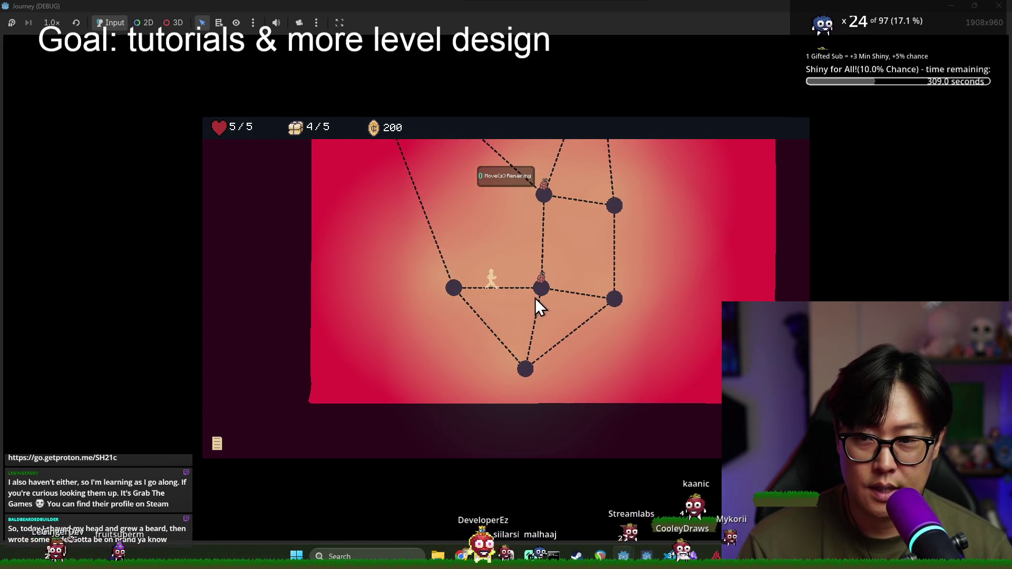
pyautogui.click(509, 195)
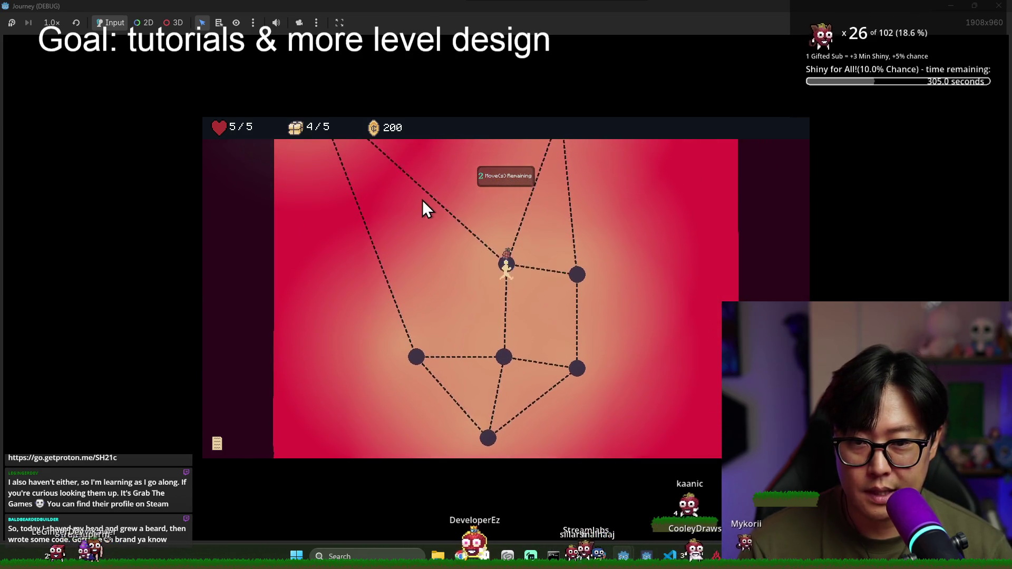
pyautogui.click(347, 174)
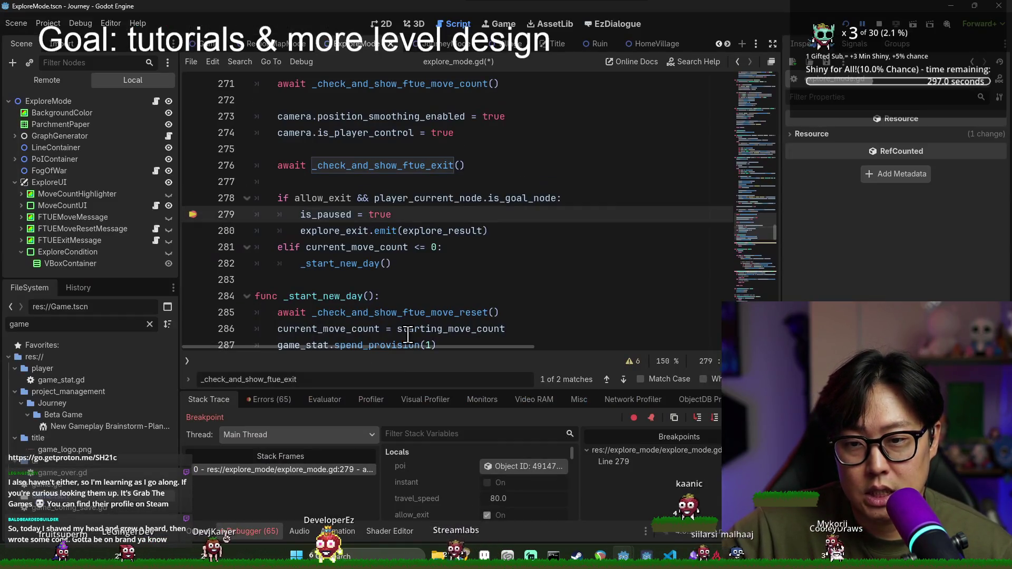
# - Resume from the breakpoint, move to a neighbouring node, dismiss the tutorial and launch the player twice
pyautogui.click(716, 418)
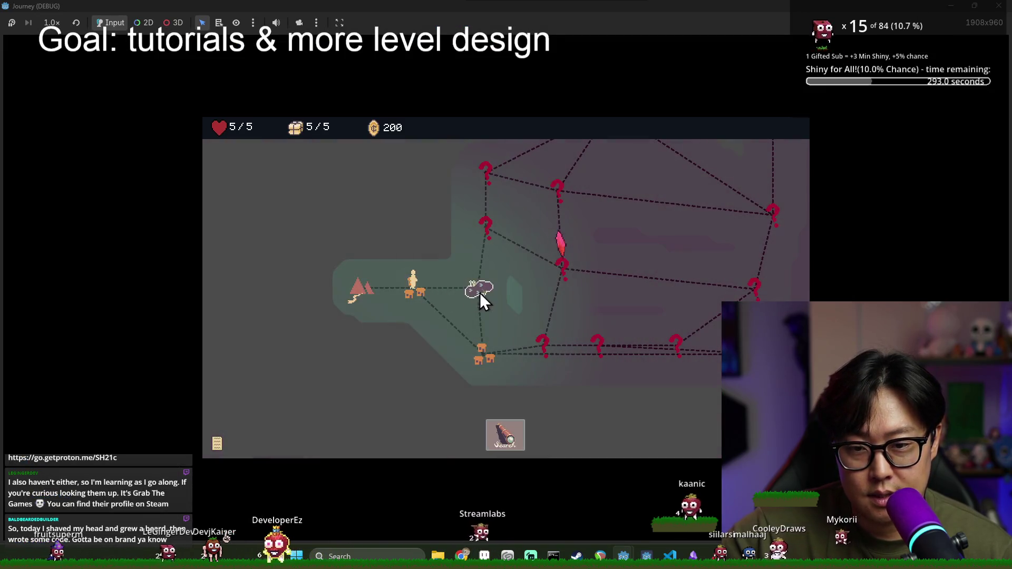
pyautogui.click(479, 291)
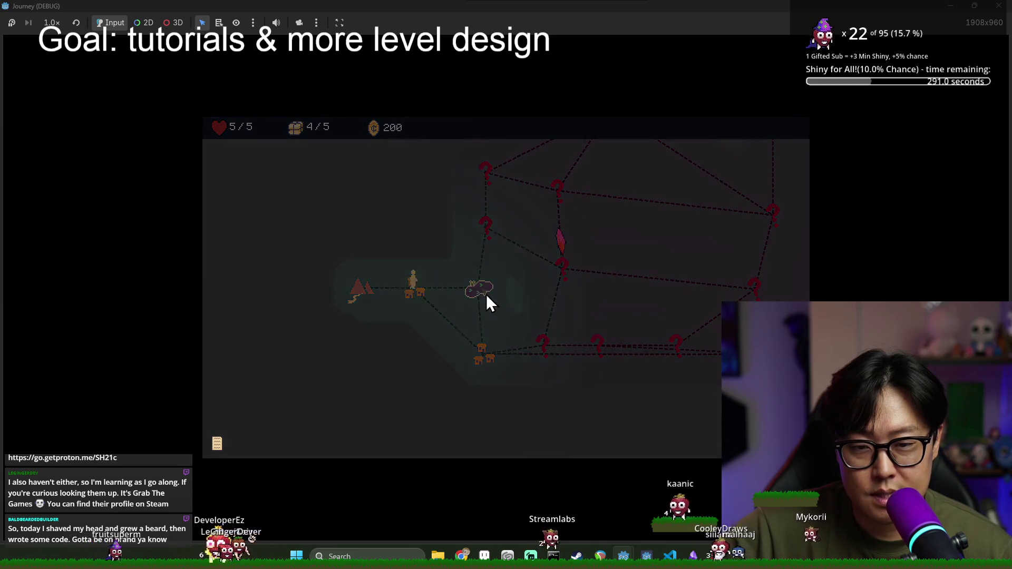
pyautogui.click(518, 344)
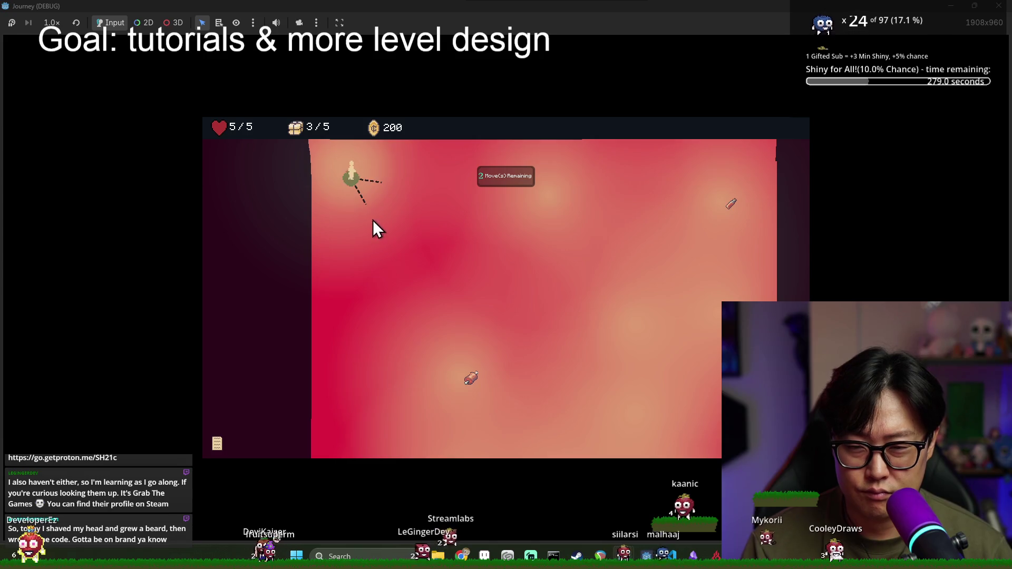
pyautogui.click(382, 251)
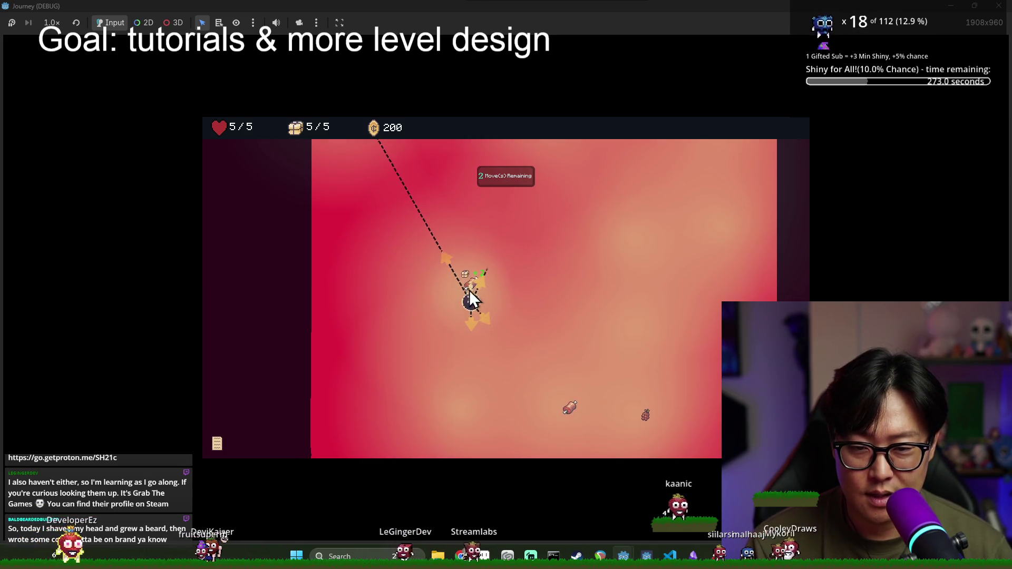
pyautogui.click(450, 352)
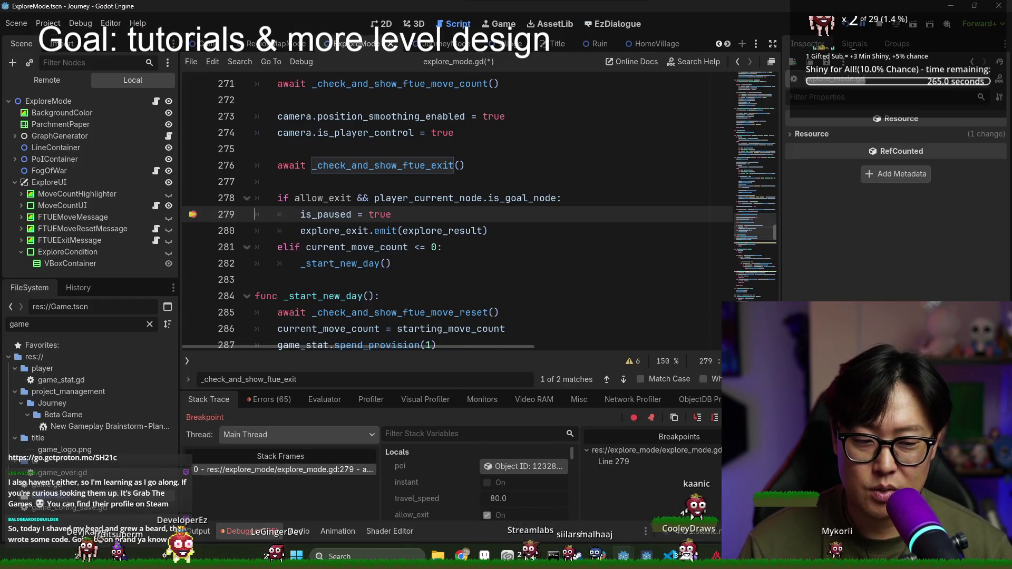
# - Resume with F12 and walk the player up and left back to the starting node
pyautogui.press('F12')
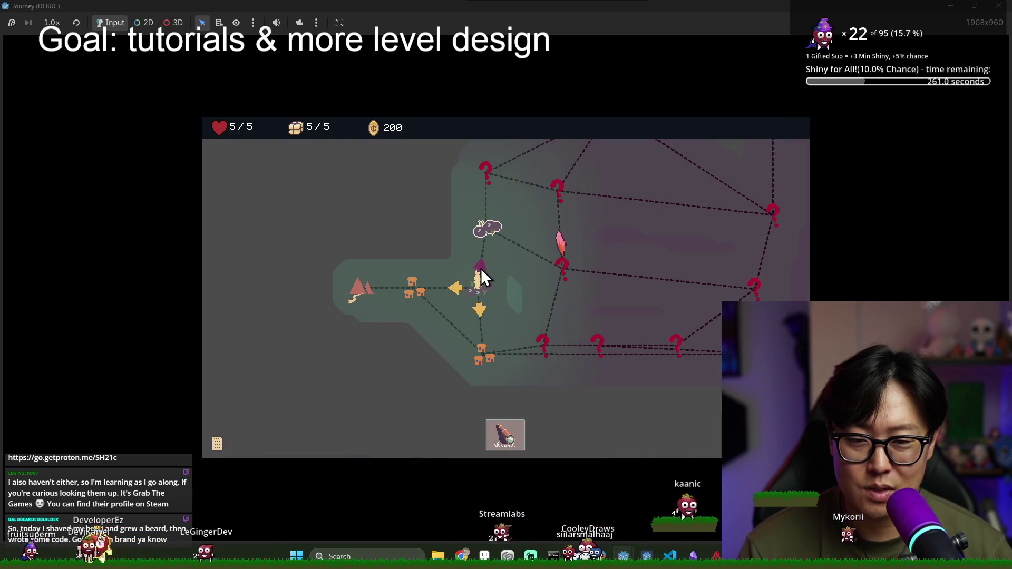
pyautogui.click(486, 231)
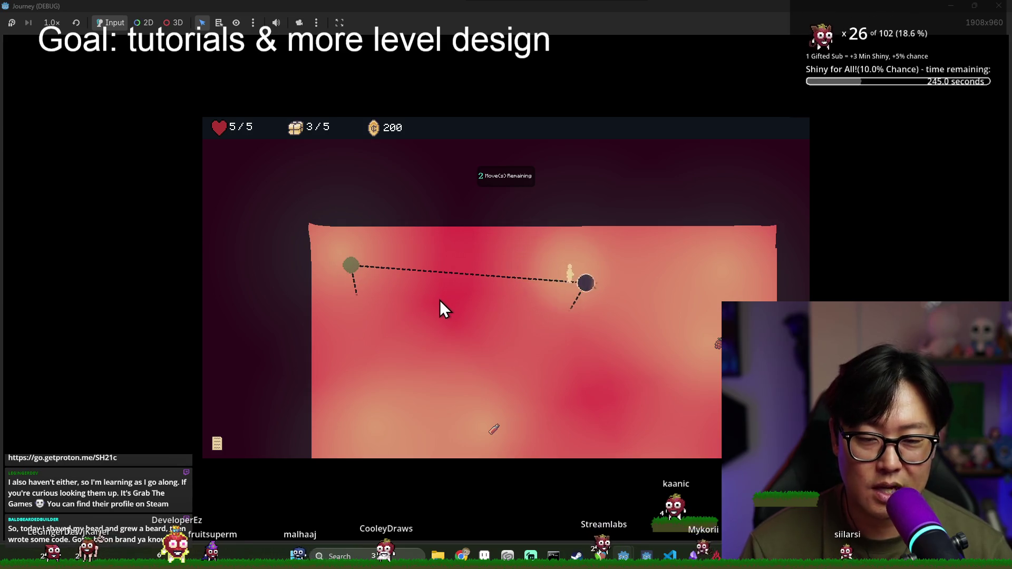
pyautogui.click(535, 294)
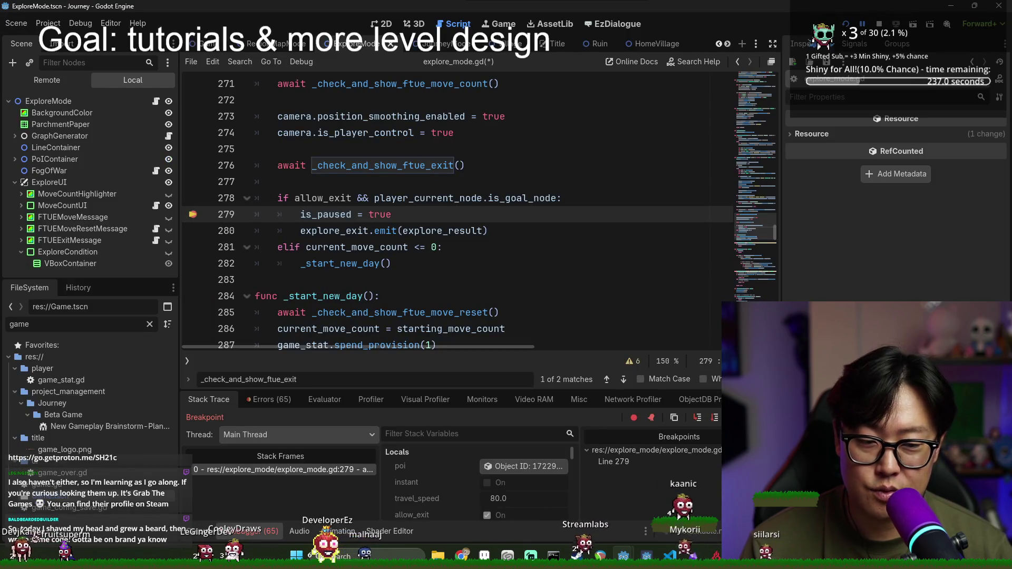
# - Resume with F12, enter the next level and walk the player along the path to the green goal node
pyautogui.press('F12')
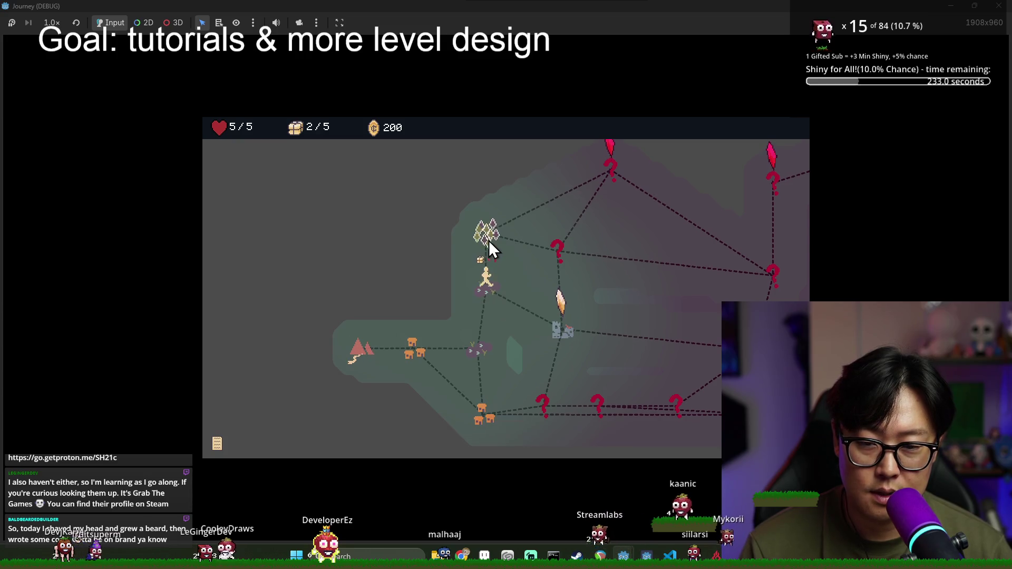
pyautogui.click(487, 237)
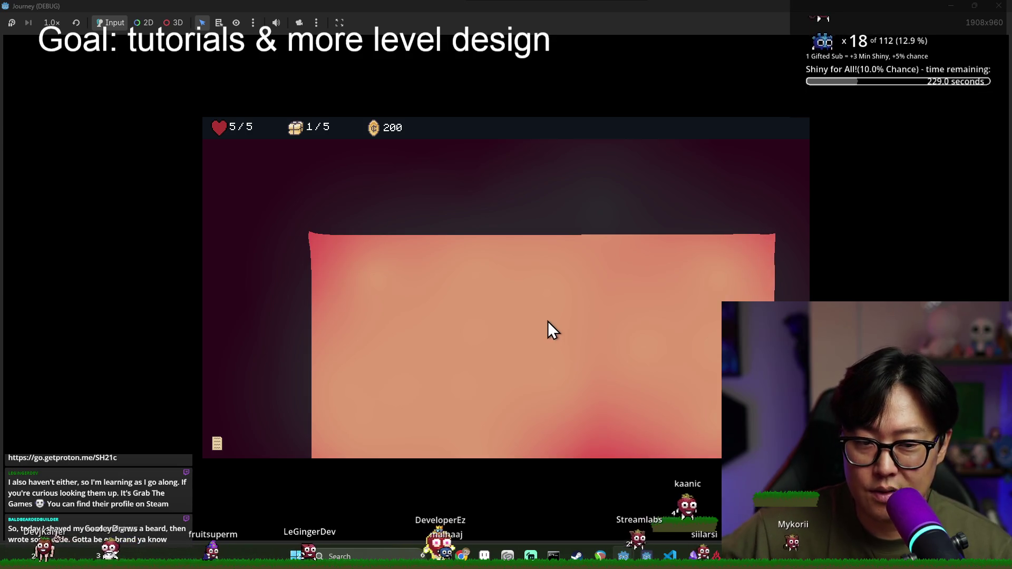
pyautogui.click(579, 358)
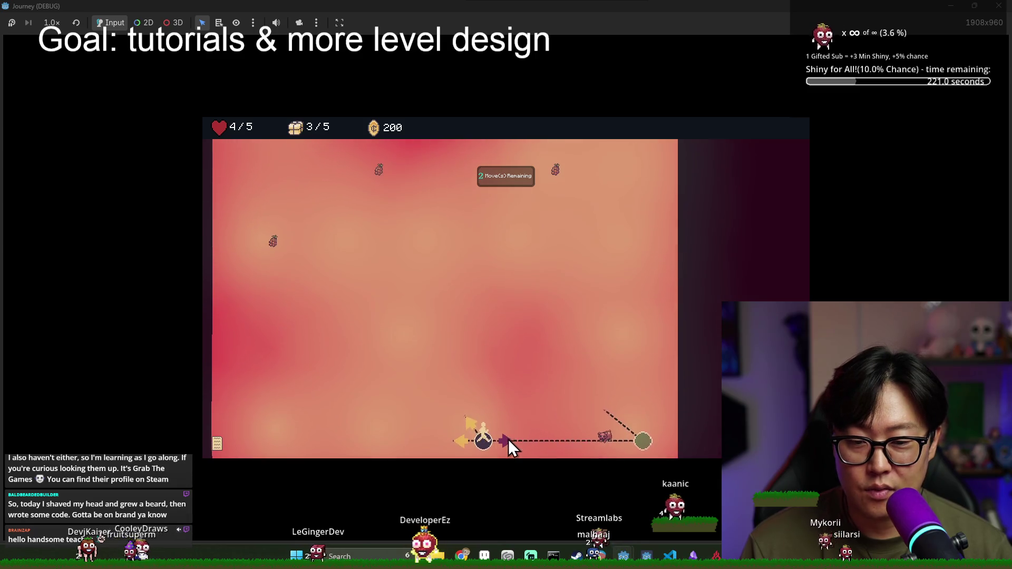
pyautogui.click(471, 426)
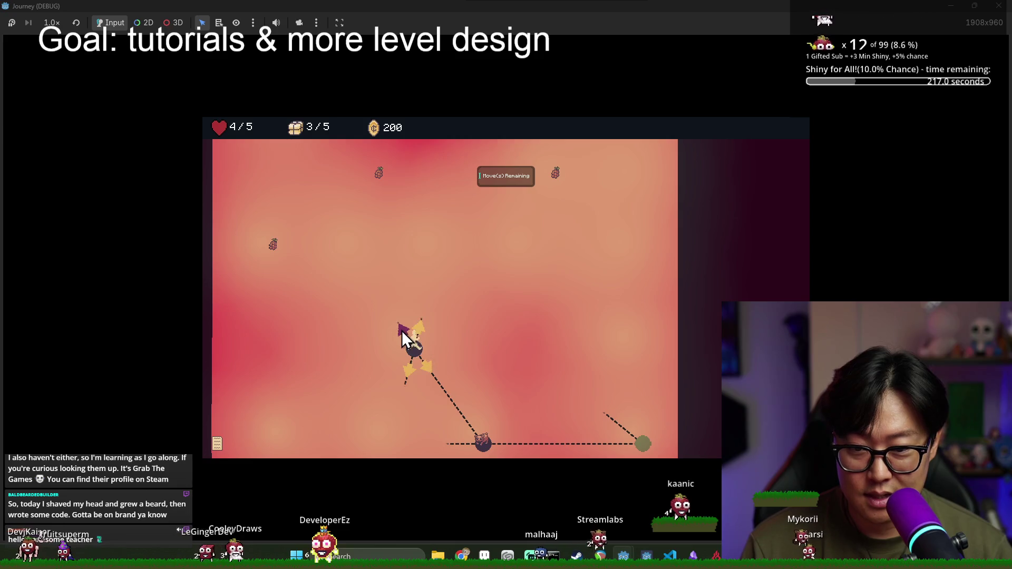
pyautogui.click(429, 330)
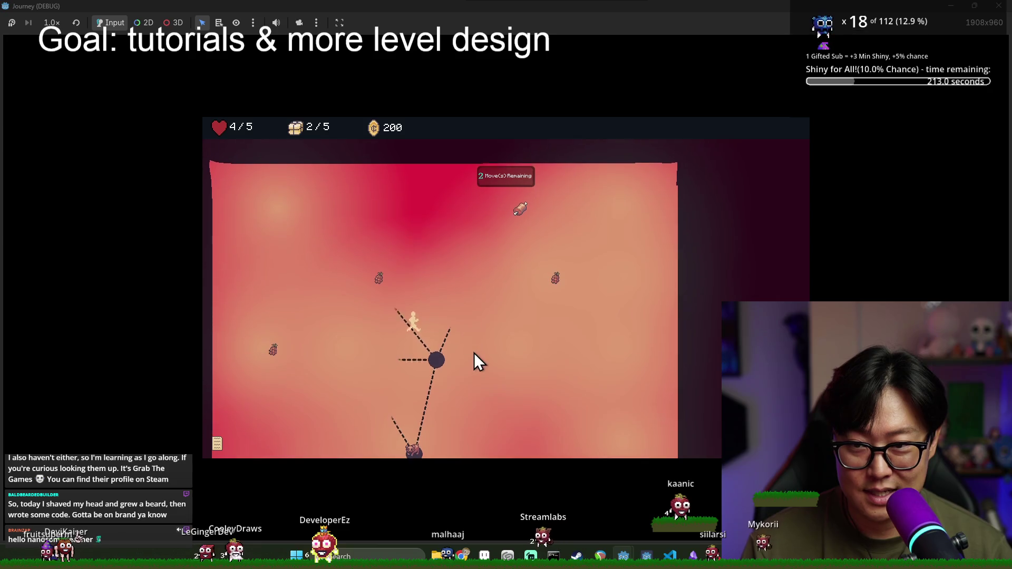
pyautogui.moveTo(394, 287); pyautogui.dragTo(422, 321)
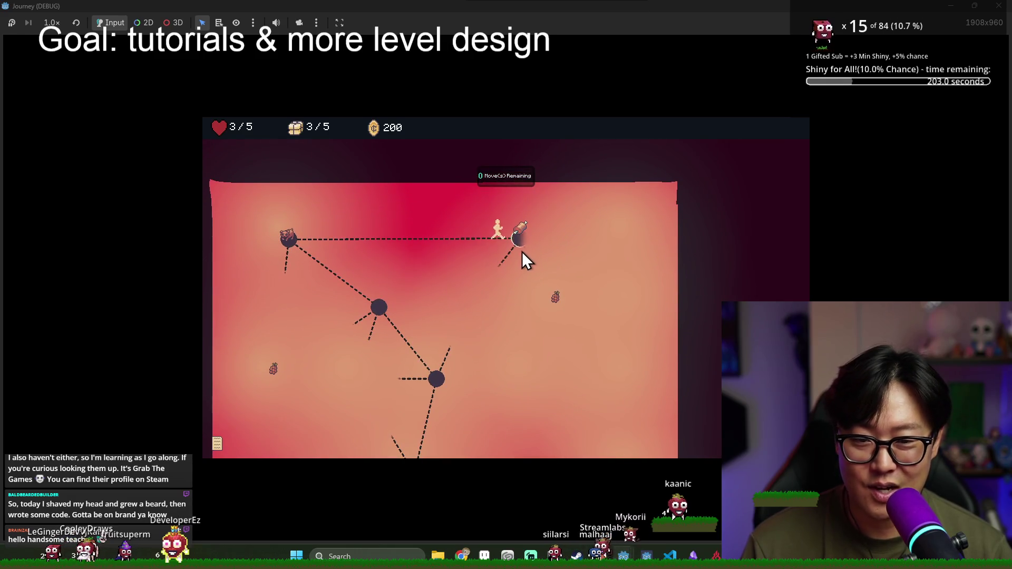
pyautogui.click(532, 259)
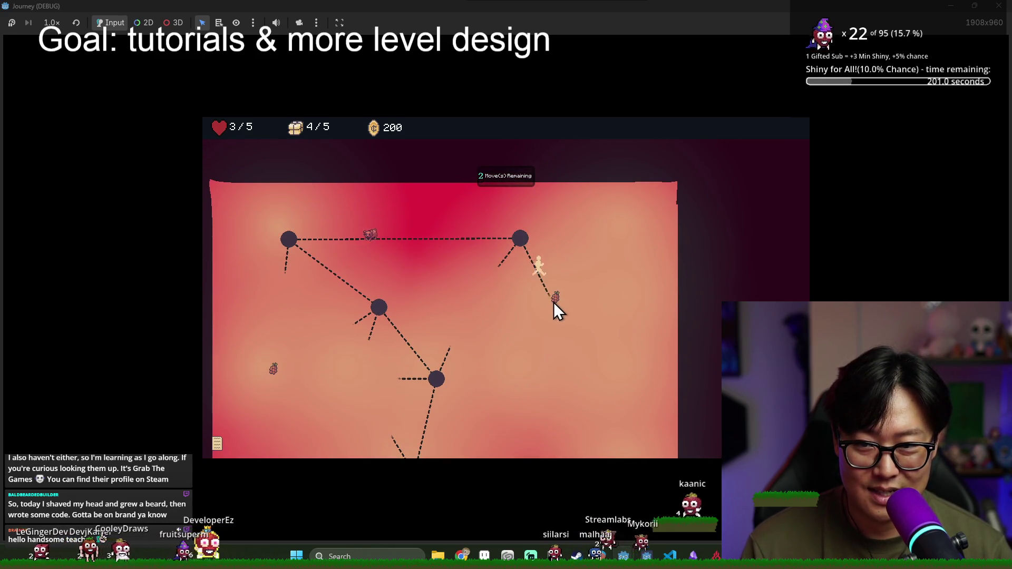
pyautogui.click(546, 183)
pyautogui.click(529, 249)
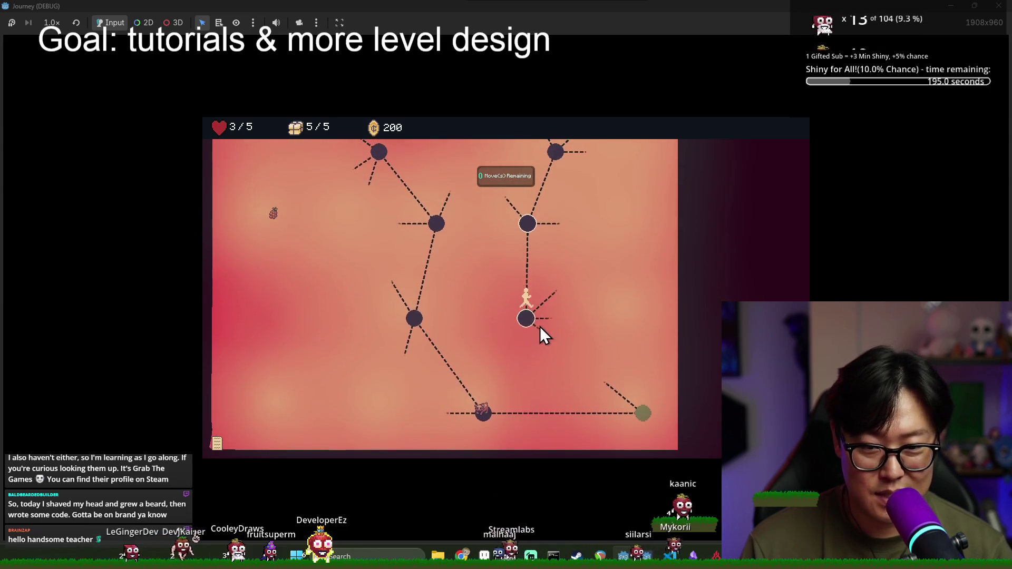
pyautogui.click(622, 406)
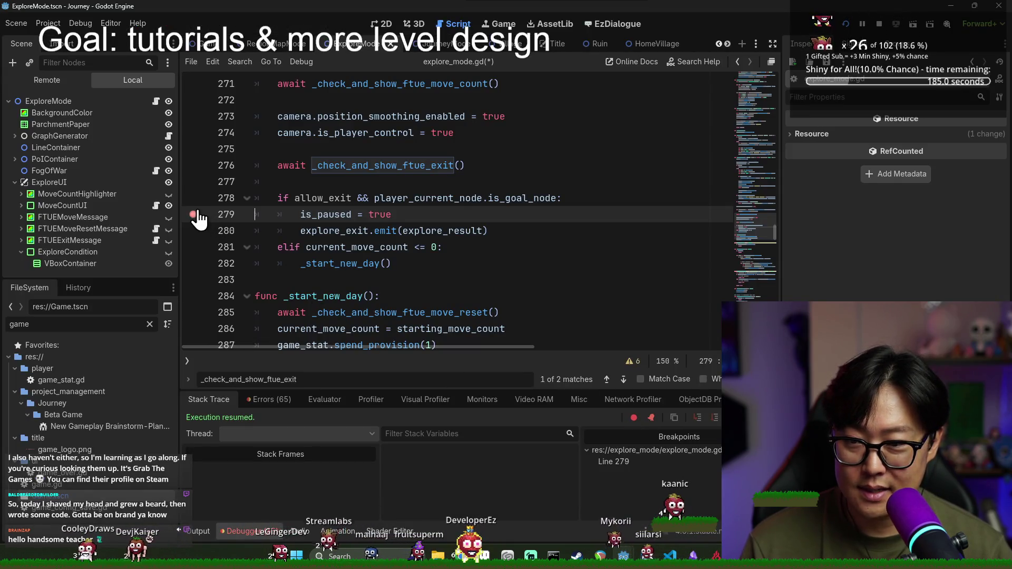
# - Move the breakpoint from line 279 to line 278, resume, and search for player_current_node
pyautogui.click(193, 215)
pyautogui.click(193, 198)
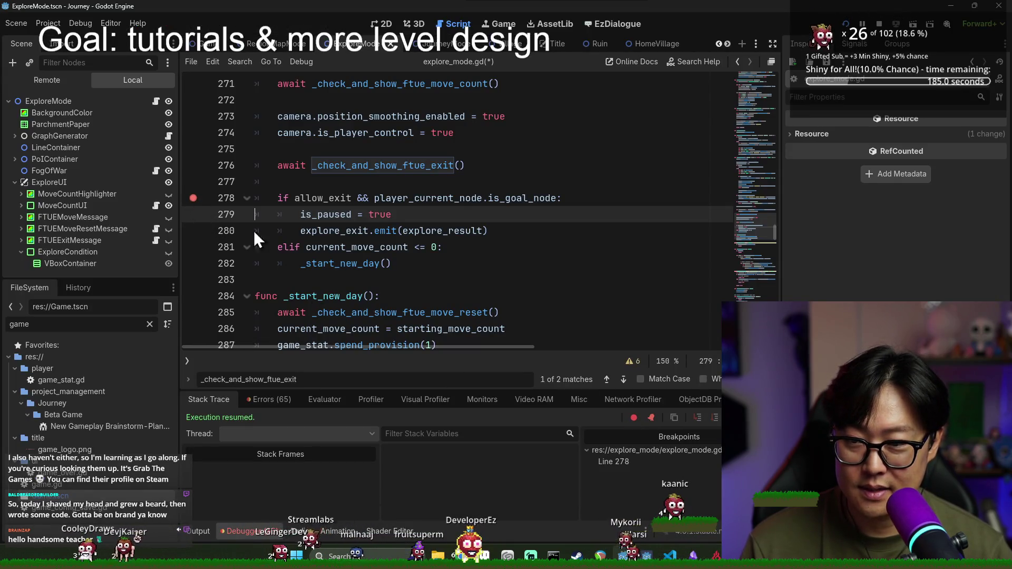
pyautogui.press('F12')
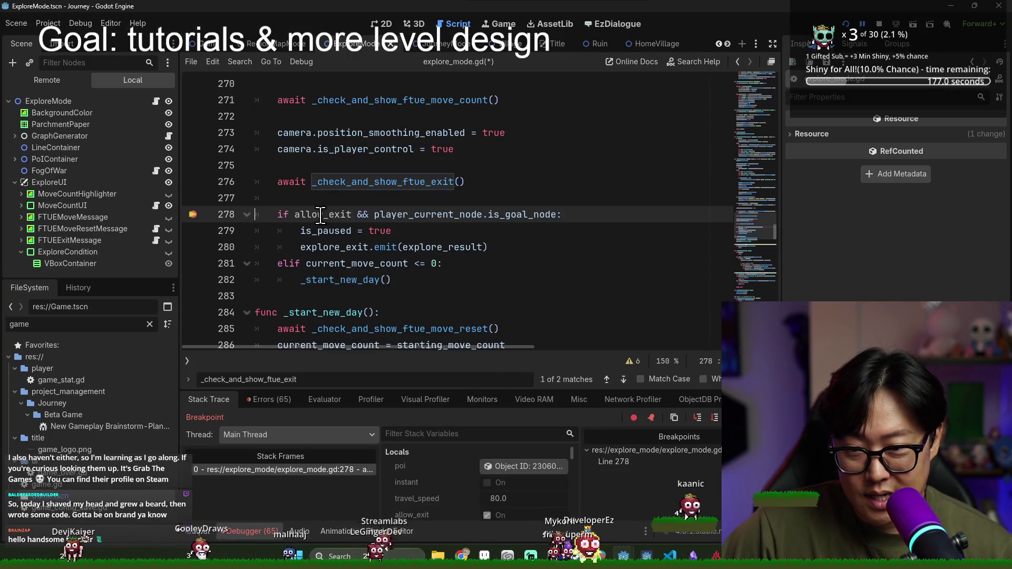
pyautogui.moveTo(321, 215)
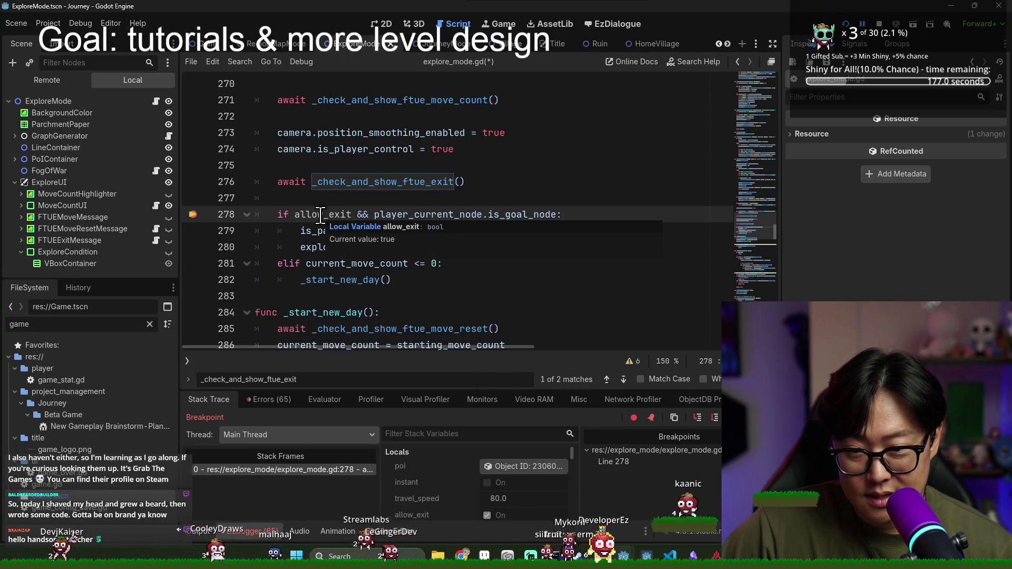
pyautogui.doubleClick(401, 214)
pyautogui.hotkey('ctrl', 'c')
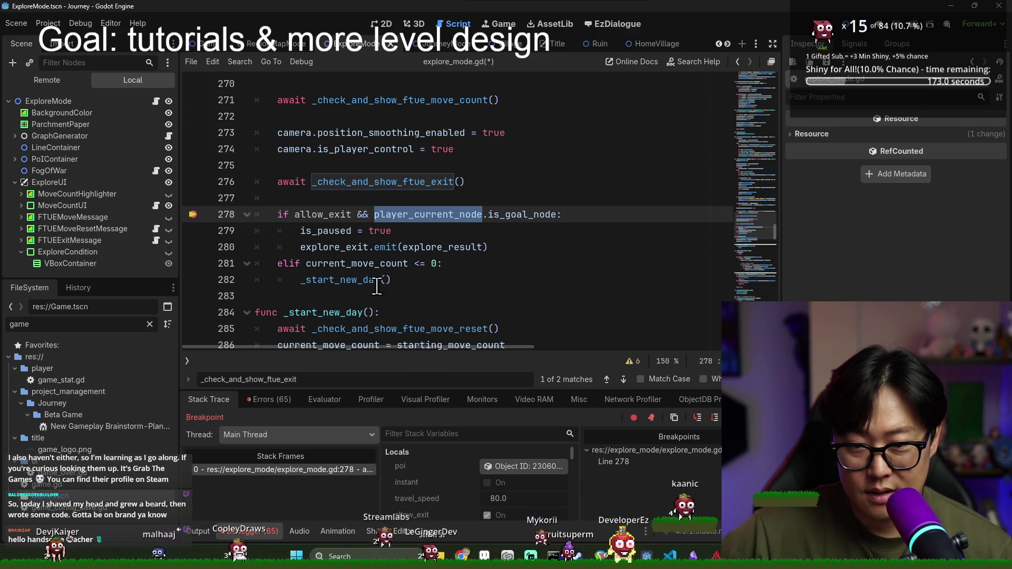
pyautogui.hotkey('ctrl', 'f')
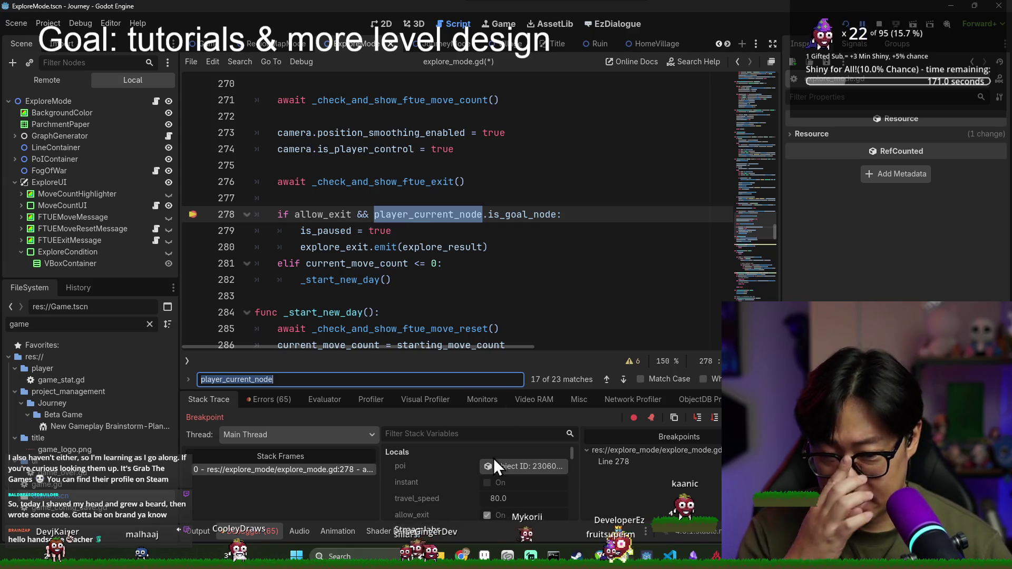
# - Inspect player_current_node filtered by 'goal' to confirm Is Goal Node is On, then stop debugging
pyautogui.click(482, 432)
pyautogui.hotkey('ctrl', 'v')
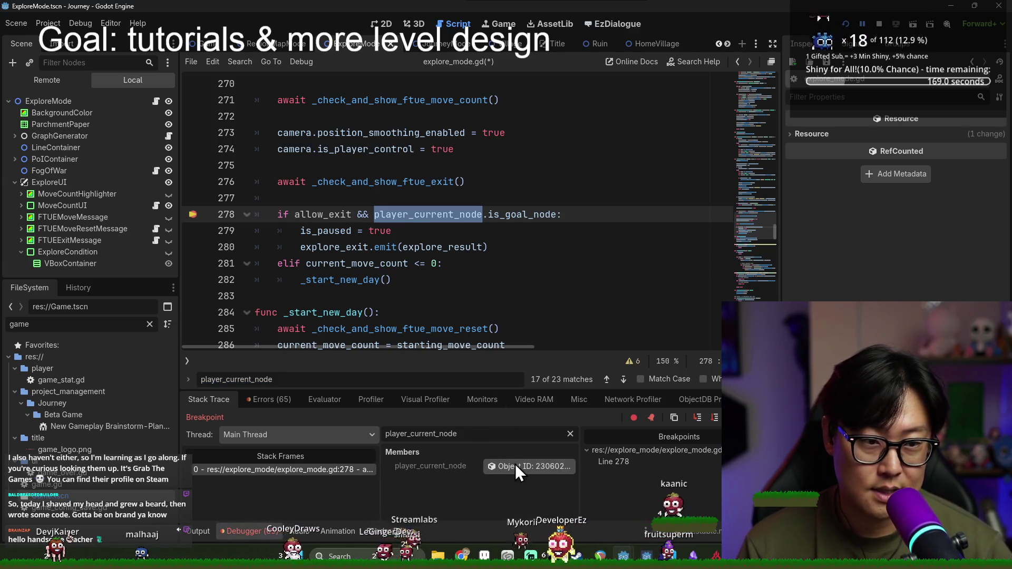
pyautogui.click(517, 467)
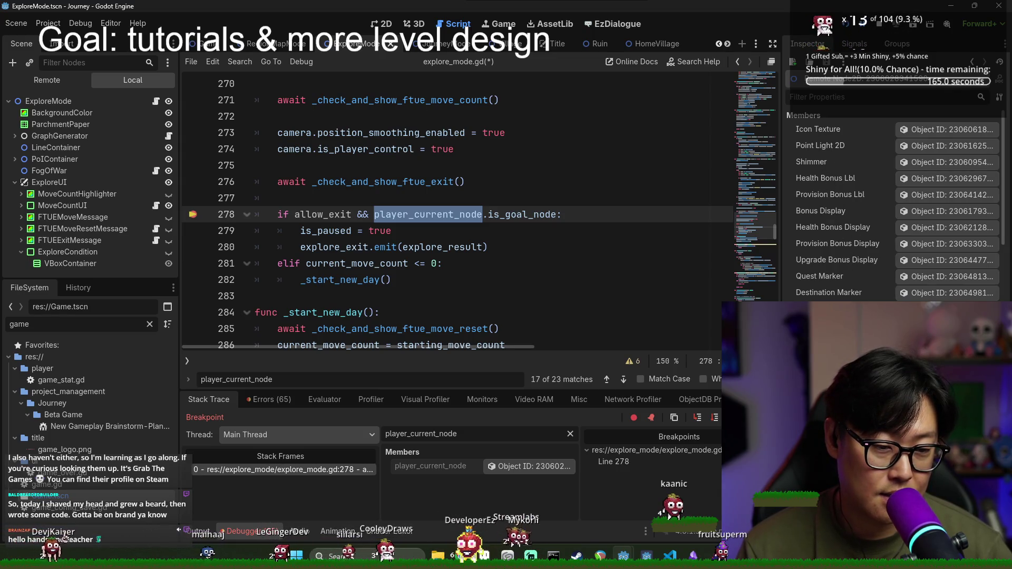
pyautogui.write('goal')
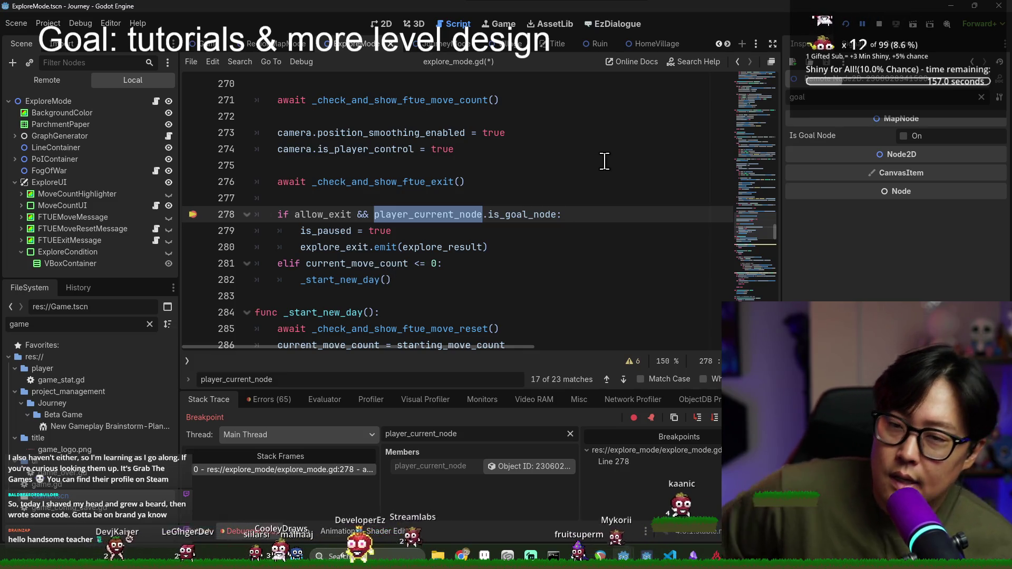
pyautogui.doubleClick(448, 434)
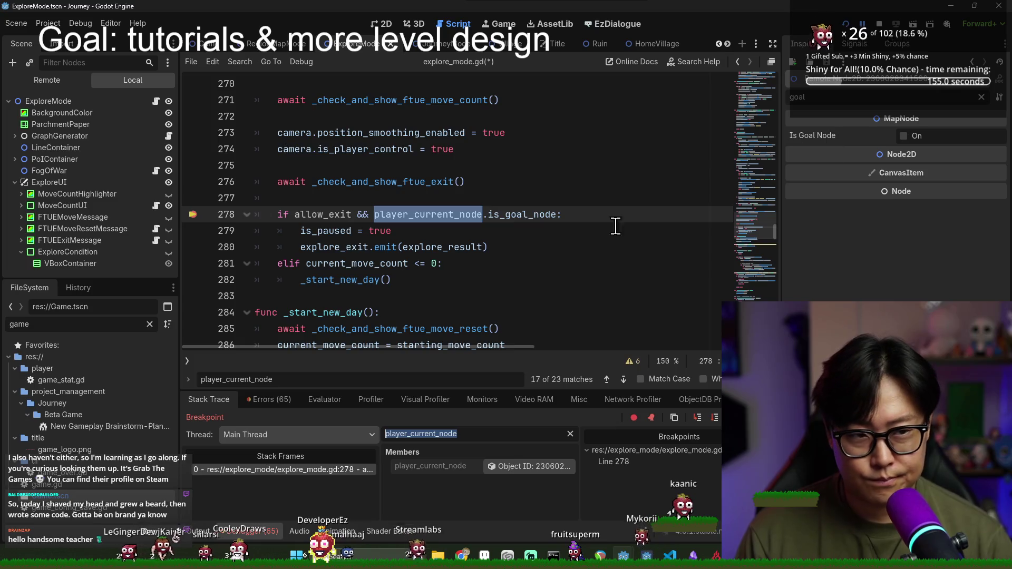
pyautogui.click(879, 23)
pyautogui.click(465, 181)
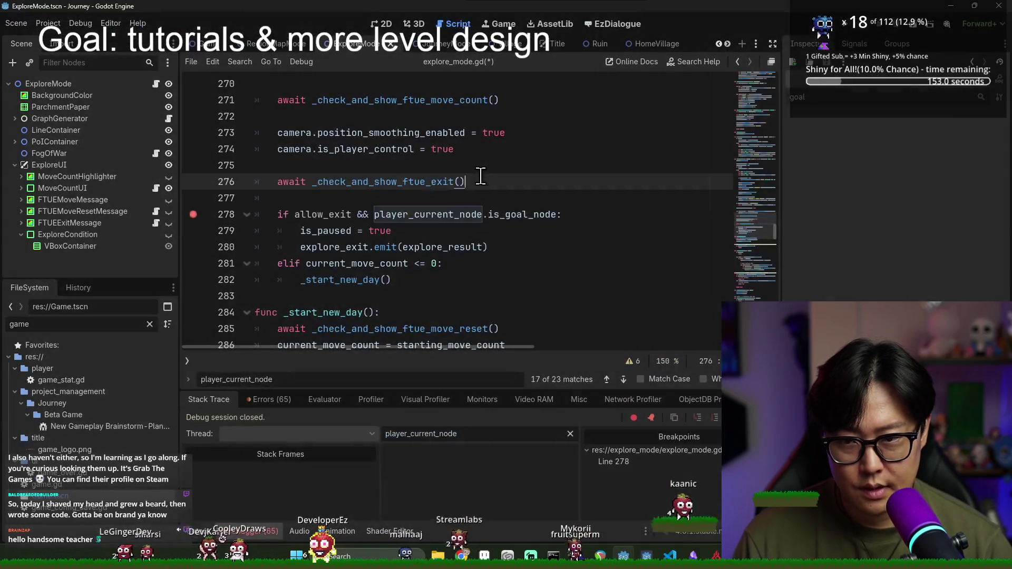
# - Save the script, filter the FileSystem by 'forest' and open the Forest scene
pyautogui.hotkey('ctrl', 's')
pyautogui.doubleClick(93, 323)
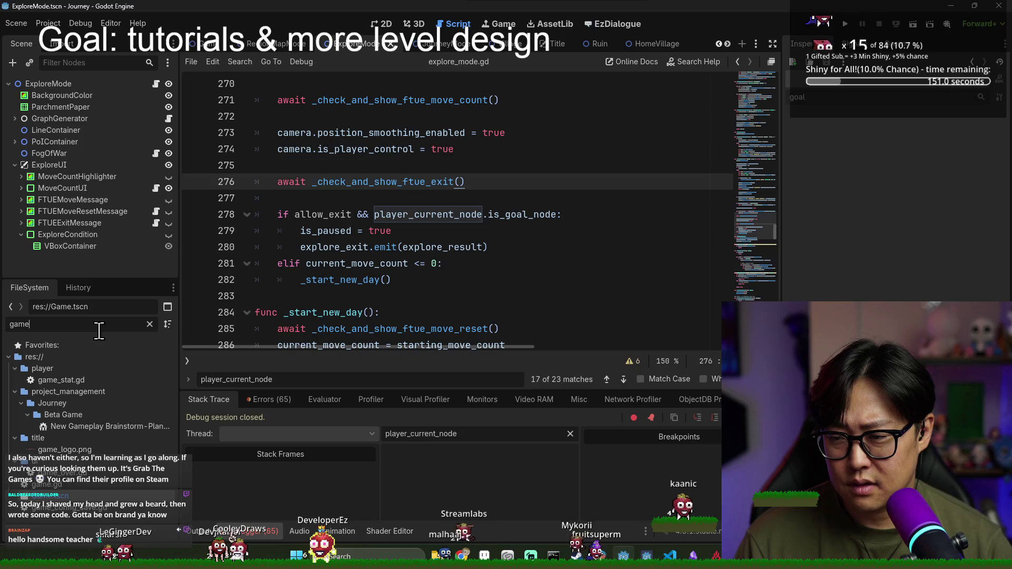
pyautogui.write('forest')
pyautogui.doubleClick(61, 427)
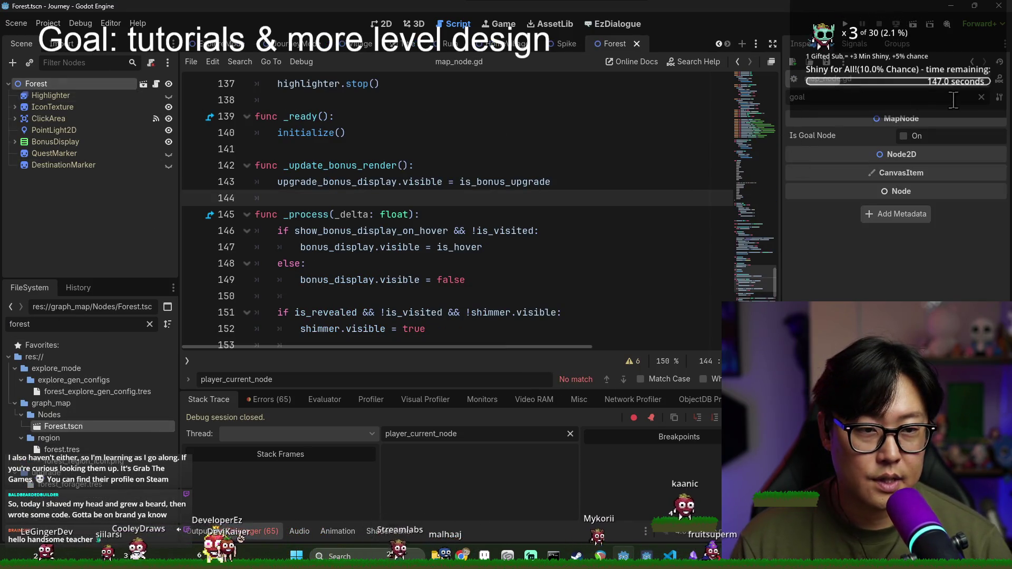
# - Clear the Inspector filter, expand Map Nodes entries 0–3, save Forest, then switch to ExploreMode and save it
pyautogui.click(982, 97)
pyautogui.scroll(-6, 936, 184)
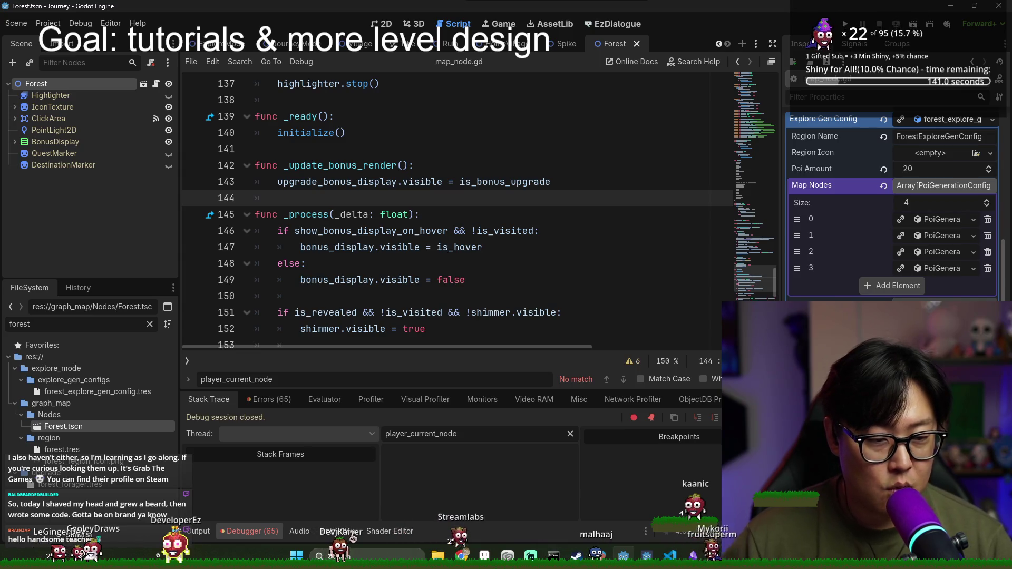
pyautogui.click(929, 272)
pyautogui.click(929, 249)
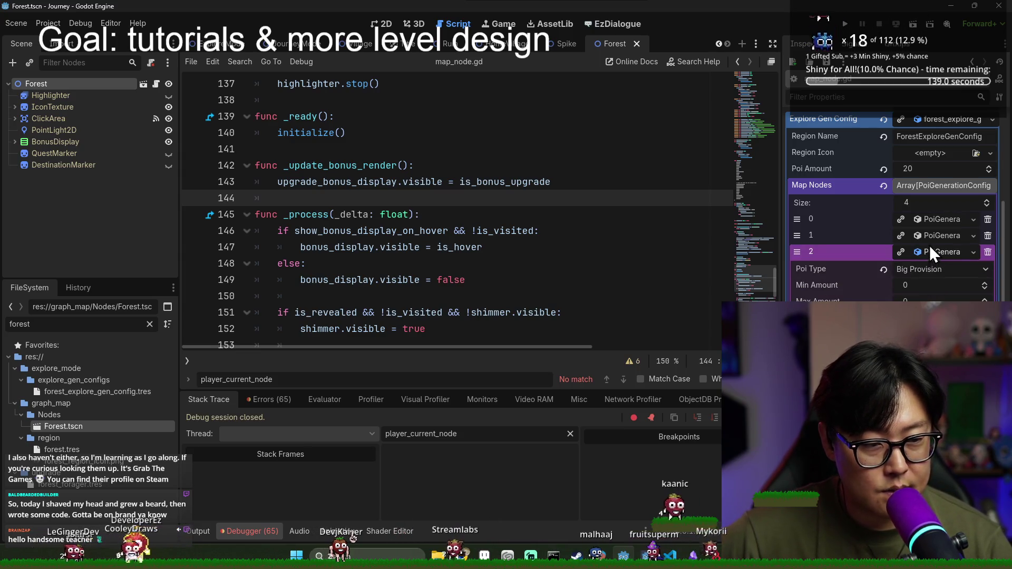
pyautogui.click(931, 239)
pyautogui.click(935, 220)
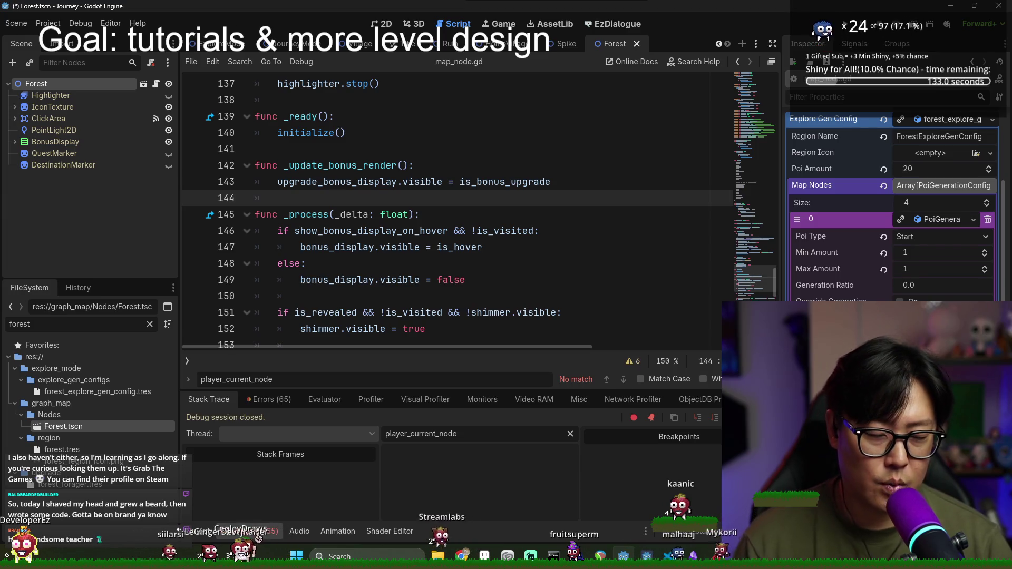
pyautogui.hotkey('ctrl', 's')
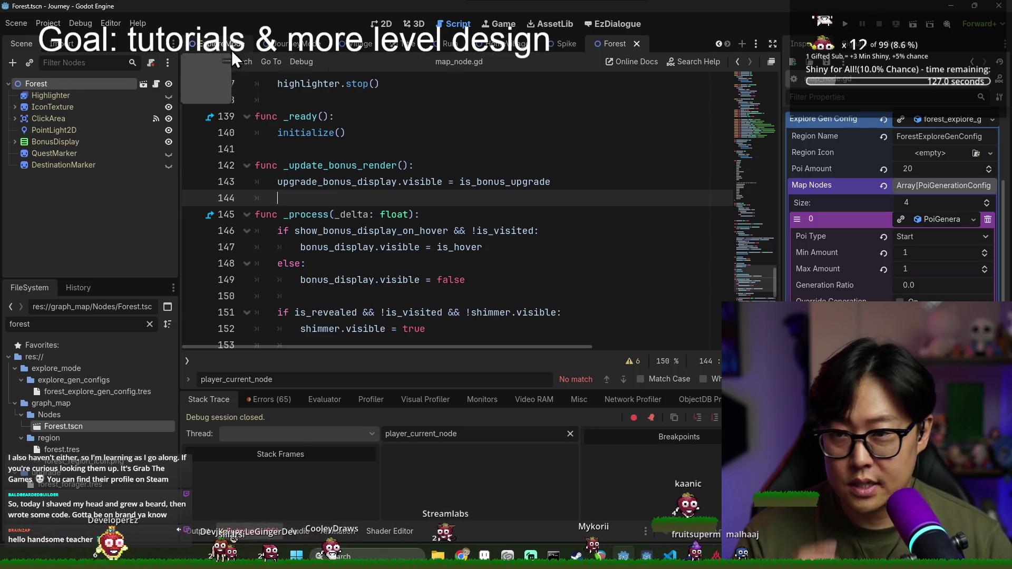
pyautogui.click(215, 46)
pyautogui.hotkey('ctrl', 's')
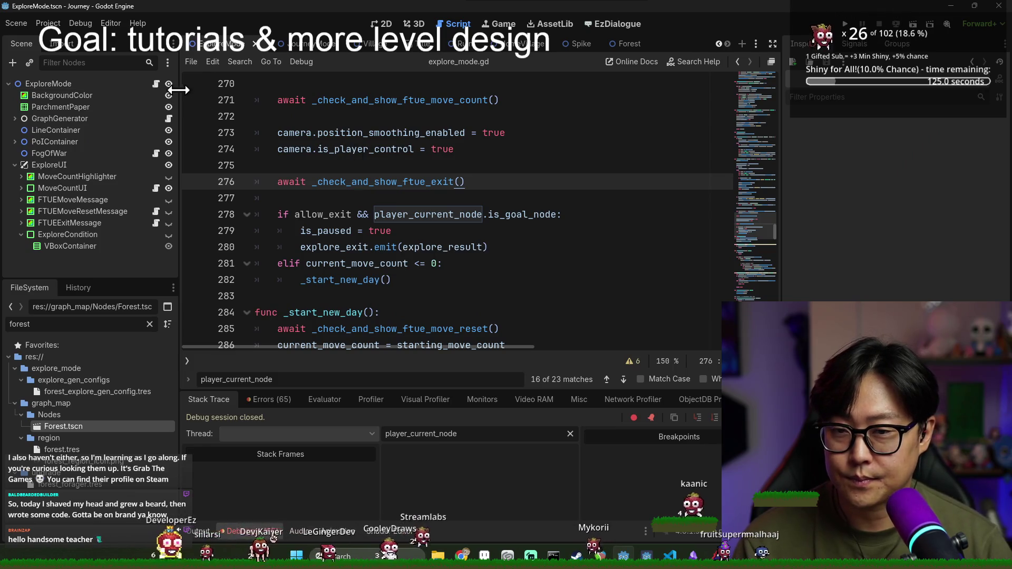
# - Search explore_mode.gd for graph_generator and goal_node uses, then collapse the debugger panel
pyautogui.click(439, 153)
pyautogui.hotkey('ctrl', 'f')
pyautogui.write('generat')
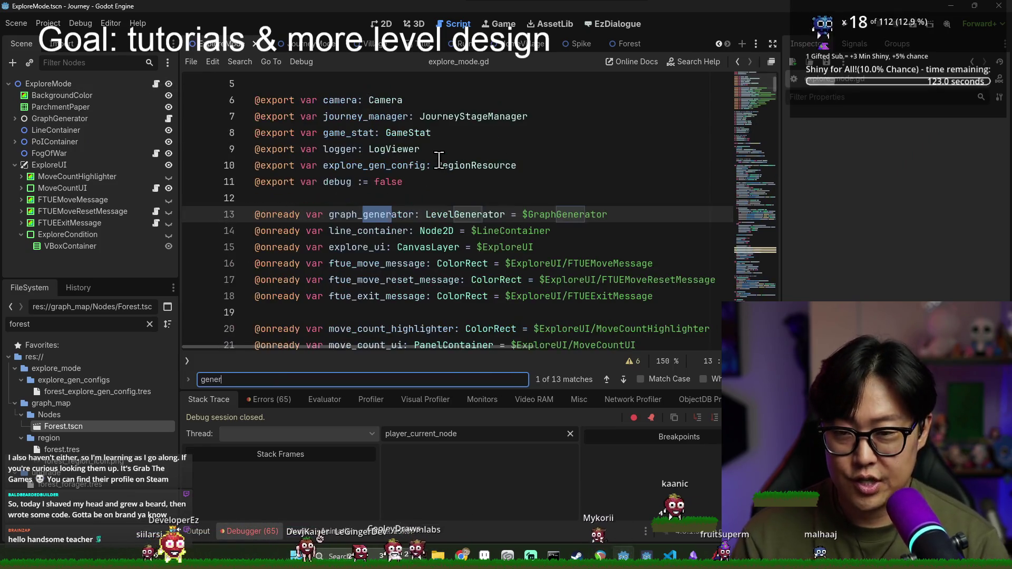
pyautogui.doubleClick(403, 215)
pyautogui.hotkey('ctrl', 'f')
pyautogui.press('Return')
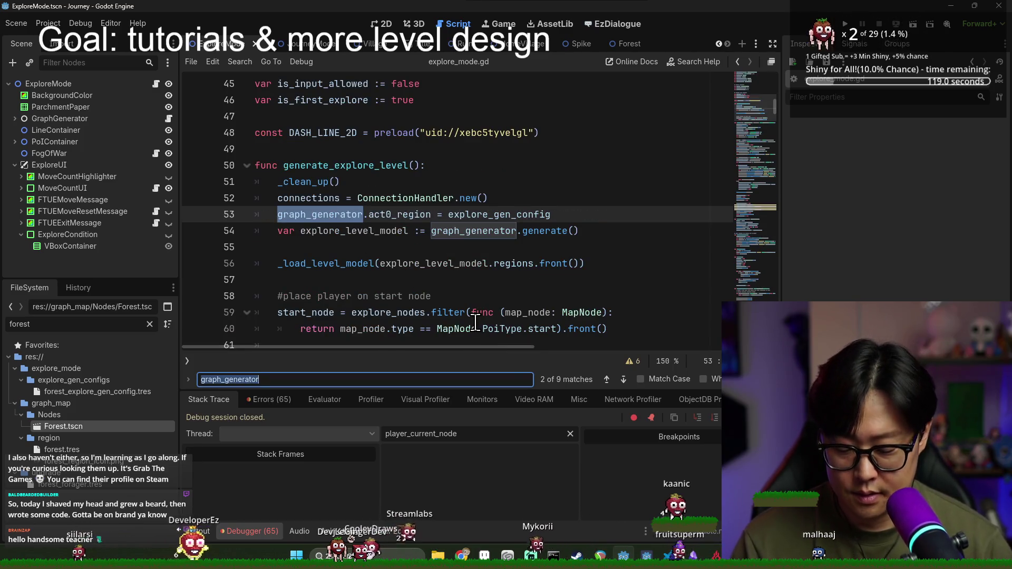
pyautogui.write('goal_nod')
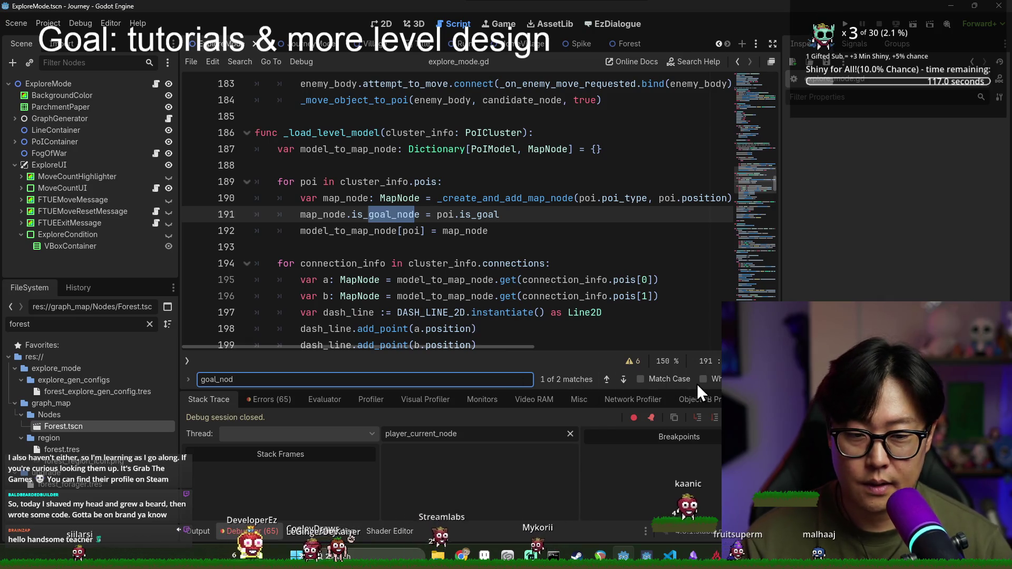
pyautogui.press('Escape')
pyautogui.hotkey('ctrl', 'j')
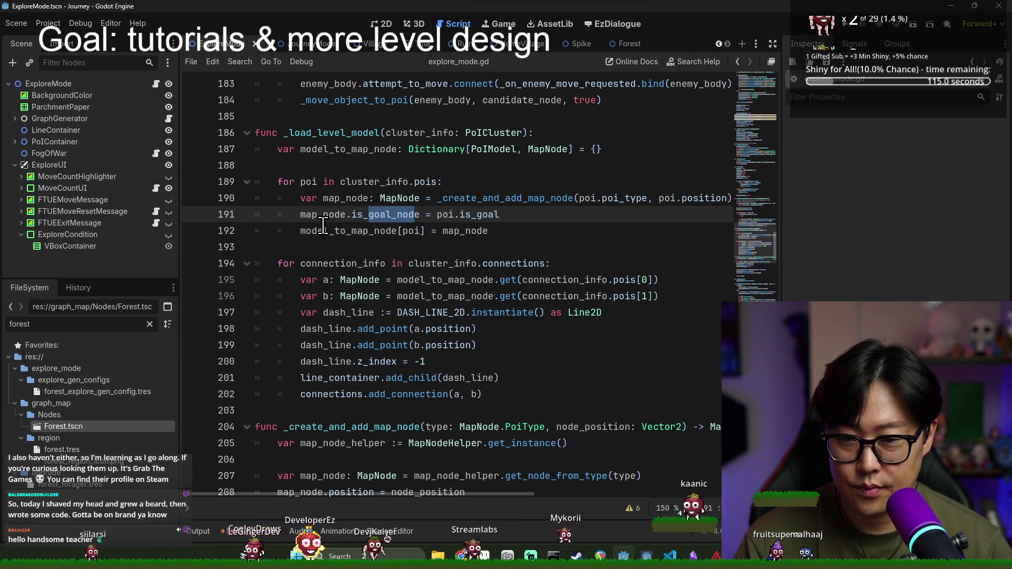
# - Examine the cluster_info, is_goal_node and poi.is_goal references on lines 186–191
pyautogui.doubleClick(369, 181)
pyautogui.scroll(1, 436, 217)
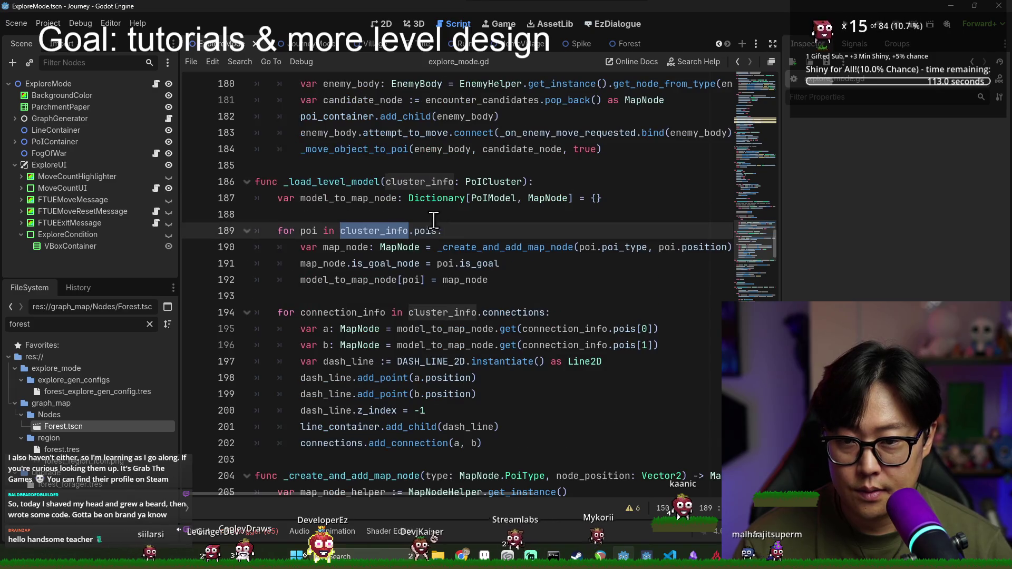
pyautogui.doubleClick(445, 181)
pyautogui.click(483, 182)
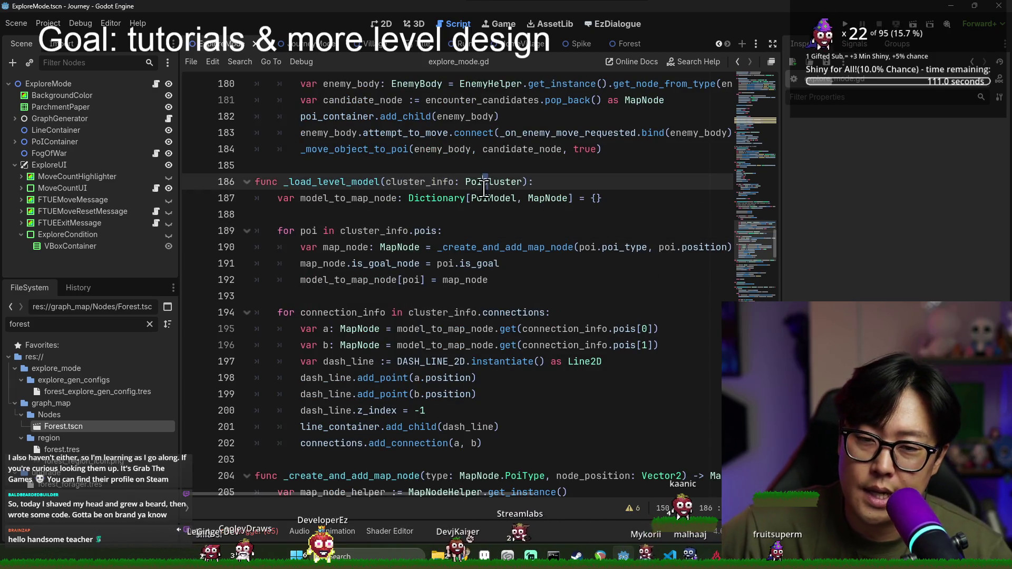
pyautogui.doubleClick(380, 232)
pyautogui.click(418, 232)
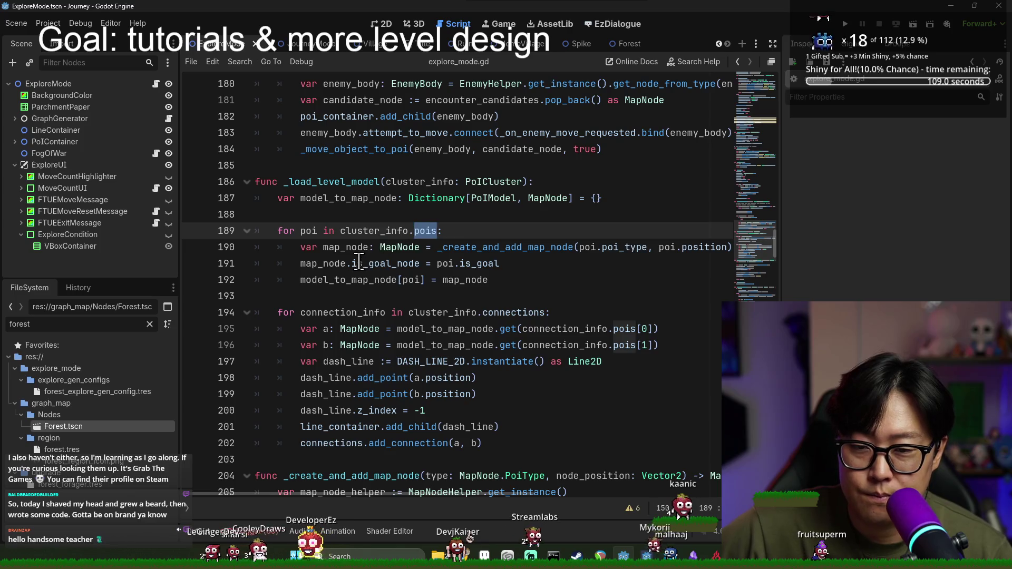
pyautogui.click(410, 264)
pyautogui.doubleClick(410, 263)
pyautogui.doubleClick(477, 264)
pyautogui.click(477, 263)
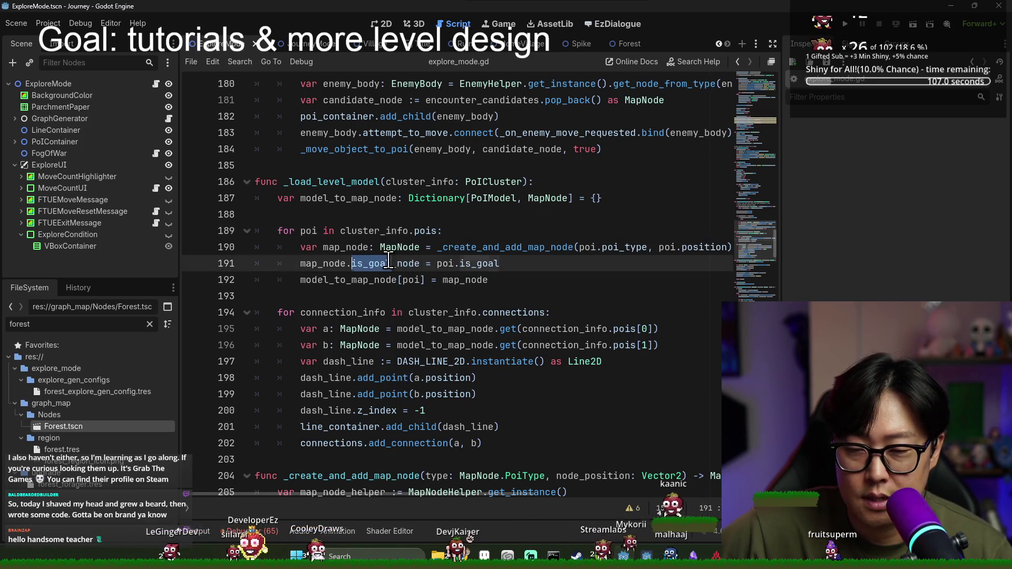
pyautogui.doubleClick(467, 263)
pyautogui.doubleClick(445, 264)
pyautogui.click(483, 263)
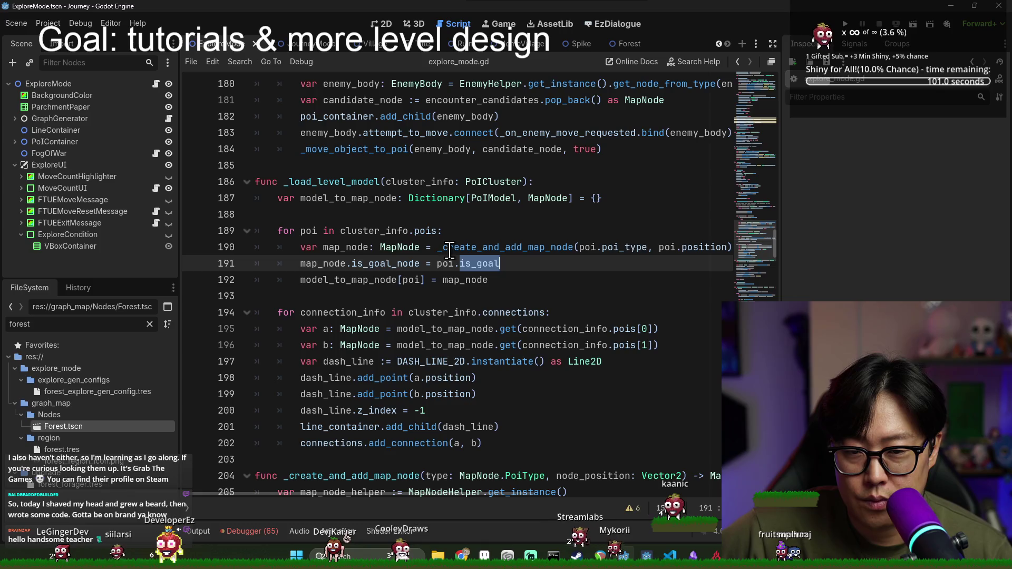
# - Find where _load_level_model is called, check explore_level_model.regions on line 56, and follow generate() into level_generator.gd
pyautogui.scroll(1, 427, 247)
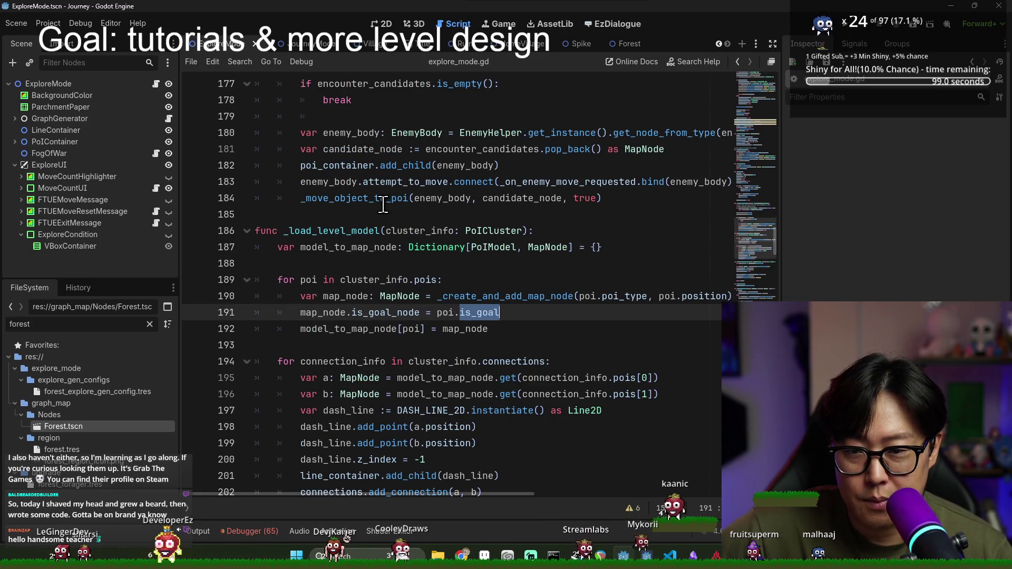
pyautogui.doubleClick(369, 231)
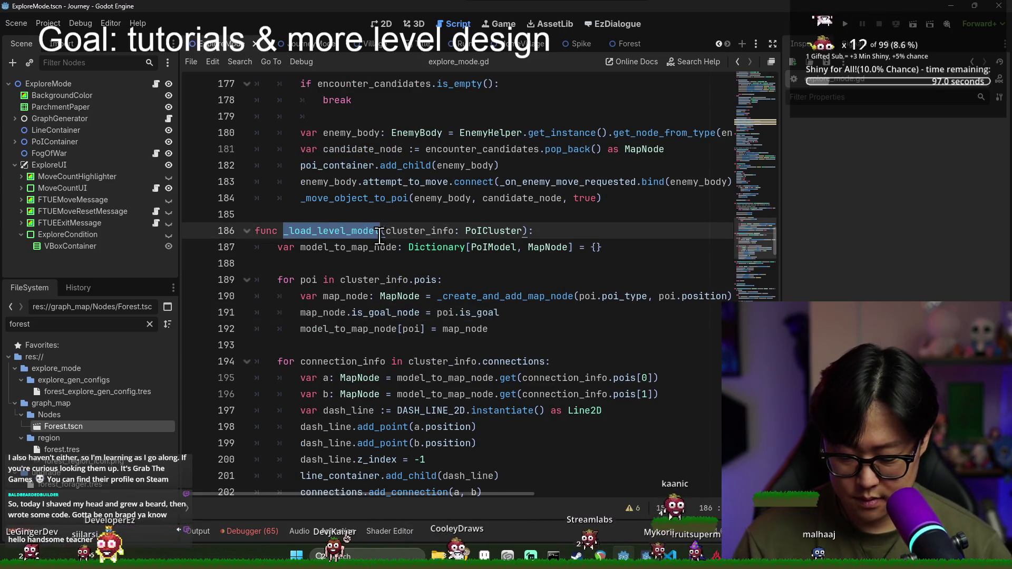
pyautogui.hotkey('ctrl', 'f')
pyautogui.doubleClick(448, 279)
pyautogui.doubleClick(511, 280)
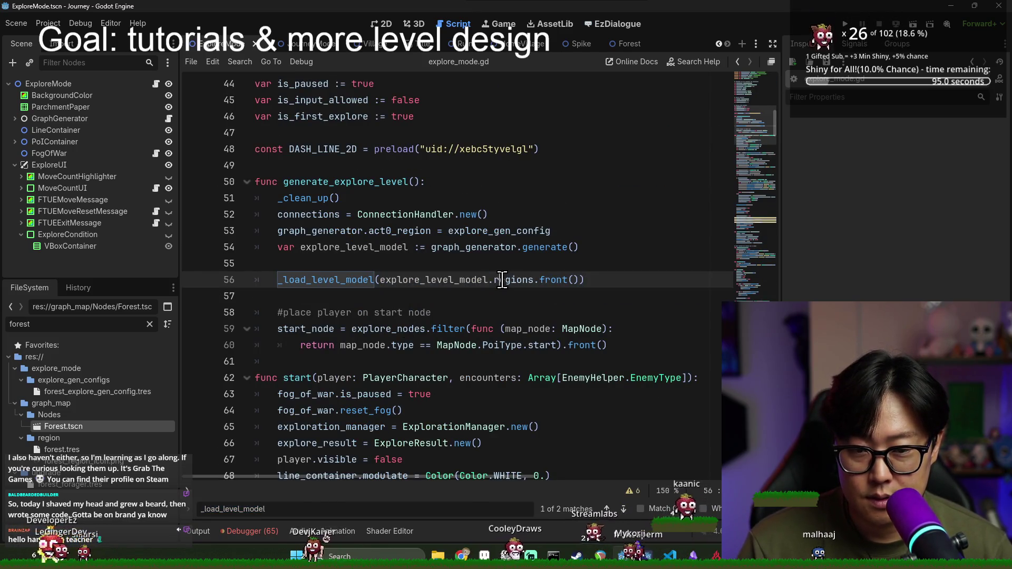
pyautogui.click(482, 280)
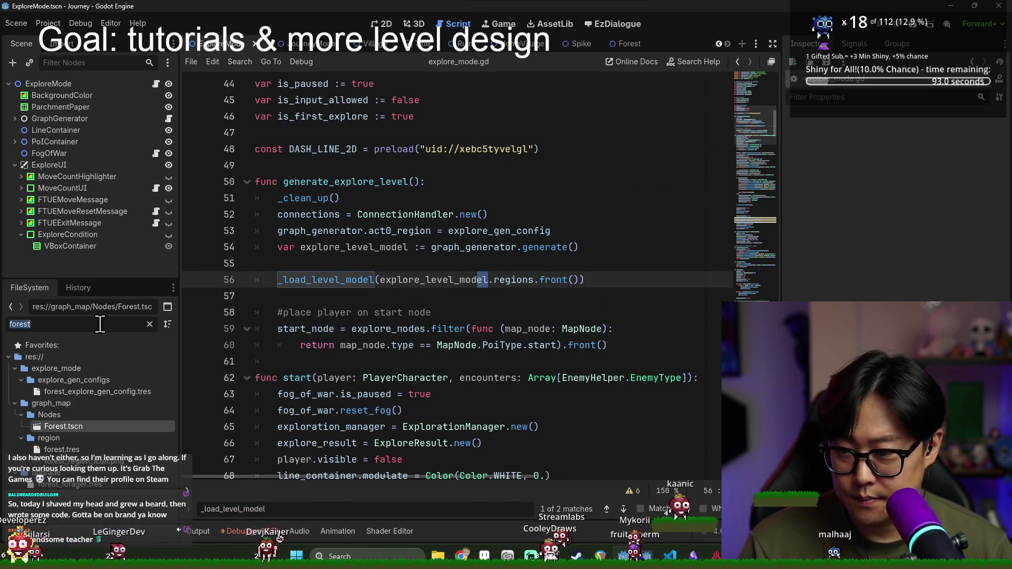
pyautogui.doubleClick(403, 280)
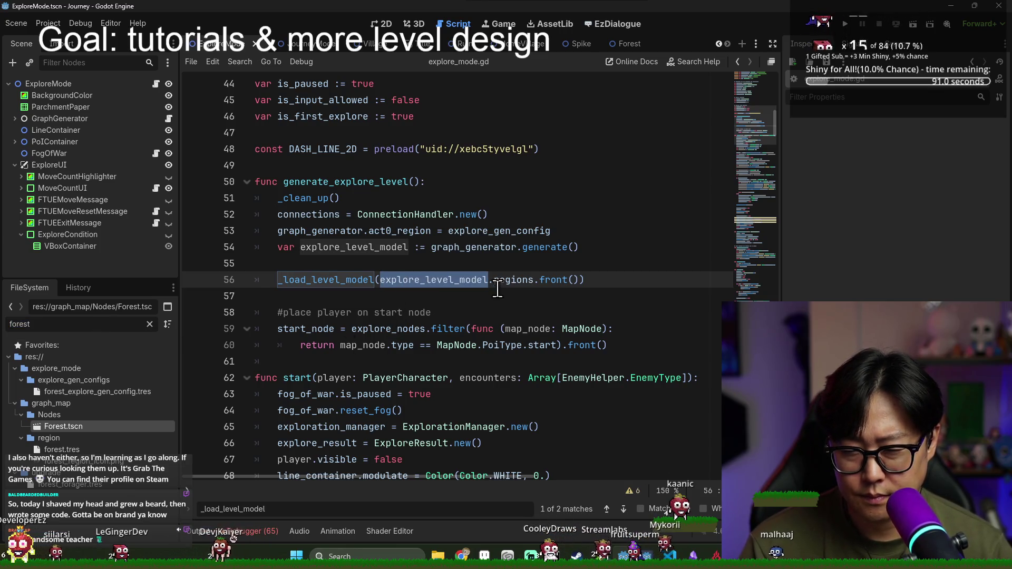
pyautogui.doubleClick(508, 280)
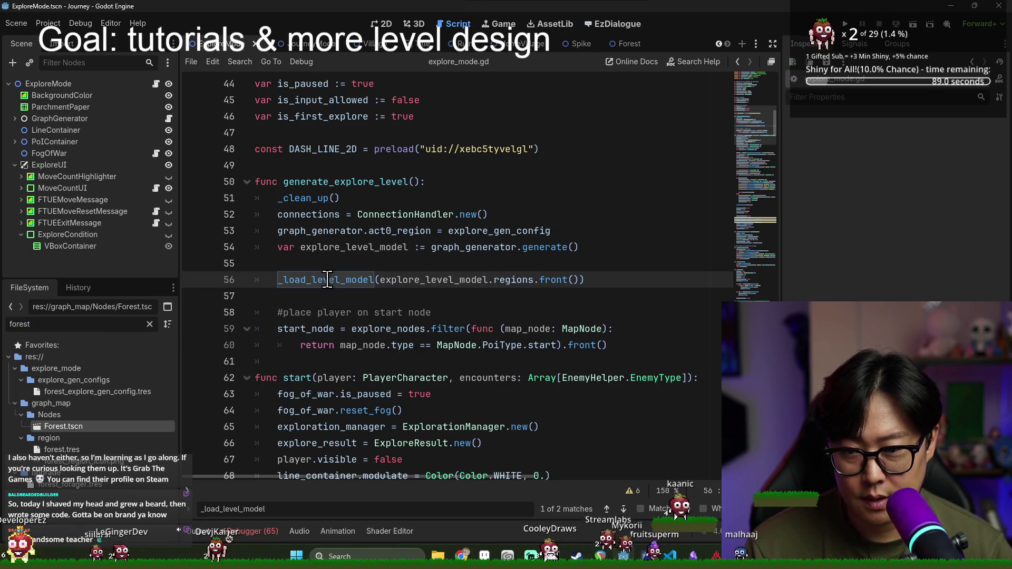
pyautogui.doubleClick(473, 280)
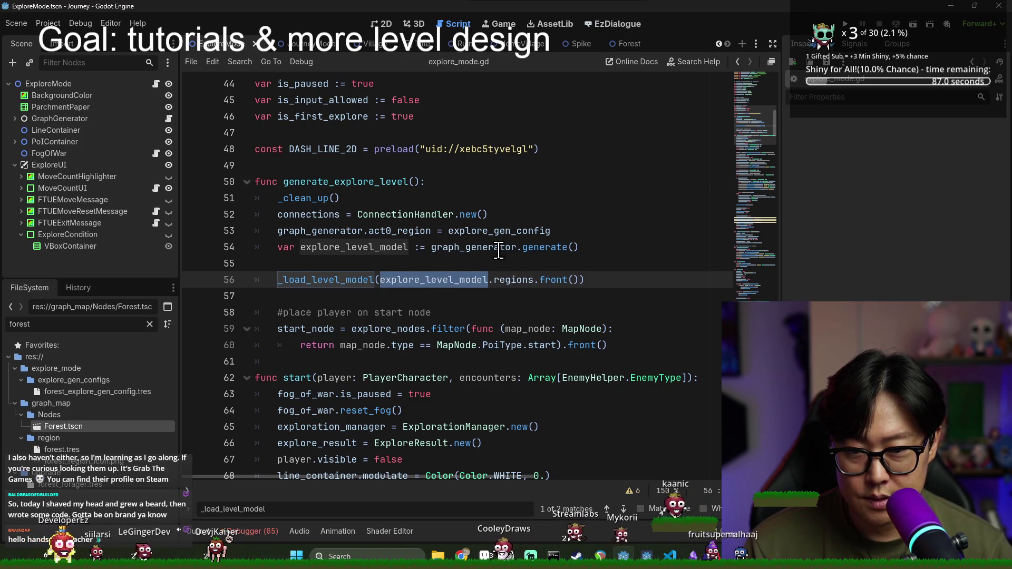
pyautogui.keyDown('ctrl'); pyautogui.click(544, 248); pyautogui.keyUp('ctrl')
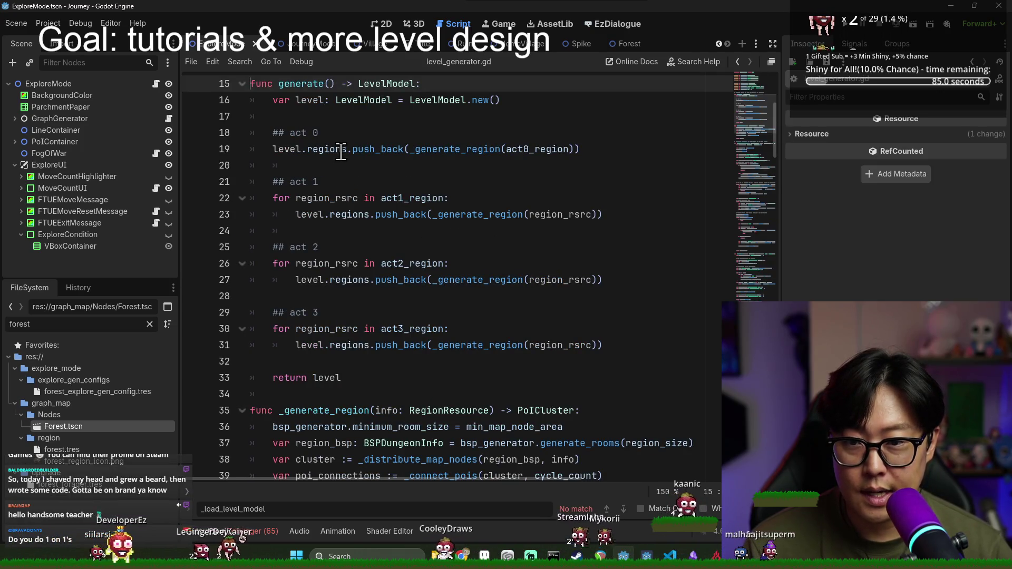
# - Trace _generate_region in level_generator.gd, highlighting bsp_generator and region_bsp uses
pyautogui.click(461, 150)
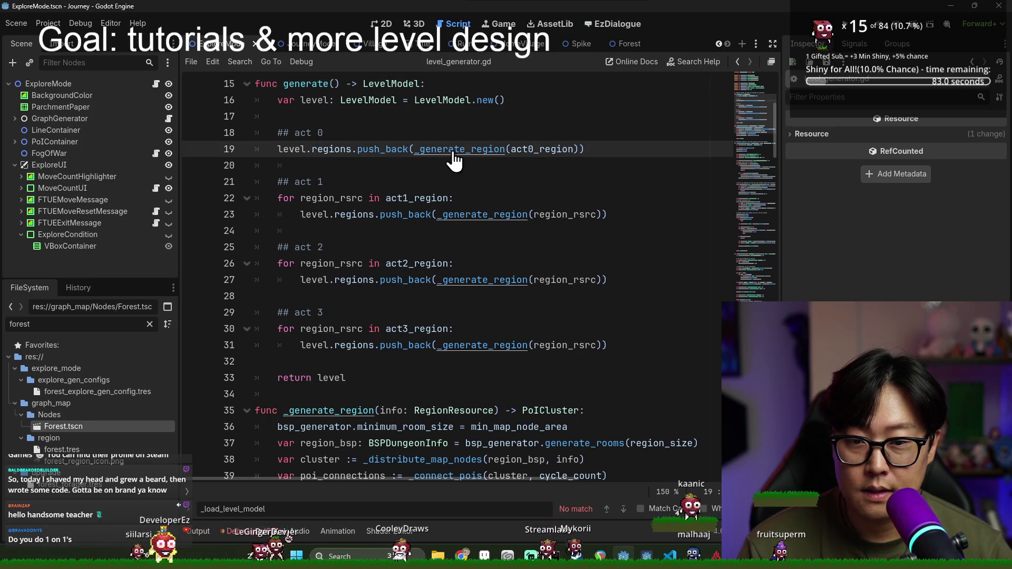
pyautogui.keyDown('ctrl'); pyautogui.click(455, 161); pyautogui.keyUp('ctrl')
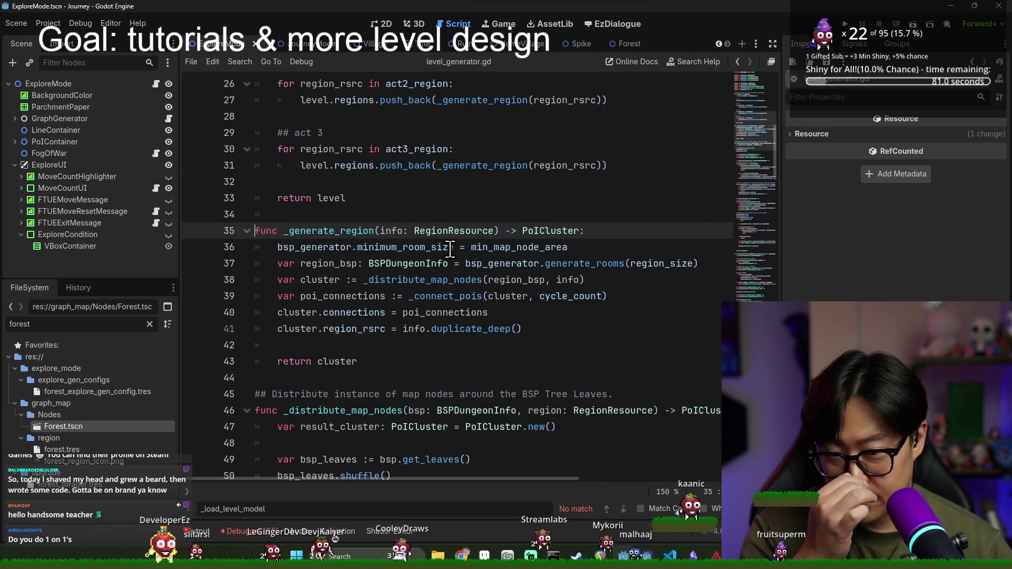
pyautogui.scroll(-2, 448, 269)
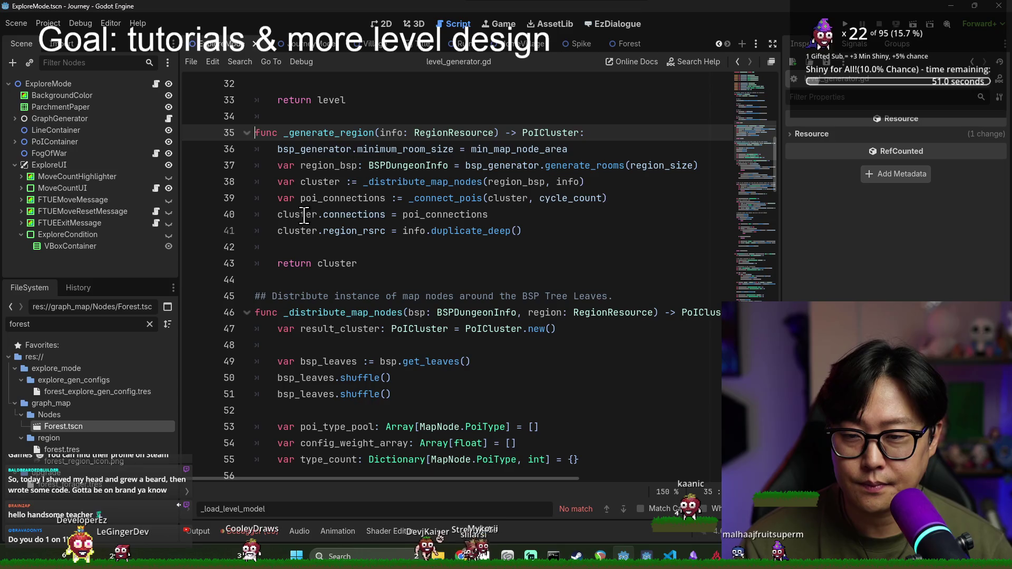
pyautogui.click(311, 148)
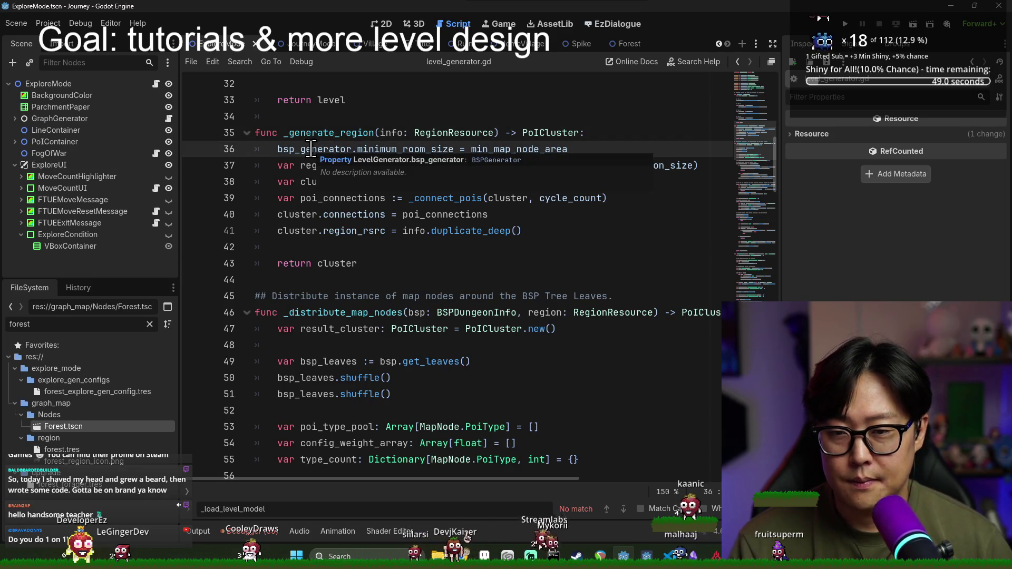
pyautogui.click(373, 246)
pyautogui.doubleClick(317, 130)
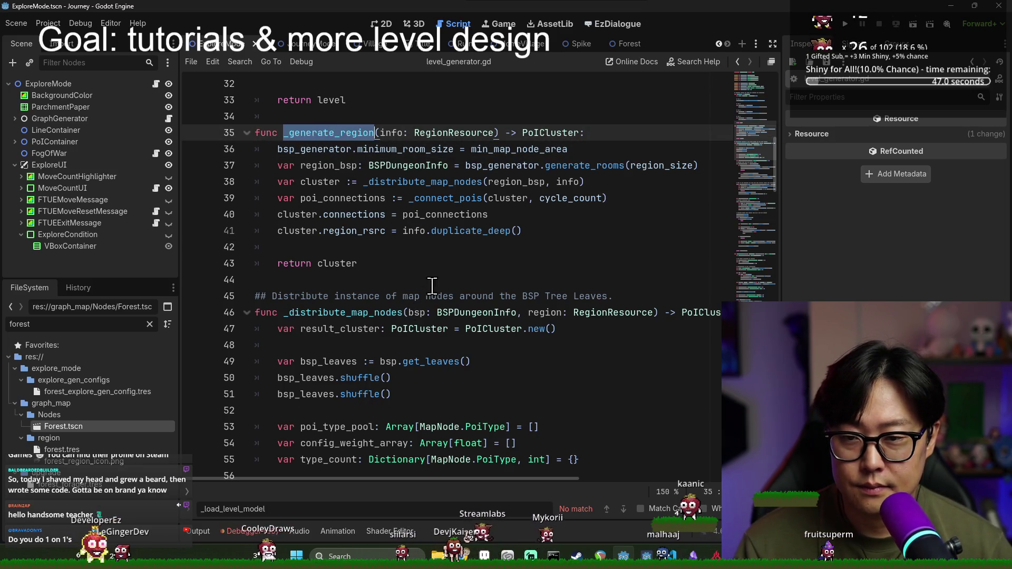
pyautogui.click(357, 221)
pyautogui.doubleClick(311, 149)
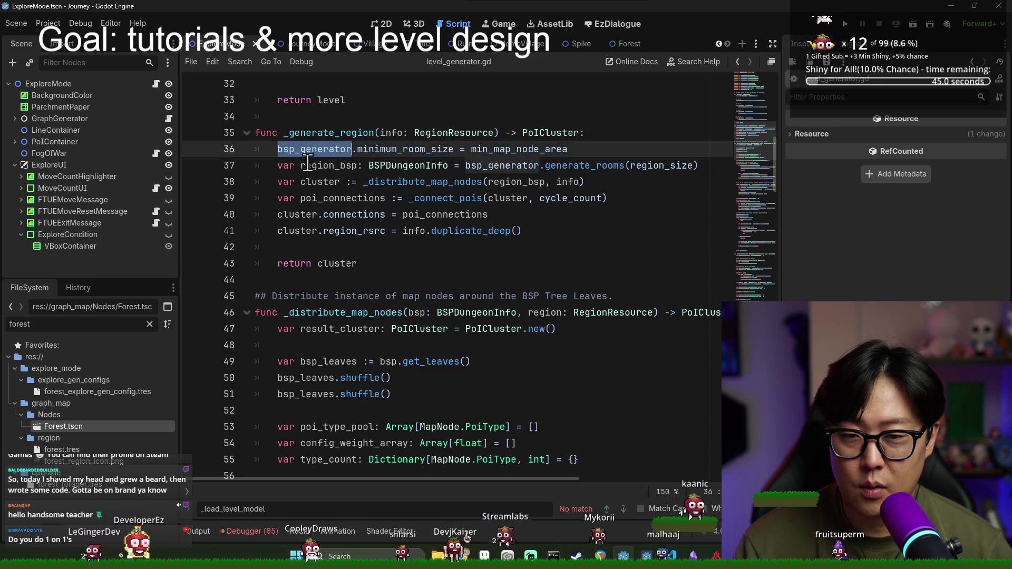
pyautogui.click(324, 230)
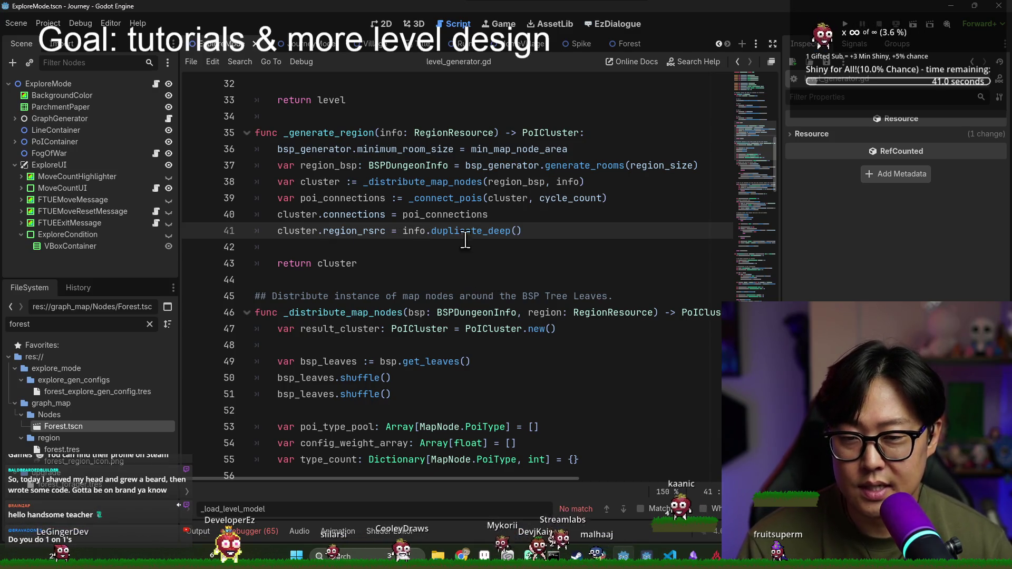
pyautogui.click(341, 150)
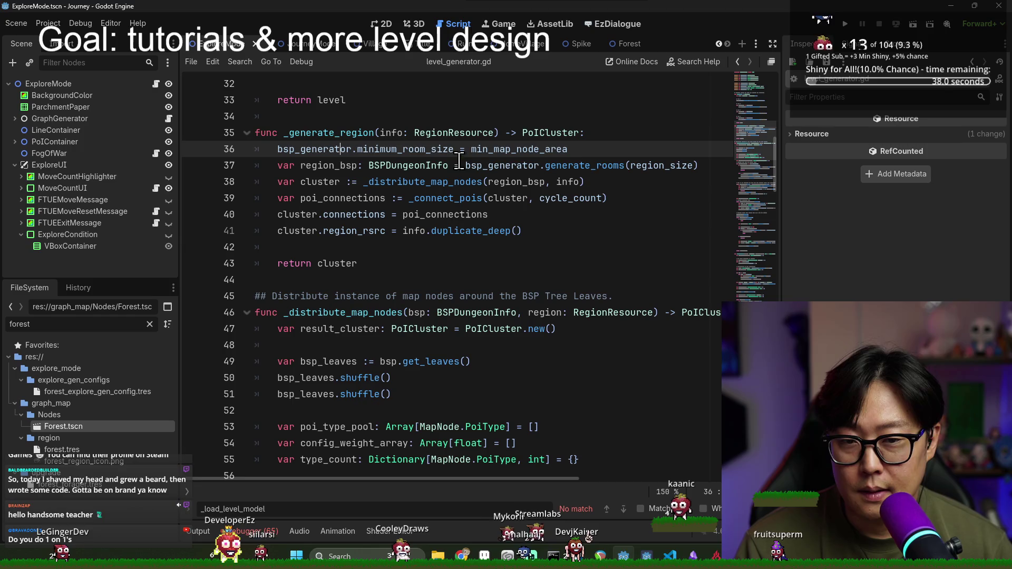
pyautogui.doubleClick(330, 166)
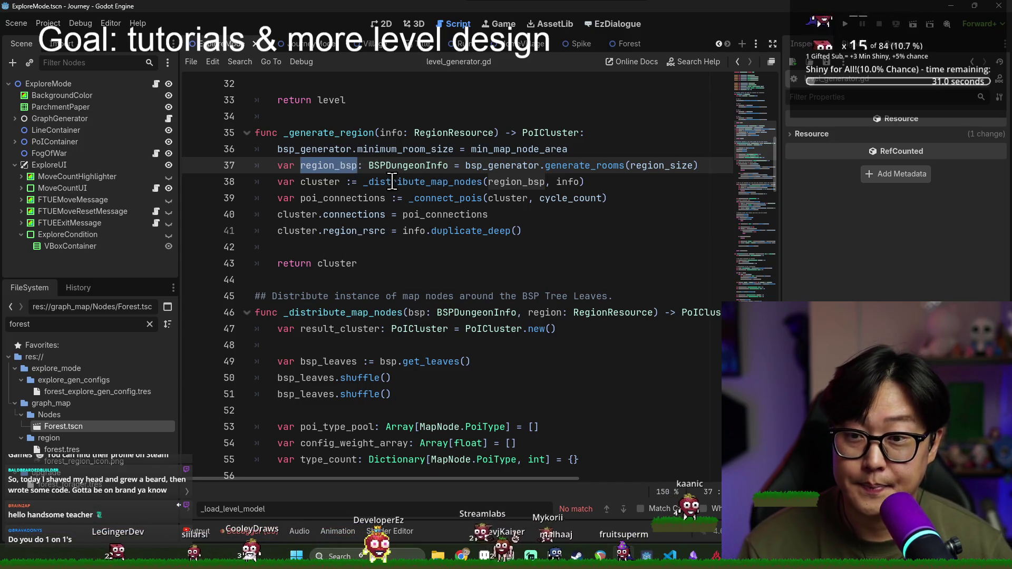
# - Review _distribute_map_nodes, highlighting override_generation and type_count in the minimum-amount loop
pyautogui.doubleClick(422, 183)
pyautogui.keyDown('ctrl'); pyautogui.click(401, 186); pyautogui.keyUp('ctrl')
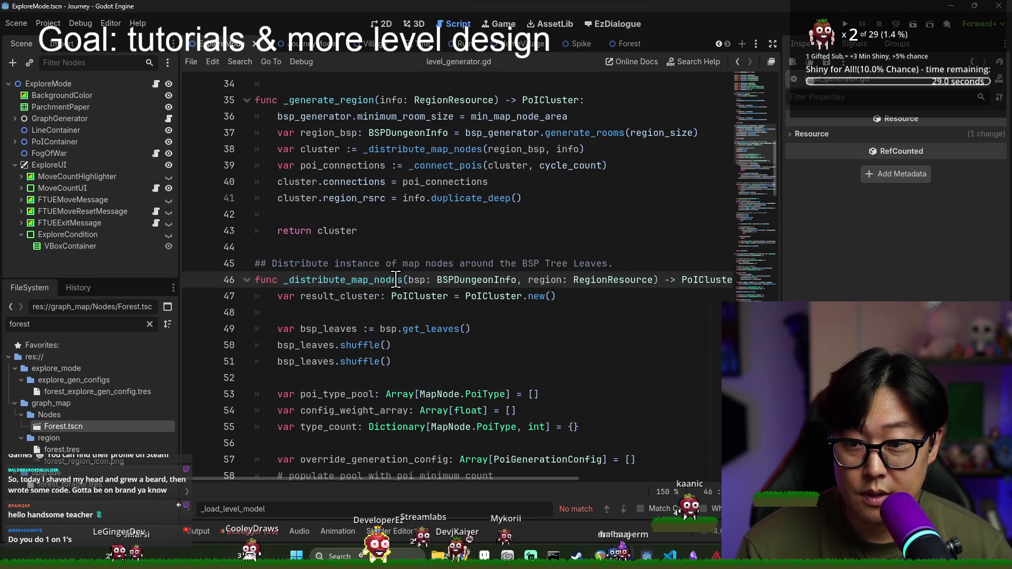
pyautogui.scroll(-2, 454, 305)
pyautogui.scroll(-4, 352, 318)
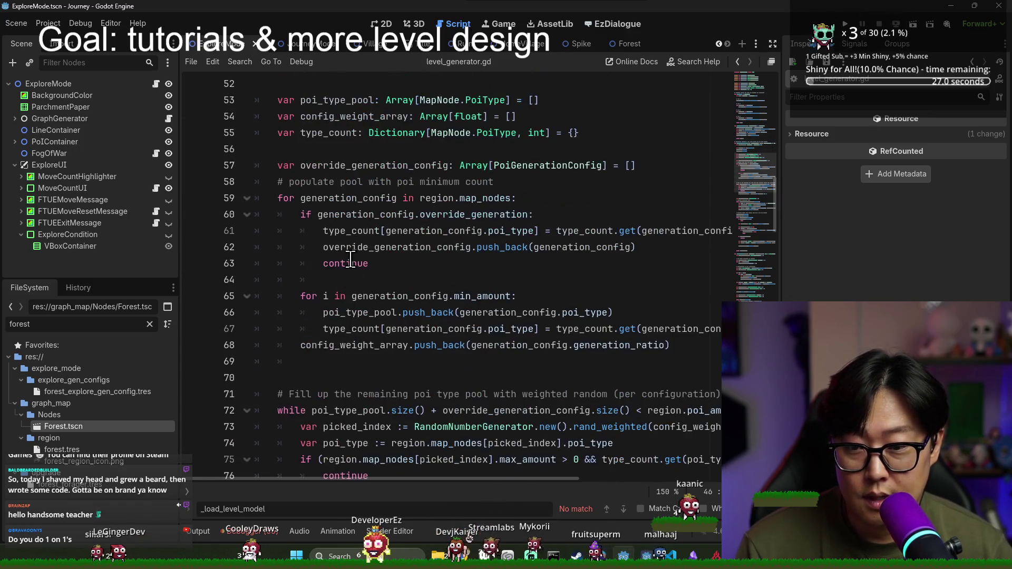
pyautogui.doubleClick(460, 216)
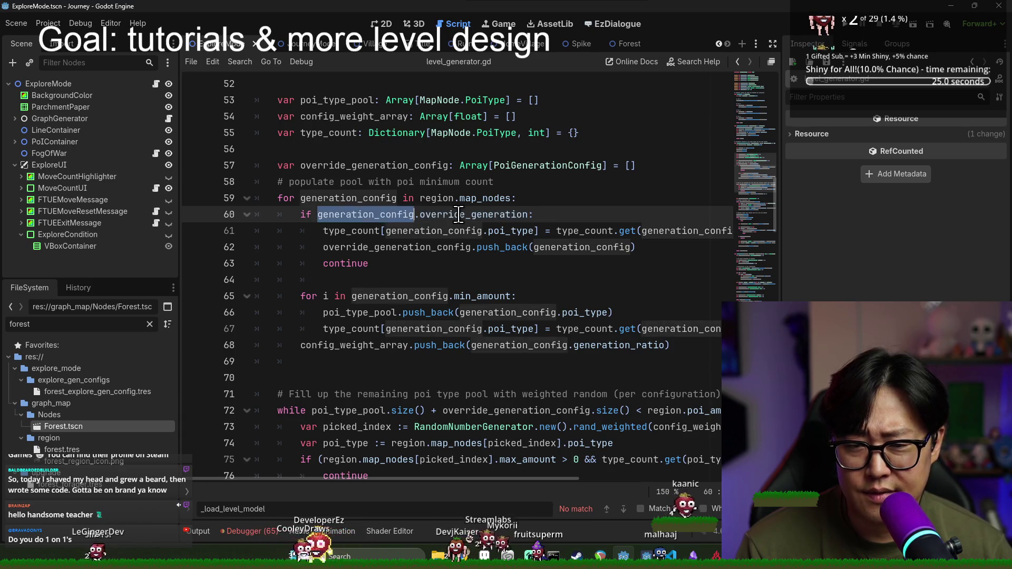
pyautogui.doubleClick(364, 231)
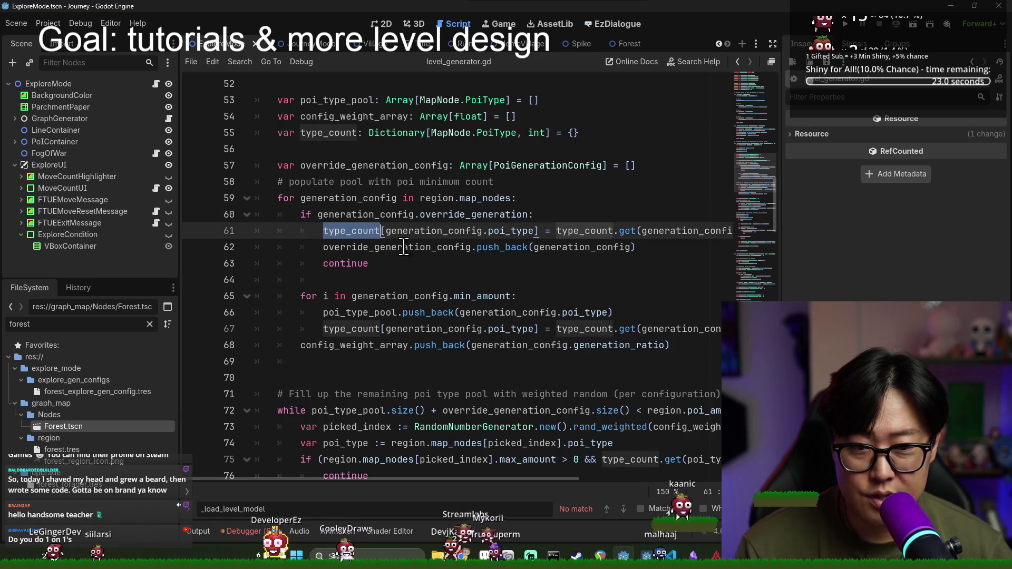
pyautogui.click(460, 312)
# - Search for 'goal' and check override_generation_config, the PoIModel constructor and is_goal_node
pyautogui.hotkey('ctrl', 'f')
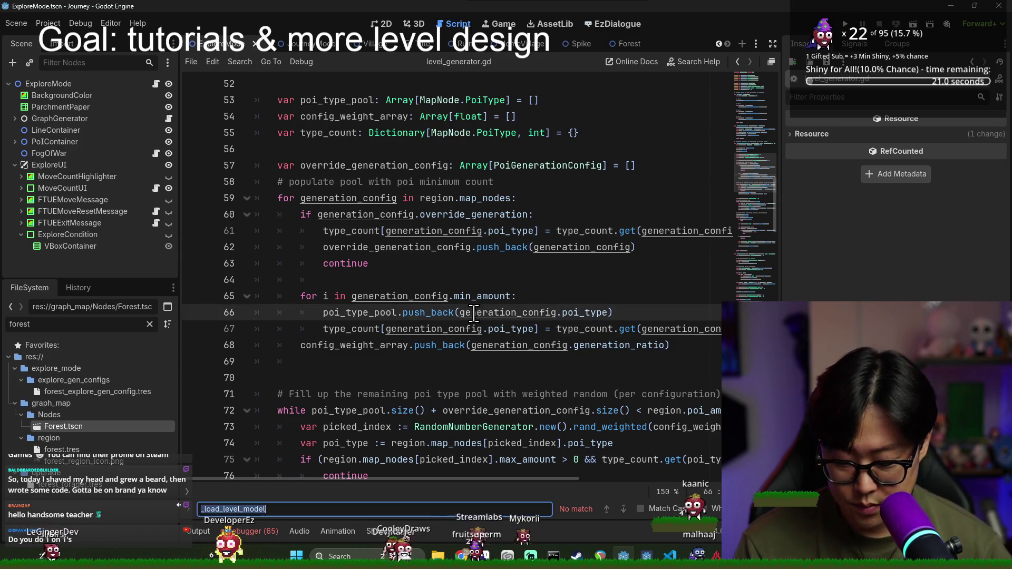
pyautogui.write('goal')
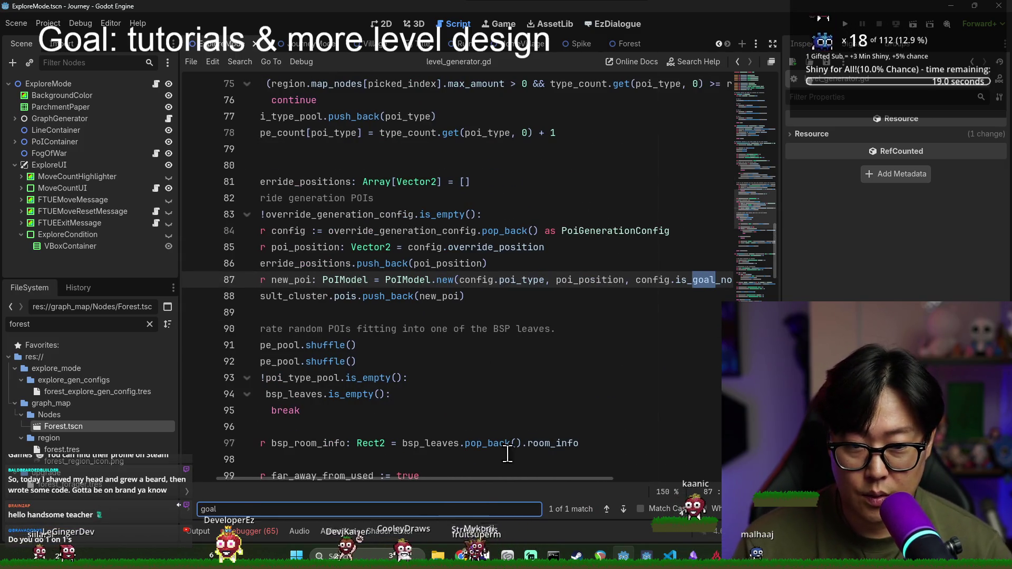
pyautogui.hscroll(-2, 495, 481)
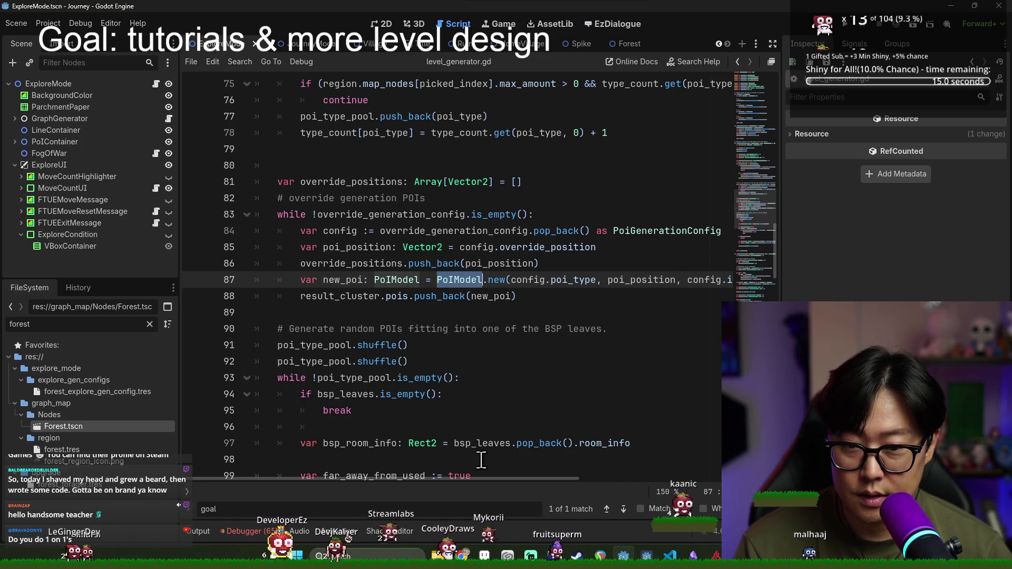
pyautogui.doubleClick(392, 215)
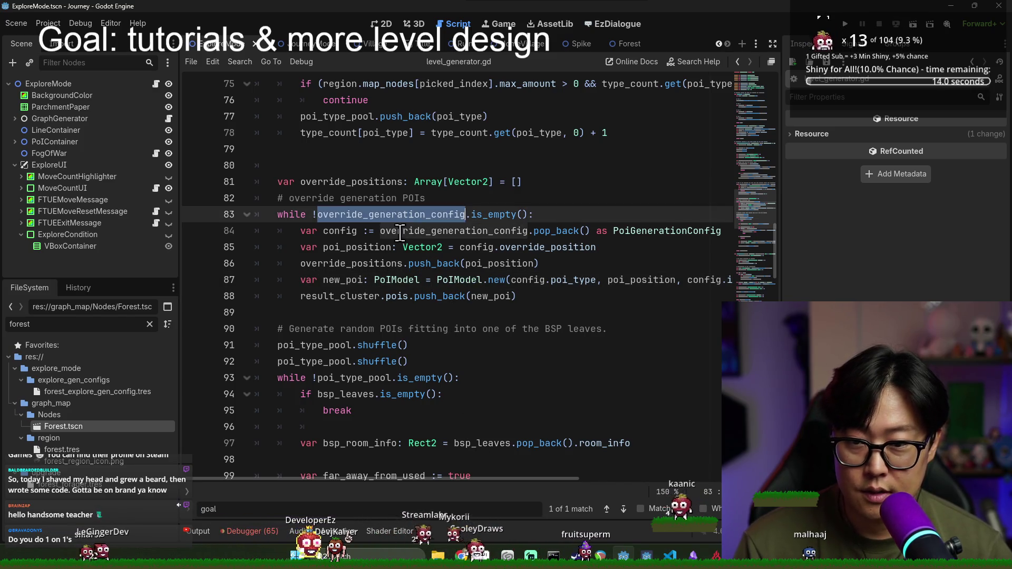
pyautogui.doubleClick(449, 283)
pyautogui.hscroll(3, 528, 480)
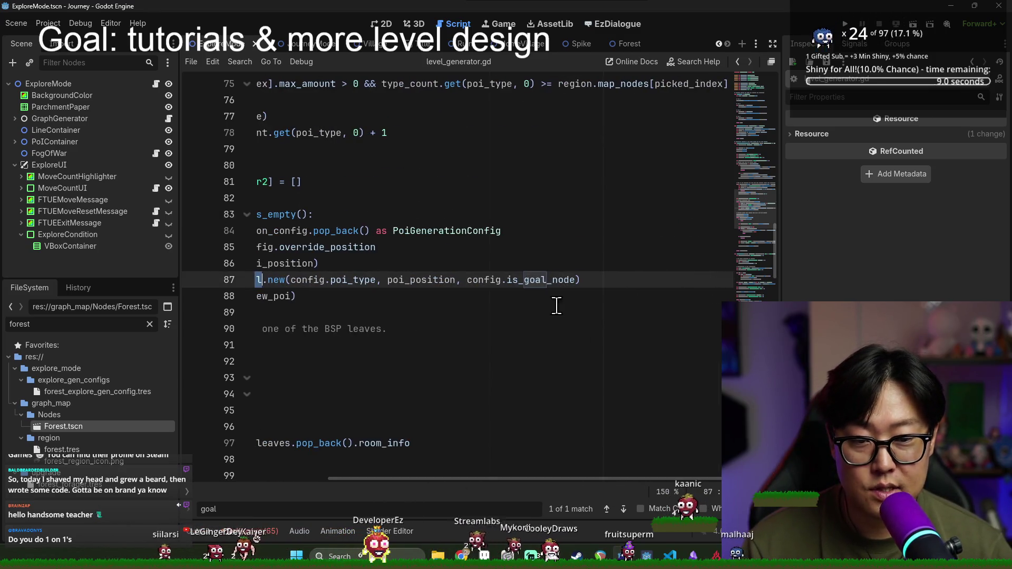
pyautogui.doubleClick(480, 280)
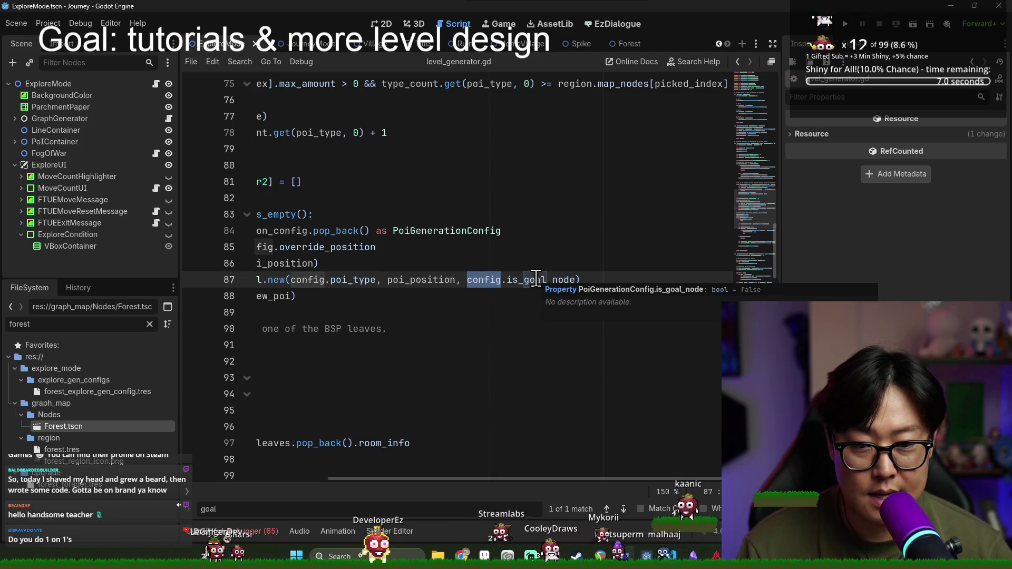
pyautogui.doubleClick(536, 280)
# - Save level_generator.gd, glance at the Forest scene, and return to ExploreMode
pyautogui.hotkey('ctrl', 's')
pyautogui.hscroll(-3, 570, 482)
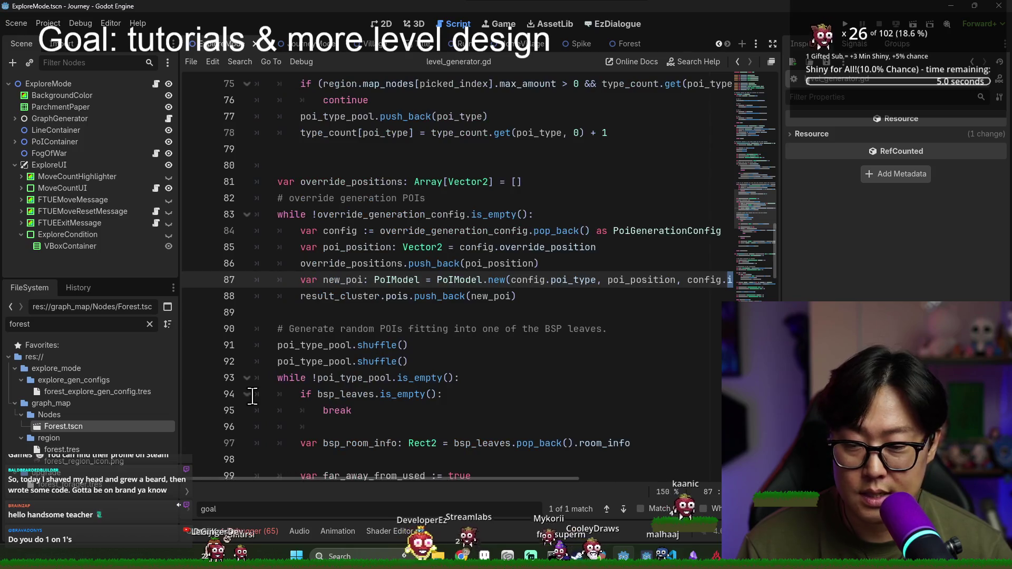
pyautogui.click(625, 44)
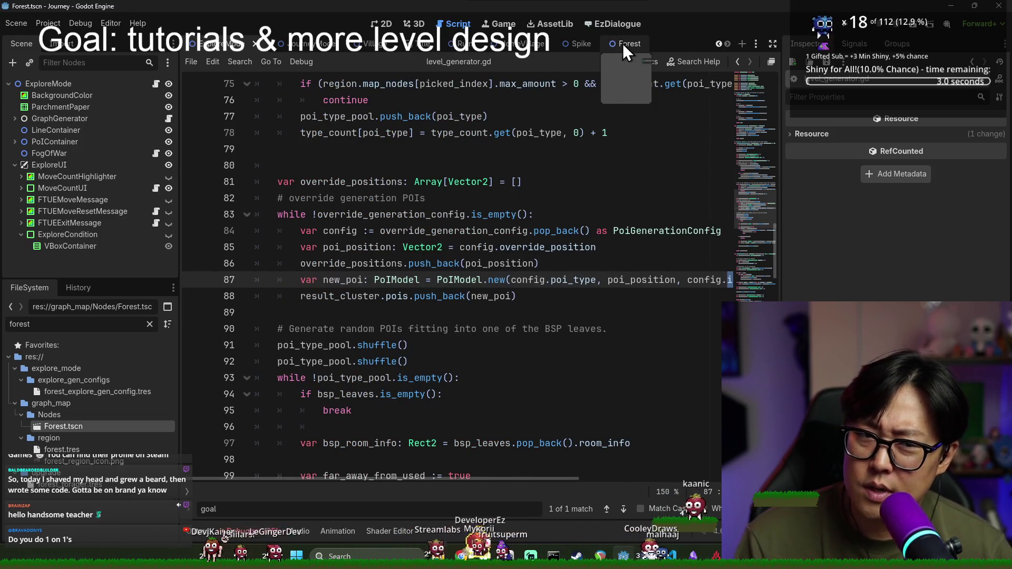
pyautogui.click(236, 43)
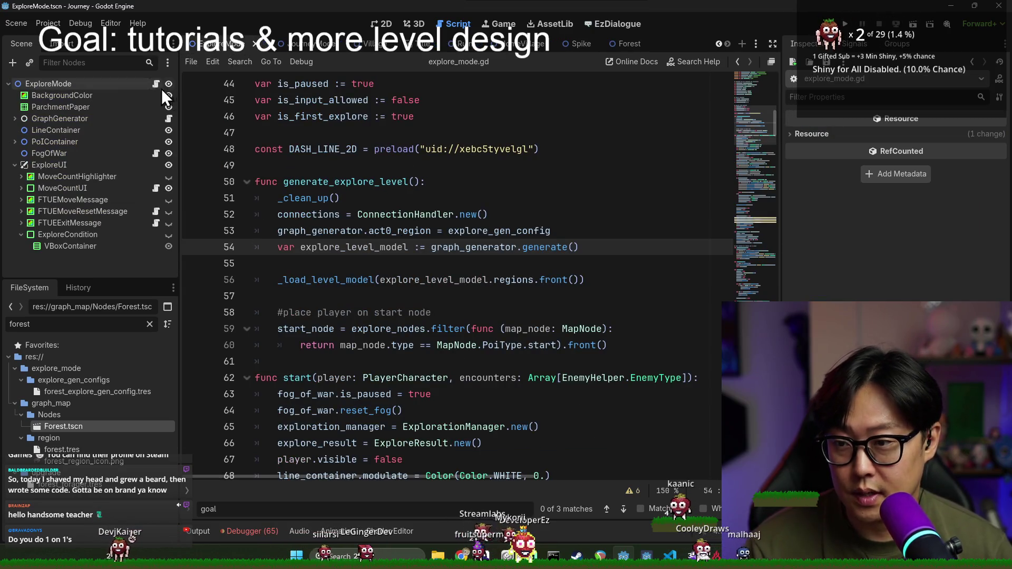
# - Add a breakpoint at line 51 in generate_explore_level() and run the project
pyautogui.click(329, 182)
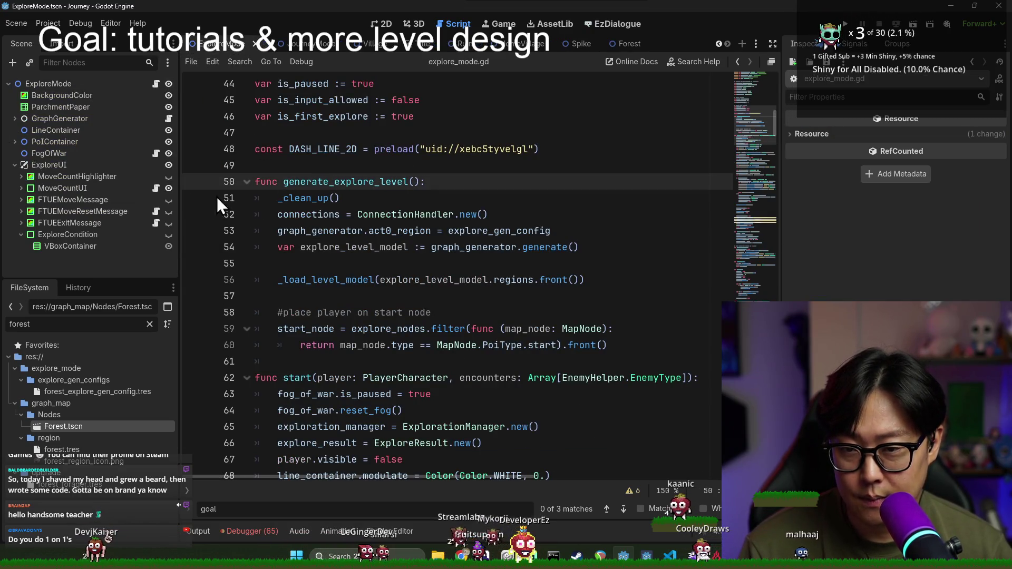
pyautogui.click(191, 199)
pyautogui.click(454, 214)
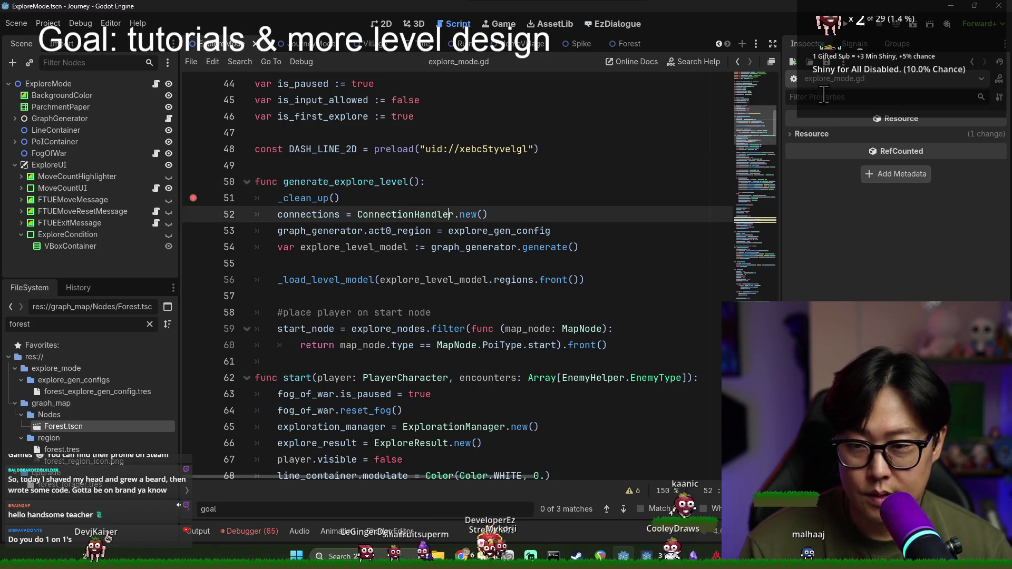
pyautogui.click(846, 25)
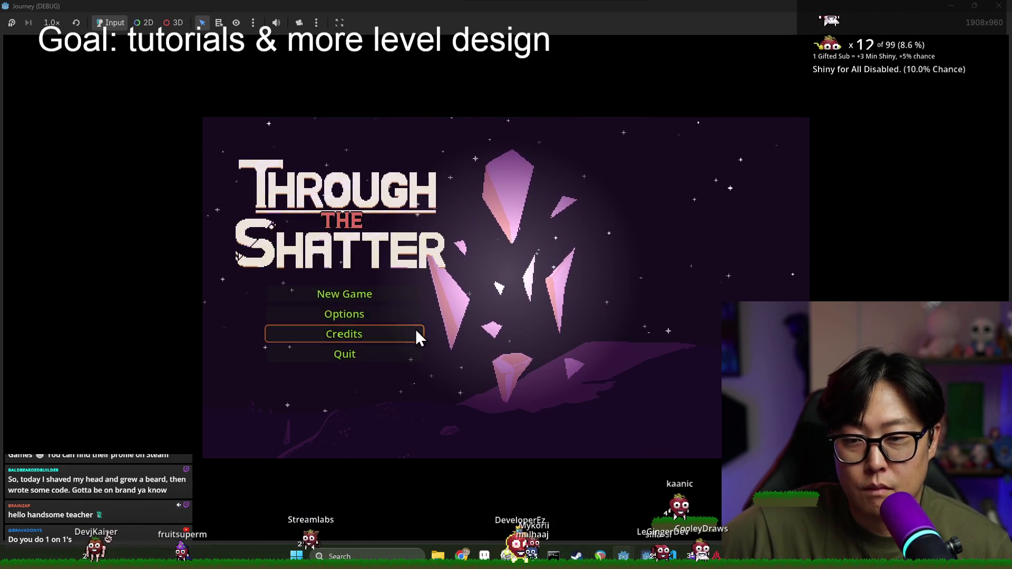
# - Start a new game, enter the first exploration level and dismiss the tutorial hints
pyautogui.press('Return')
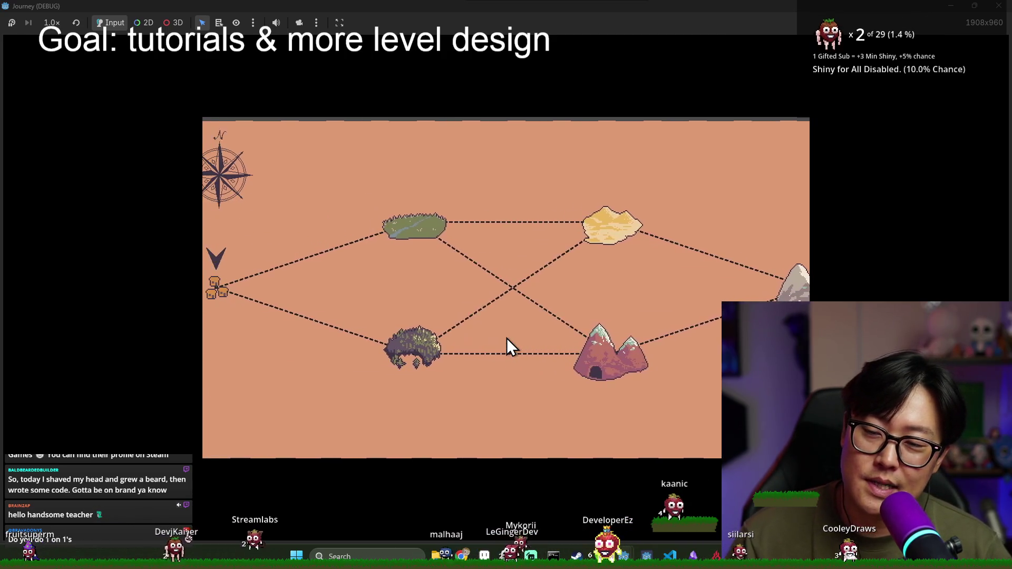
pyautogui.click(508, 339)
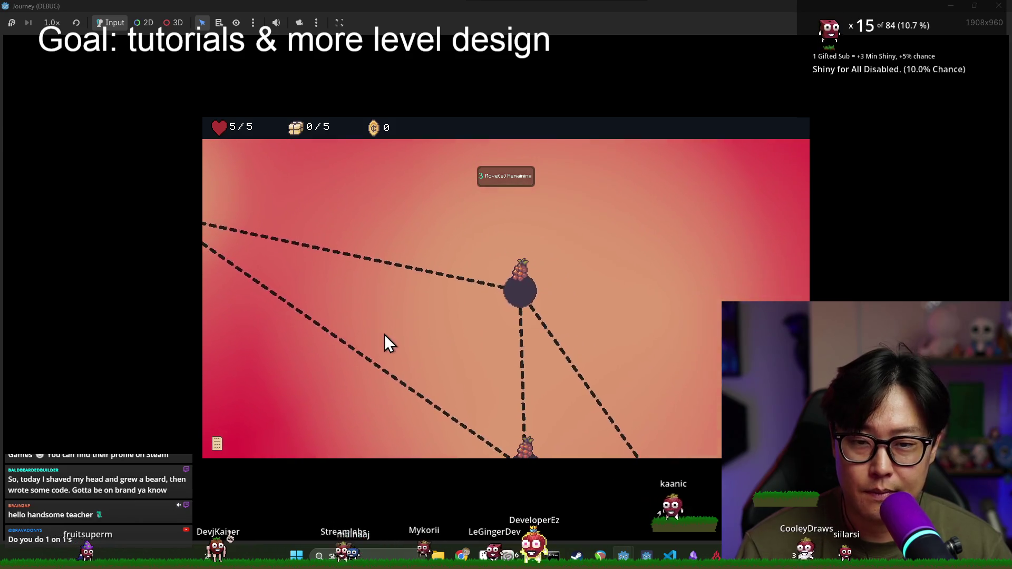
pyautogui.click(509, 289)
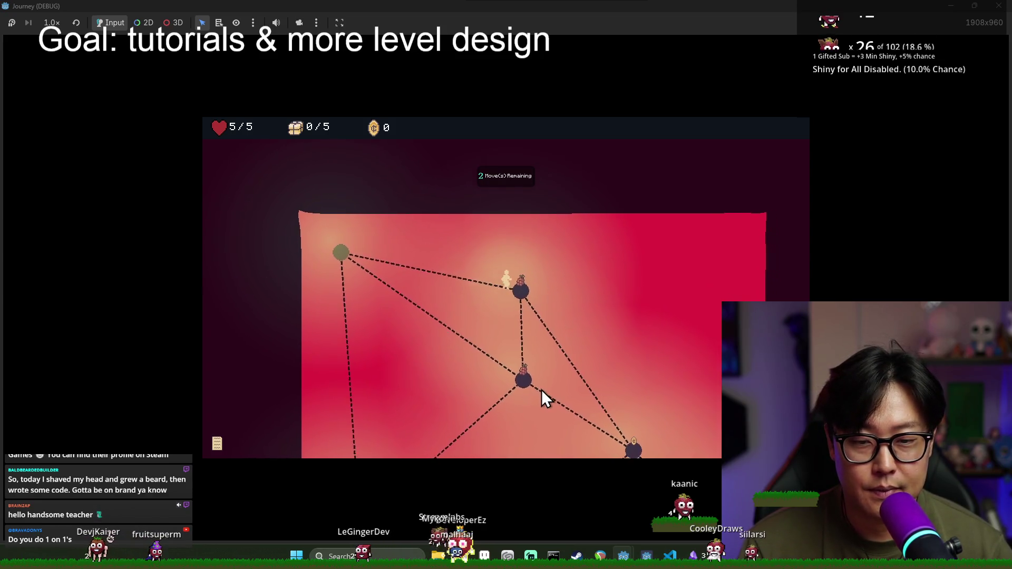
pyautogui.click(508, 297)
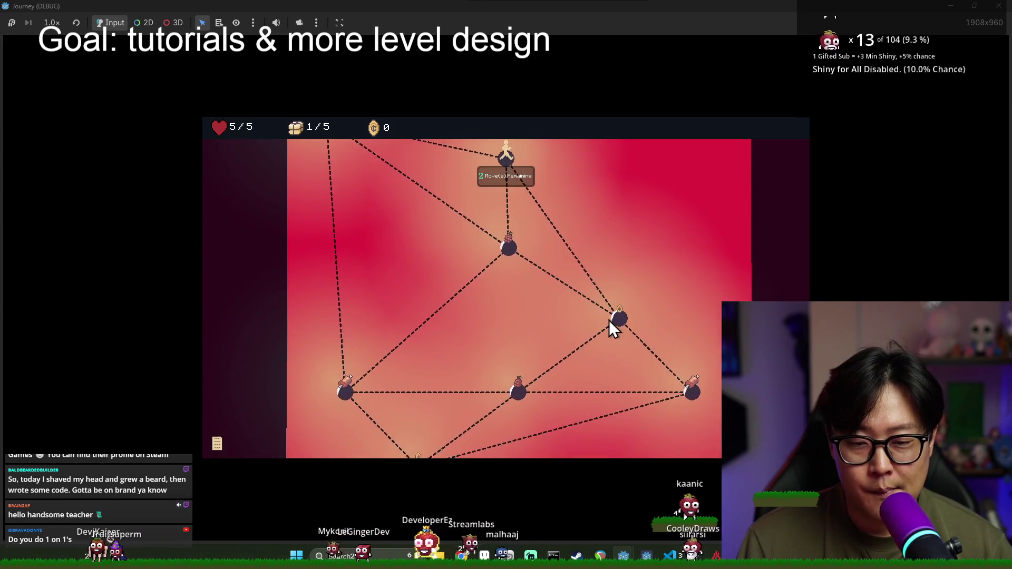
# - Visit the coin and right nodes, close tutorial popups, and walk back to the entrance
pyautogui.click(614, 319)
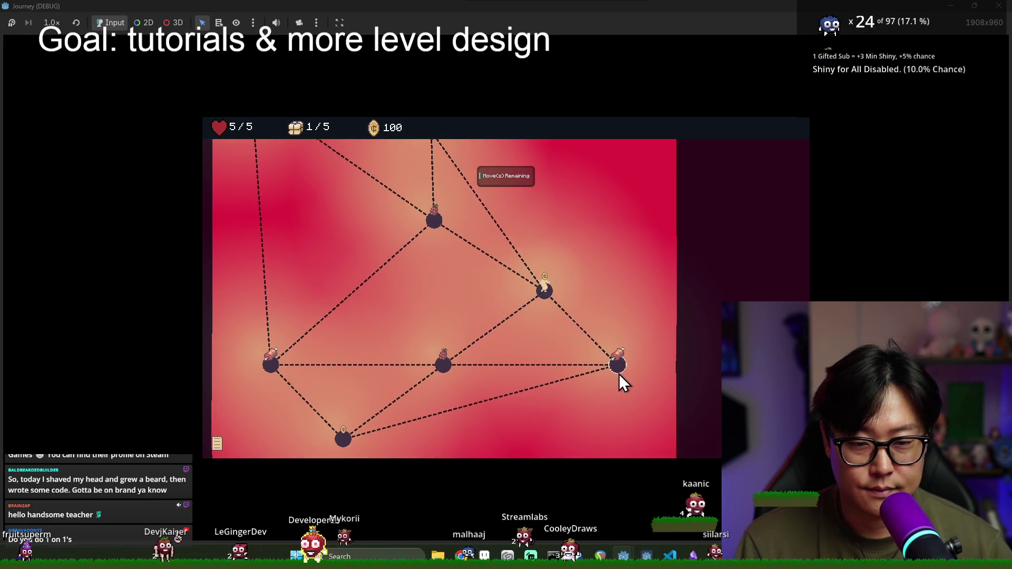
pyautogui.click(619, 370)
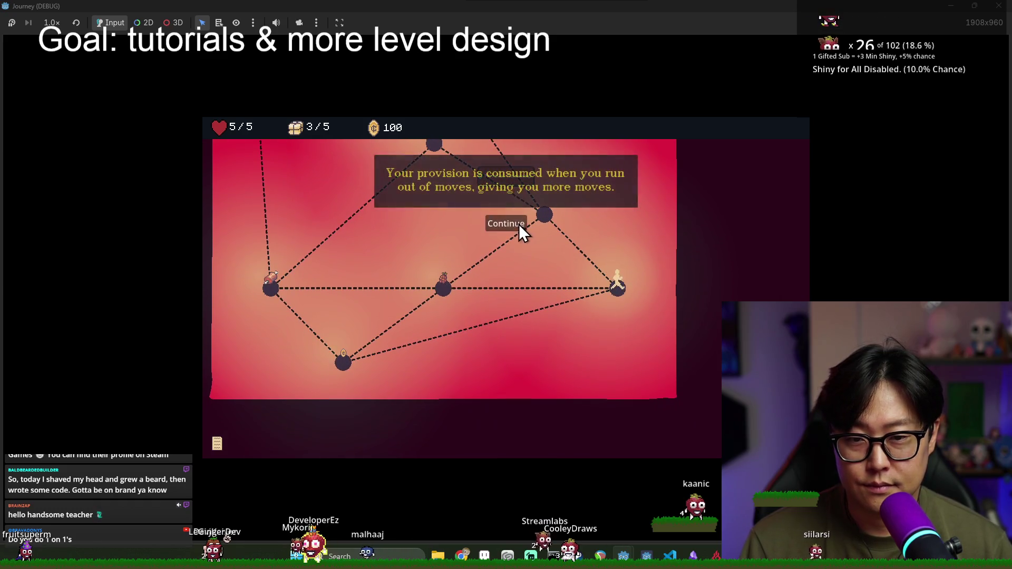
pyautogui.click(518, 224)
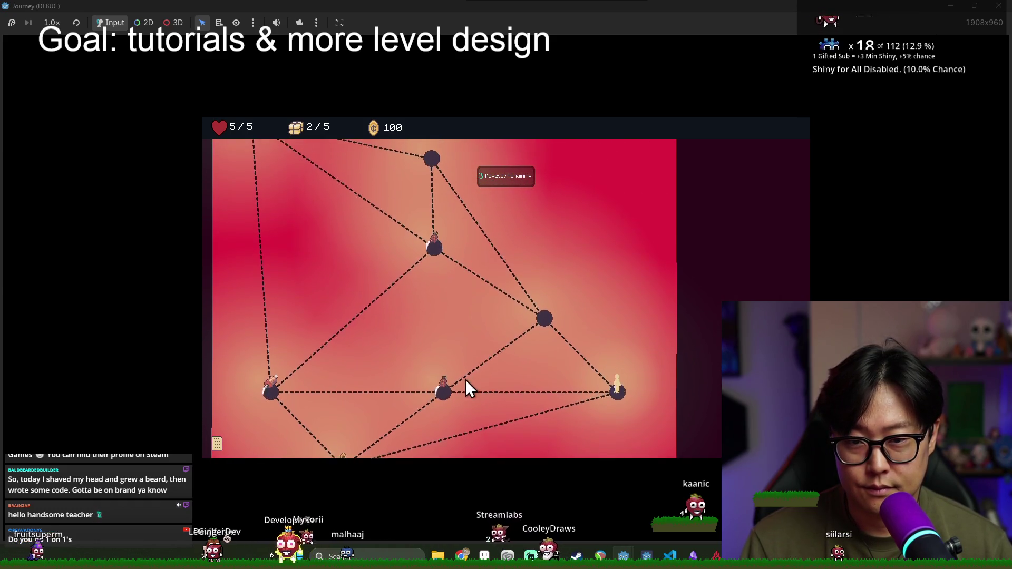
pyautogui.click(466, 381)
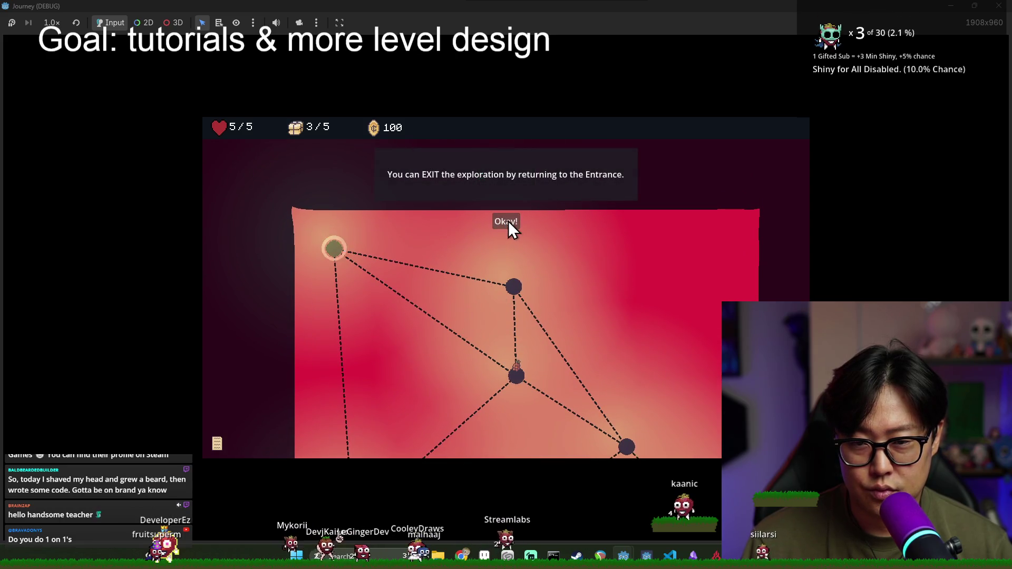
pyautogui.click(508, 222)
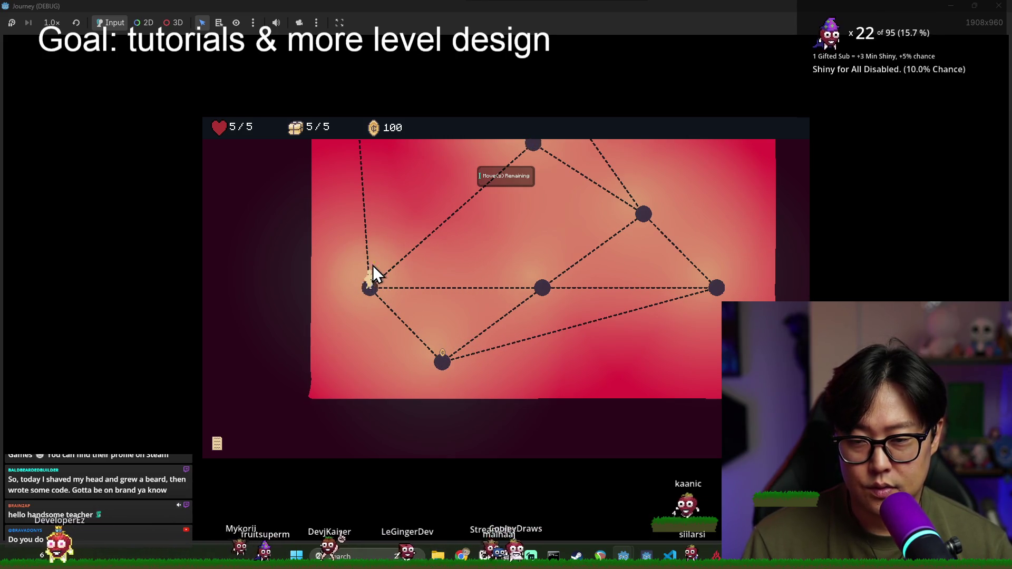
pyautogui.click(368, 232)
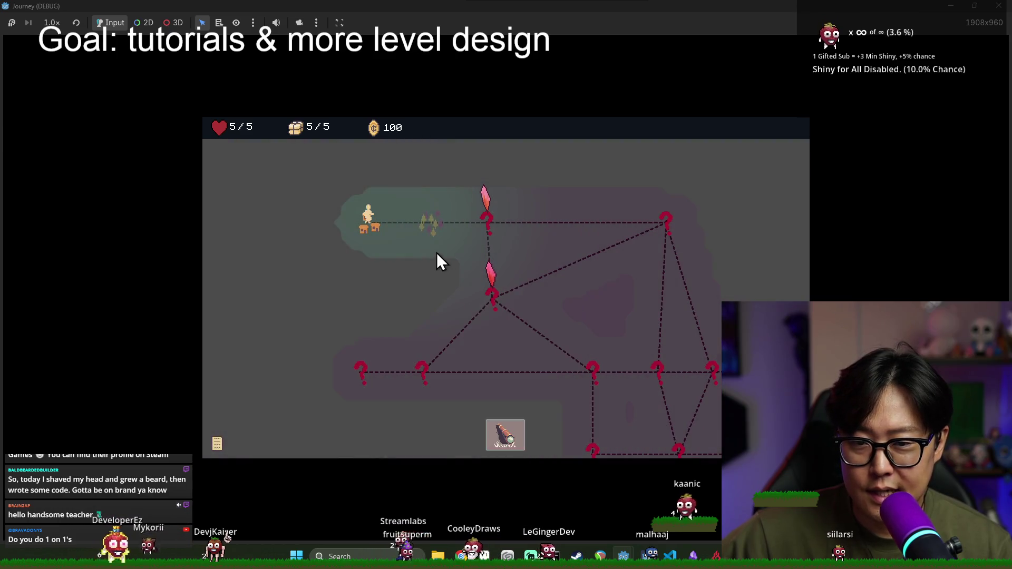
# - Stop and relaunch the game, close the overworld tutorial, and enter a level to hit line 51
pyautogui.press('F8')
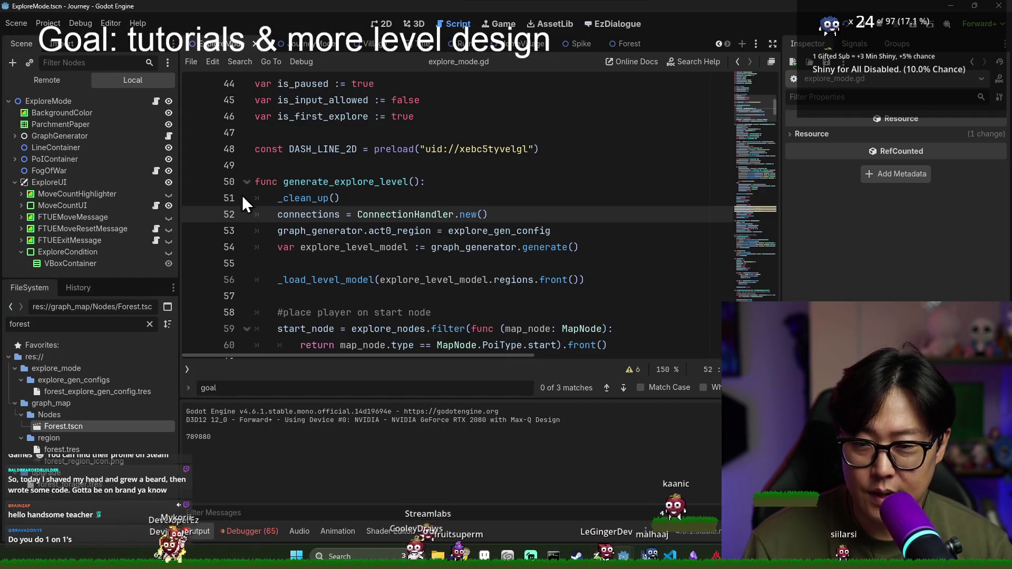
pyautogui.press('F6')
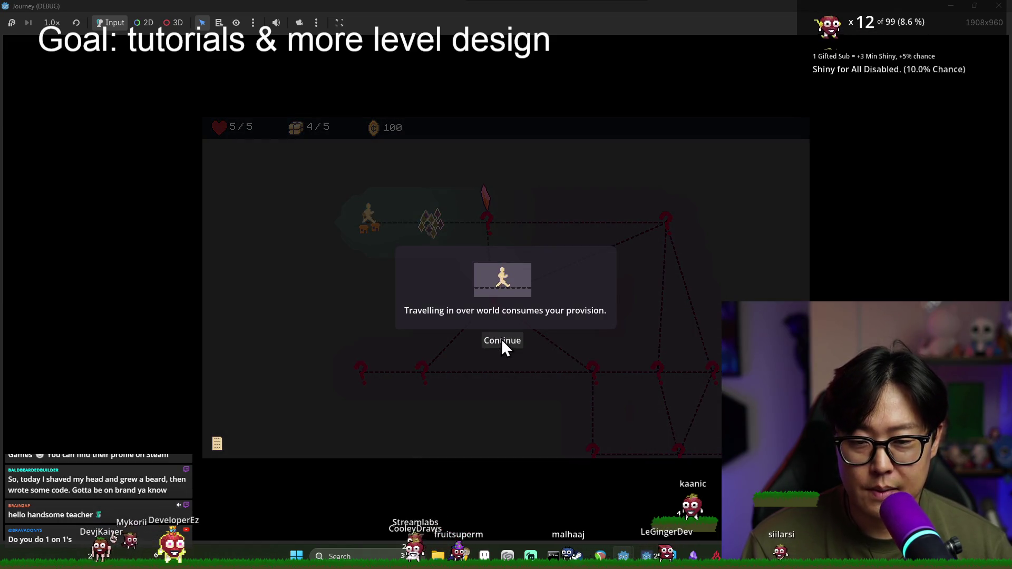
pyautogui.click(501, 340)
pyautogui.click(504, 342)
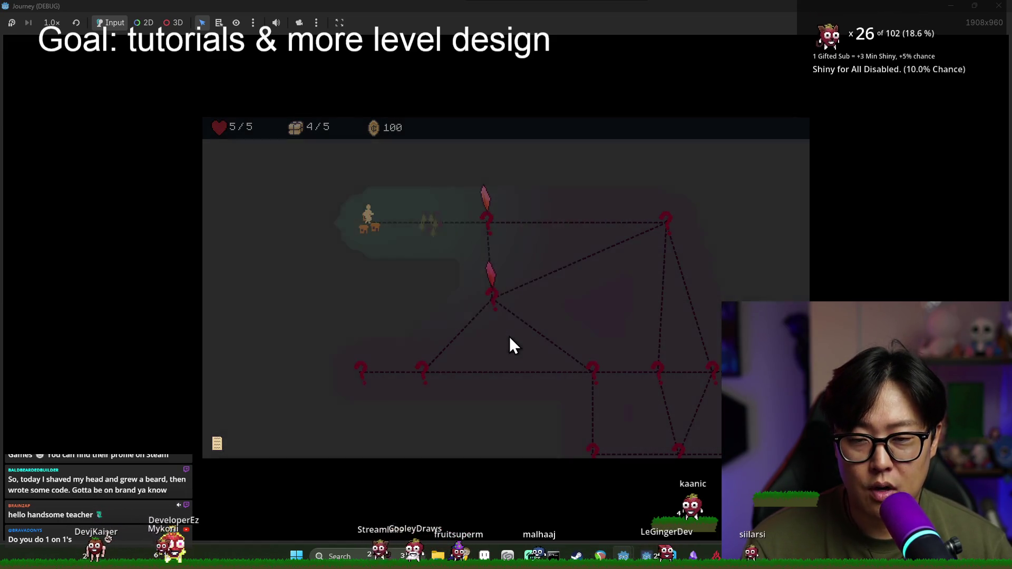
pyautogui.click(464, 301)
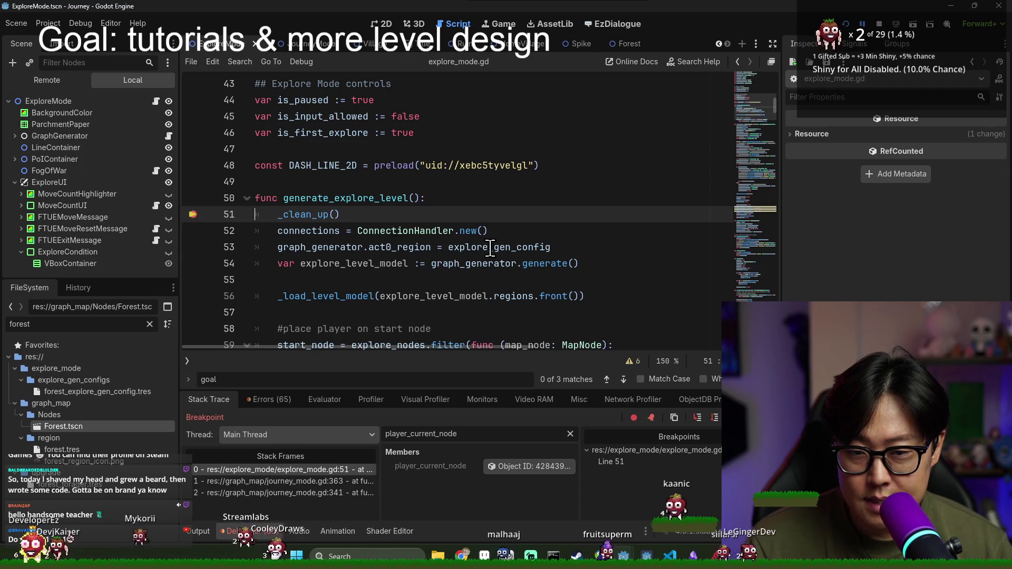
# - Filter debugger members by 'exgen', inspect explore_gen_config's Map Nodes configs, then step to line 53
pyautogui.moveTo(490, 248)
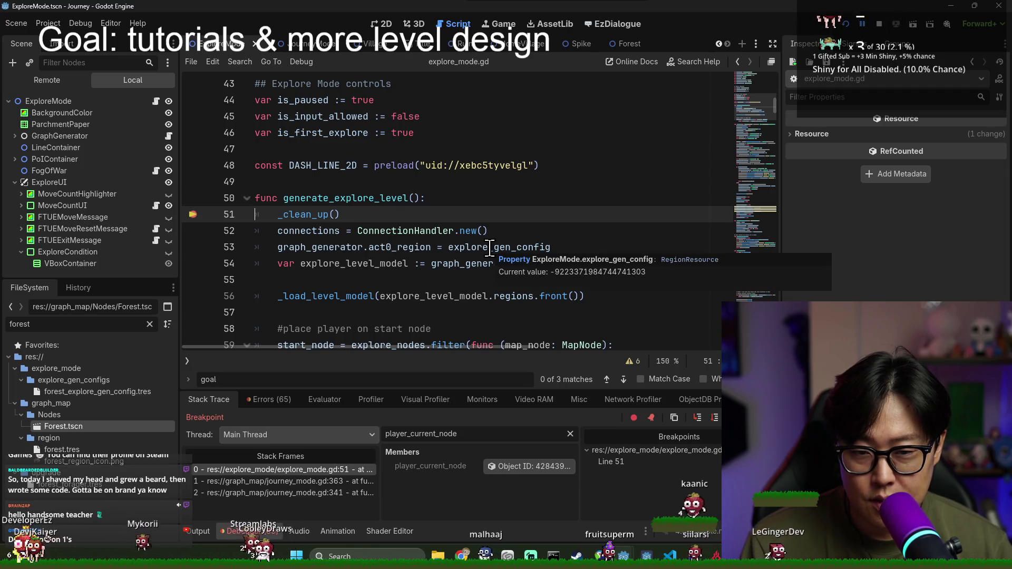
pyautogui.doubleClick(485, 436)
pyautogui.write('explore_gen')
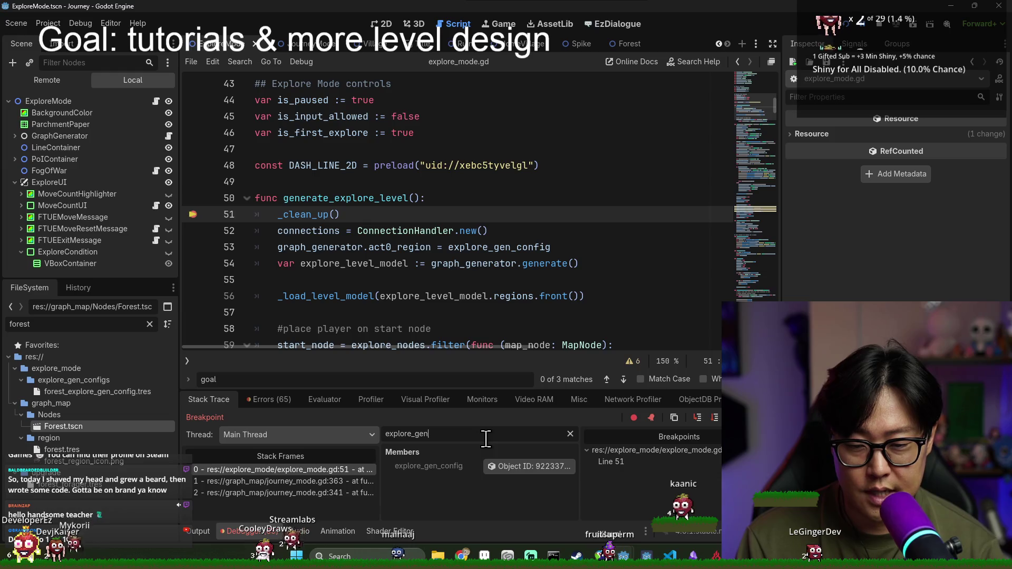
pyautogui.click(509, 465)
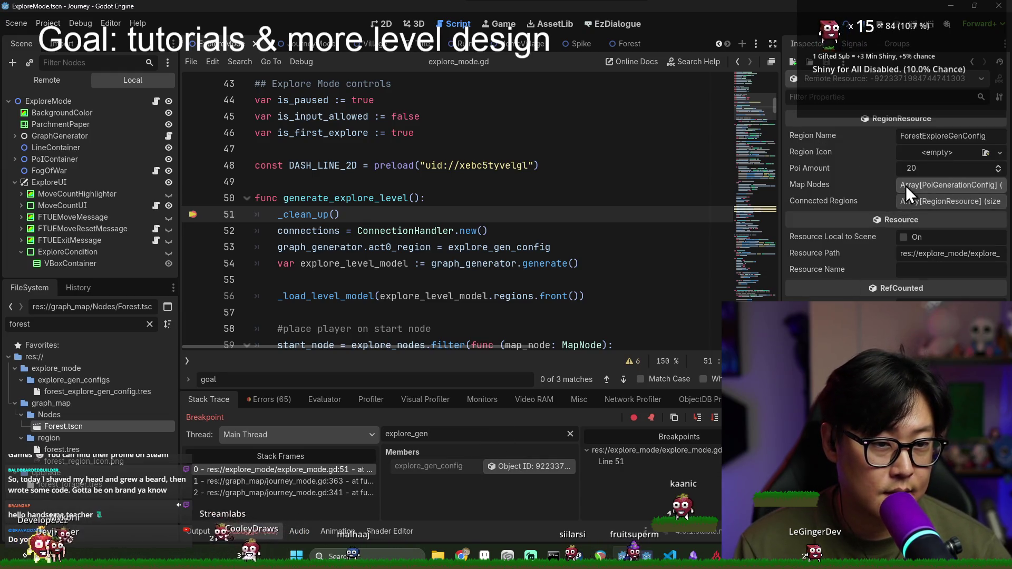
pyautogui.click(930, 186)
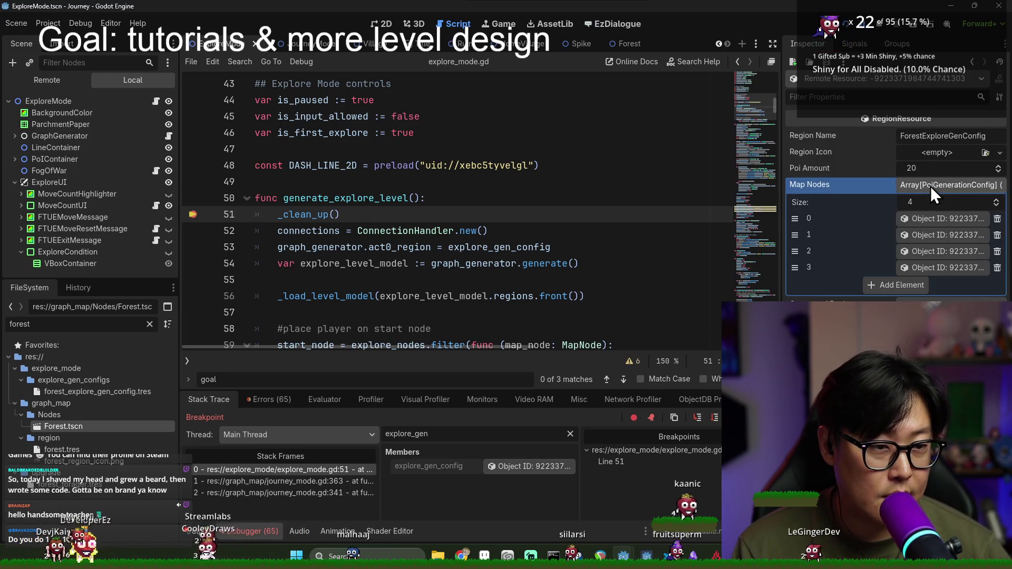
pyautogui.click(936, 270)
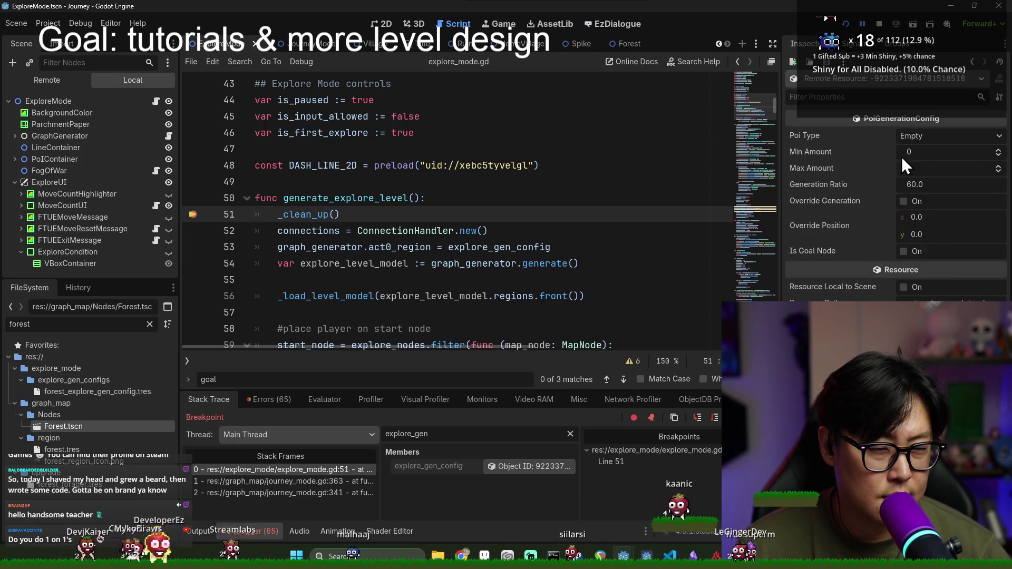
pyautogui.click(501, 468)
pyautogui.click(939, 220)
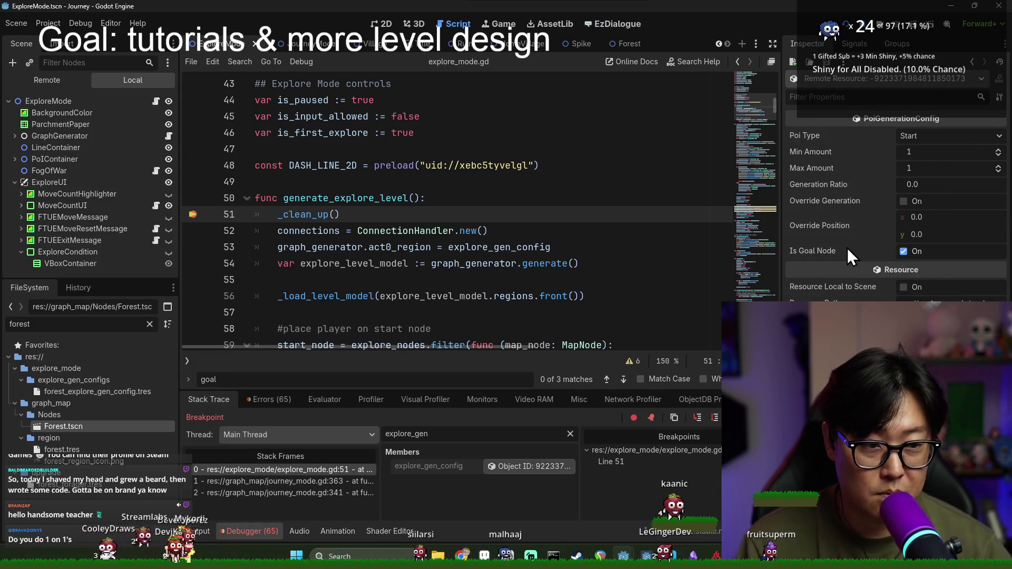
pyautogui.click(711, 417)
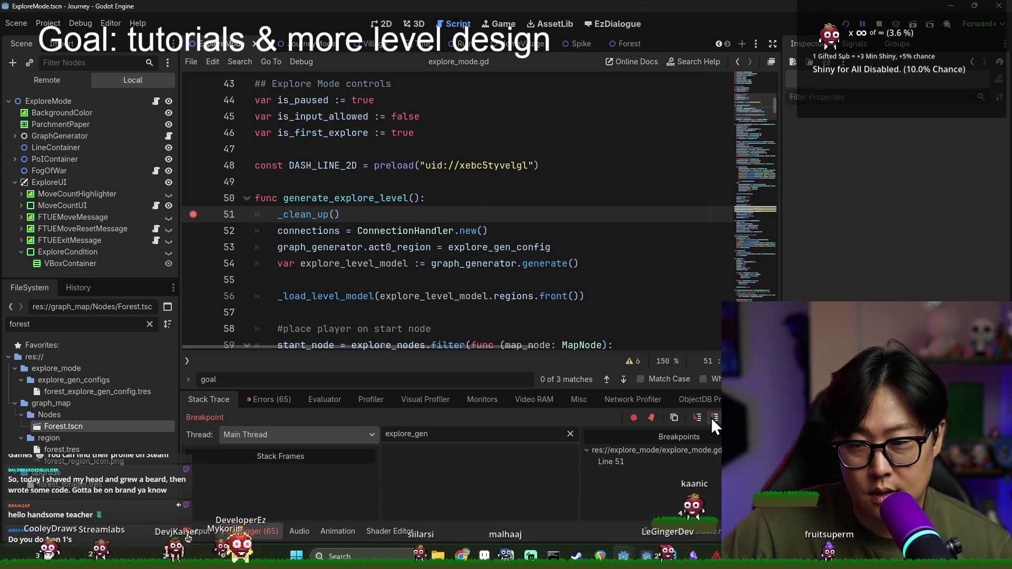
pyautogui.click(714, 419)
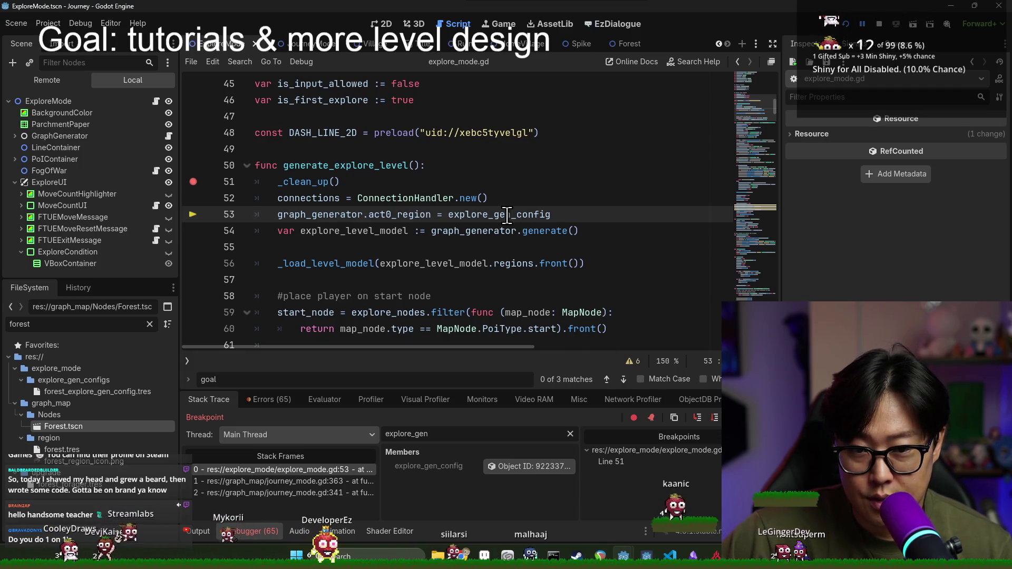
# - Step past line 53 into the level generator's generate() and then _generate_region
pyautogui.click(715, 419)
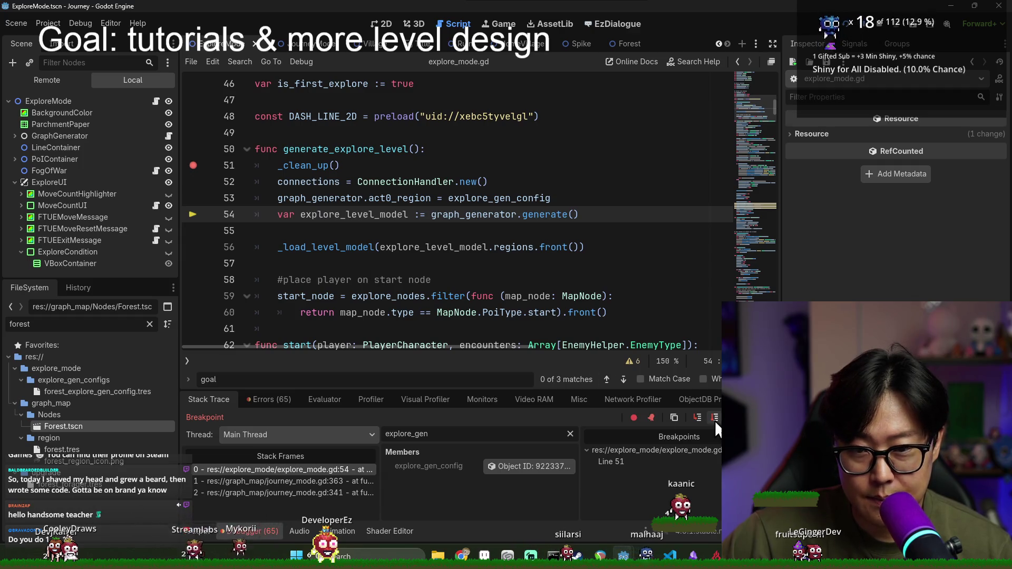
pyautogui.click(694, 416)
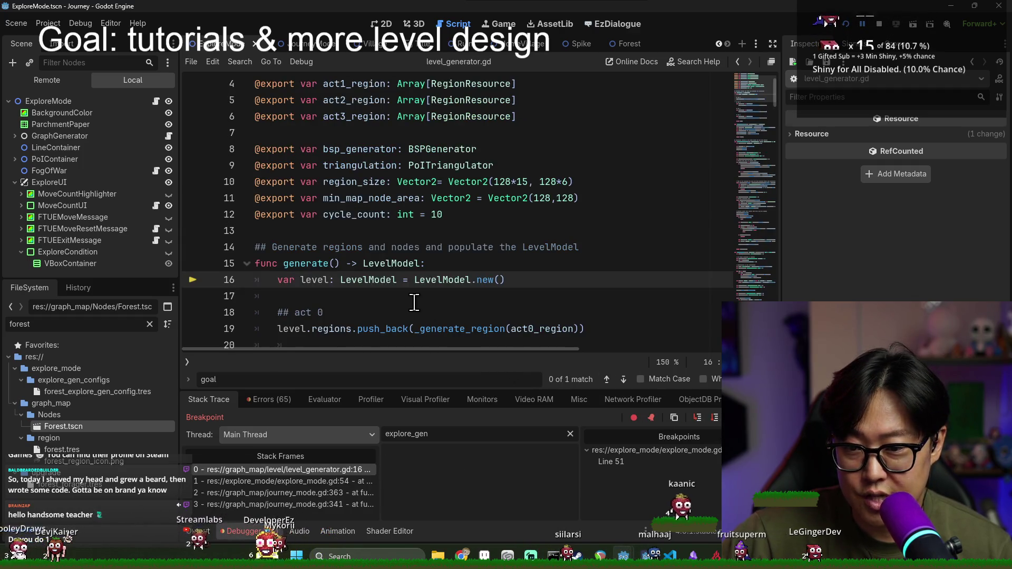
pyautogui.click(712, 418)
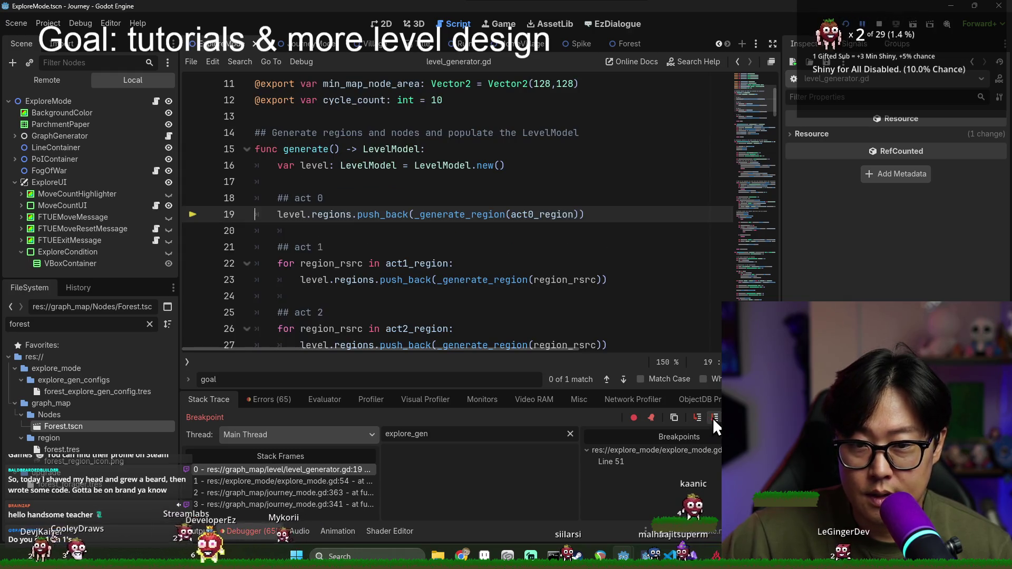
pyautogui.click(698, 417)
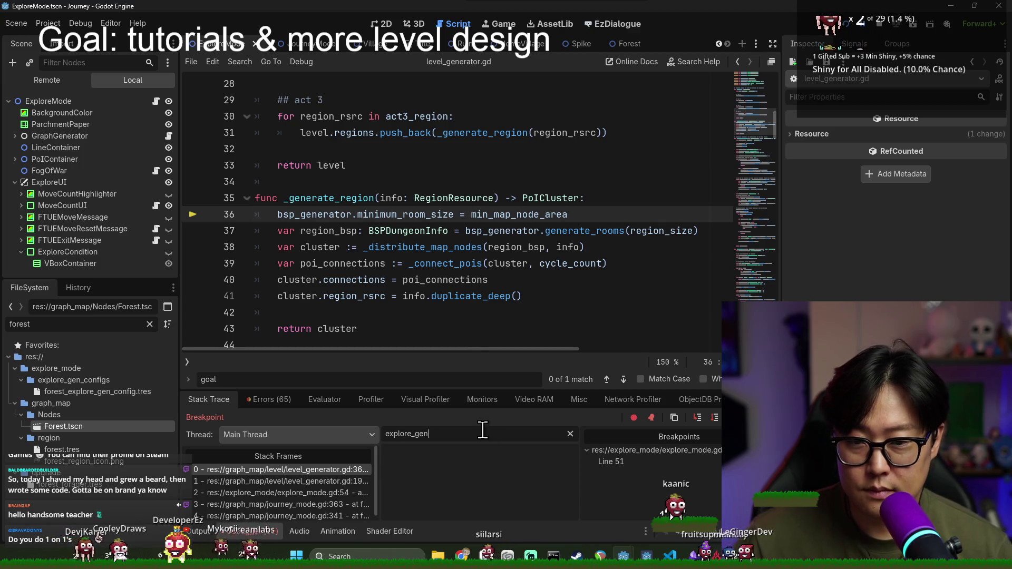
# - Inspect the info region's Map Nodes array, opening map node 3 and map node 0 configs
pyautogui.click(500, 466)
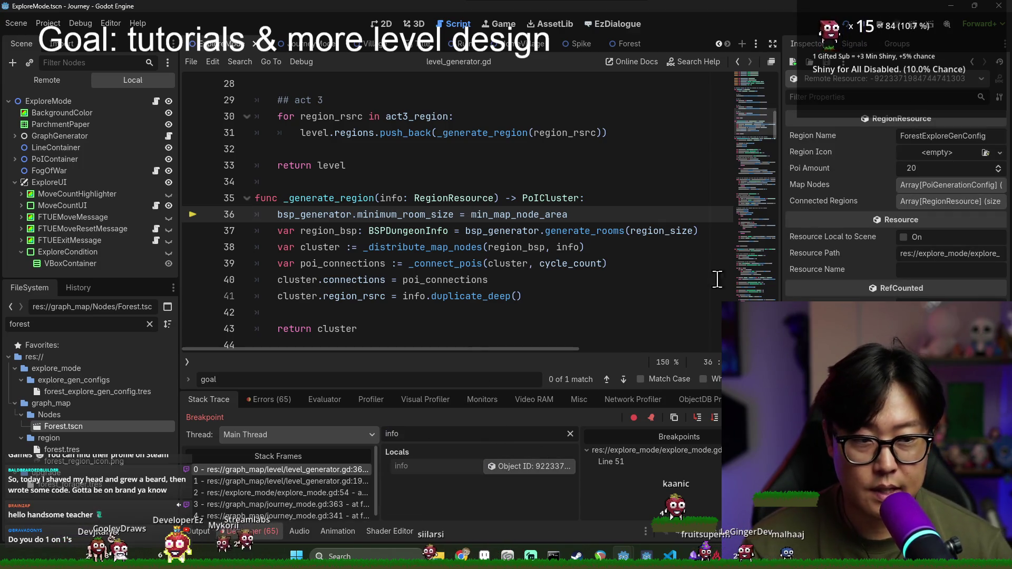
pyautogui.click(916, 185)
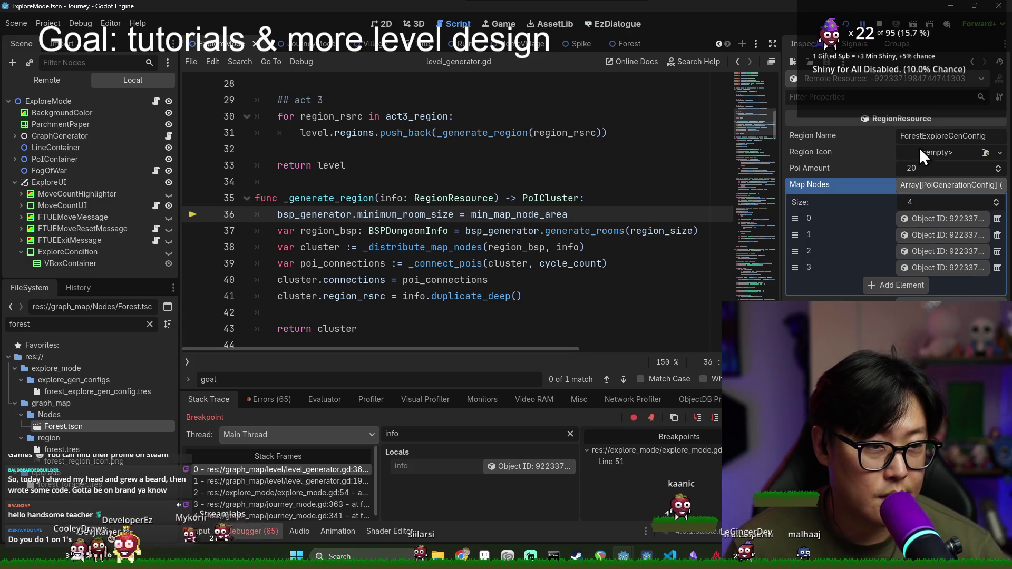
pyautogui.click(934, 267)
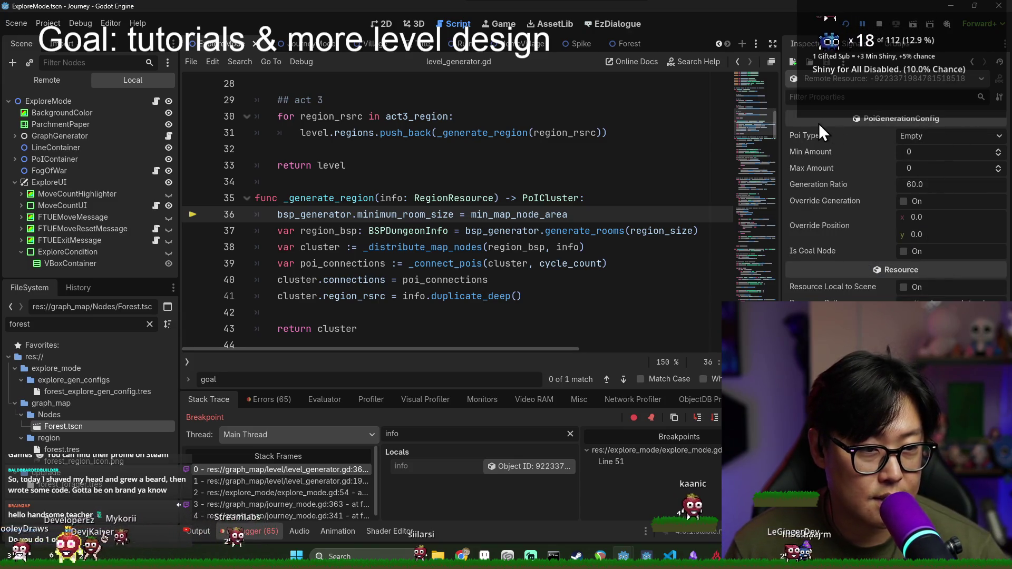
pyautogui.click(527, 466)
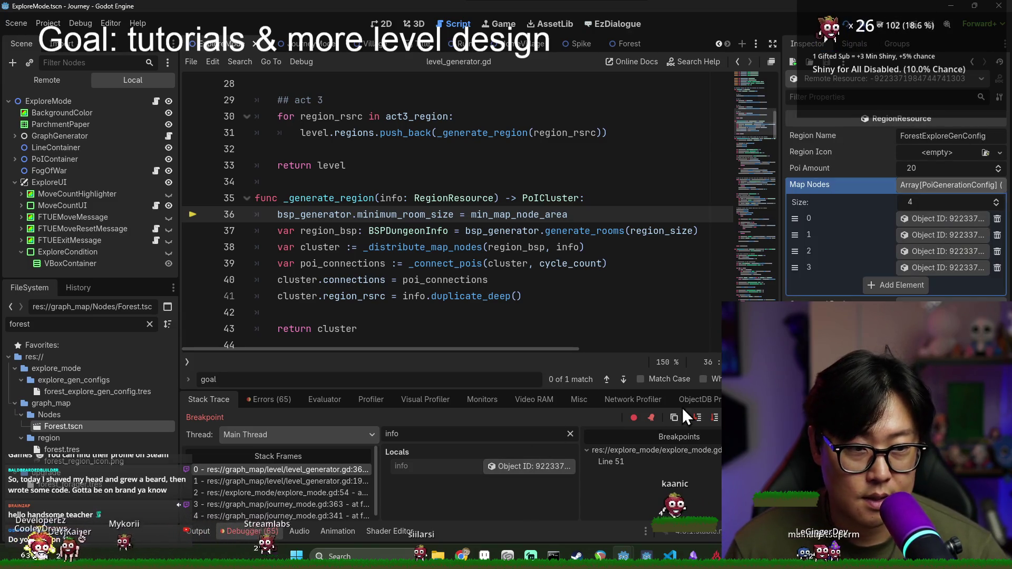
pyautogui.click(916, 217)
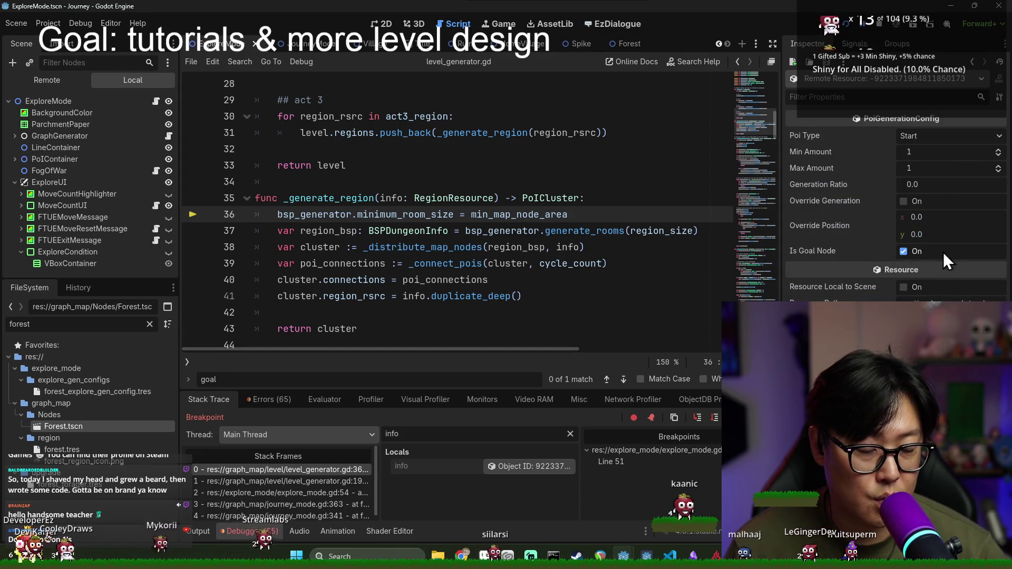
# - Step to line 38 and into _distribute_map_nodes
pyautogui.click(327, 225)
pyautogui.click(715, 419)
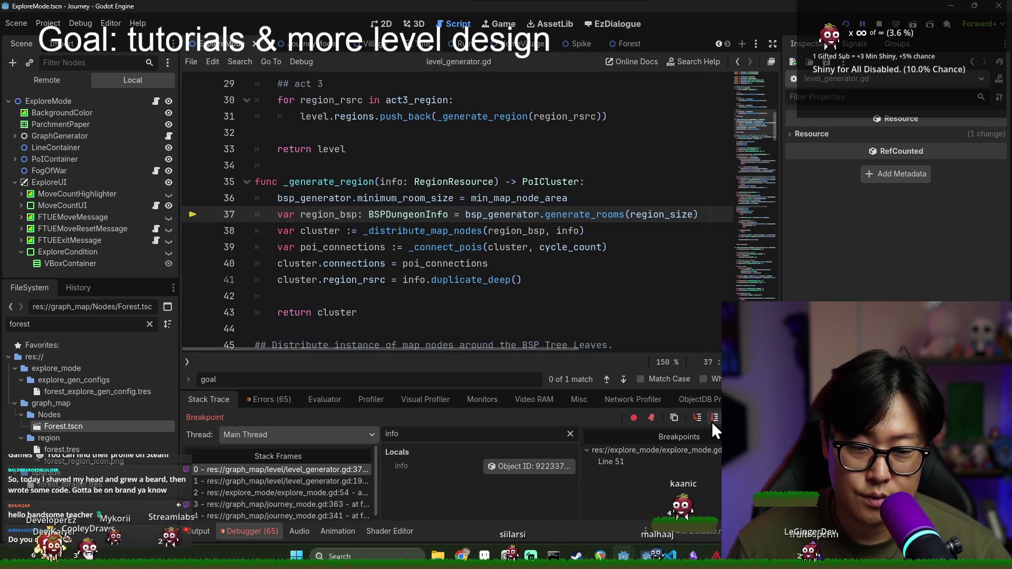
pyautogui.click(713, 422)
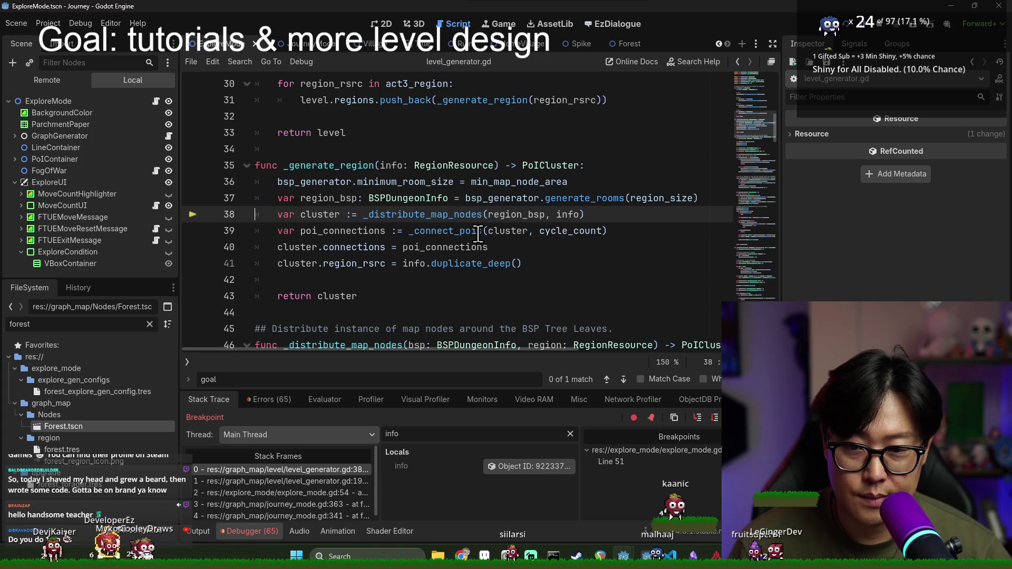
pyautogui.click(697, 418)
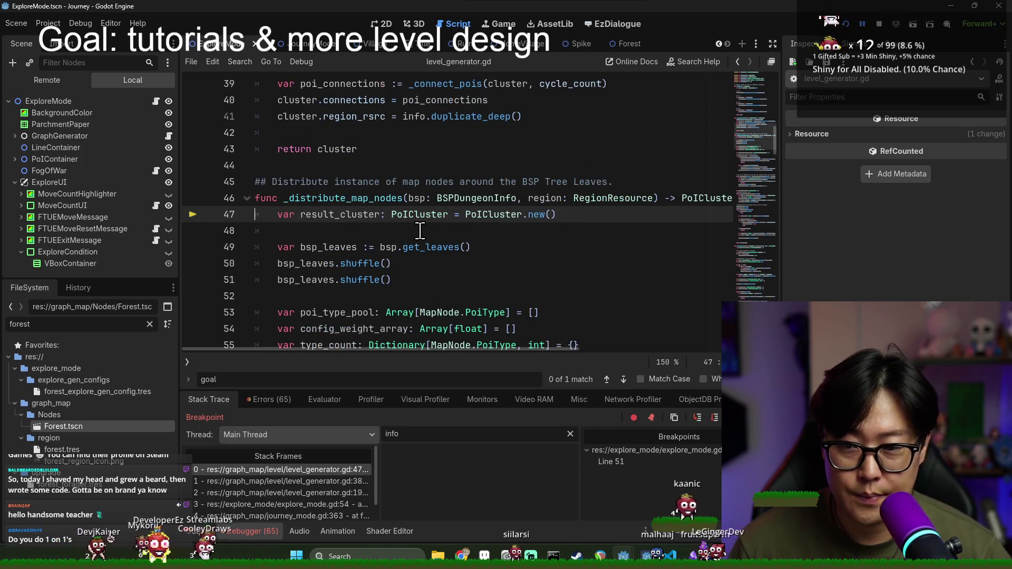
pyautogui.scroll(-1, 420, 231)
# - Step through the bsp leaves setup and lines 53, 57, 60, 65 to line 68
pyautogui.click(713, 419)
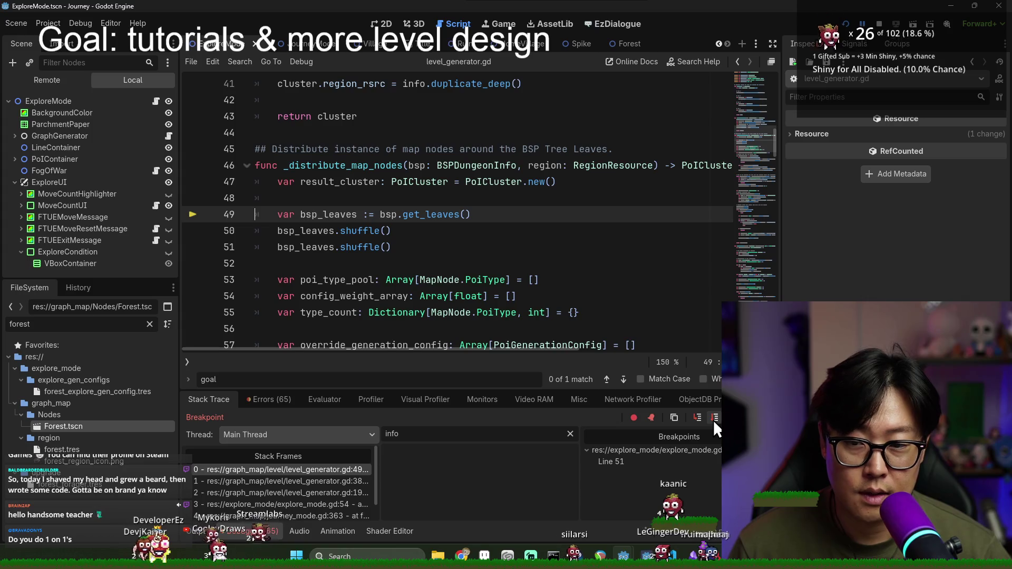
pyautogui.click(713, 418)
pyautogui.click(713, 420)
pyautogui.click(713, 420)
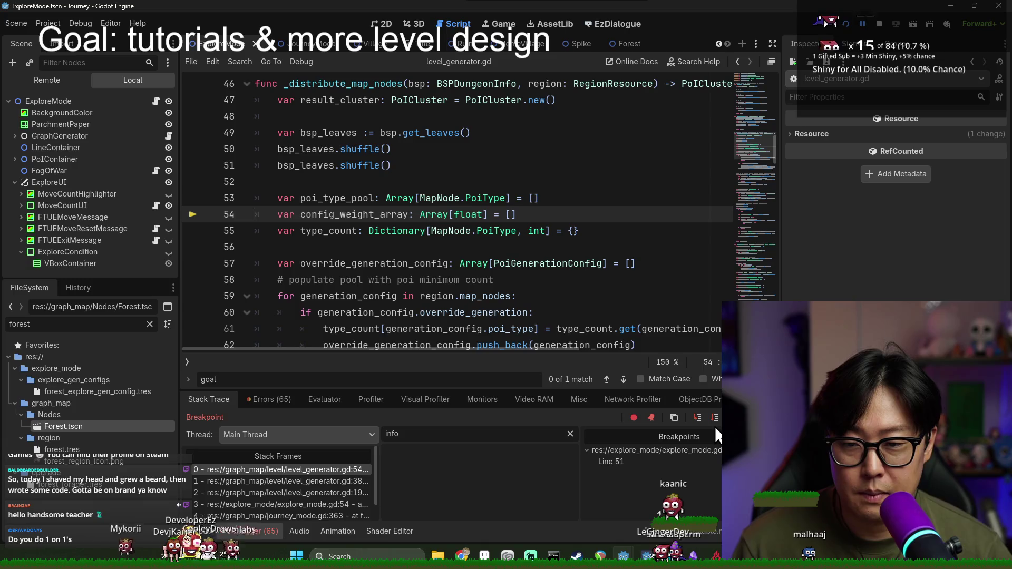
pyautogui.click(715, 420)
pyautogui.click(715, 420)
pyautogui.click(714, 419)
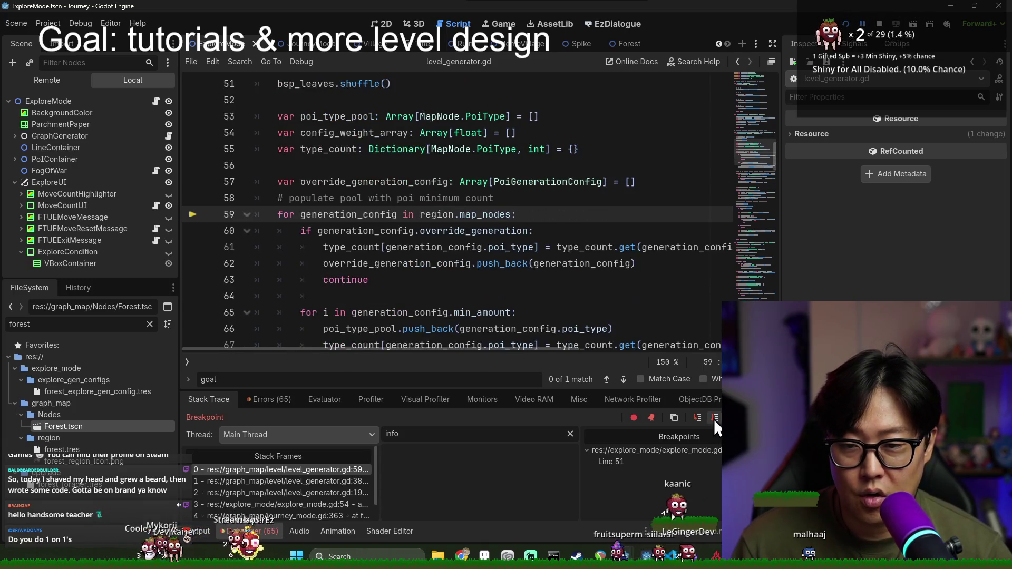
pyautogui.click(713, 419)
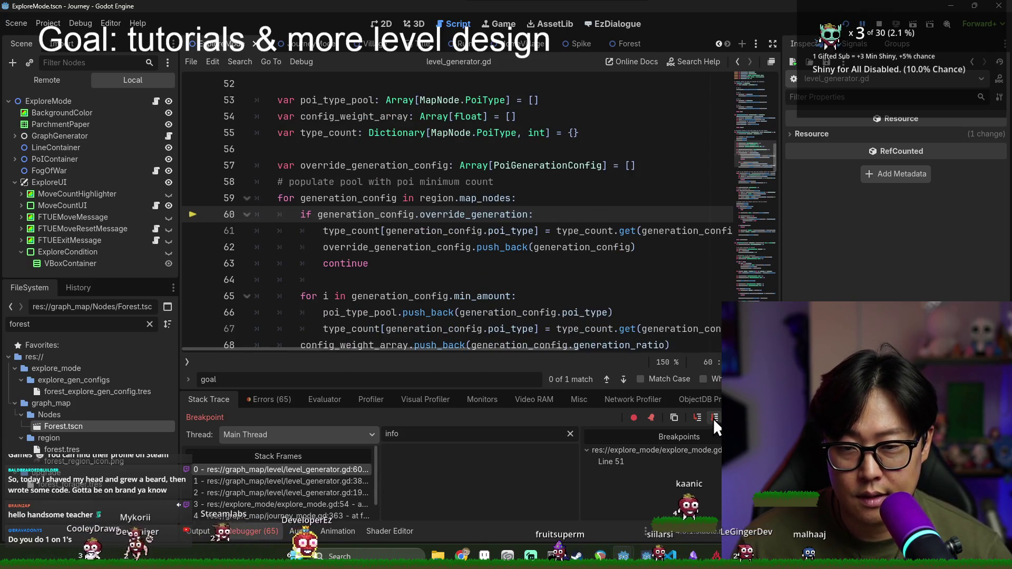
pyautogui.click(714, 419)
pyautogui.click(714, 419)
pyautogui.click(714, 418)
pyautogui.click(713, 418)
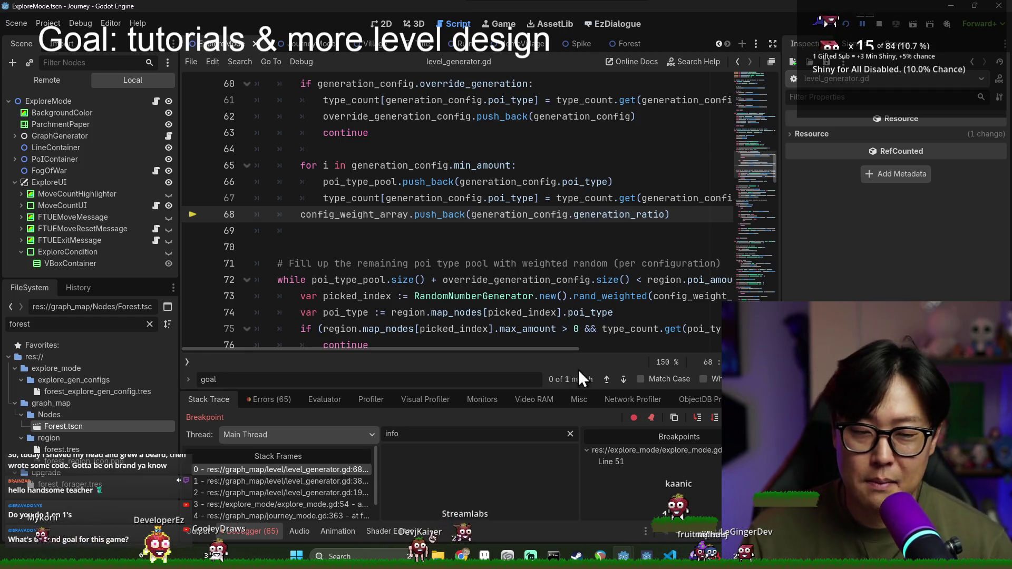
# - Review the paused code, highlight generation_config, and jump to poi_type's definition in poi_generation_config.gd
pyautogui.press('Escape')
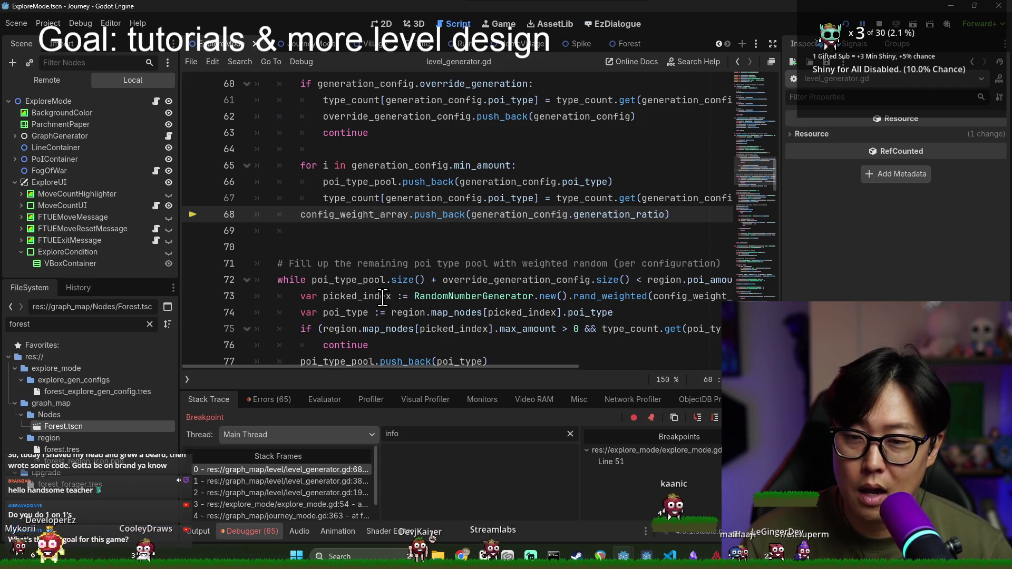
pyautogui.scroll(2, 406, 295)
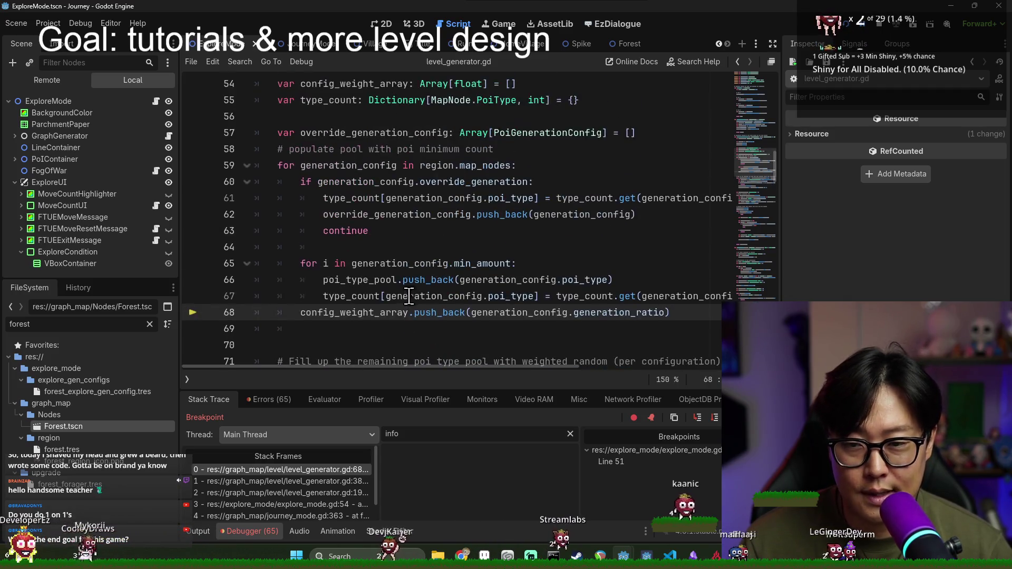
pyautogui.scroll(-1, 398, 293)
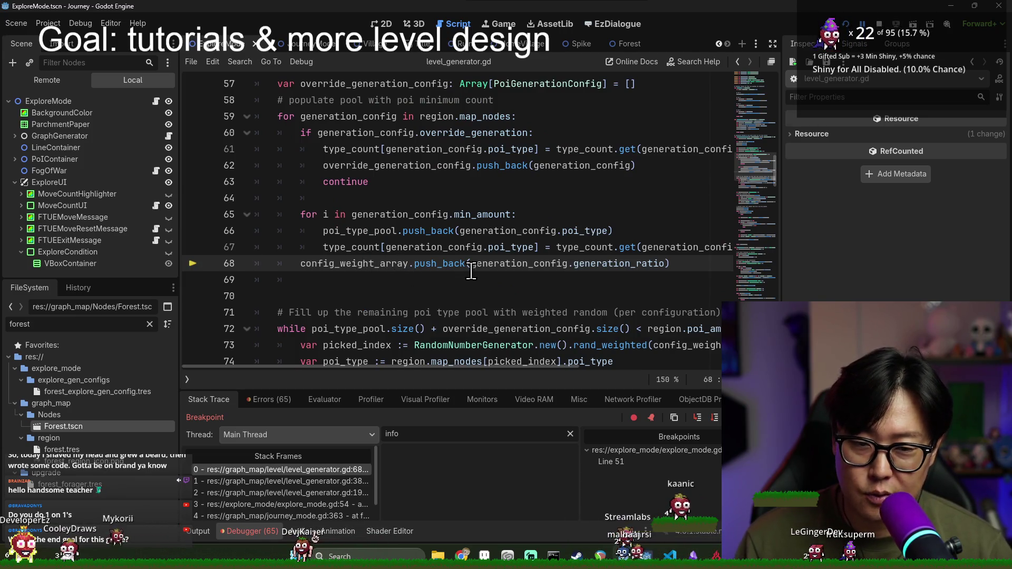
pyautogui.moveTo(469, 272)
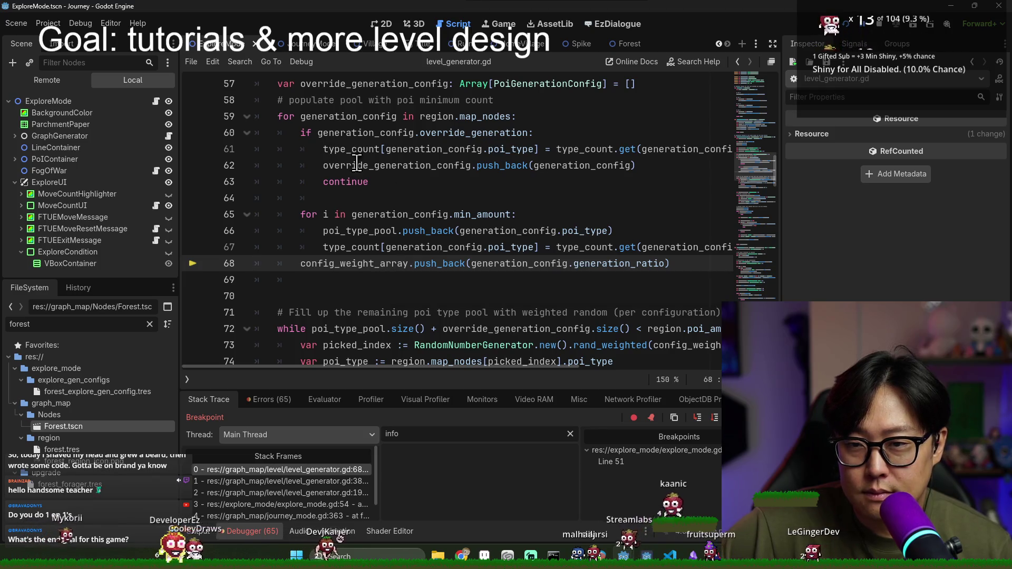
pyautogui.moveTo(593, 265)
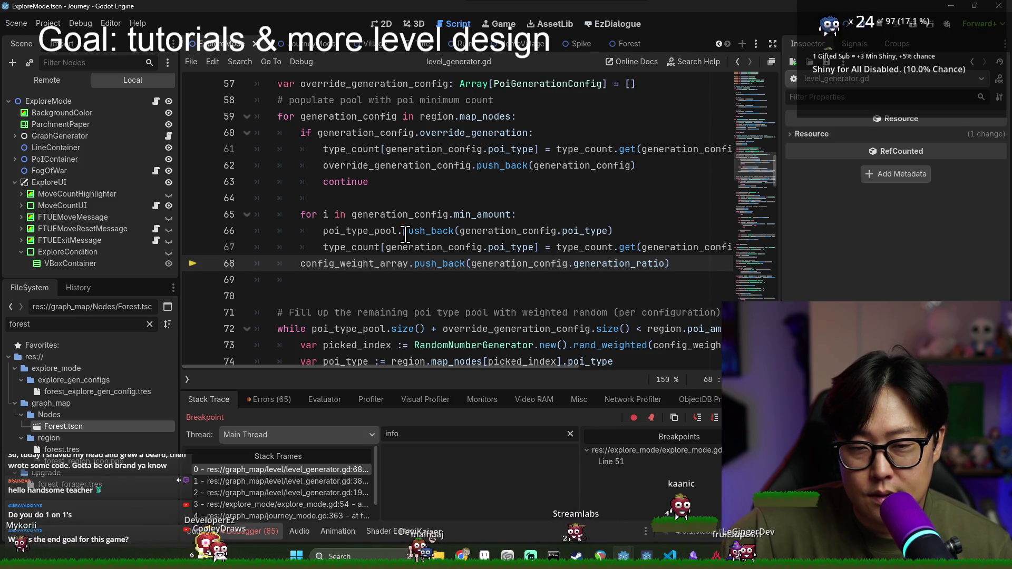
pyautogui.scroll(-1, 544, 253)
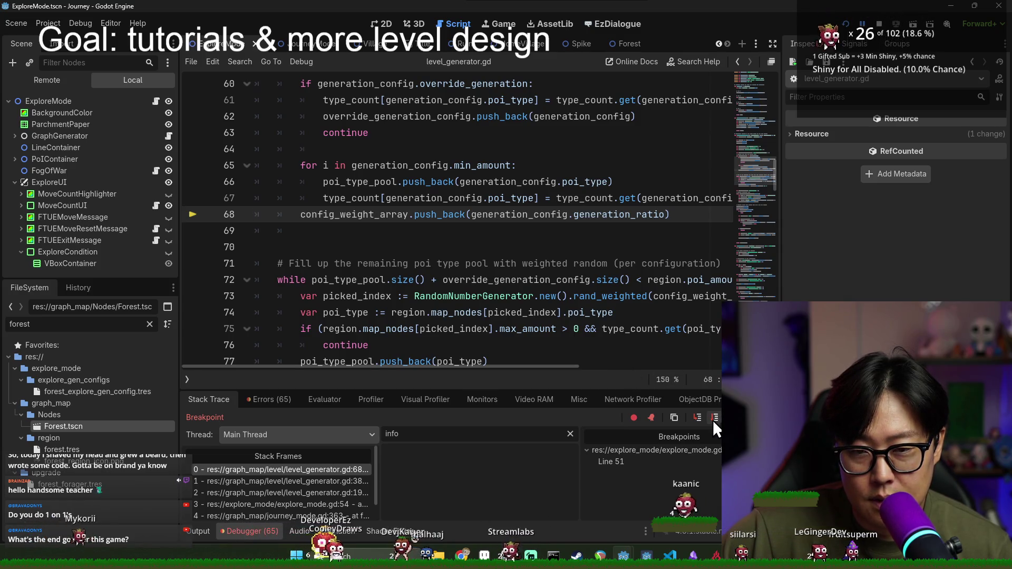
pyautogui.moveTo(438, 201)
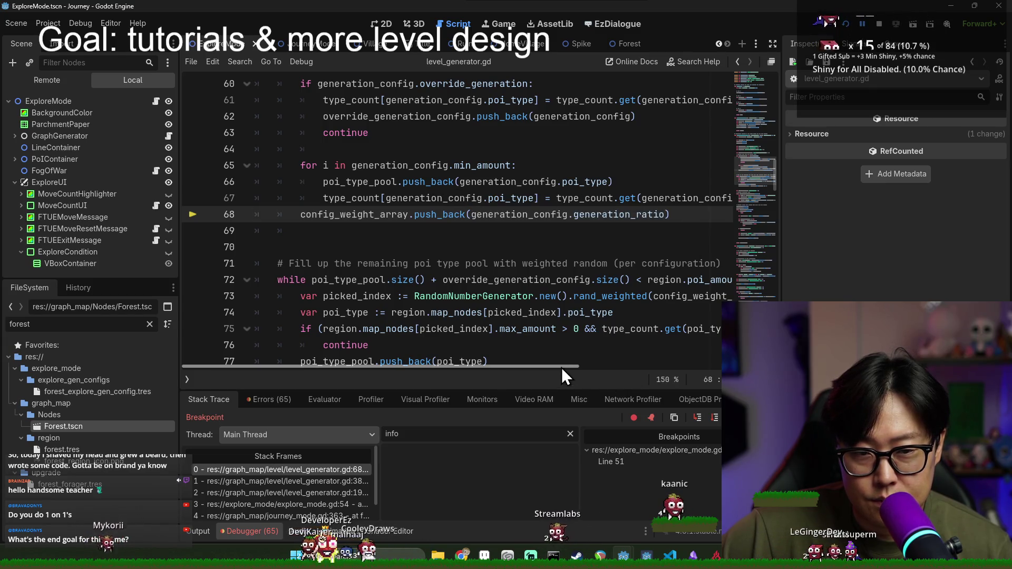
pyautogui.moveTo(561, 365)
pyautogui.mouseDown()
pyautogui.moveTo(668, 380)
pyautogui.moveTo(630, 378)
pyautogui.mouseUp()
pyautogui.doubleClick(408, 181)
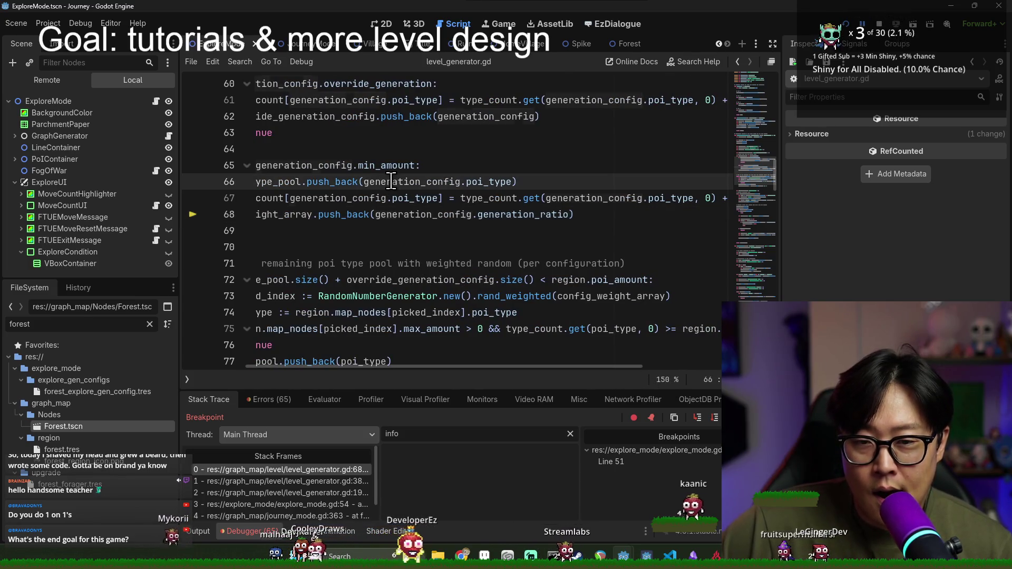
pyautogui.moveTo(457, 369); pyautogui.dragTo(394, 368)
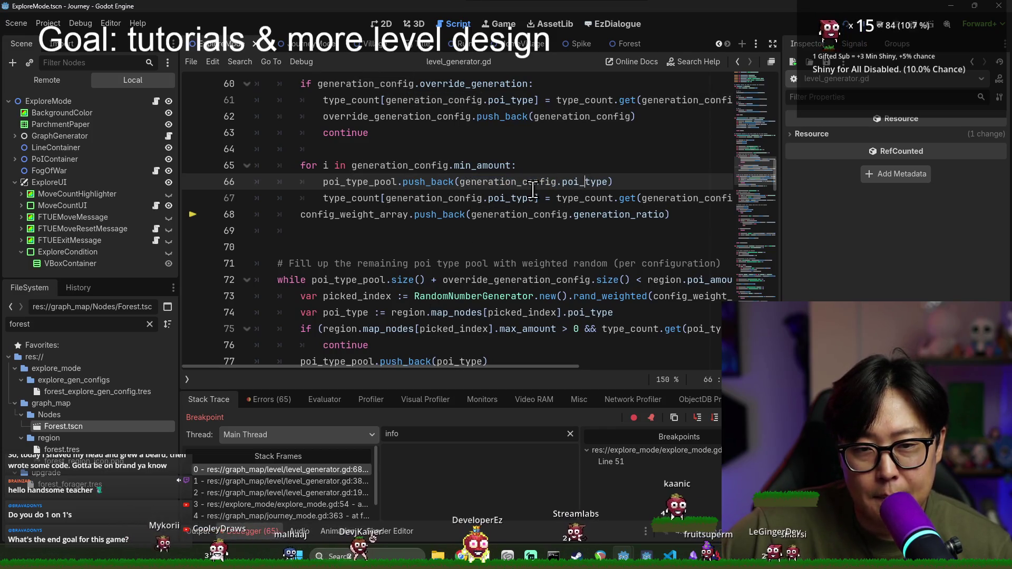
pyautogui.keyDown('ctrl'); pyautogui.click(591, 182); pyautogui.keyUp('ctrl')
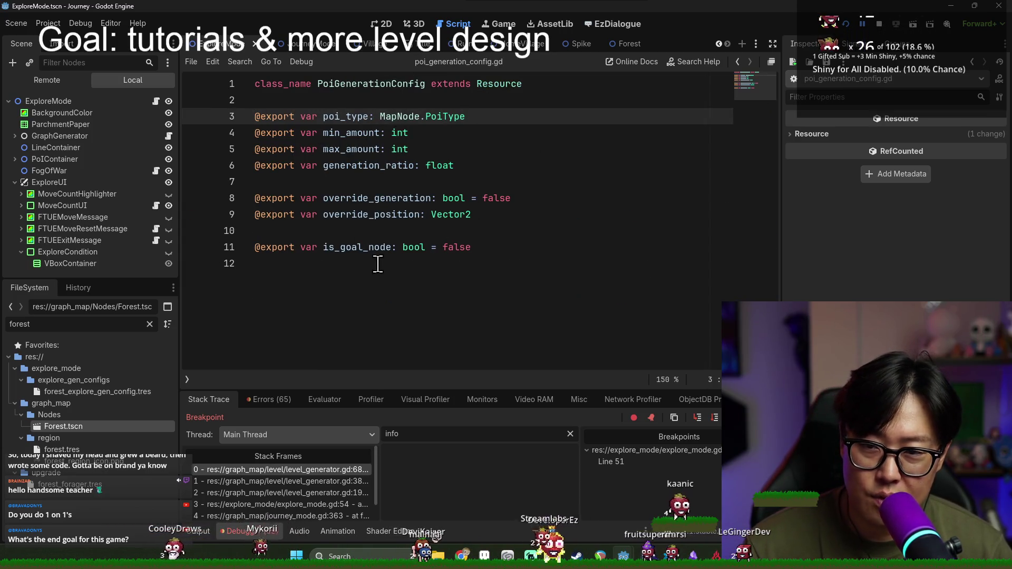
# - Note is_goal_node, return to level_generator.gd, and mark poi_type_pool, type_count and generation_config
pyautogui.doubleClick(352, 247)
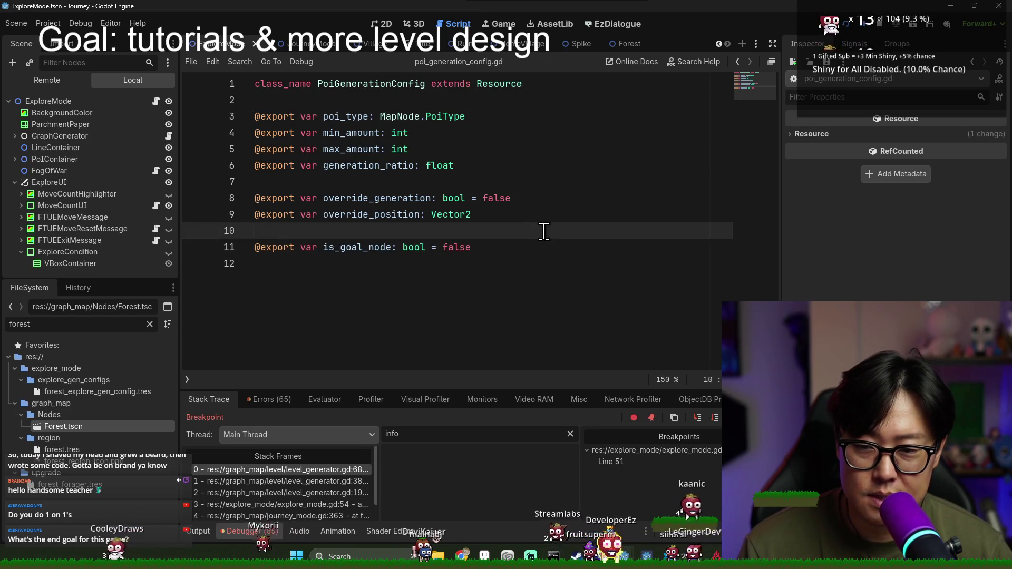
pyautogui.hotkey('alt', 'Left')
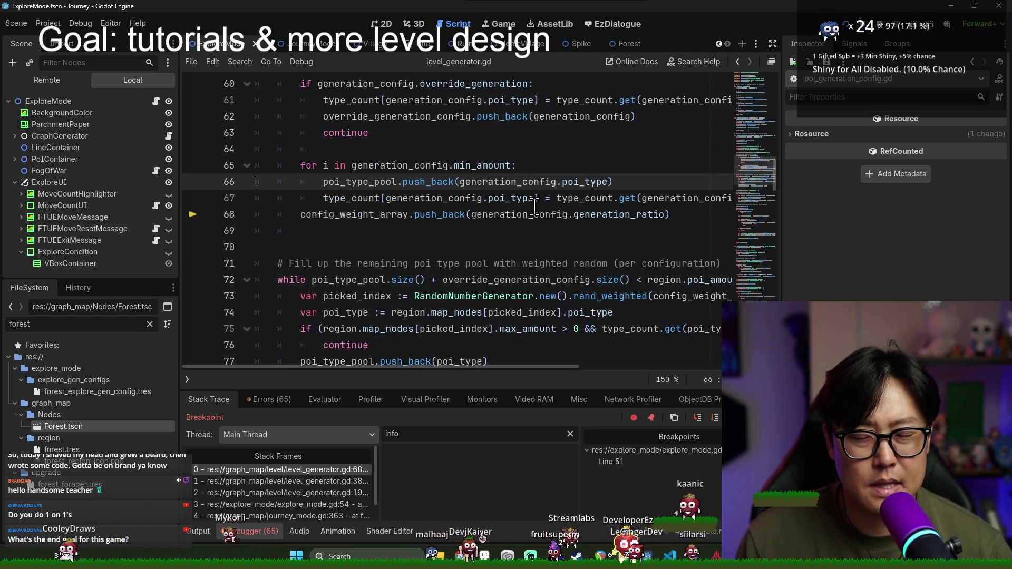
pyautogui.moveTo(441, 278)
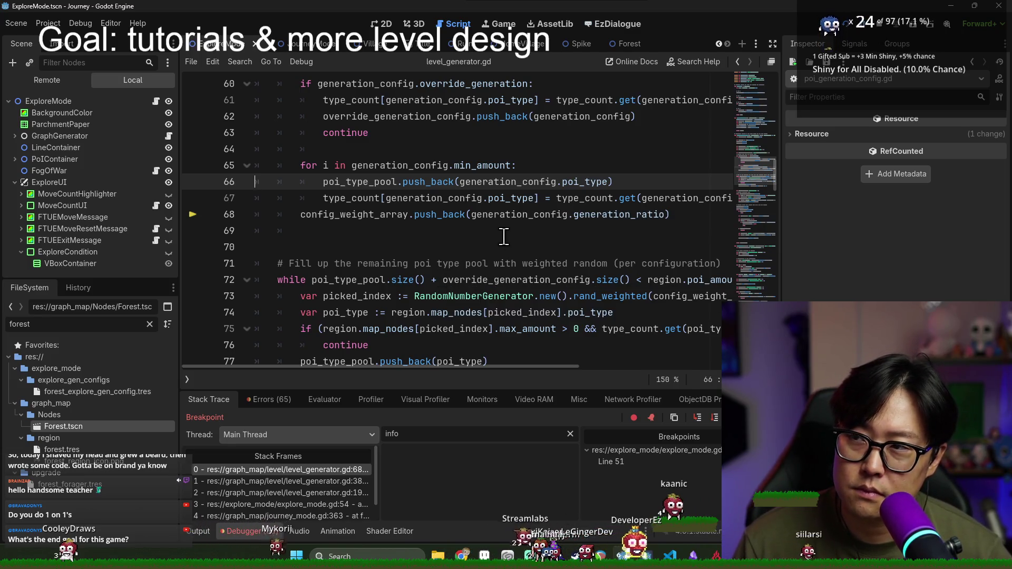
pyautogui.doubleClick(370, 181)
pyautogui.scroll(1, 369, 185)
pyautogui.scroll(-2, 360, 246)
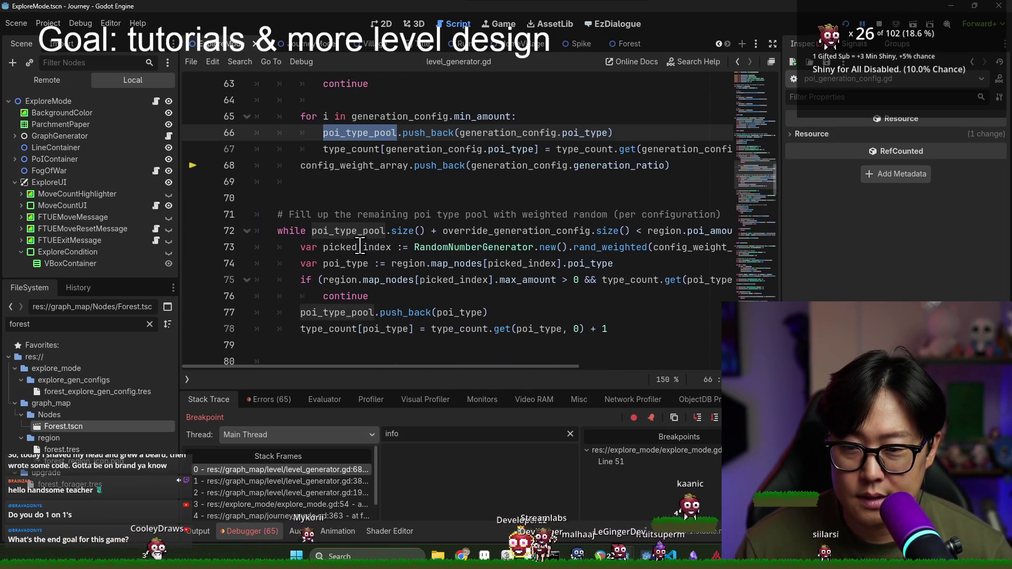
pyautogui.doubleClick(372, 149)
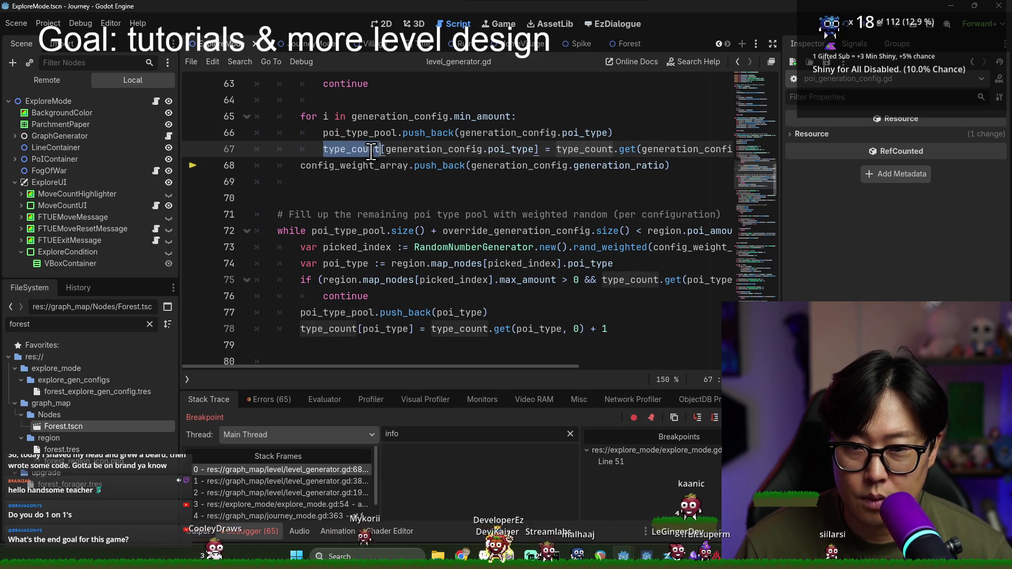
pyautogui.doubleClick(404, 150)
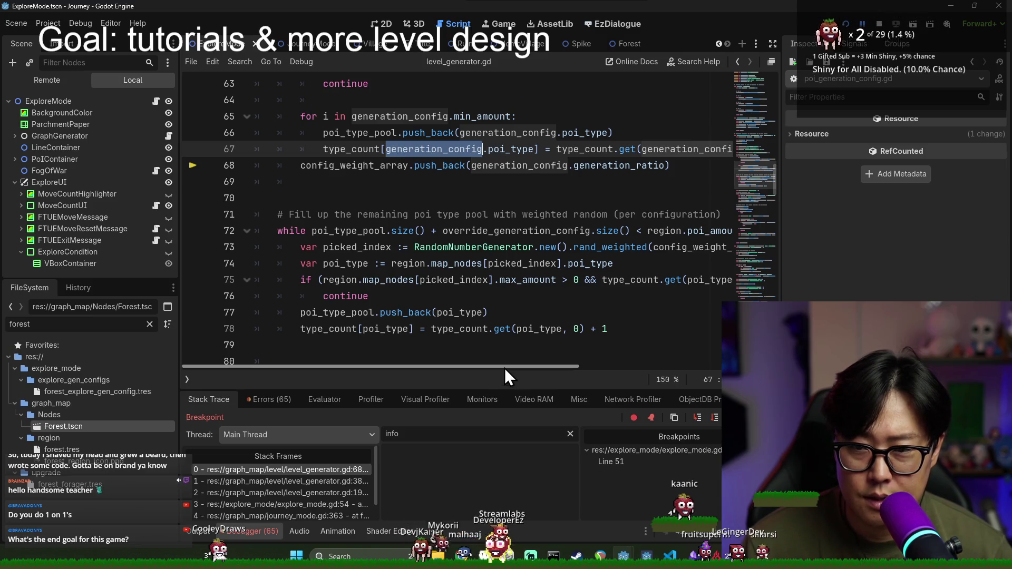
# - Trace poi_type_pool, region, picked_index and poi_type through the lines 72–74 while loop
pyautogui.moveTo(505, 368)
pyautogui.mouseDown()
pyautogui.moveTo(624, 374)
pyautogui.moveTo(457, 366)
pyautogui.mouseUp()
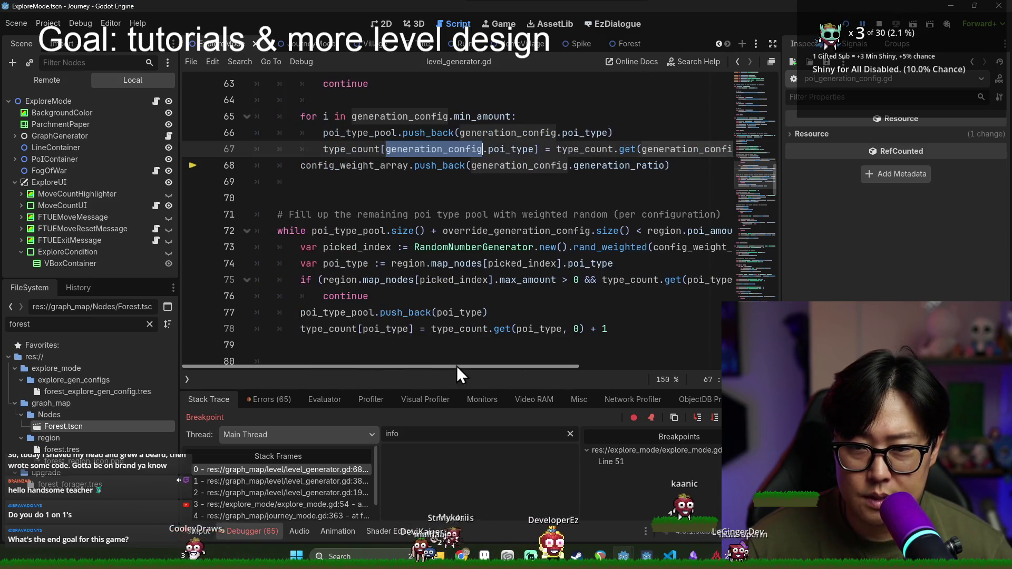
pyautogui.doubleClick(356, 136)
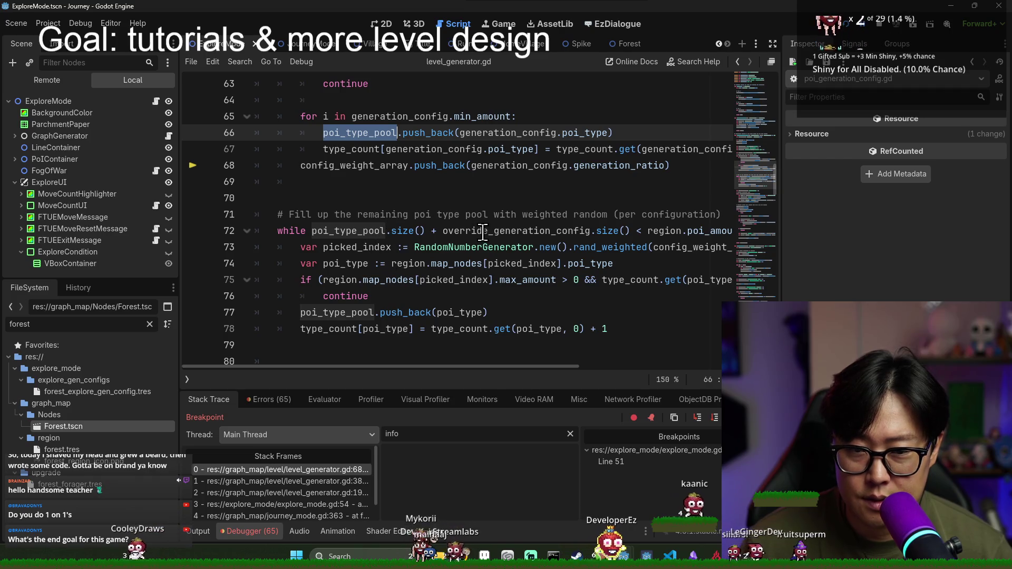
pyautogui.moveTo(500, 372)
pyautogui.mouseDown()
pyautogui.moveTo(558, 374)
pyautogui.moveTo(459, 369)
pyautogui.mouseUp()
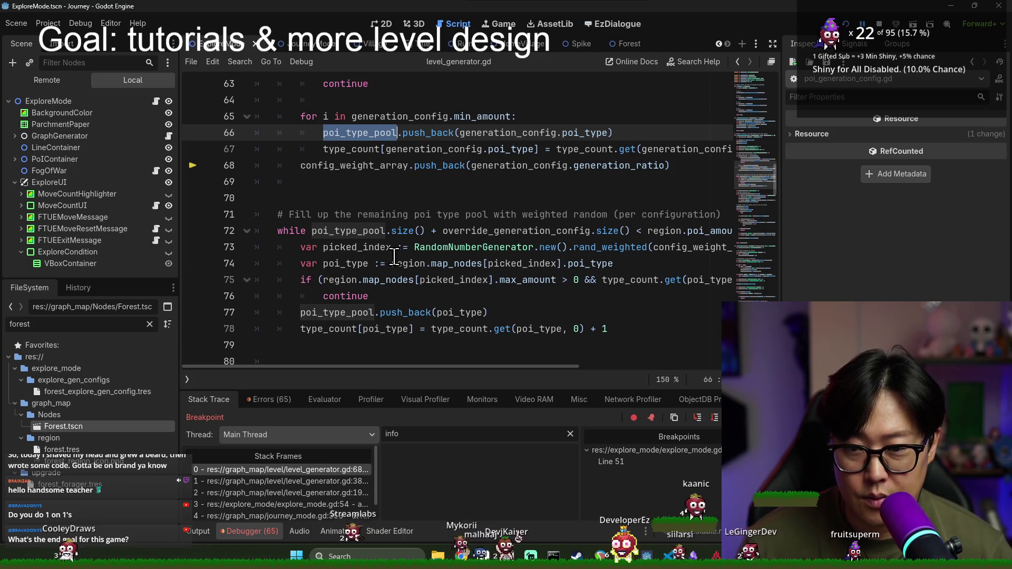
pyautogui.moveTo(520, 367); pyautogui.dragTo(521, 369)
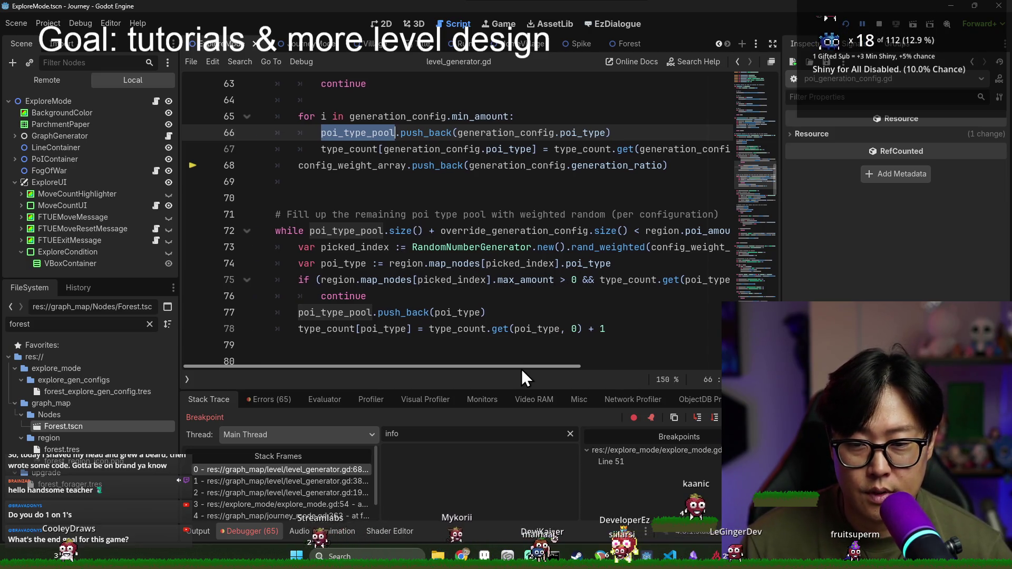
pyautogui.click(663, 231)
pyautogui.doubleClick(663, 231)
pyautogui.doubleClick(354, 247)
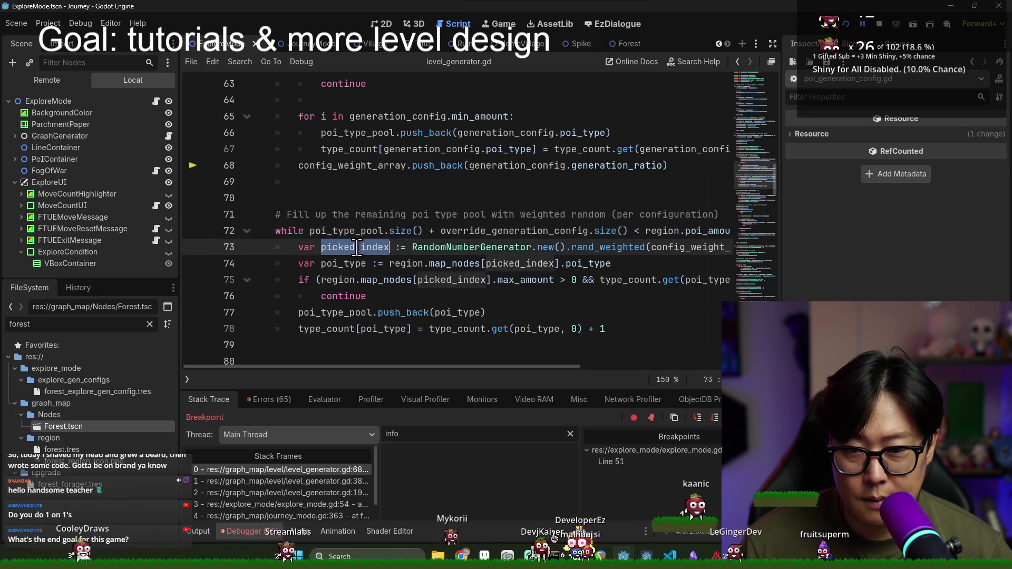
pyautogui.doubleClick(409, 263)
pyautogui.doubleClick(343, 263)
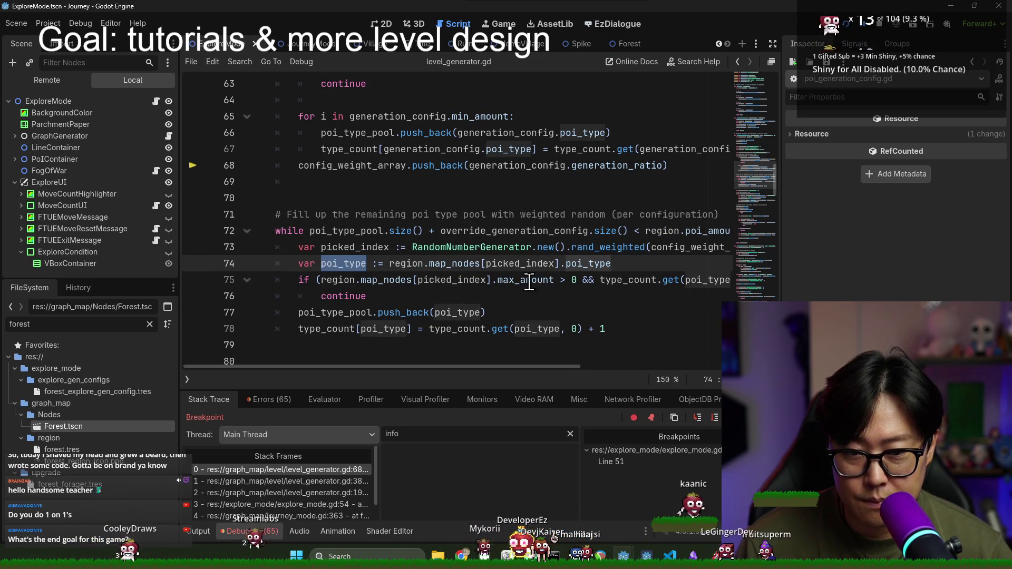
pyautogui.moveTo(469, 367)
pyautogui.mouseDown()
pyautogui.moveTo(655, 374)
pyautogui.moveTo(494, 375)
pyautogui.mouseUp()
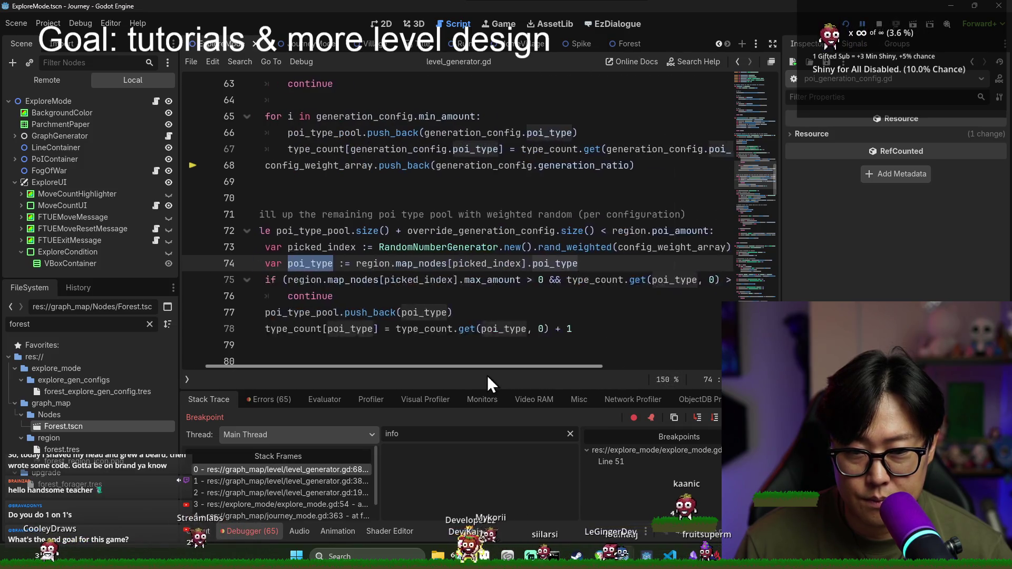
pyautogui.scroll(-2, 350, 270)
pyautogui.scroll(-1, 350, 270)
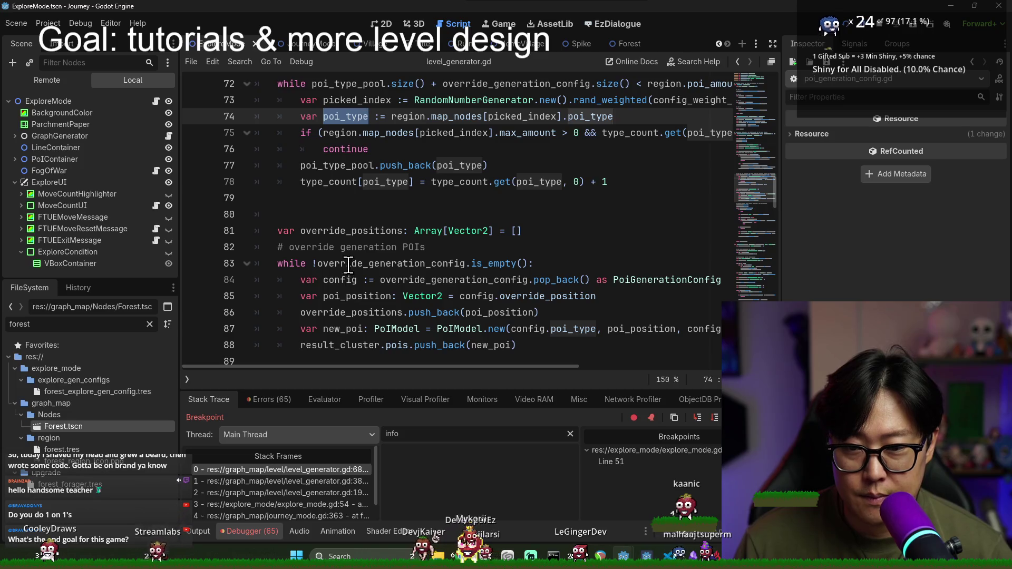
pyautogui.doubleClick(340, 280)
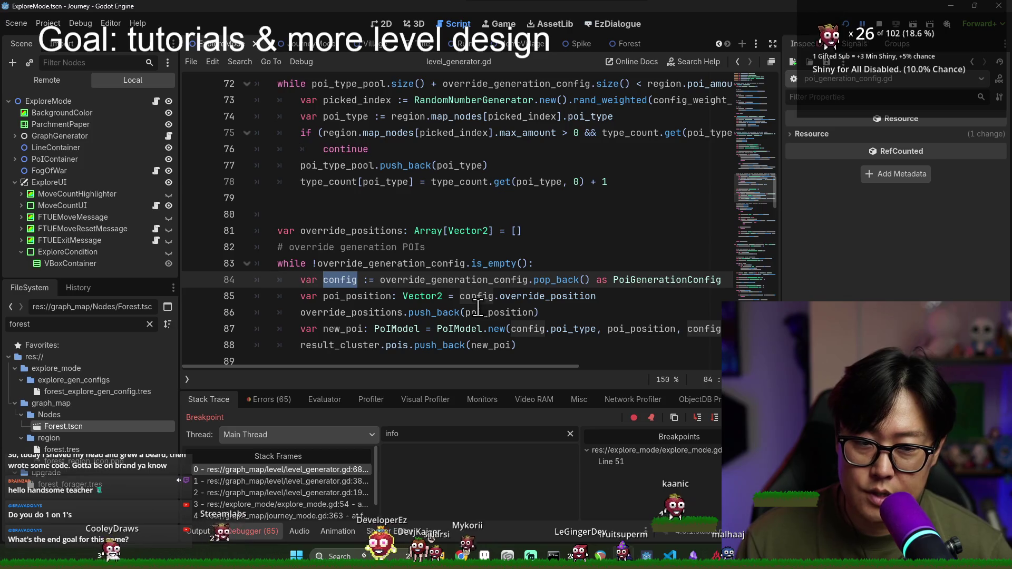
pyautogui.doubleClick(640, 280)
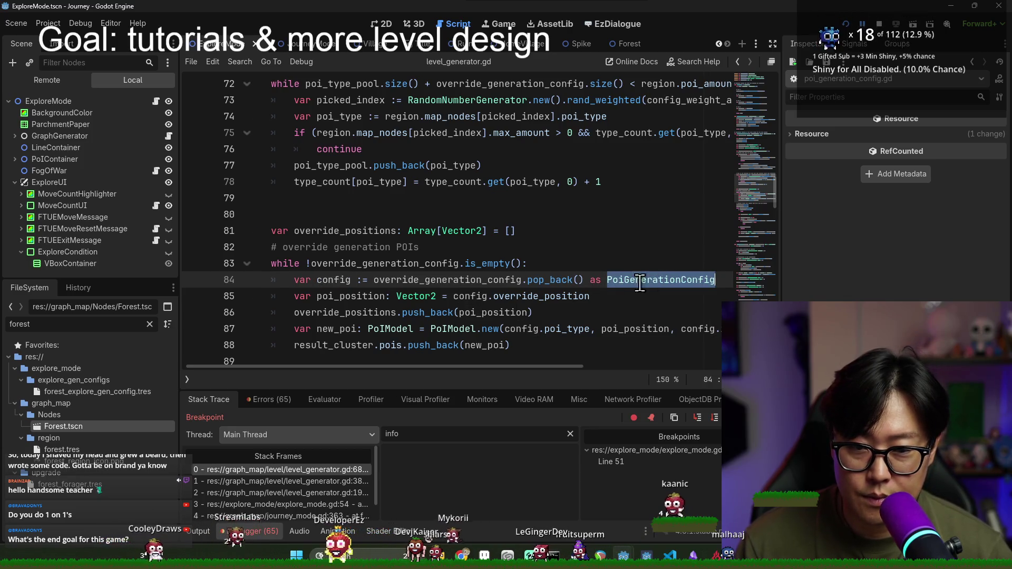
pyautogui.doubleClick(499, 280)
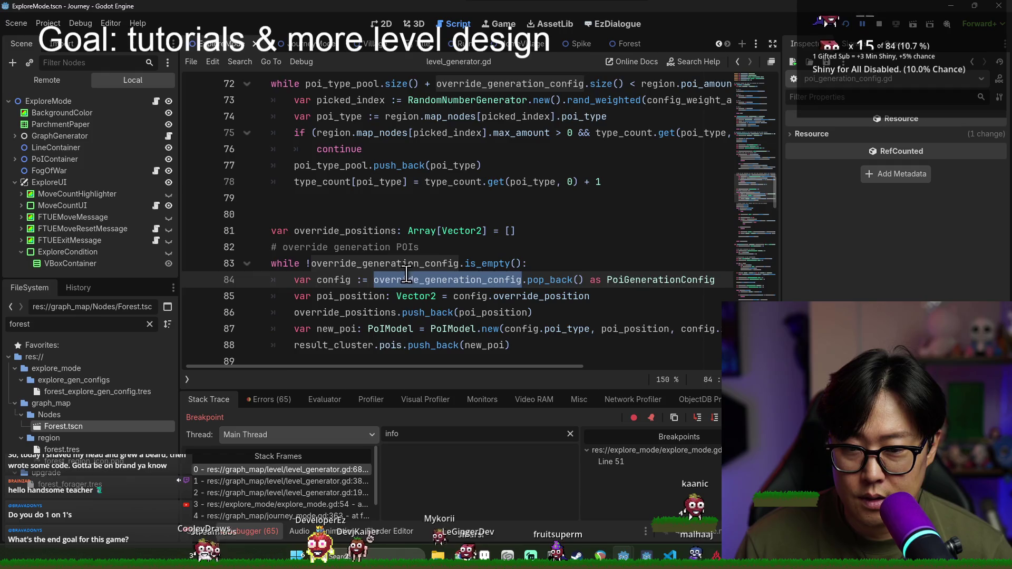
pyautogui.scroll(-2, 411, 275)
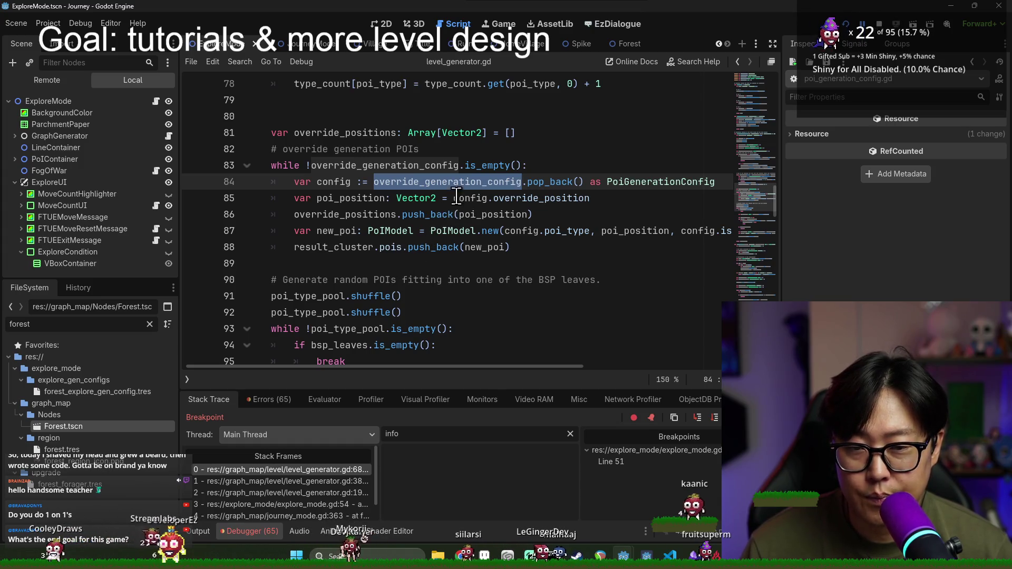
pyautogui.doubleClick(334, 182)
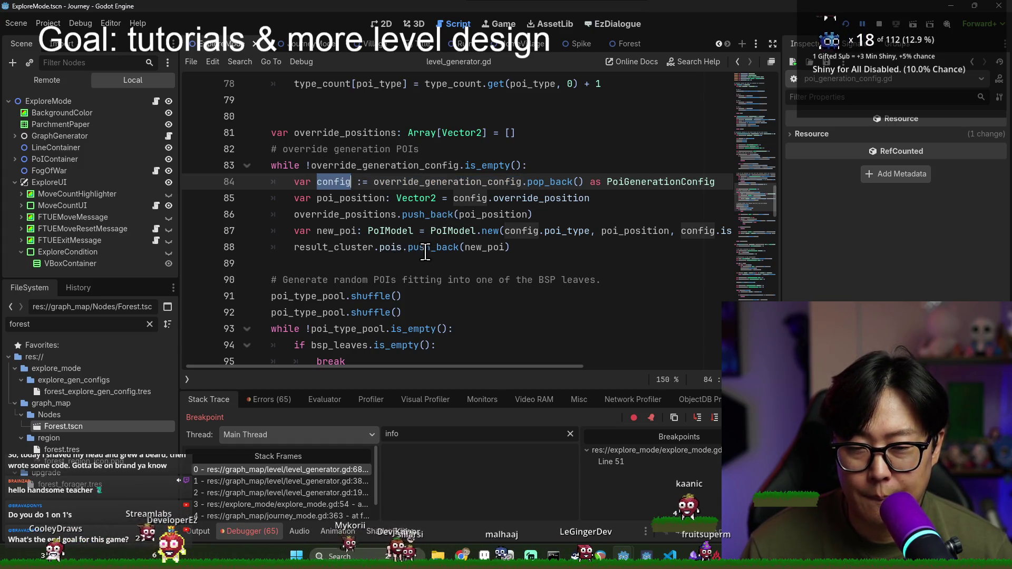
pyautogui.doubleClick(341, 165)
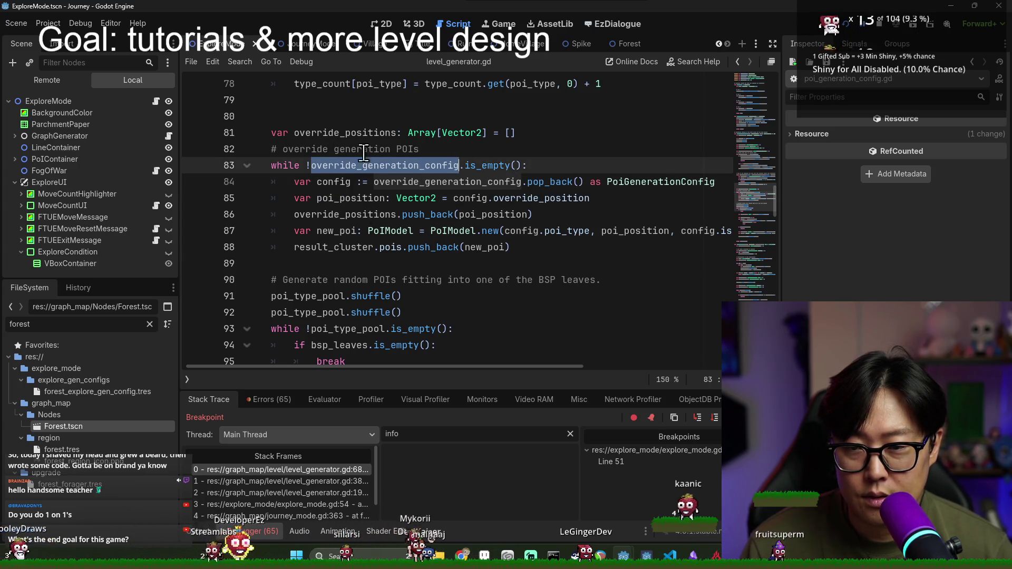
pyautogui.scroll(-1, 344, 228)
pyautogui.scroll(-1, 344, 228)
pyautogui.scroll(-2, 345, 226)
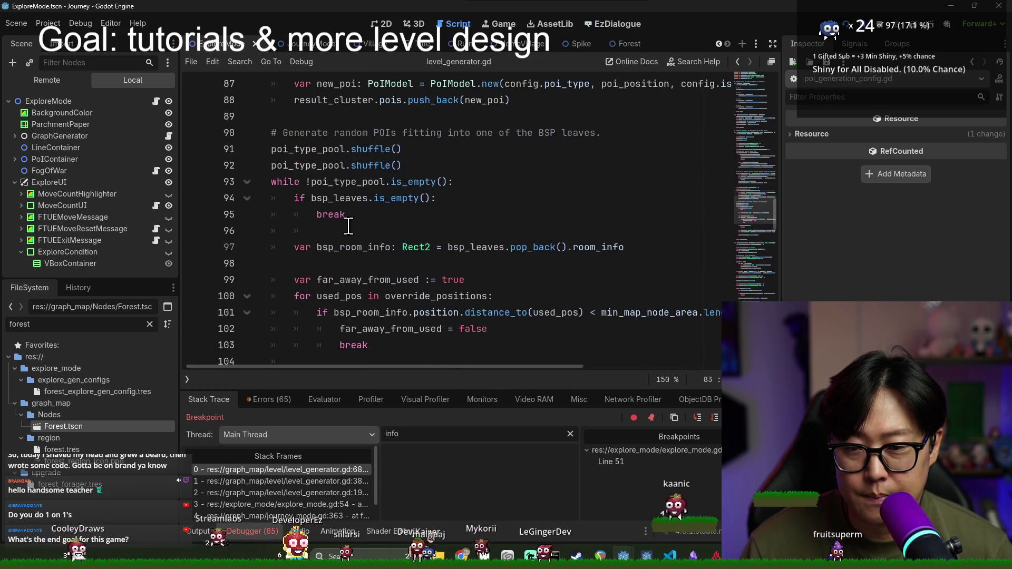
pyautogui.doubleClick(332, 181)
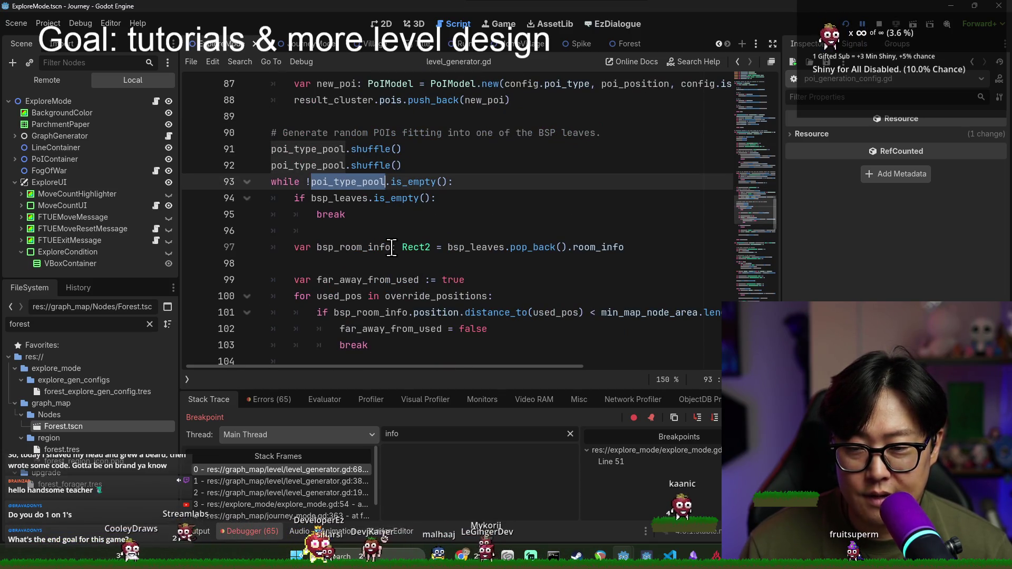
pyautogui.scroll(-2, 400, 233)
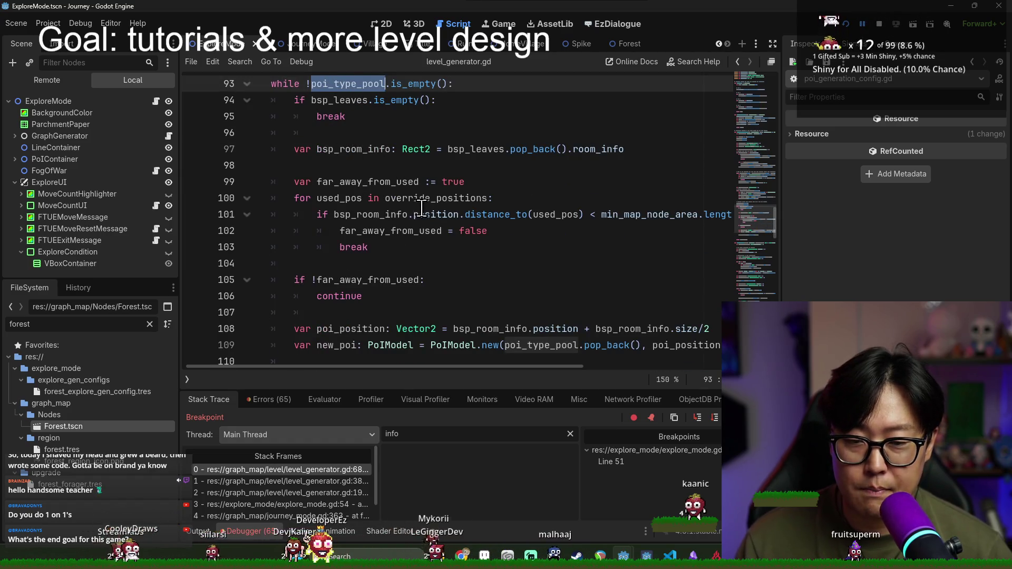
pyautogui.scroll(5, 422, 208)
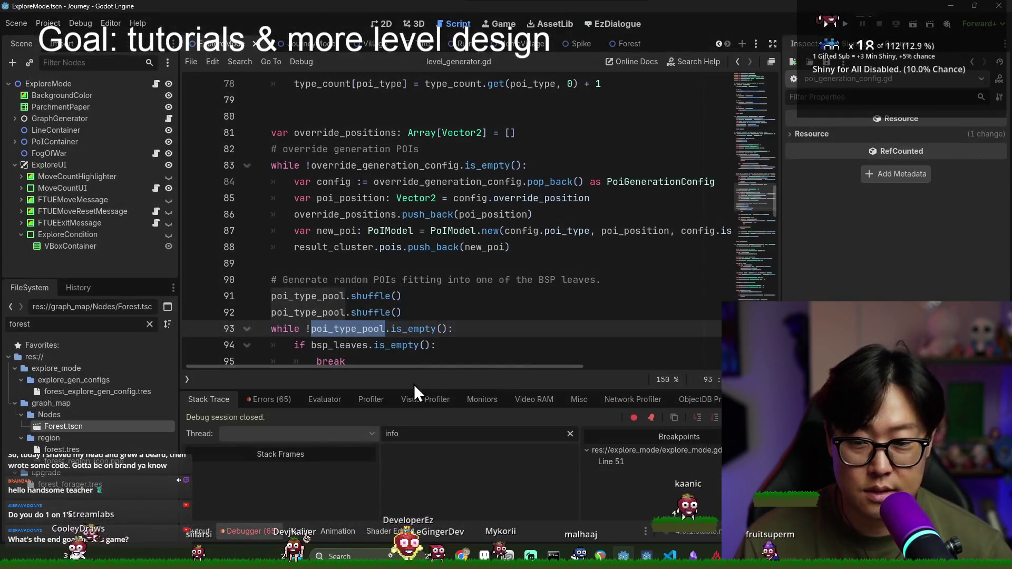
pyautogui.click(374, 313)
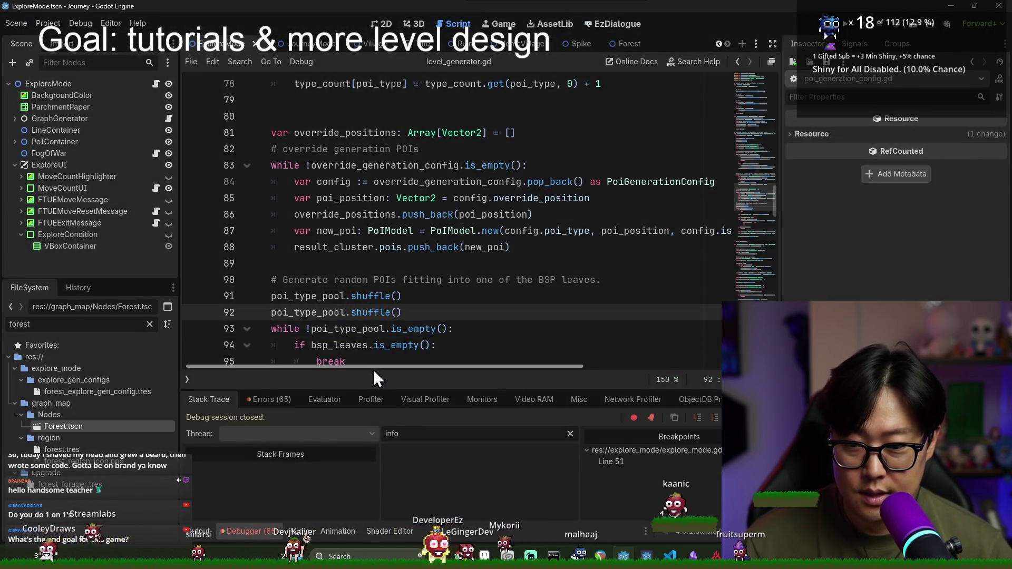
pyautogui.scroll(-2, 328, 225)
pyautogui.scroll(5, 448, 248)
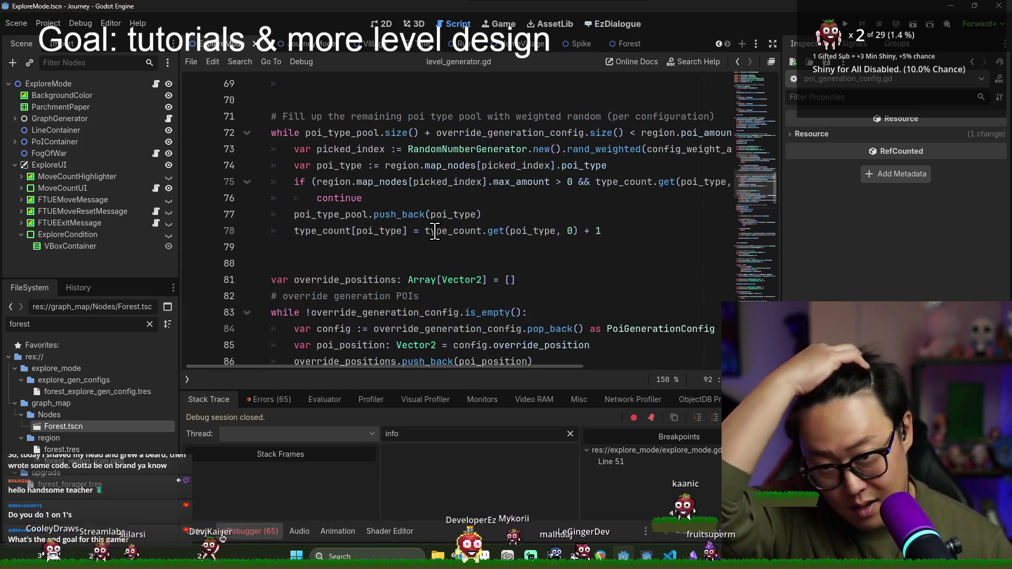
pyautogui.scroll(3, 454, 259)
pyautogui.scroll(3, 467, 268)
pyautogui.scroll(-3, 448, 263)
pyautogui.click(389, 232)
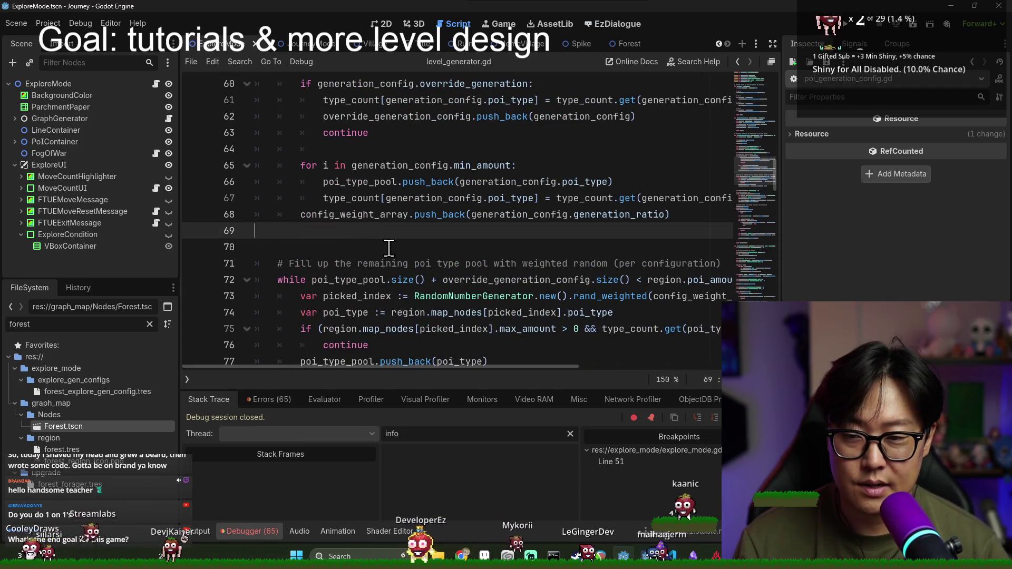
pyautogui.press('Up')
pyautogui.scroll(6, 412, 235)
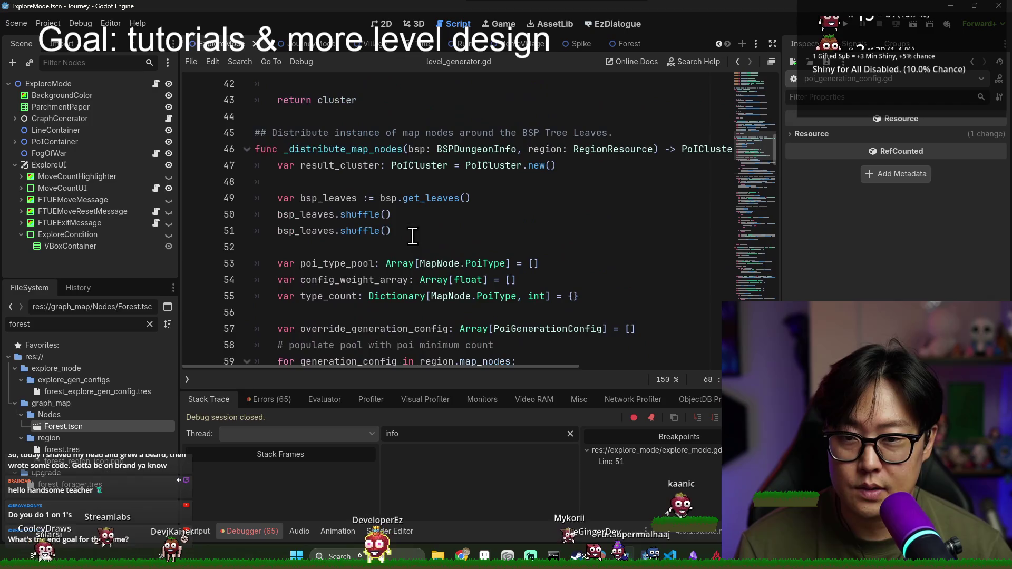
pyautogui.doubleClick(340, 165)
pyautogui.doubleClick(340, 296)
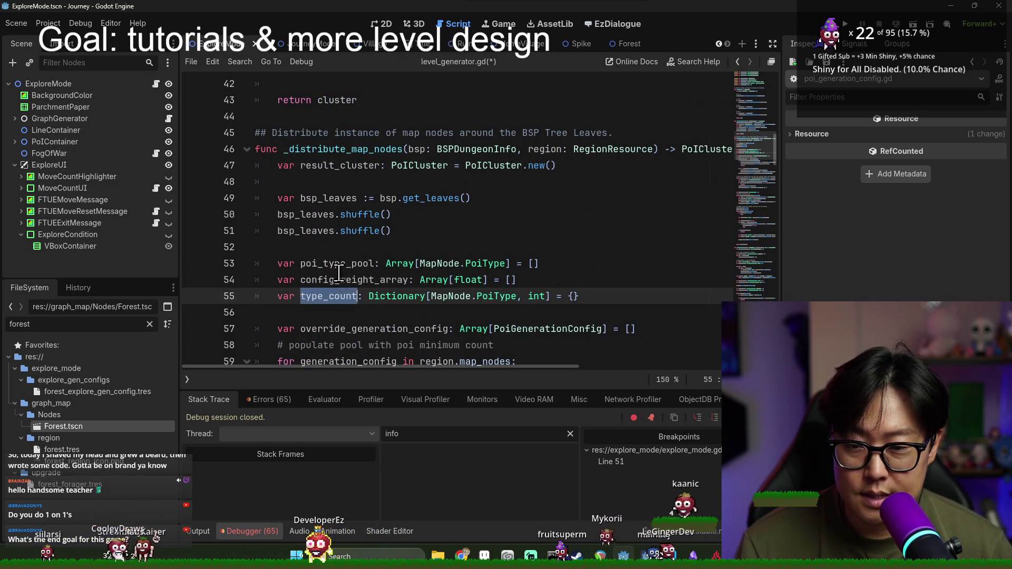
pyautogui.doubleClick(338, 264)
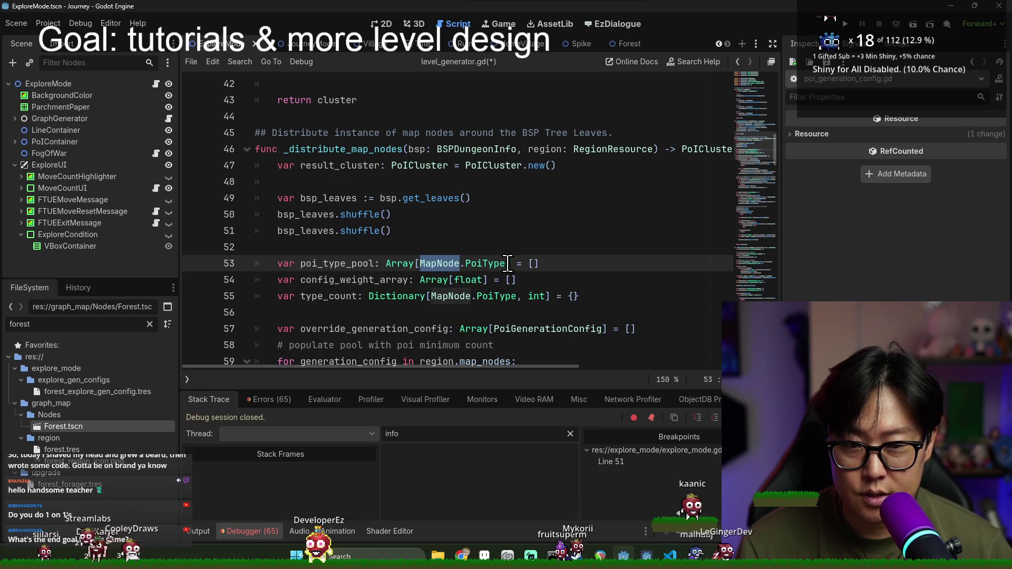
pyautogui.scroll(-2, 538, 268)
pyautogui.scroll(1, 593, 137)
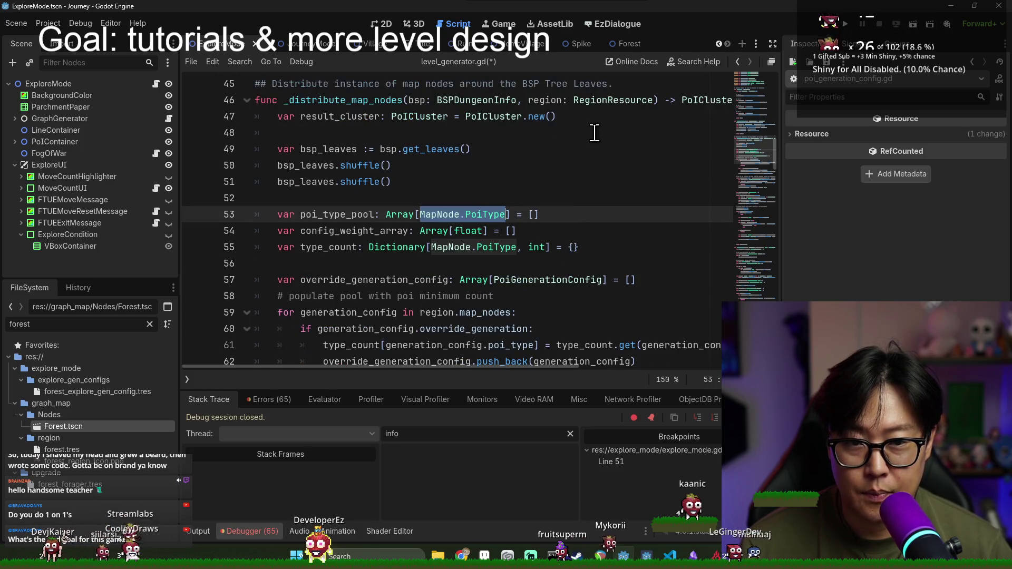
pyautogui.keyDown('ctrl'); pyautogui.click(594, 106); pyautogui.keyUp('ctrl')
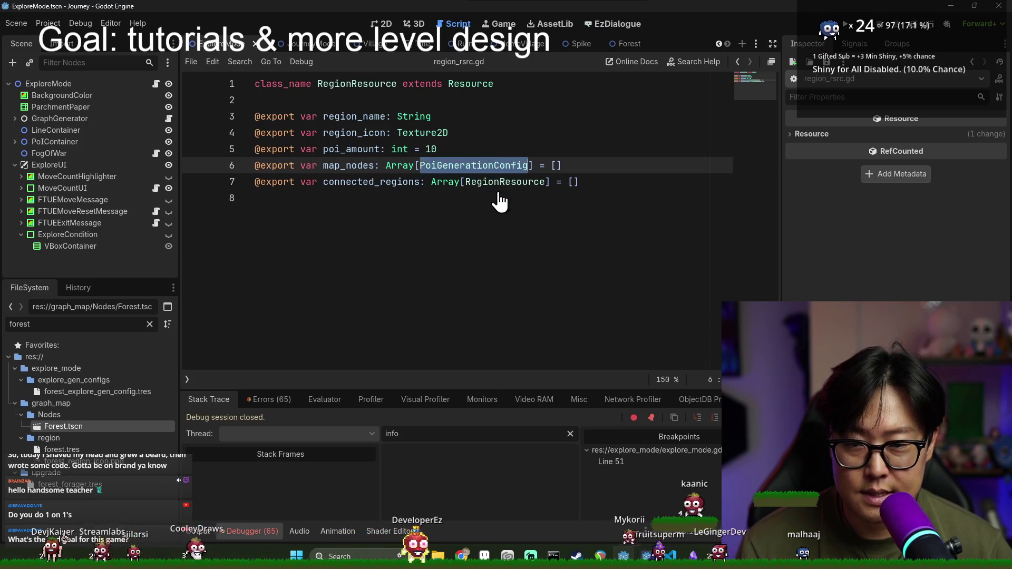
pyautogui.hotkey('alt', 'Left')
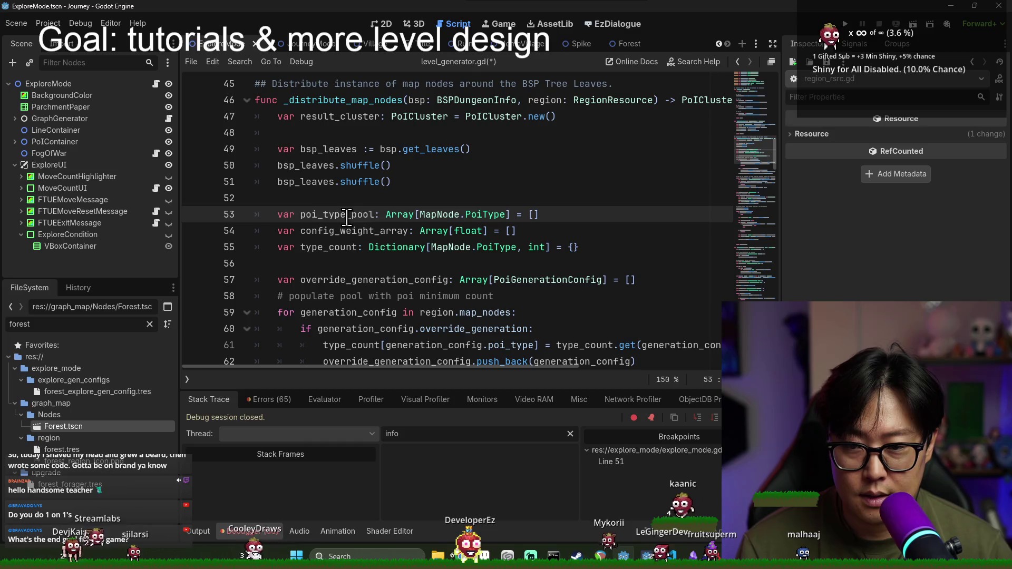
pyautogui.doubleClick(323, 214)
pyautogui.click(414, 214)
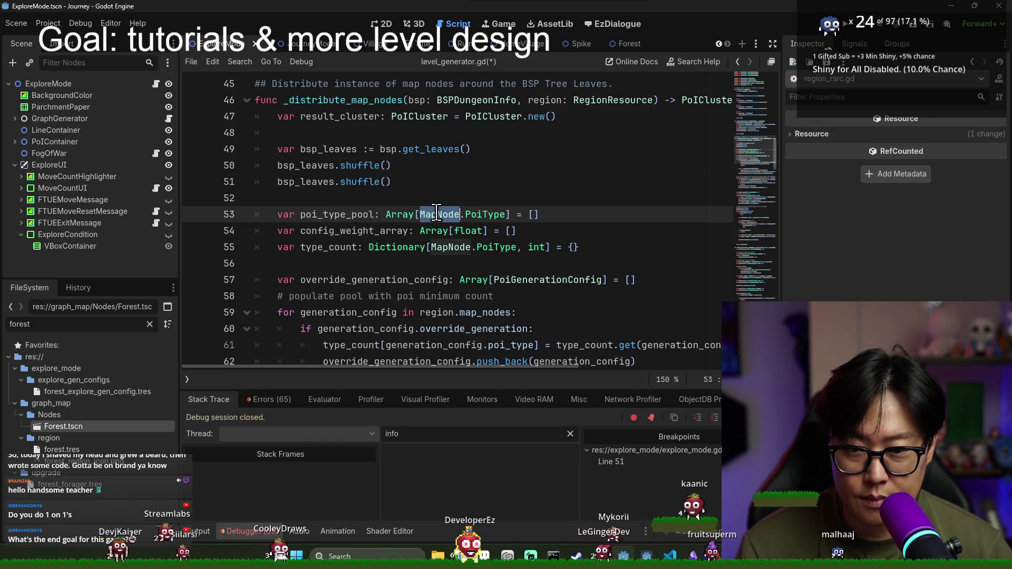
pyautogui.scroll(-1, 496, 250)
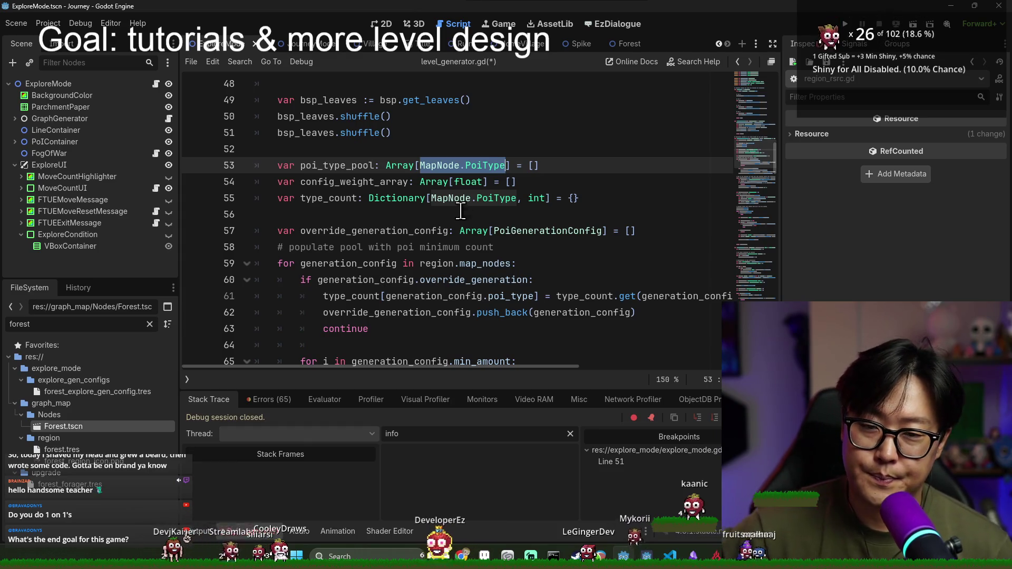
pyautogui.doubleClick(363, 167)
pyautogui.moveTo(402, 192)
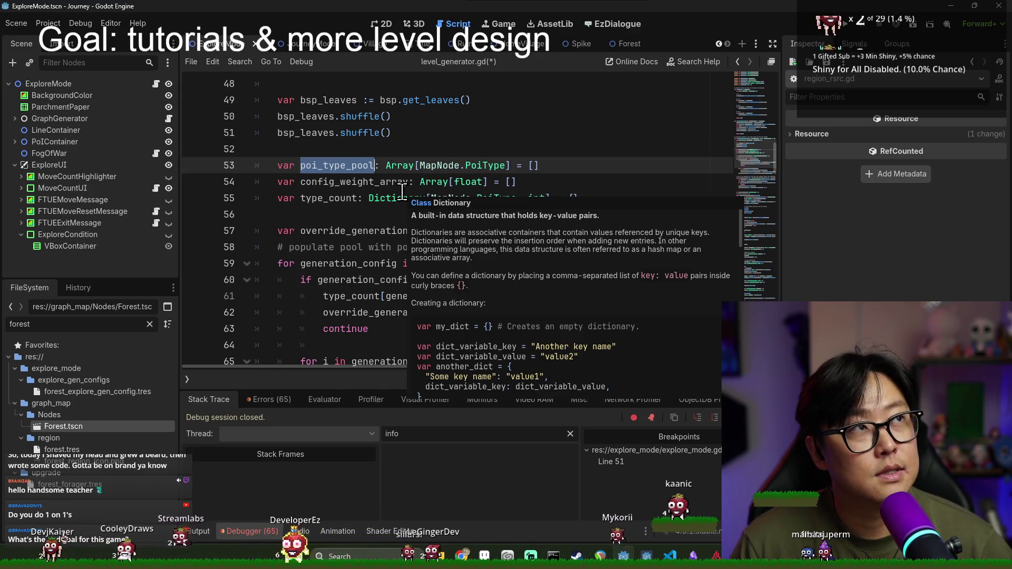
pyautogui.scroll(-3, 380, 203)
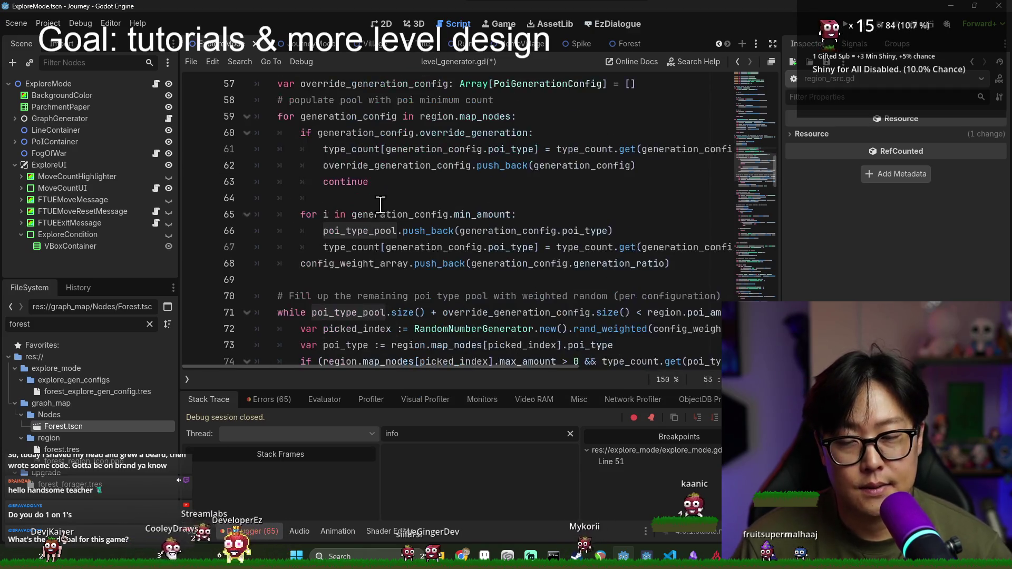
pyautogui.scroll(-5, 387, 237)
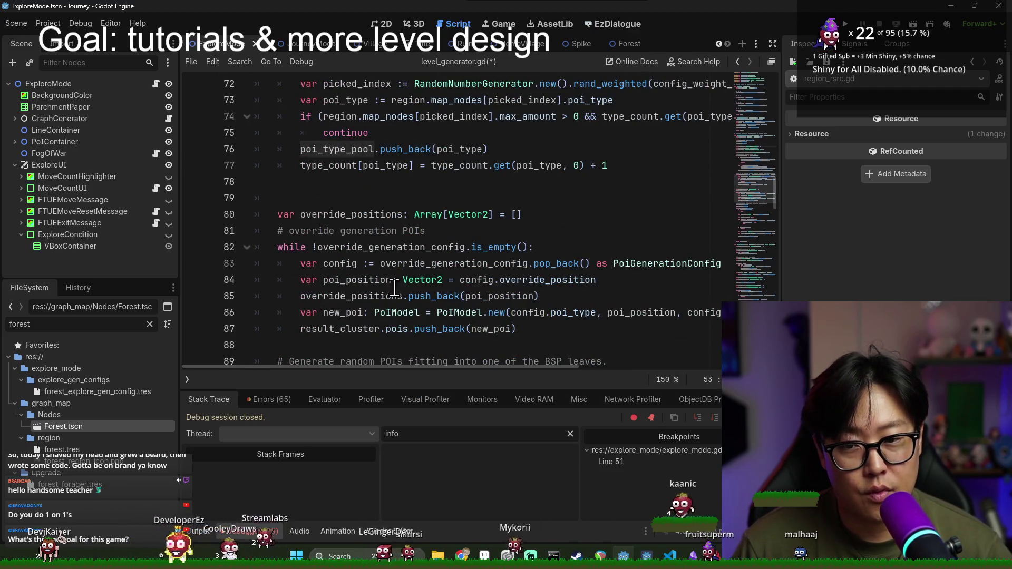
pyautogui.doubleClick(360, 217)
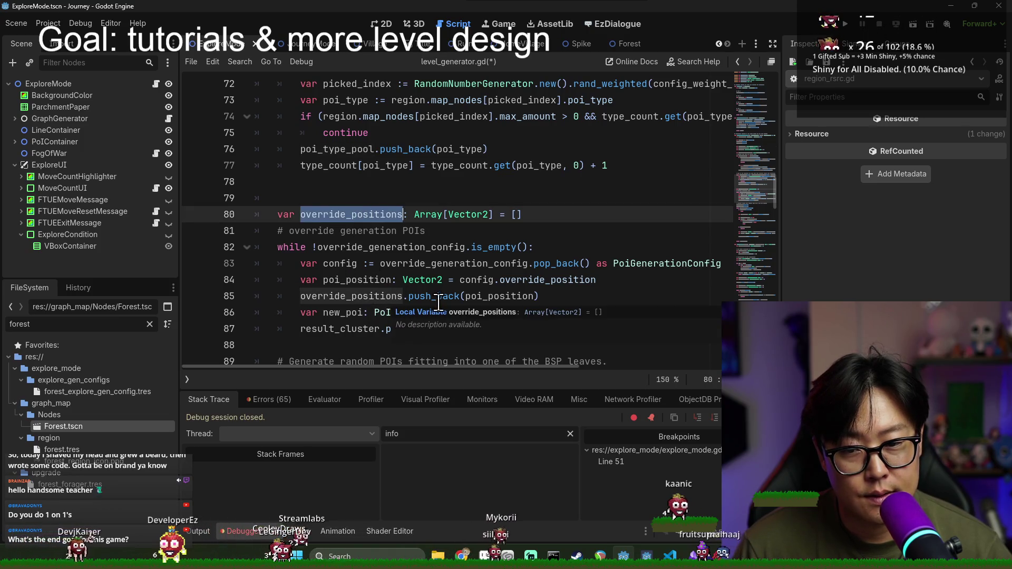
pyautogui.doubleClick(483, 296)
pyautogui.doubleClick(343, 312)
pyautogui.click(343, 333)
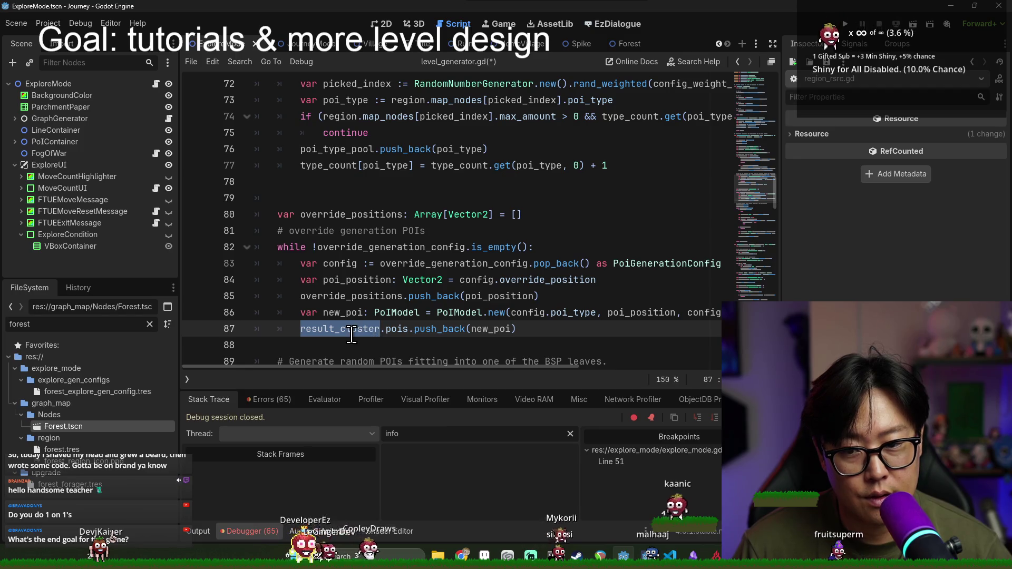
pyautogui.scroll(10, 388, 333)
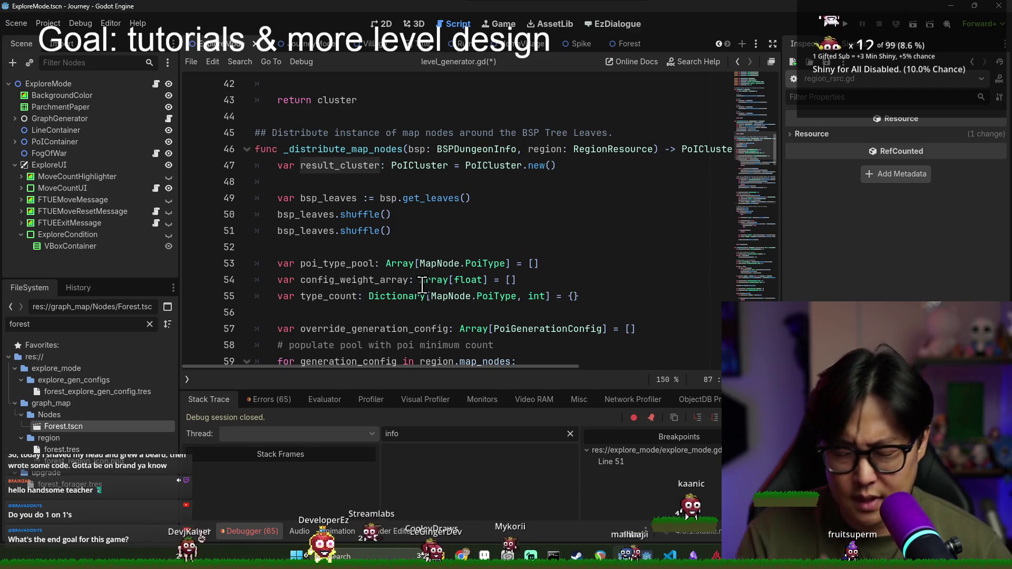
pyautogui.moveTo(422, 285)
pyautogui.scroll(-2, 404, 279)
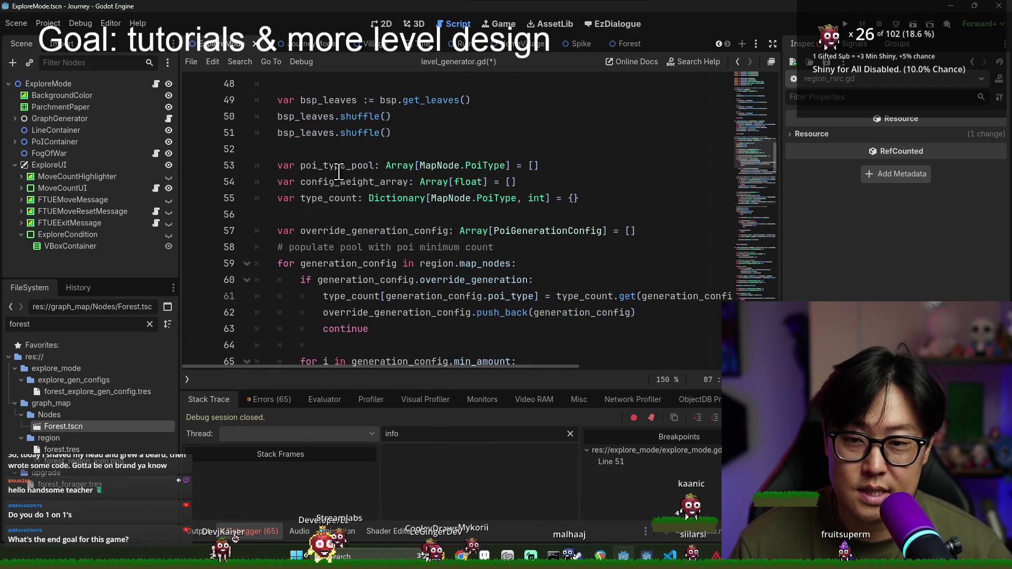
pyautogui.doubleClick(338, 165)
pyautogui.scroll(3, 401, 275)
pyautogui.scroll(-2, 401, 274)
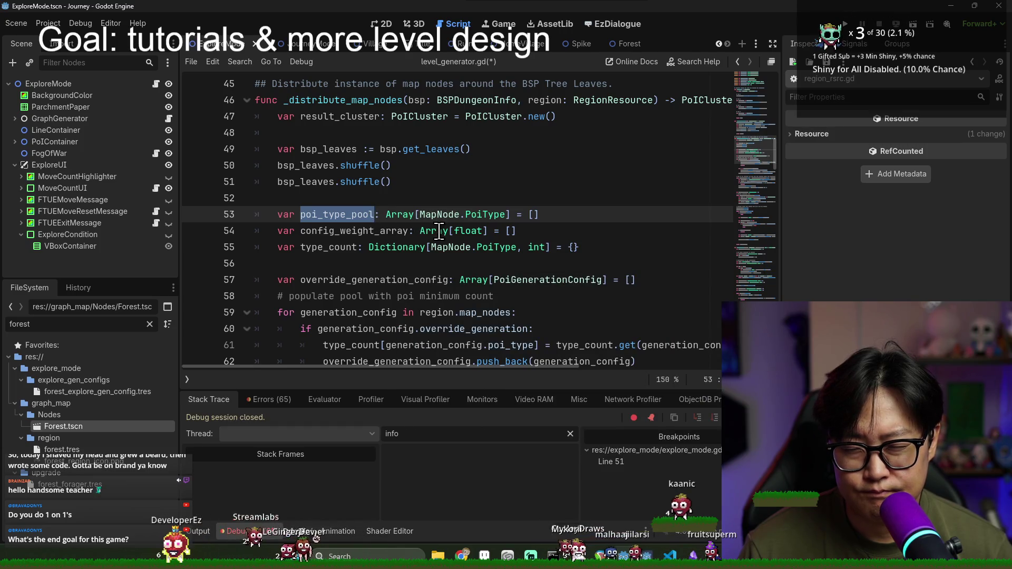
pyautogui.doubleClick(439, 215)
pyautogui.doubleClick(588, 99)
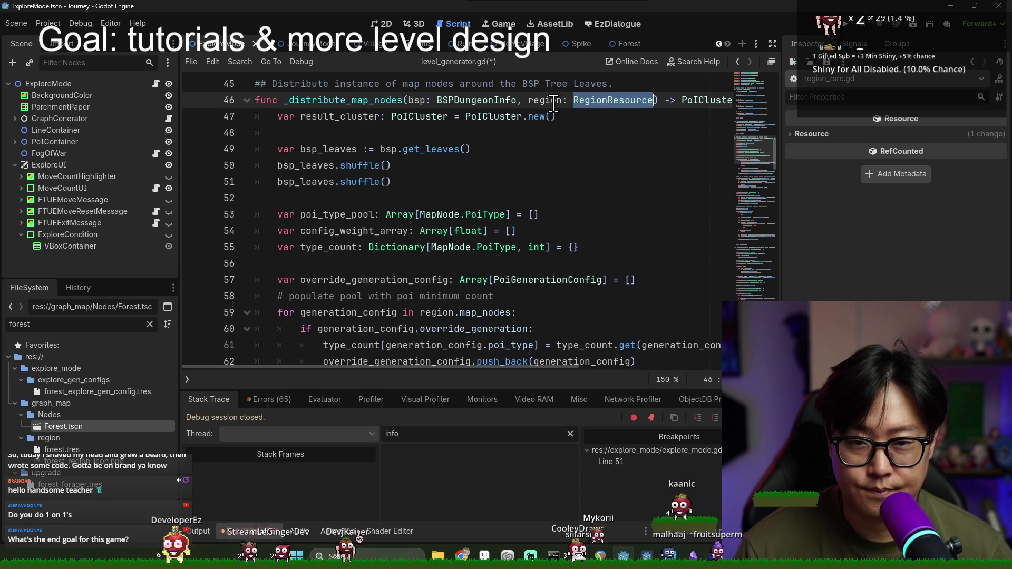
pyautogui.doubleClick(434, 215)
pyautogui.keyDown('shift'); pyautogui.click(507, 214); pyautogui.keyUp('shift')
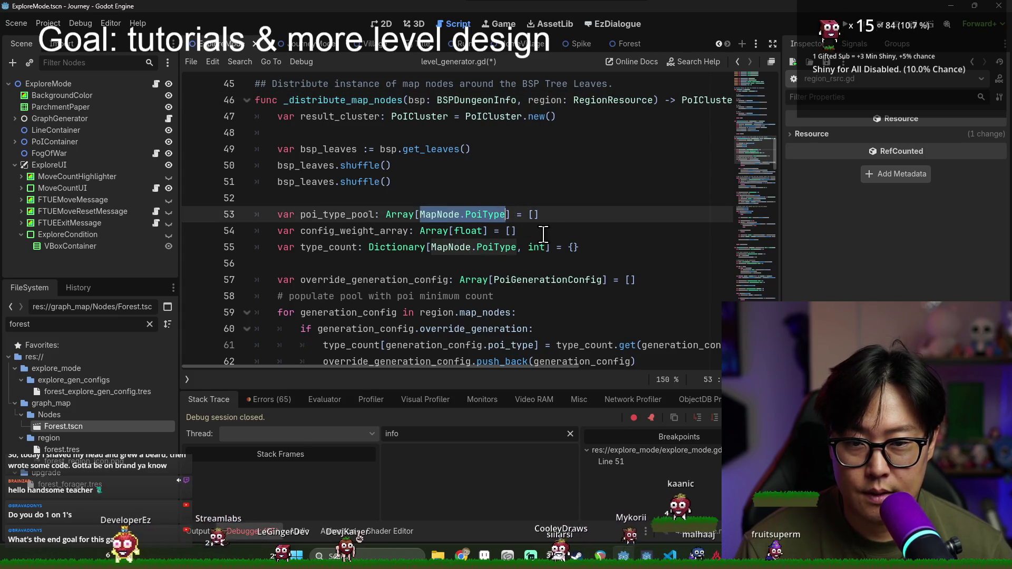
# - Type the pool as Array[PoiGenerationConfig], rename it to poi_gen_config_pool, and save
pyautogui.write('PoiGenerationConfig')
pyautogui.doubleClick(369, 215)
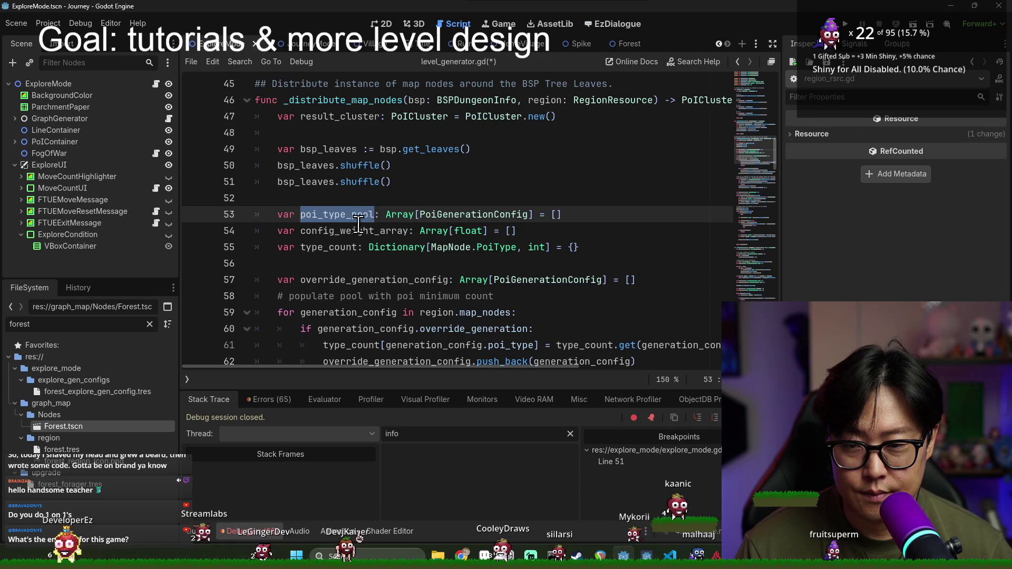
pyautogui.scroll(-2, 364, 218)
pyautogui.scroll(2, 352, 210)
pyautogui.click(352, 214)
pyautogui.press('BackSpace')
pyautogui.press('BackSpace')
pyautogui.press('BackSpace')
pyautogui.write('_conf')
pyautogui.hotkey('ctrl', 's')
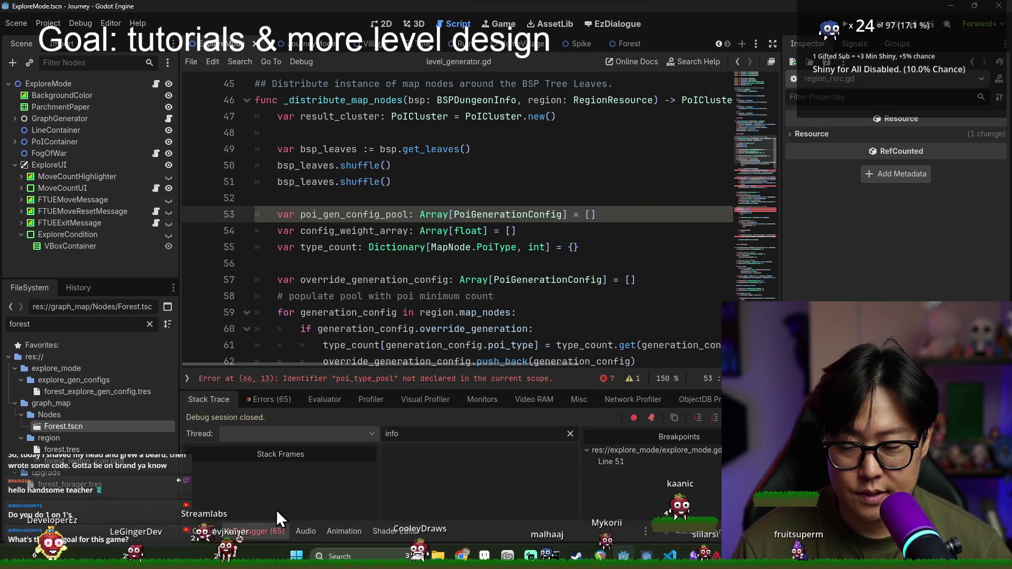
# - Make line 66 push the whole generation_config into poi_gen_config_pool, then save
pyautogui.click(262, 532)
pyautogui.scroll(-2, 424, 315)
pyautogui.doubleClick(361, 329)
pyautogui.write('poi_gen_config_pool')
pyautogui.doubleClick(559, 328)
pyautogui.doubleClick(619, 328)
pyautogui.press('BackSpace')
pyautogui.press('BackSpace')
pyautogui.hotkey('ctrl', 's')
# - Replace poi_type_pool with poi_gen_config_pool in line 71's while condition and save
pyautogui.tripleClick(540, 329)
pyautogui.doubleClick(580, 328)
pyautogui.click(515, 330)
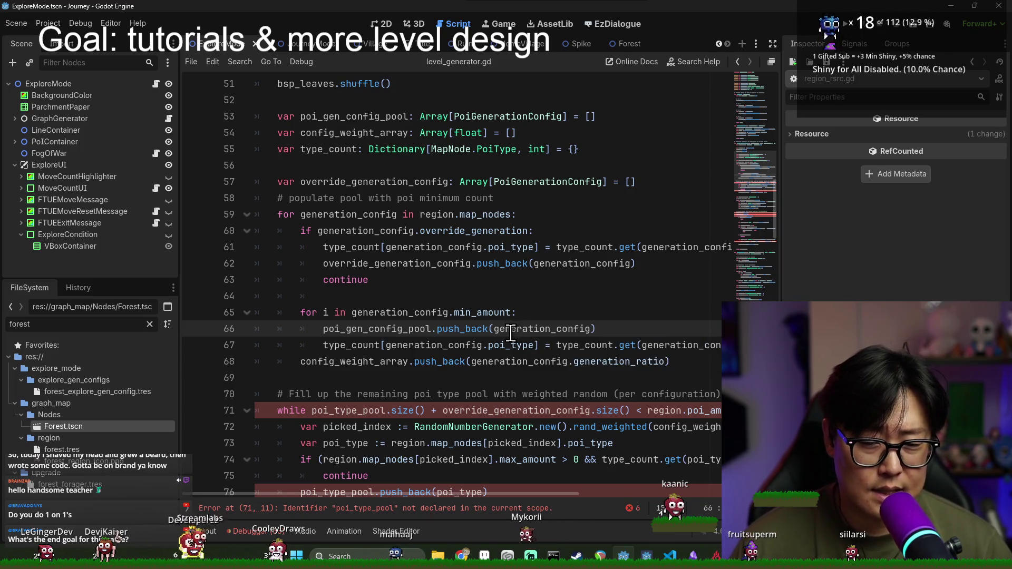
pyautogui.doubleClick(520, 329)
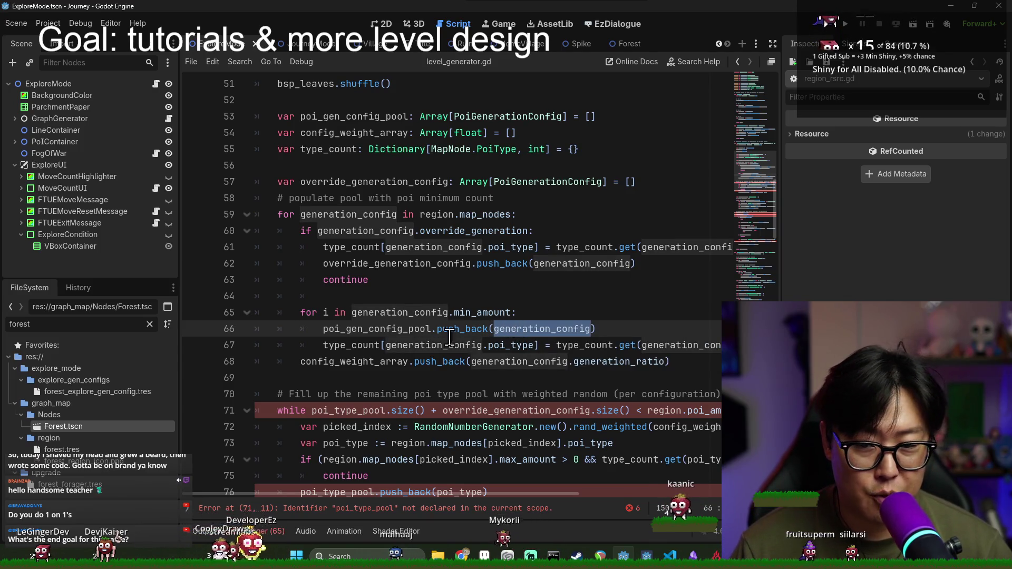
pyautogui.doubleClick(417, 332)
pyautogui.hotkey('ctrl', 'c')
pyautogui.scroll(-2, 416, 337)
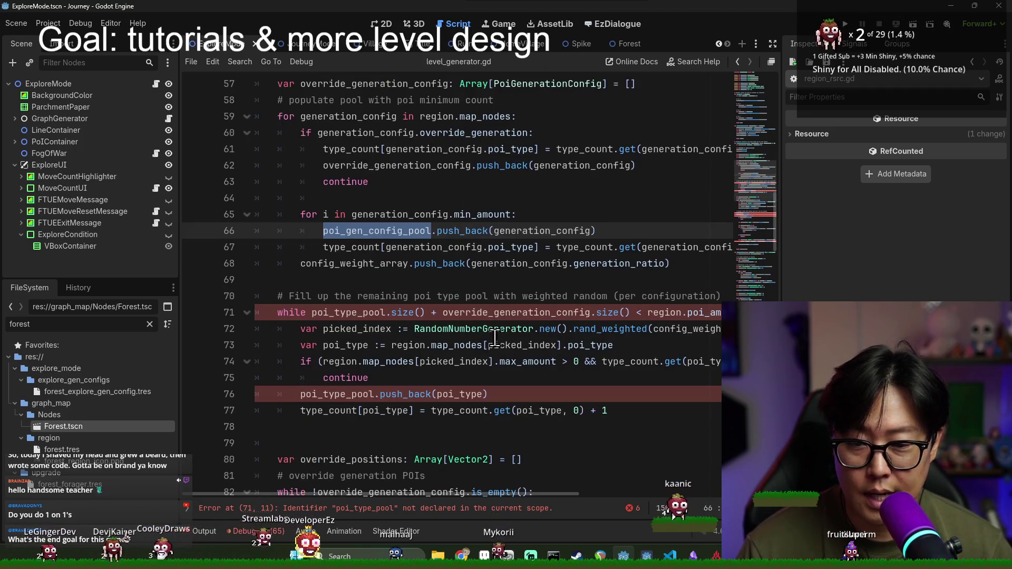
pyautogui.click(341, 315)
pyautogui.doubleClick(341, 315)
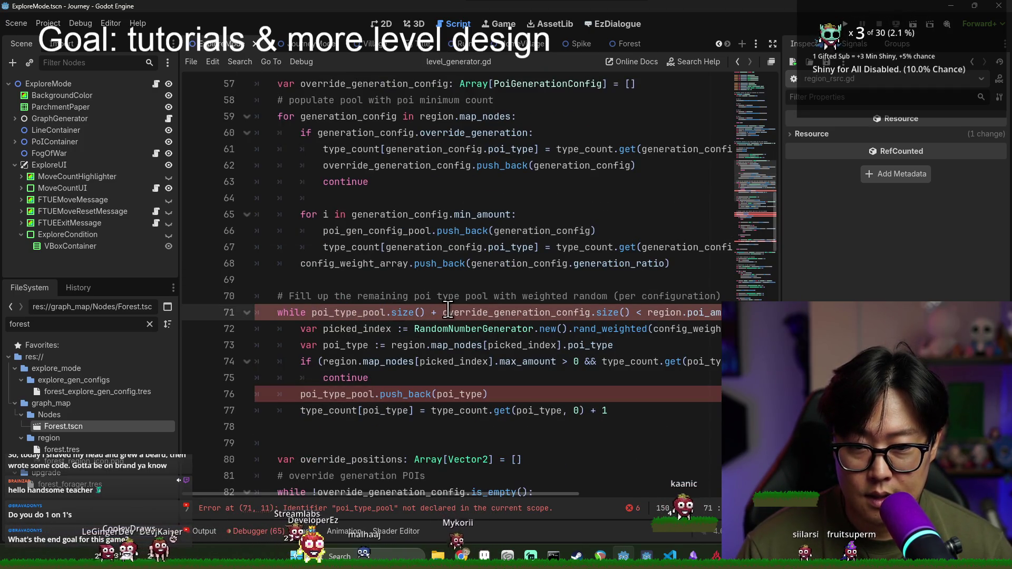
pyautogui.doubleClick(495, 315)
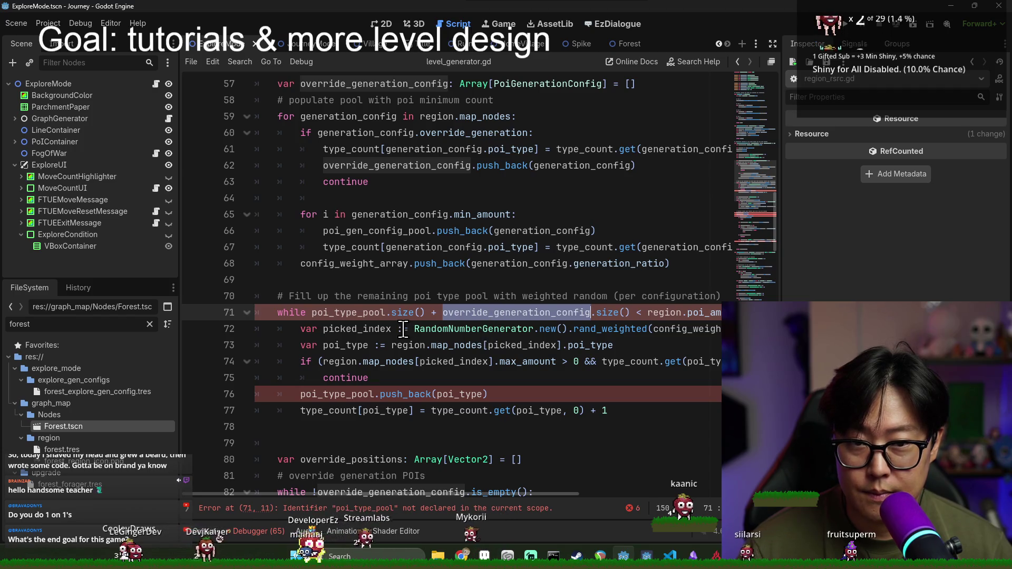
pyautogui.doubleClick(343, 313)
pyautogui.hotkey('ctrl', 'v')
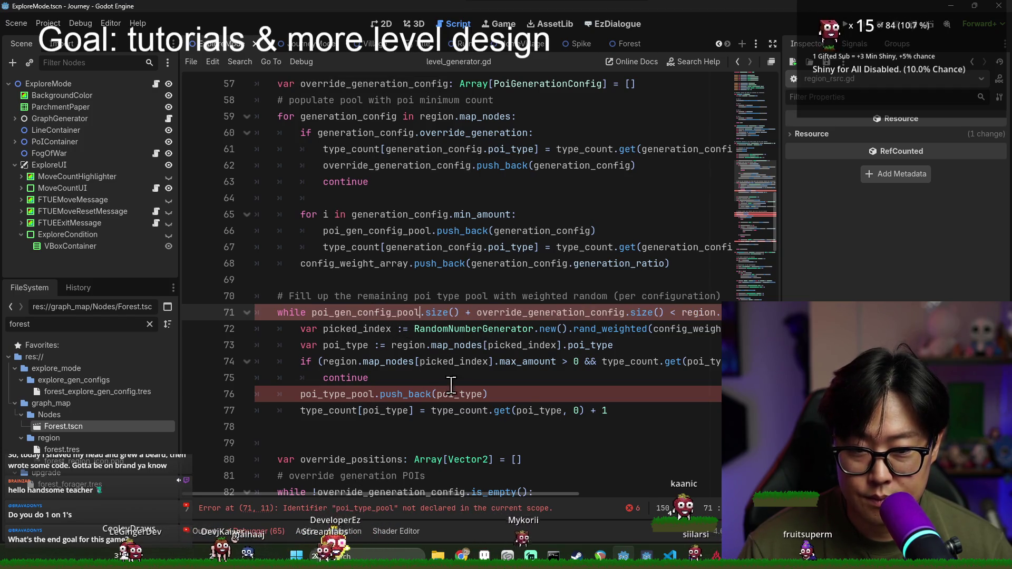
pyautogui.hotkey('ctrl', 's')
# - Review where poi_gen_config_pool, picked_index and poi_type_pool are used in the weighted-fill loop
pyautogui.doubleClick(398, 313)
pyautogui.doubleClick(387, 329)
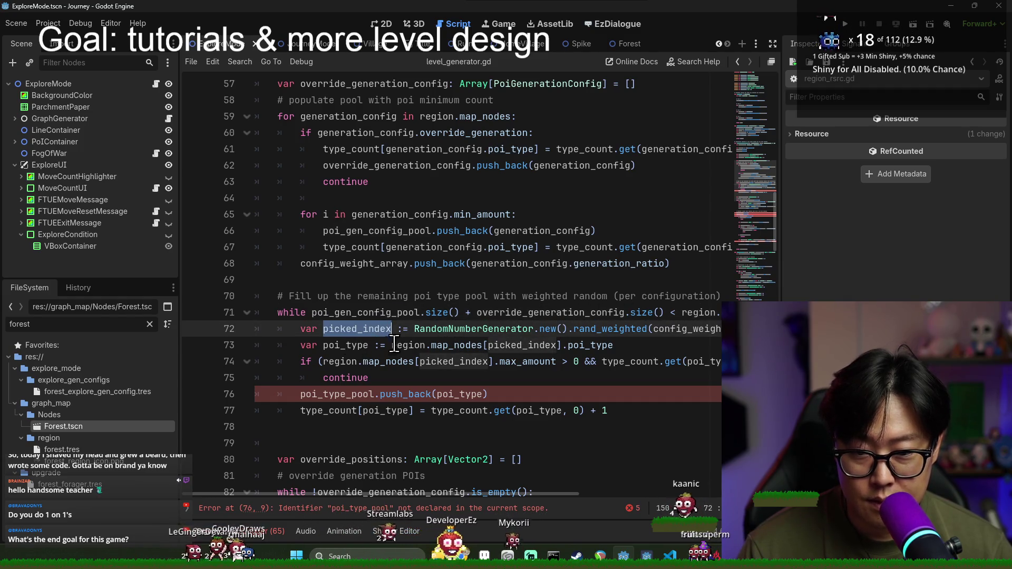
pyautogui.doubleClick(338, 394)
pyautogui.doubleClick(458, 395)
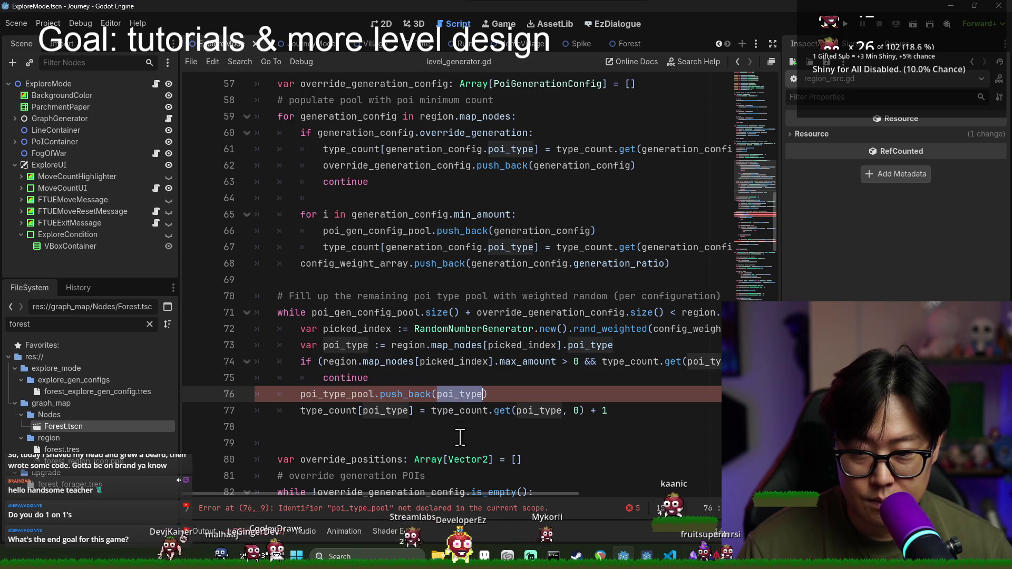
pyautogui.doubleClick(337, 394)
pyautogui.scroll(-1, 398, 387)
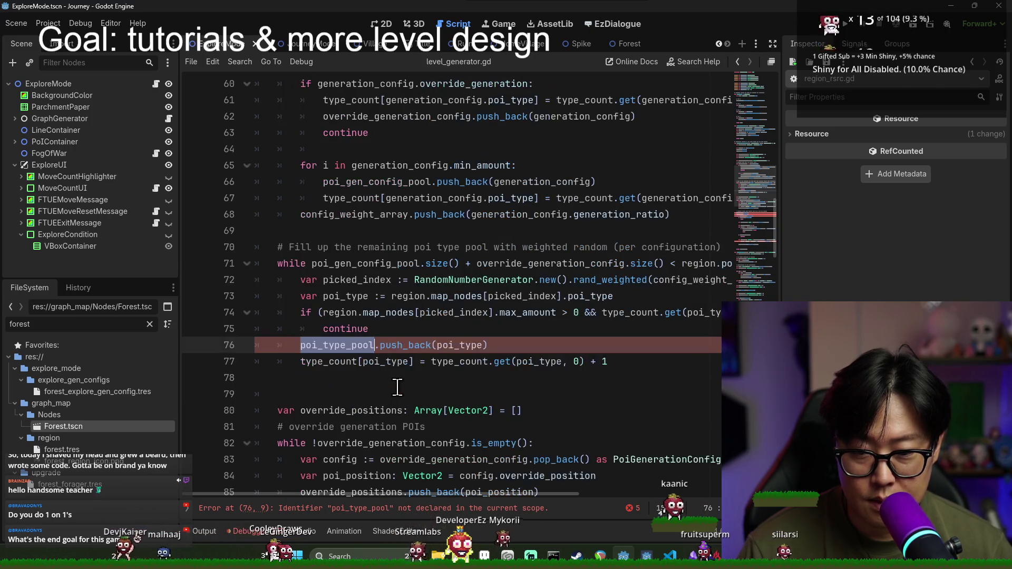
pyautogui.doubleClick(365, 263)
pyautogui.doubleClick(357, 279)
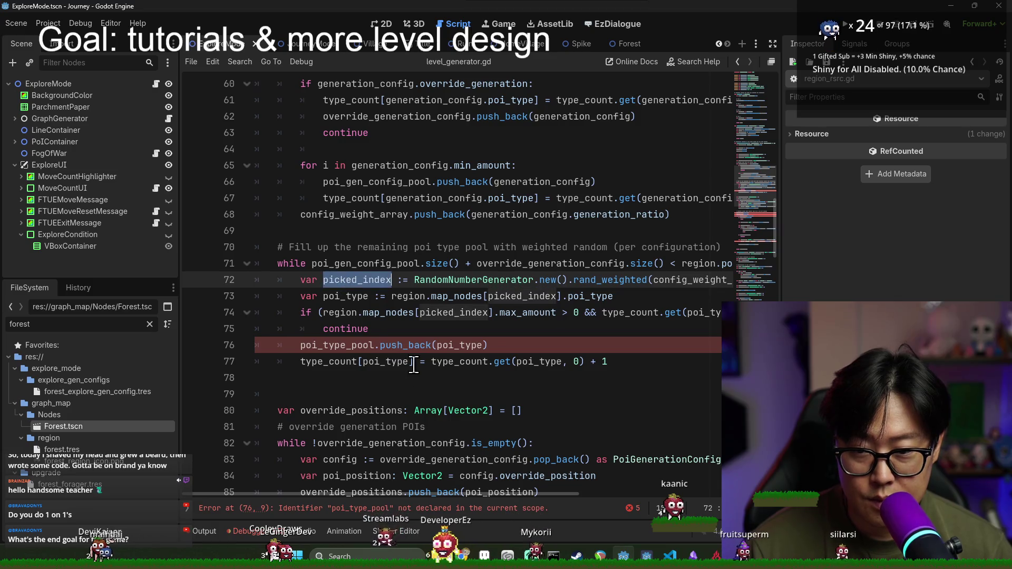
pyautogui.tripleClick(343, 247)
pyautogui.click(530, 248)
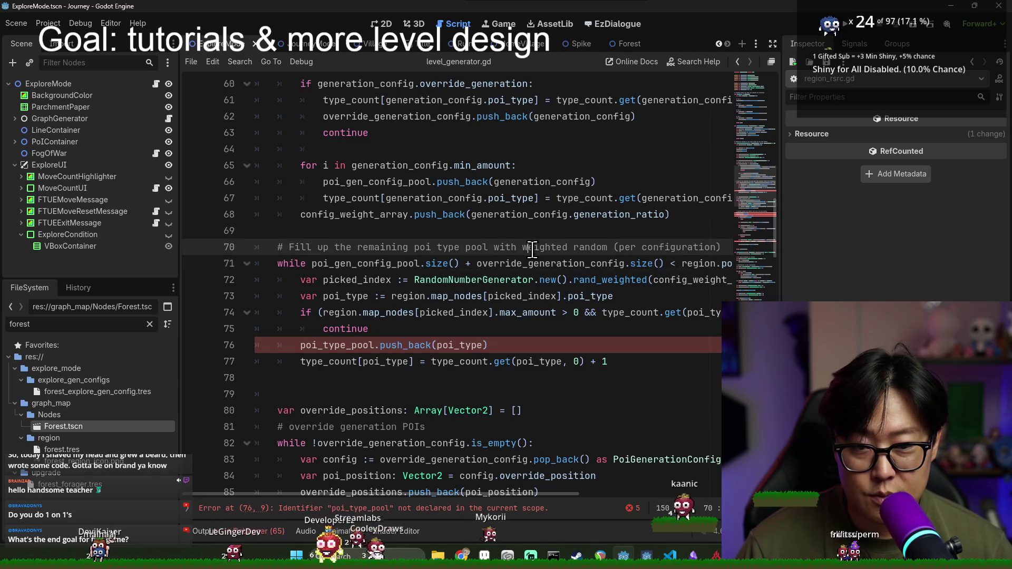
# - Inspect region, map_nodes, poi_type, type_count and picked_index usages on lines 73–76
pyautogui.click(445, 346)
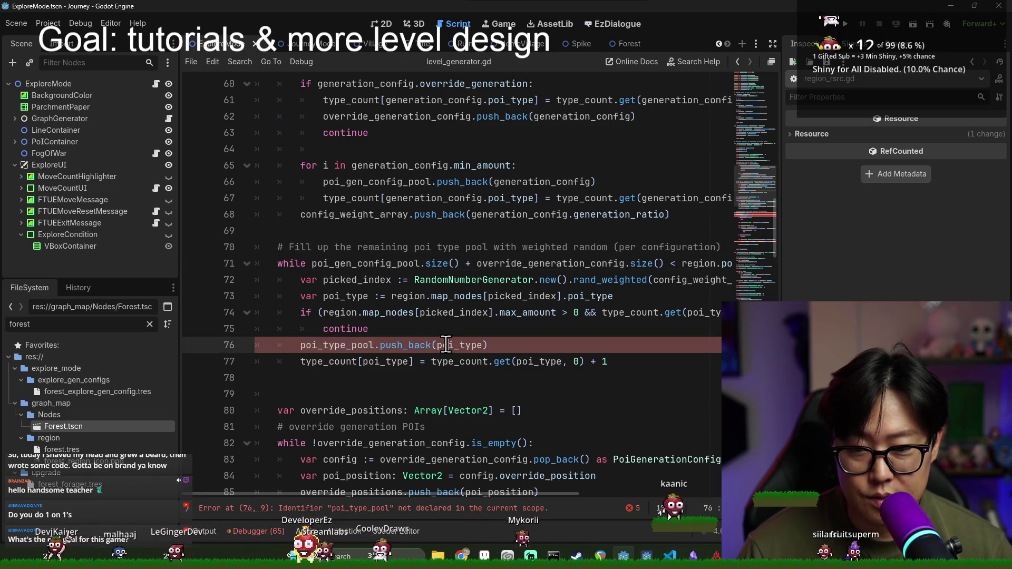
pyautogui.hotkey('ctrl', 'shift', 'Right')
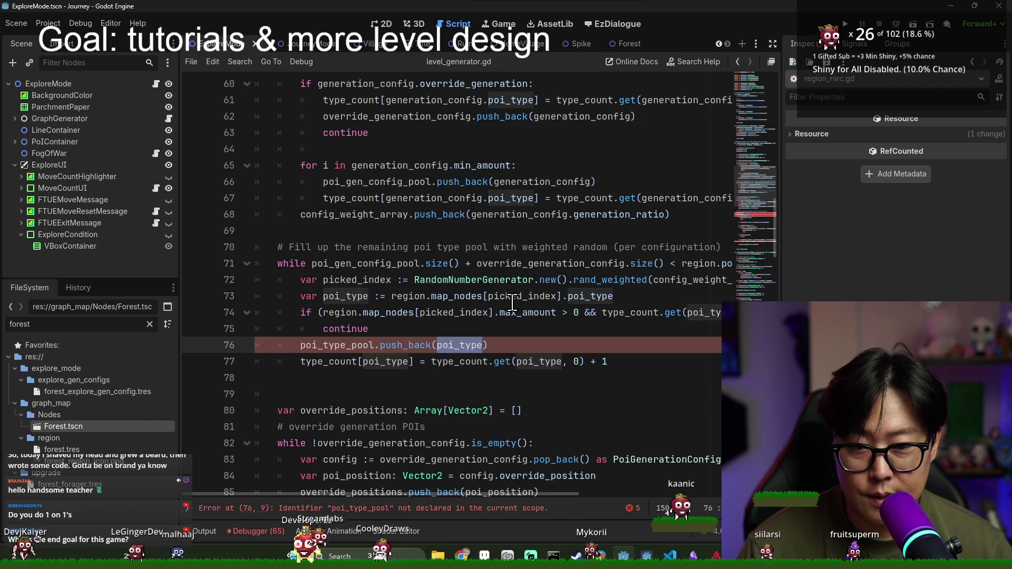
pyautogui.doubleClick(408, 297)
pyautogui.doubleClick(456, 296)
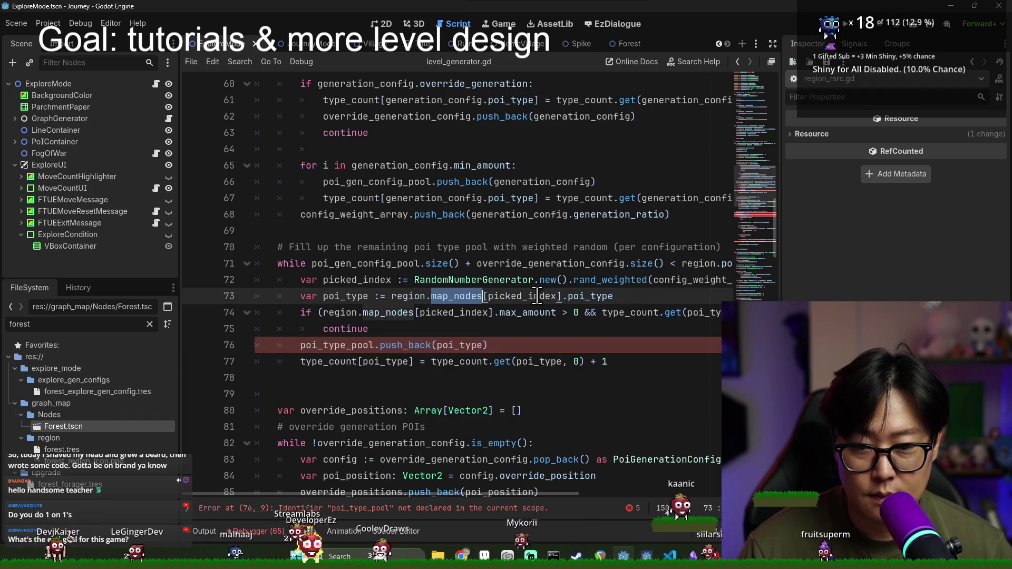
pyautogui.doubleClick(581, 297)
pyautogui.moveTo(514, 494); pyautogui.dragTo(537, 494)
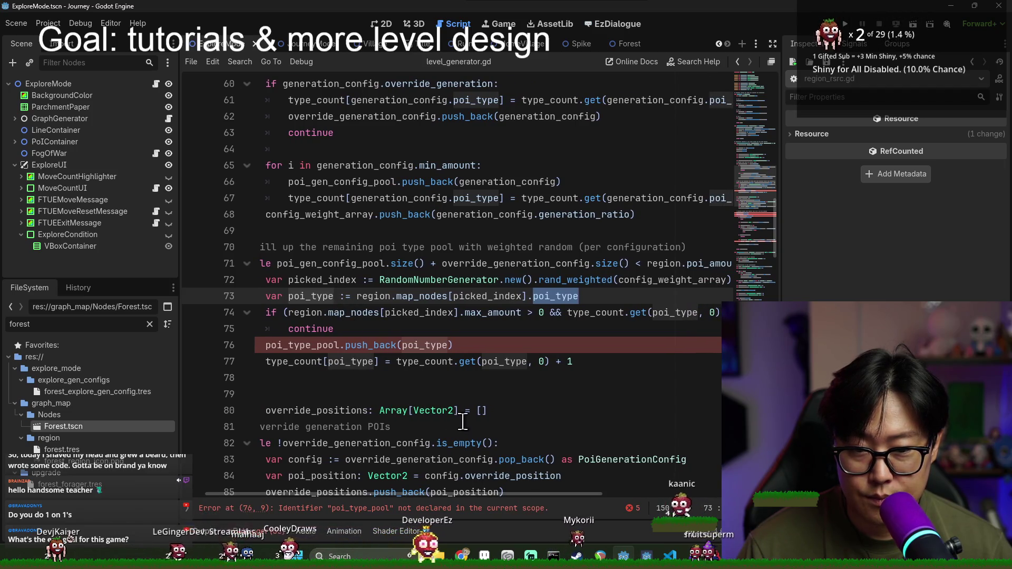
pyautogui.doubleClick(589, 323)
pyautogui.doubleClick(588, 313)
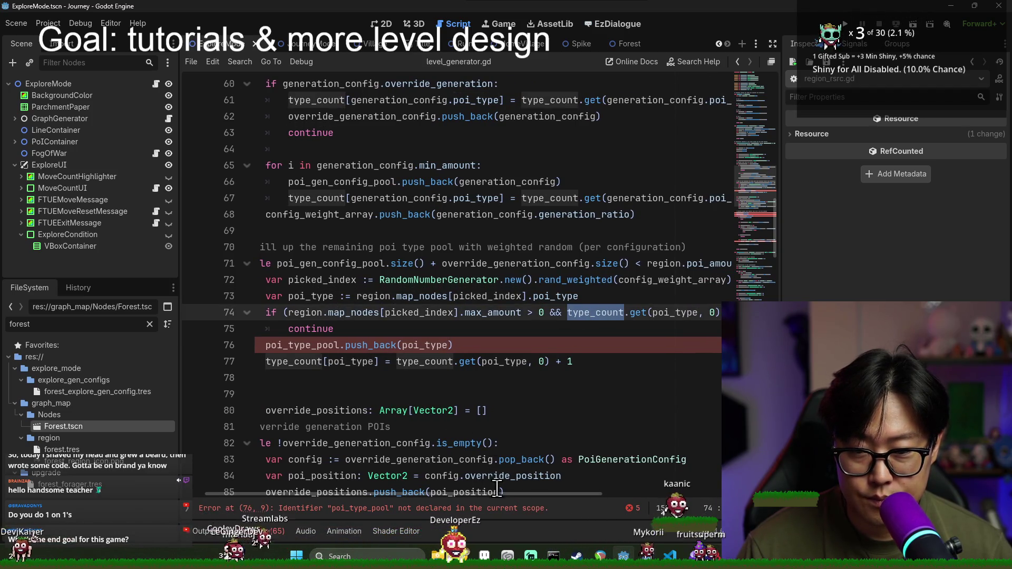
pyautogui.doubleClick(420, 312)
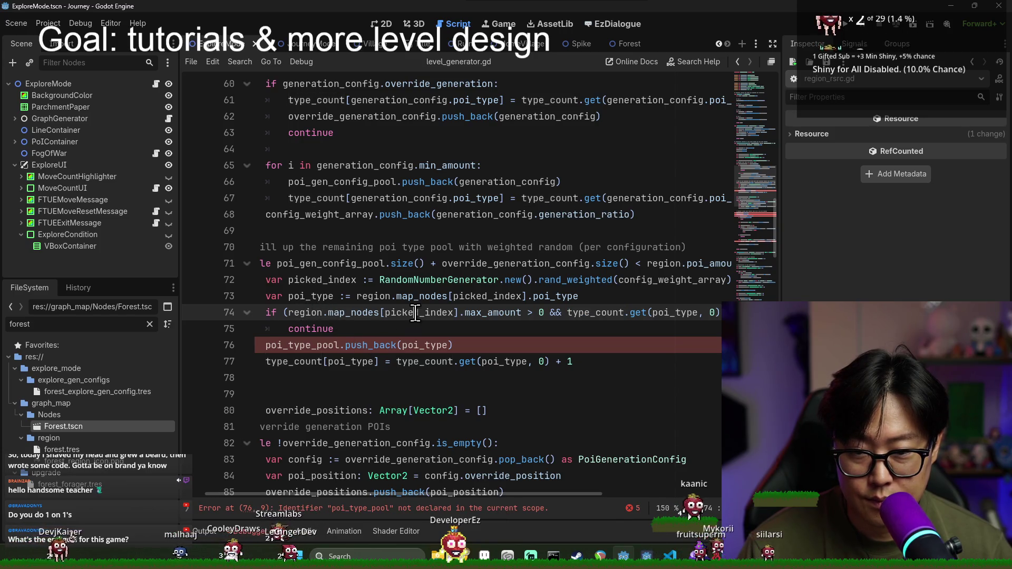
pyautogui.doubleClick(425, 344)
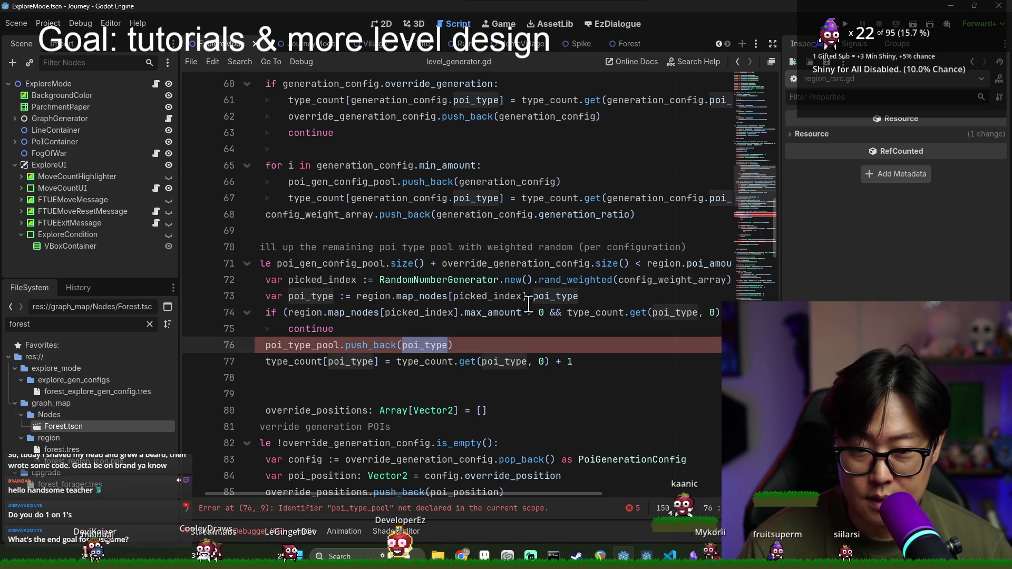
# - On line 73, drop the trailing .poi_type and rename the variable to poi_gen_config, then save
pyautogui.doubleClick(372, 296)
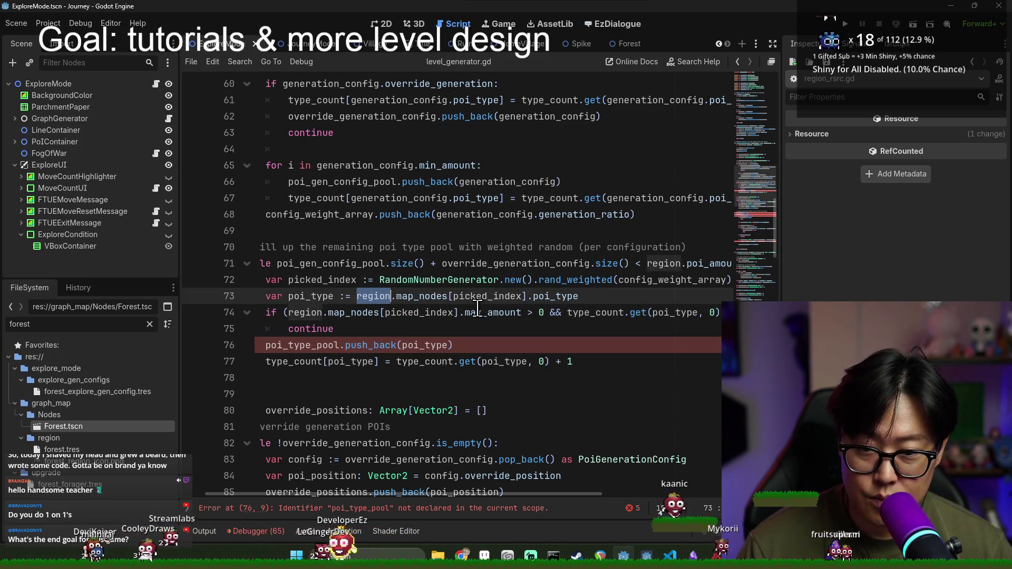
pyautogui.doubleClick(556, 296)
pyautogui.press('BackSpace')
pyautogui.press('BackSpace')
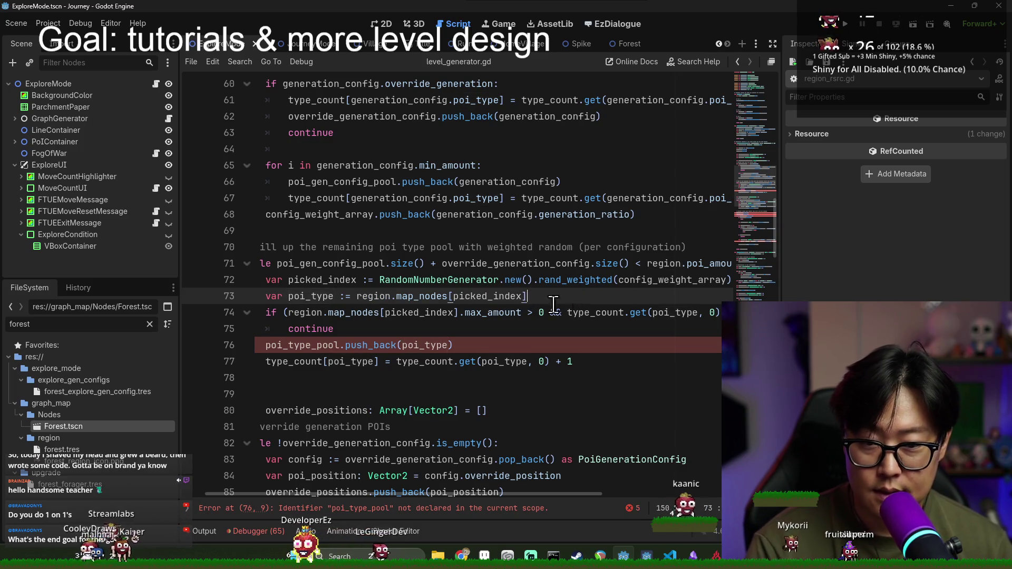
pyautogui.doubleClick(313, 296)
pyautogui.write('poi')
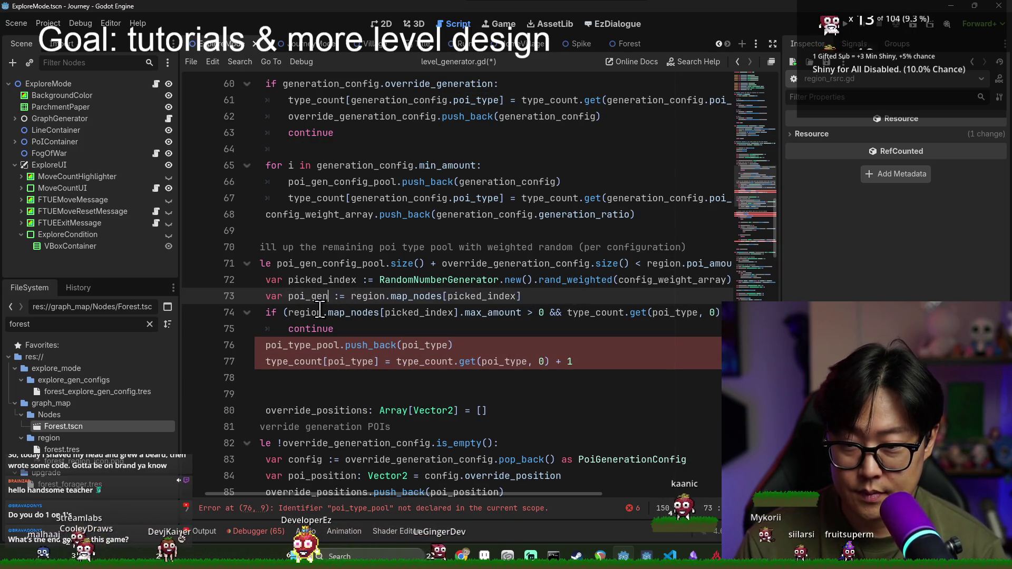
pyautogui.hotkey('ctrl', 's')
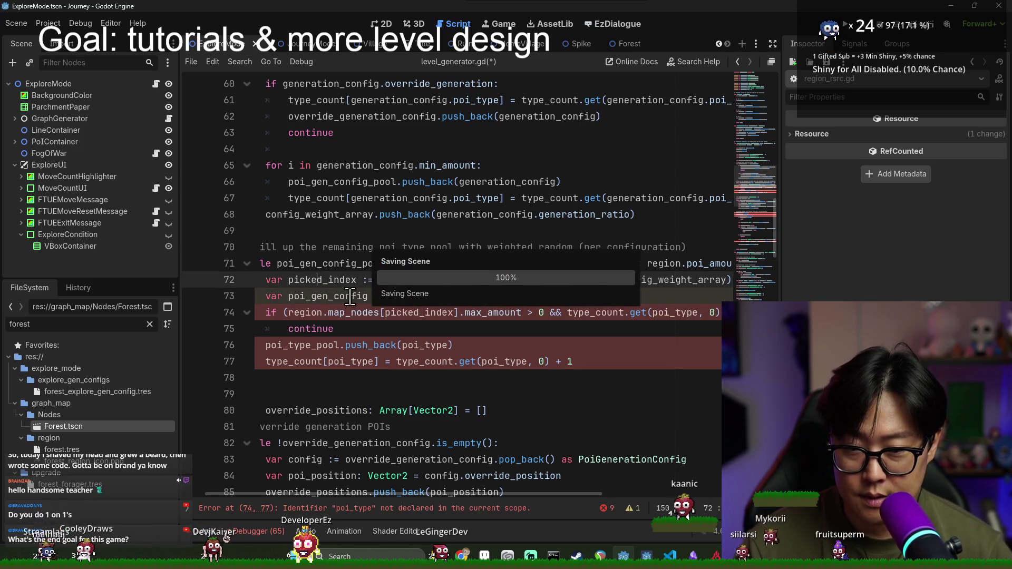
# - Check poi_gen_config, map_nodes and max_amount usages on lines 73–74
pyautogui.doubleClick(339, 297)
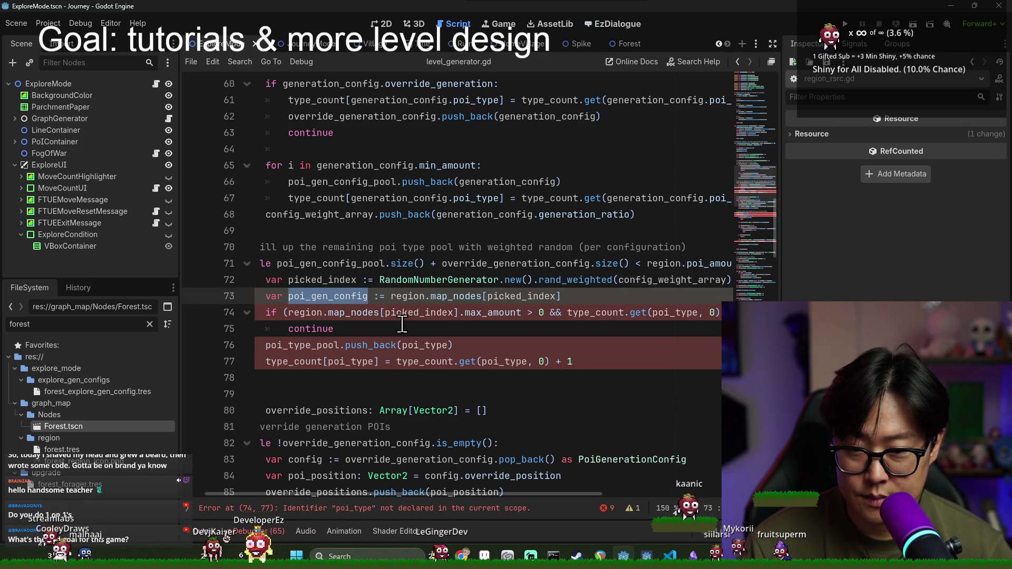
pyautogui.doubleClick(466, 314)
pyautogui.doubleClick(351, 301)
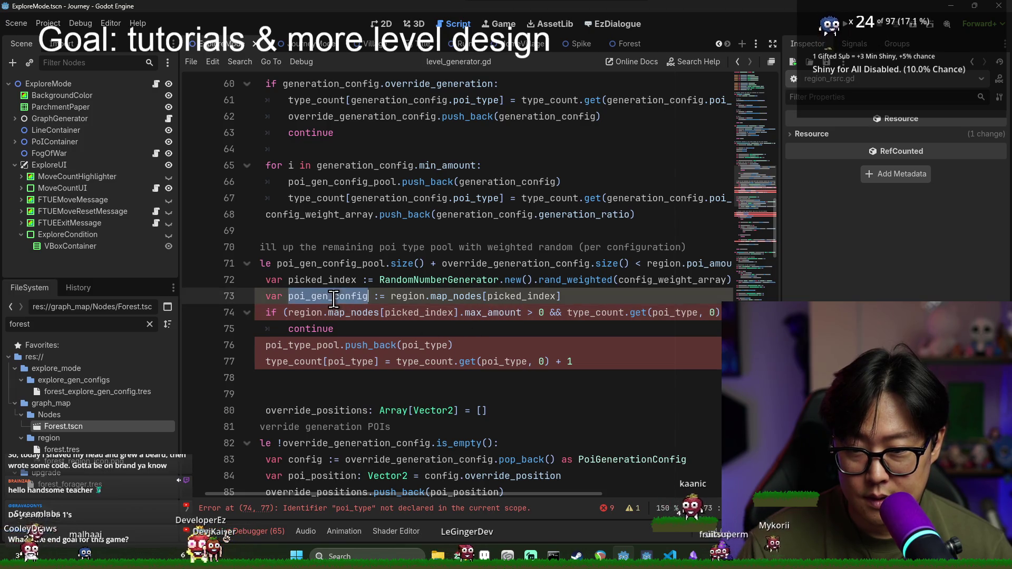
pyautogui.doubleClick(357, 313)
pyautogui.click(426, 312)
pyautogui.doubleClick(470, 314)
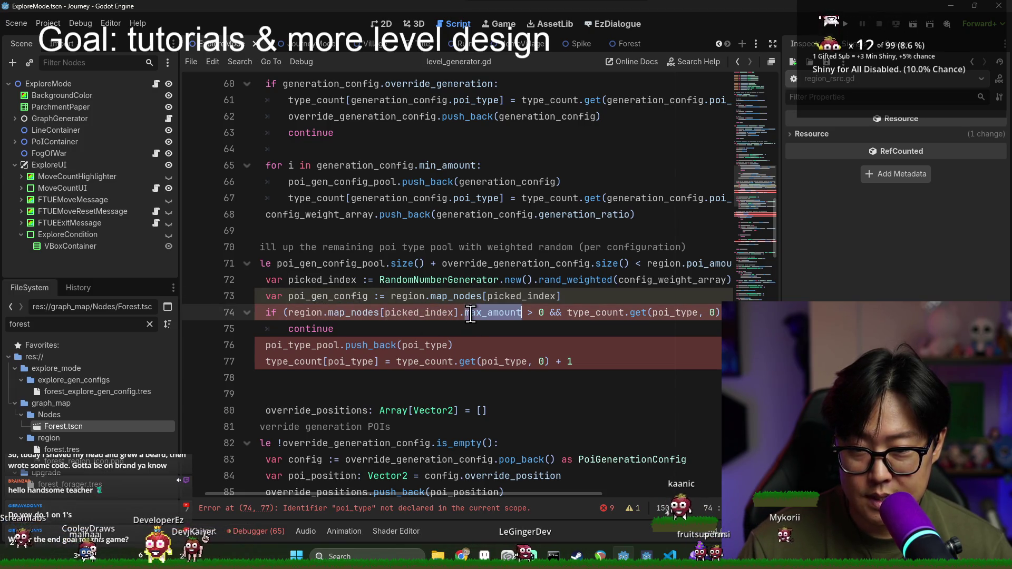
pyautogui.doubleClick(314, 297)
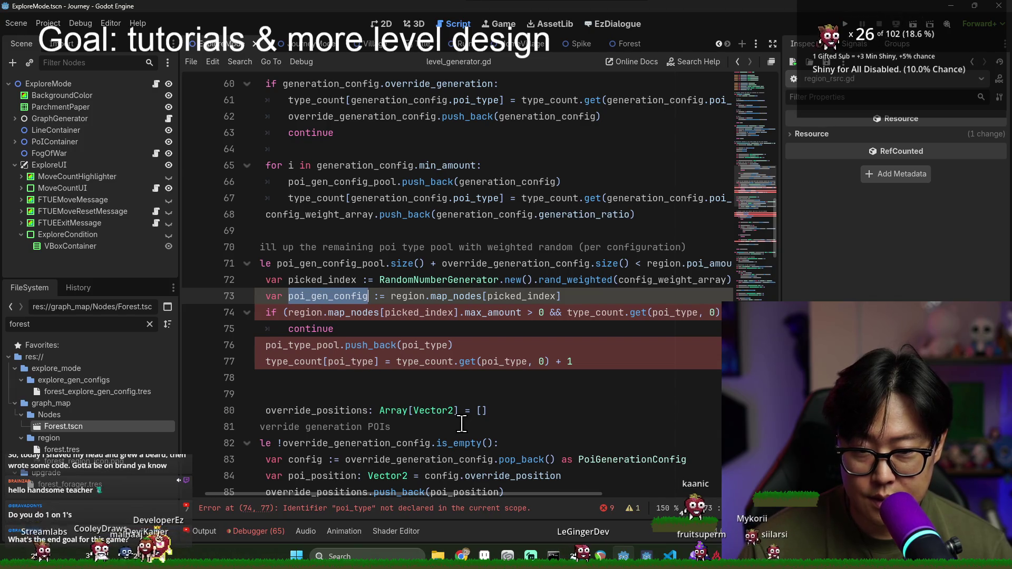
# - Make line 74's type_count.get use poi_gen_config.poi_type and save
pyautogui.moveTo(545, 495); pyautogui.dragTo(588, 497)
pyautogui.doubleClick(603, 312)
pyautogui.write('poi_gen_config.')
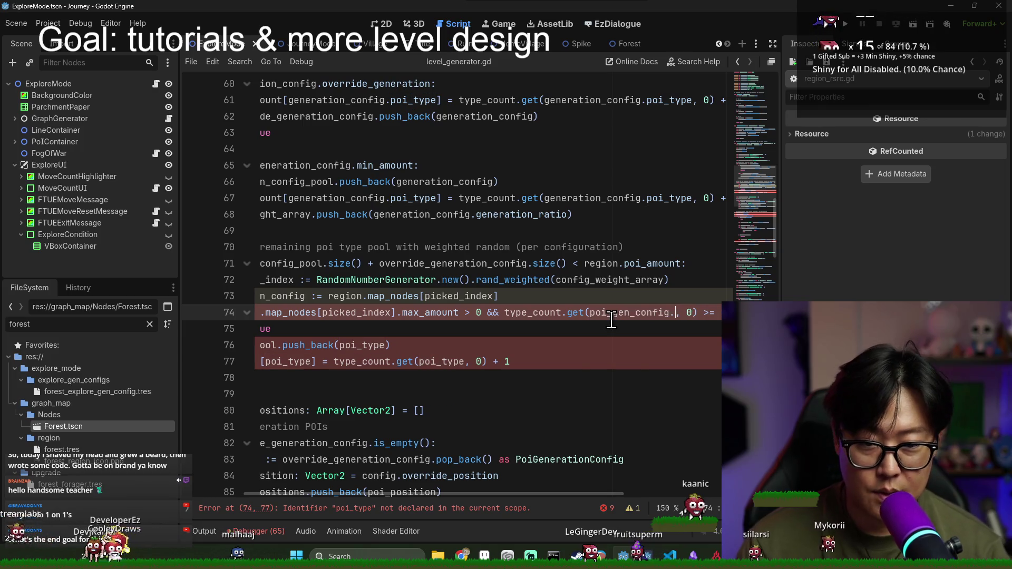
pyautogui.write('poi')
pyautogui.press('Return')
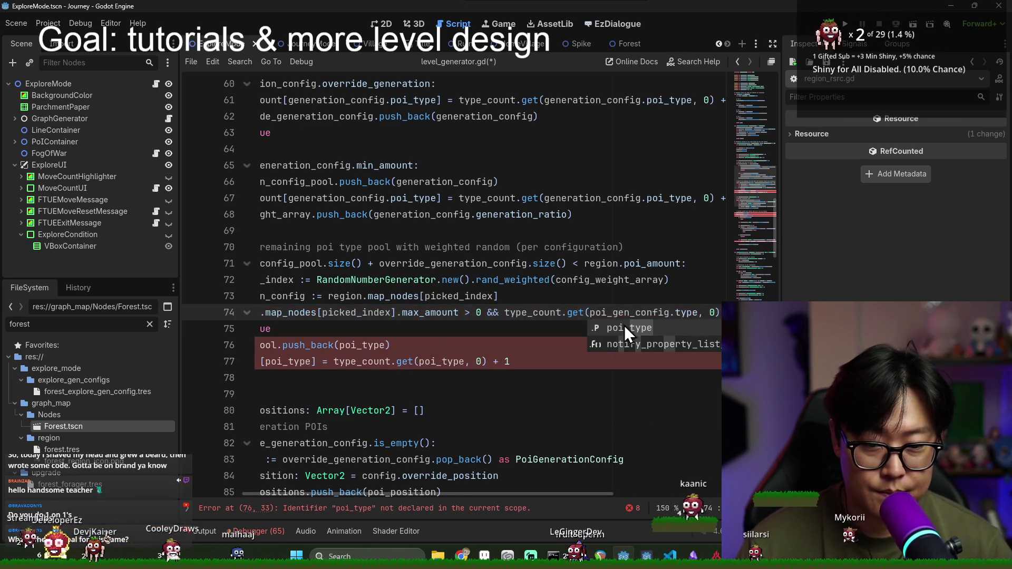
pyautogui.moveTo(601, 494); pyautogui.dragTo(766, 494)
pyautogui.hscroll(-5, 453, 290)
pyautogui.hotkey('ctrl', 's')
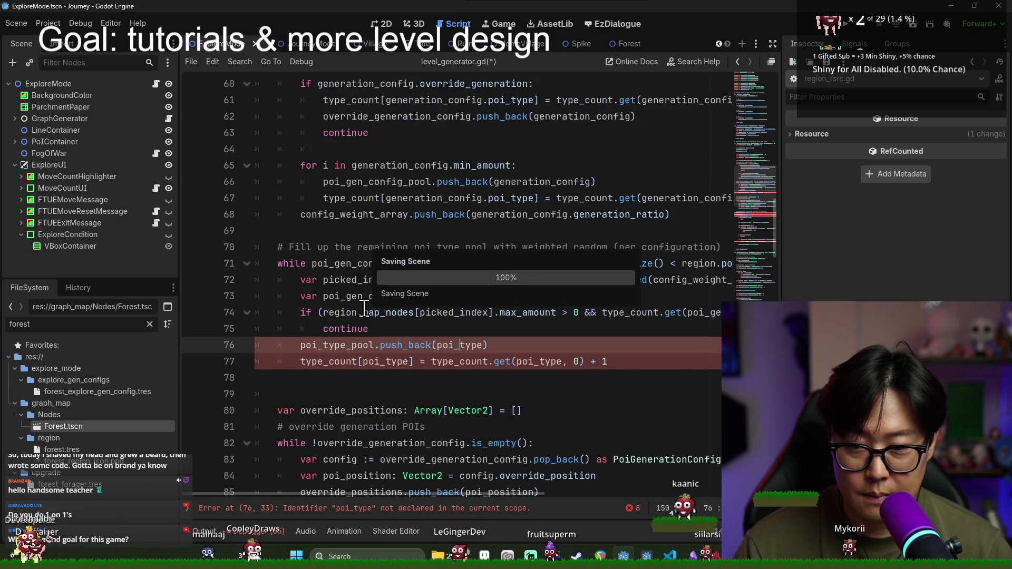
# - Make line 76 push poi_gen_config into poi_gen_config_pool and save
pyautogui.doubleClick(359, 295)
pyautogui.hotkey('ctrl', 'c')
pyautogui.doubleClick(459, 346)
pyautogui.hotkey('ctrl', 'v')
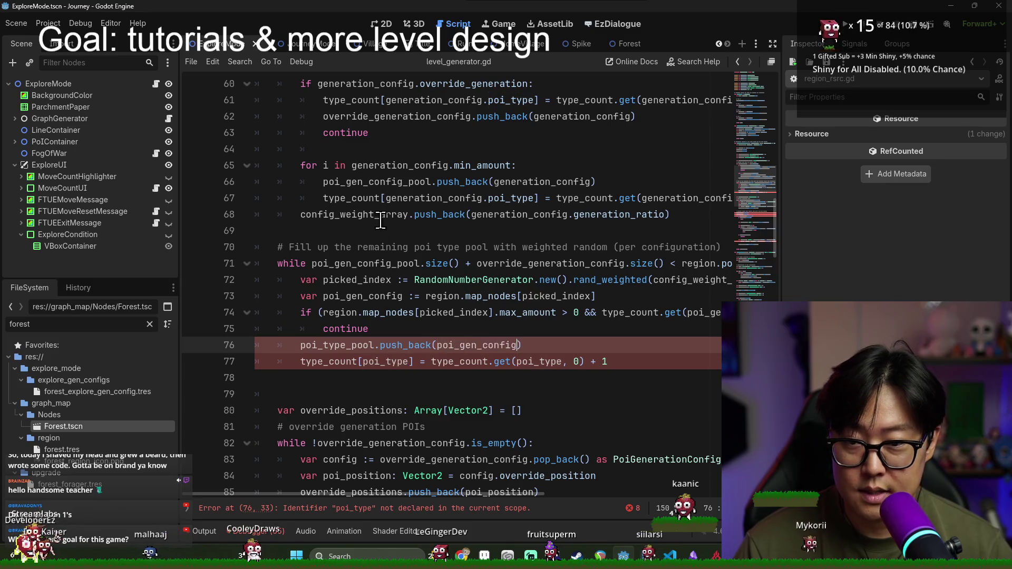
pyautogui.doubleClick(364, 181)
pyautogui.hotkey('ctrl', 'c')
pyautogui.doubleClick(369, 345)
pyautogui.hotkey('ctrl', 'v')
pyautogui.hotkey('ctrl', 's')
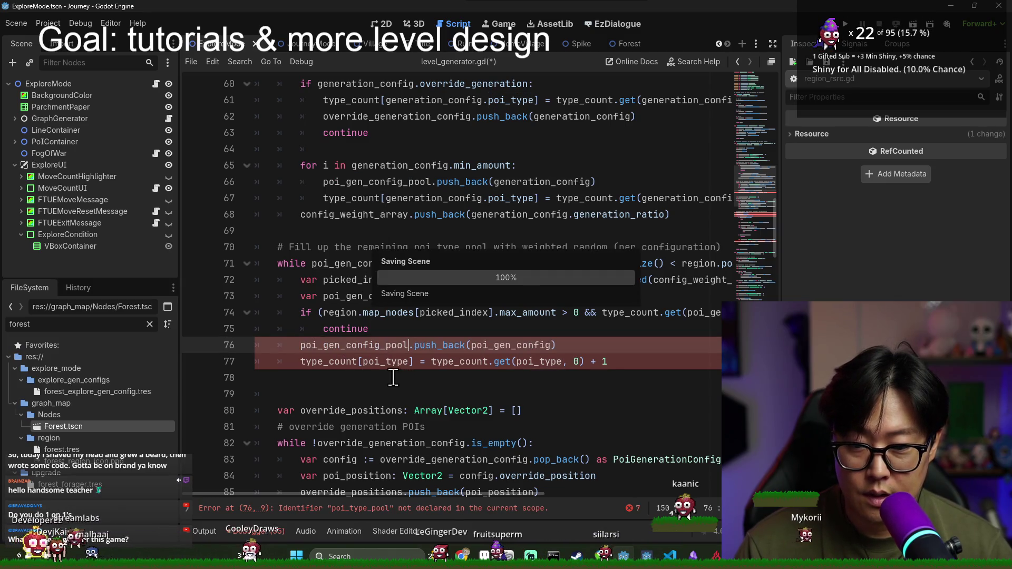
# - Update line 77 and switch lines 90–92 to shuffle and drain poi_gen_config_pool
pyautogui.doubleClick(332, 362)
pyautogui.scroll(-4, 489, 345)
pyautogui.doubleClick(342, 149)
pyautogui.hotkey('ctrl', 'c')
pyautogui.doubleClick(306, 378)
pyautogui.hotkey('ctrl', 'v')
pyautogui.doubleClick(305, 395)
pyautogui.hotkey('ctrl', 'v')
pyautogui.doubleClick(349, 411)
pyautogui.hotkey('ctrl', 'v')
pyautogui.scroll(-2, 369, 369)
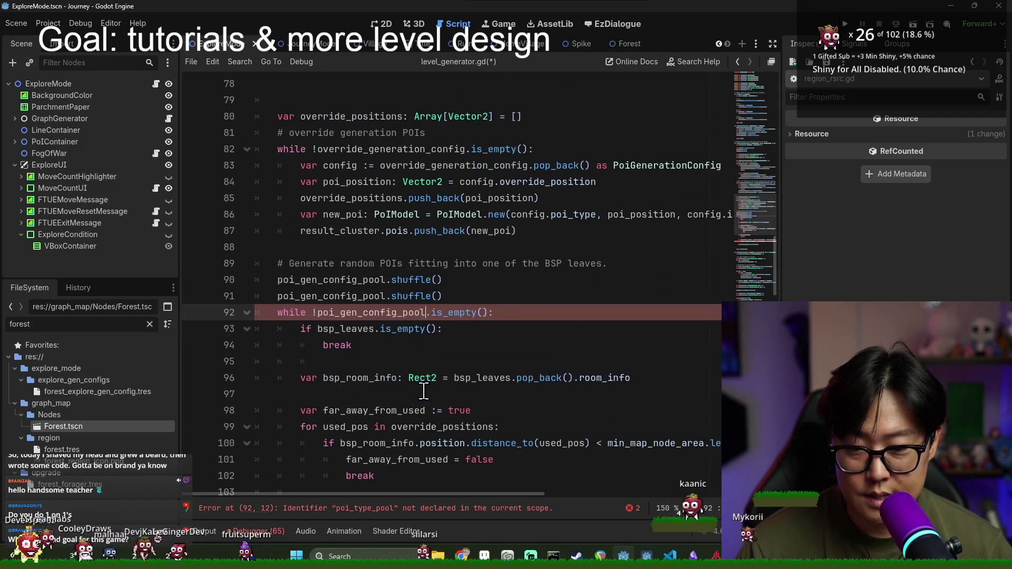
# - Insert a blank line above the new_poi creation on line 108
pyautogui.scroll(-1, 392, 335)
pyautogui.doubleClick(355, 265)
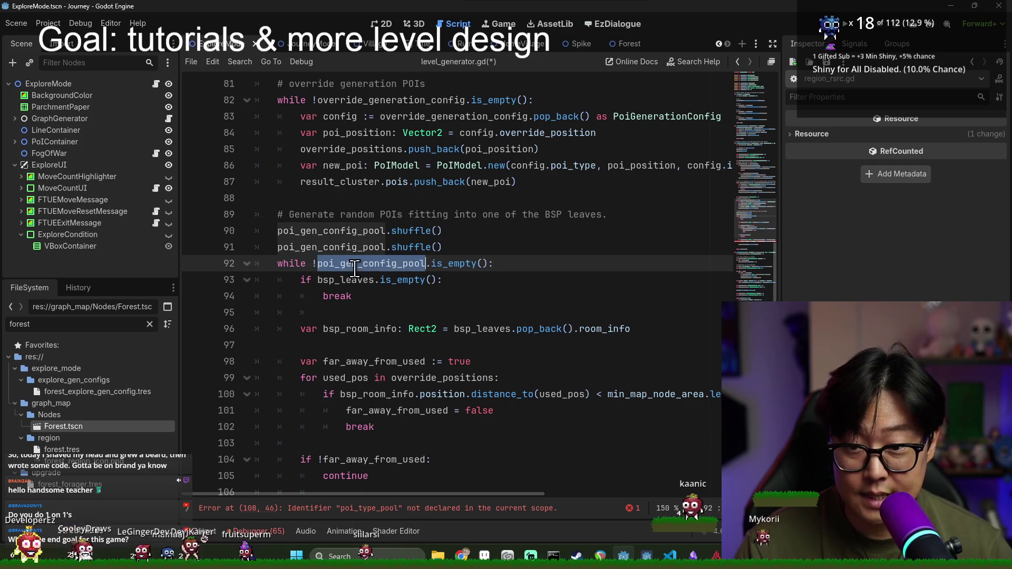
pyautogui.scroll(-3, 433, 378)
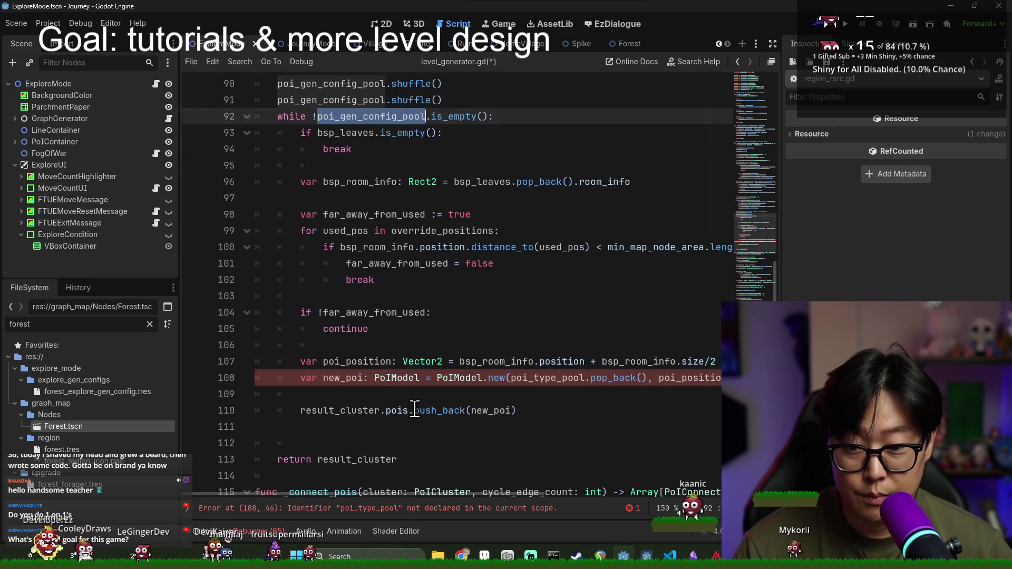
pyautogui.click(458, 378)
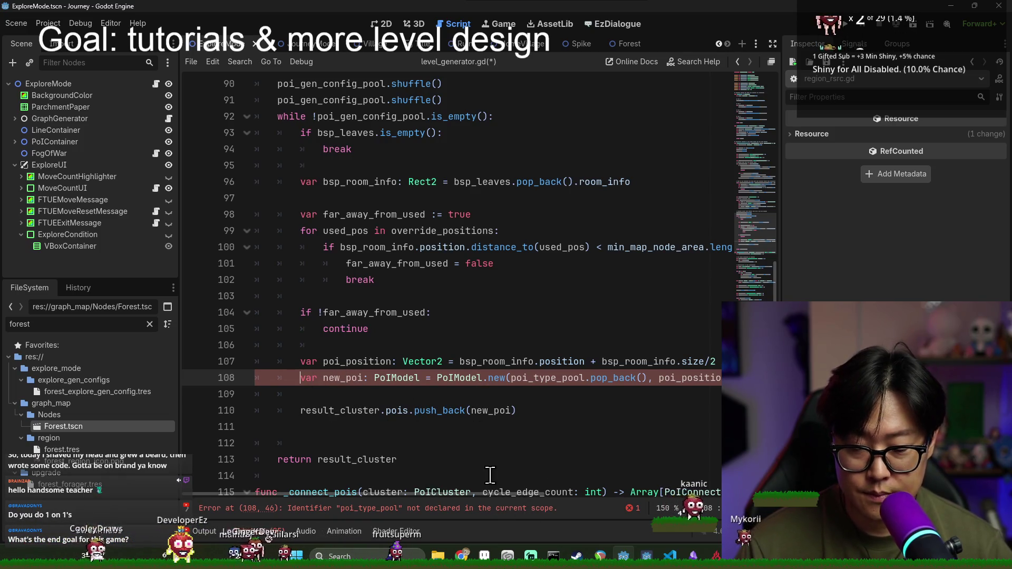
pyautogui.press('Return')
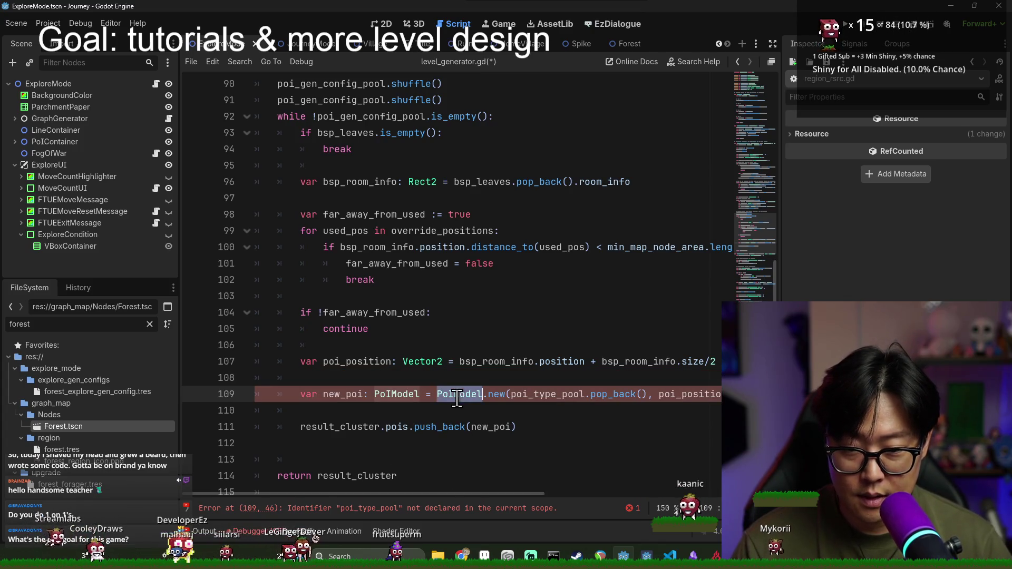
# - Inspect PoIModel's _init parameters in poi_model.gd, then return to level_generator.gd
pyautogui.keyDown('ctrl'); pyautogui.click(452, 398); pyautogui.keyUp('ctrl')
pyautogui.doubleClick(357, 183)
pyautogui.click(412, 184)
pyautogui.doubleClick(362, 182)
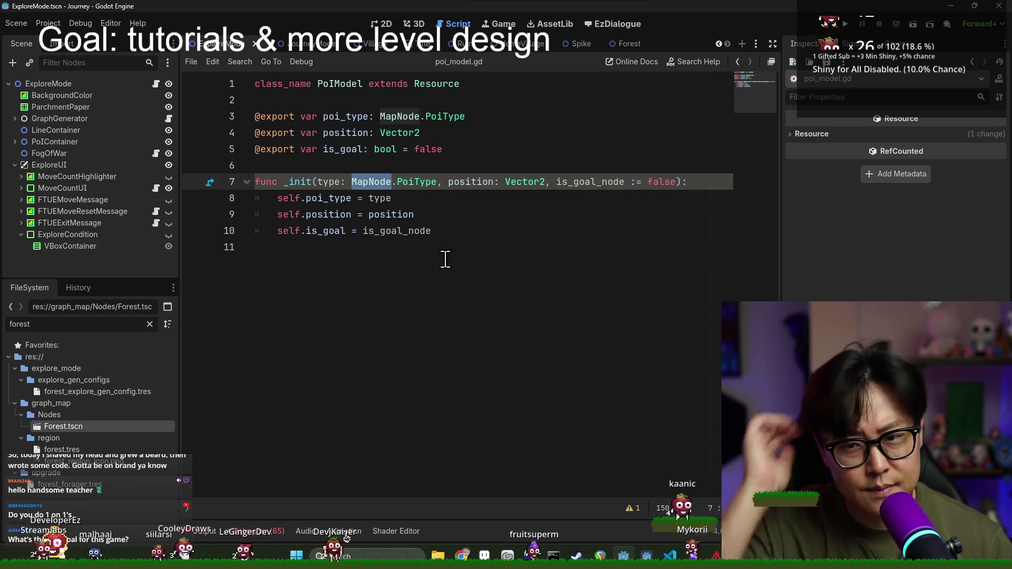
pyautogui.click(409, 363)
pyautogui.hotkey('alt', 'Left')
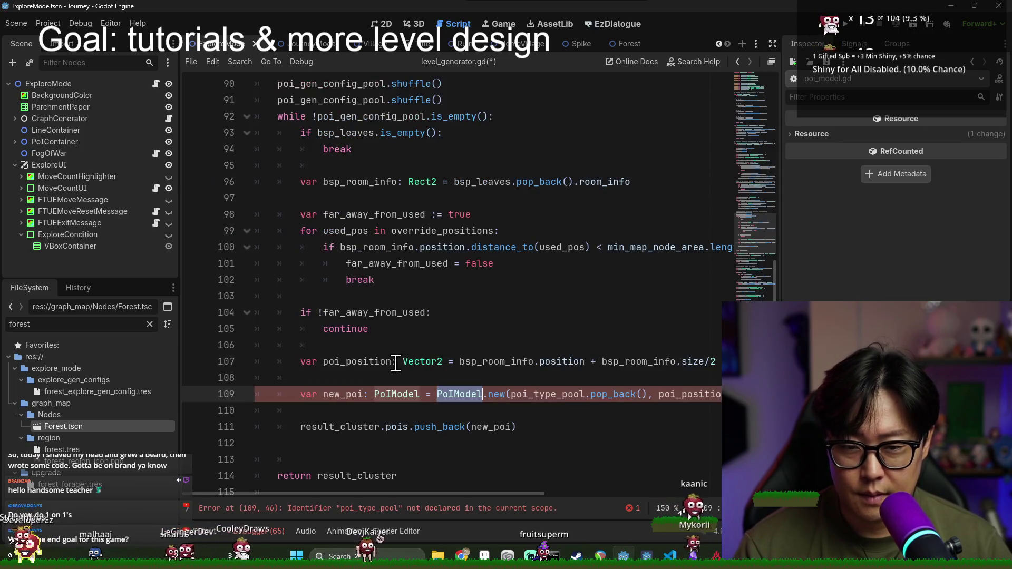
# - Start line 108 as a 'gen_config :=' assignment from poi_gen_config_pool
pyautogui.hotkey('ctrl', 'z')
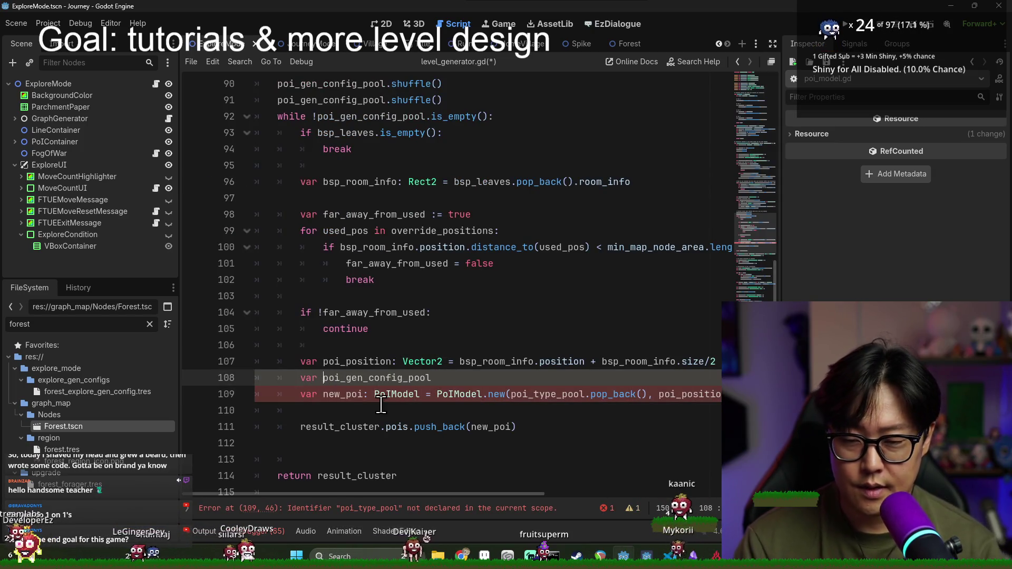
pyautogui.write('config :=')
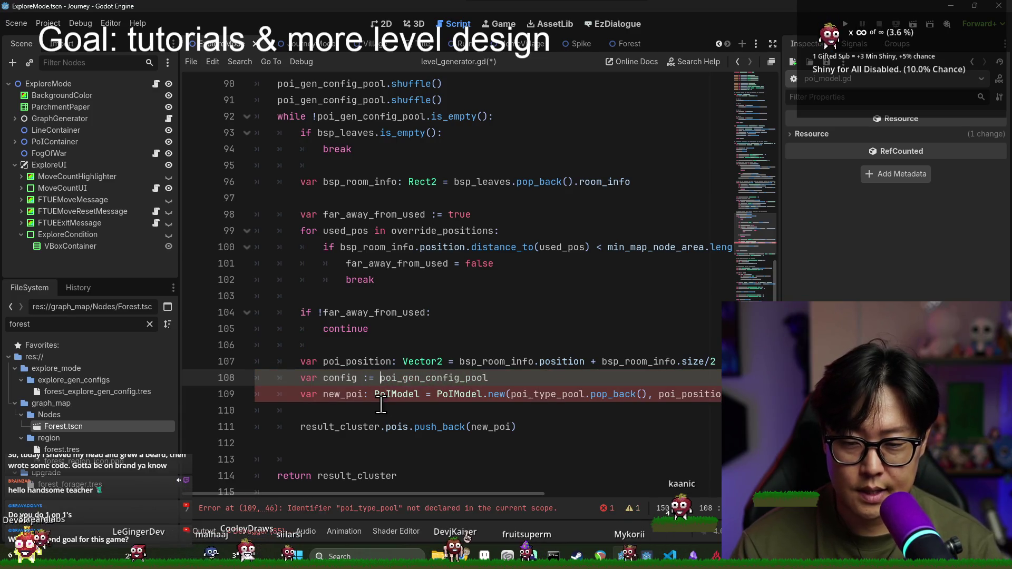
pyautogui.click(328, 379)
pyautogui.write('gen_')
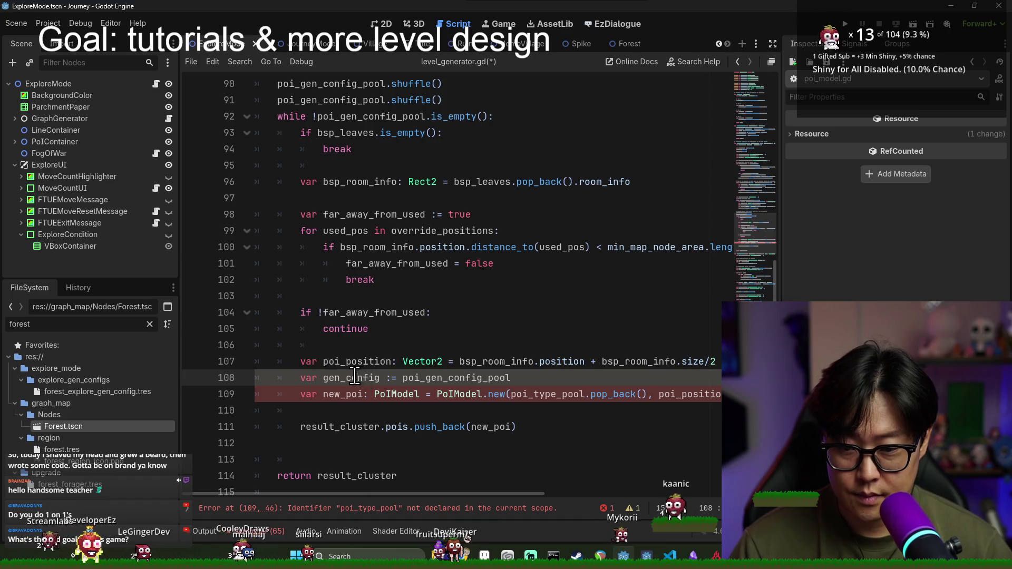
# - Replace the PoIModel constructor arguments on line 109 with gen_config
pyautogui.doubleClick(354, 378)
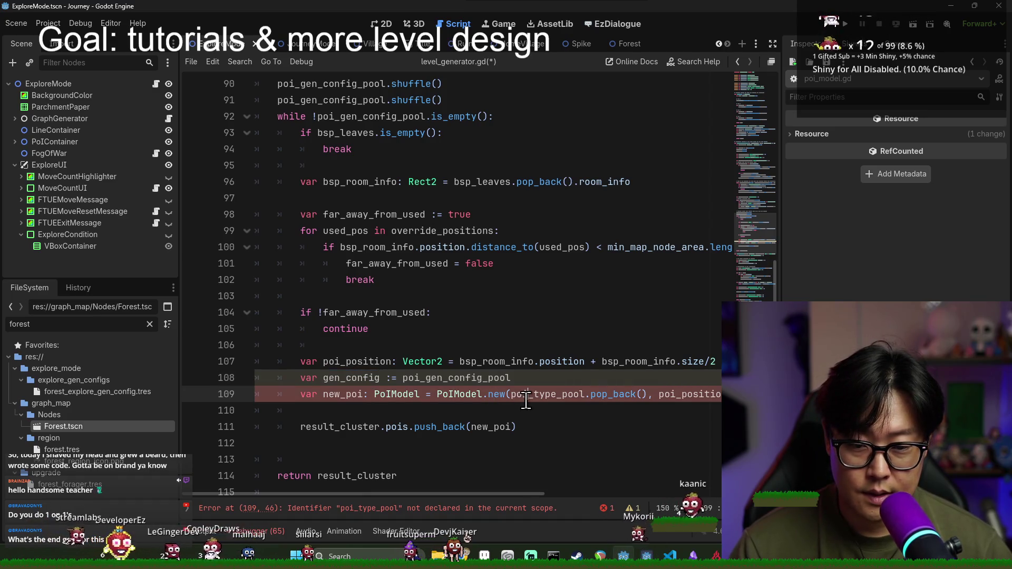
pyautogui.hotkey('ctrl', 'shift', 'Right')
pyautogui.hotkey('ctrl', 'shift', 'Right')
pyautogui.hotkey('ctrl', 'shift', 'Right')
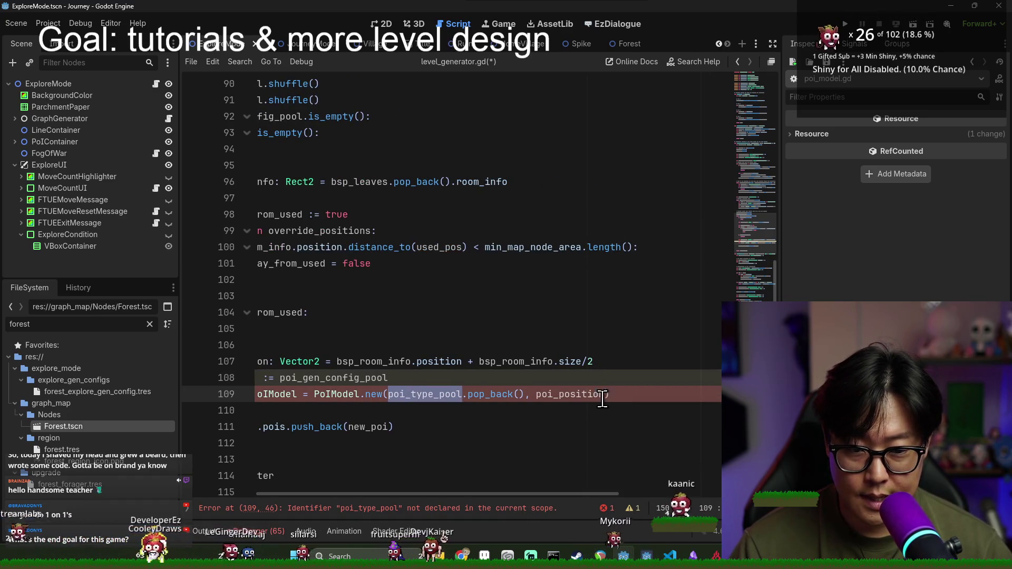
pyautogui.hotkey('ctrl', 'v')
pyautogui.write('.')
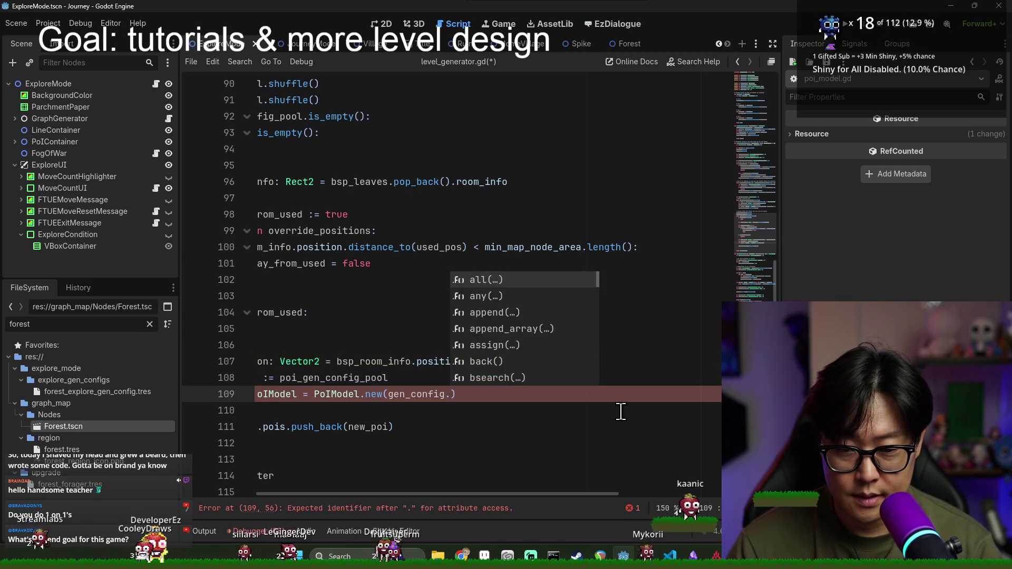
pyautogui.write('typ')
pyautogui.press('BackSpace')
pyautogui.press('BackSpace')
pyautogui.press('BackSpace')
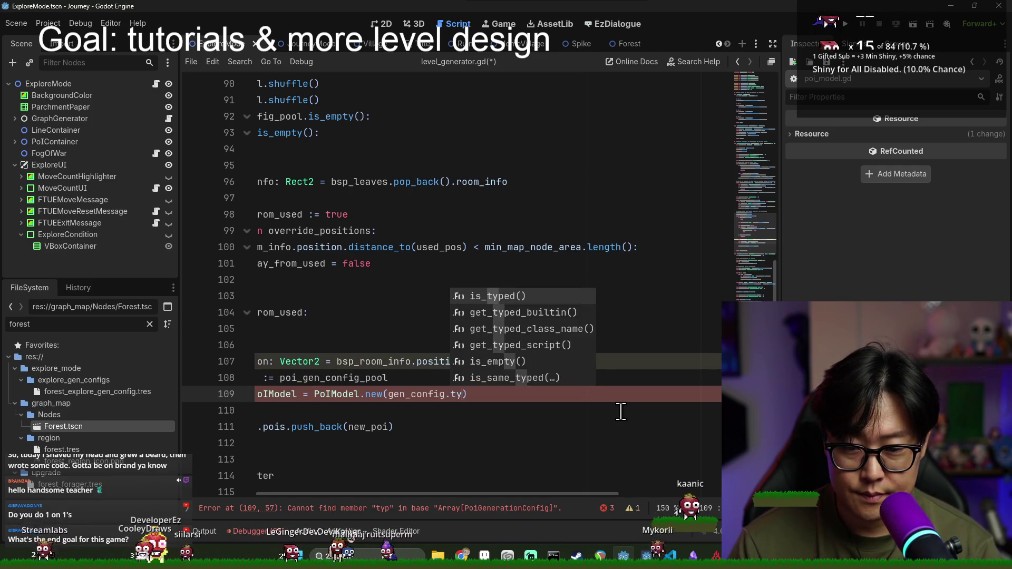
pyautogui.moveTo(480, 492); pyautogui.dragTo(416, 486)
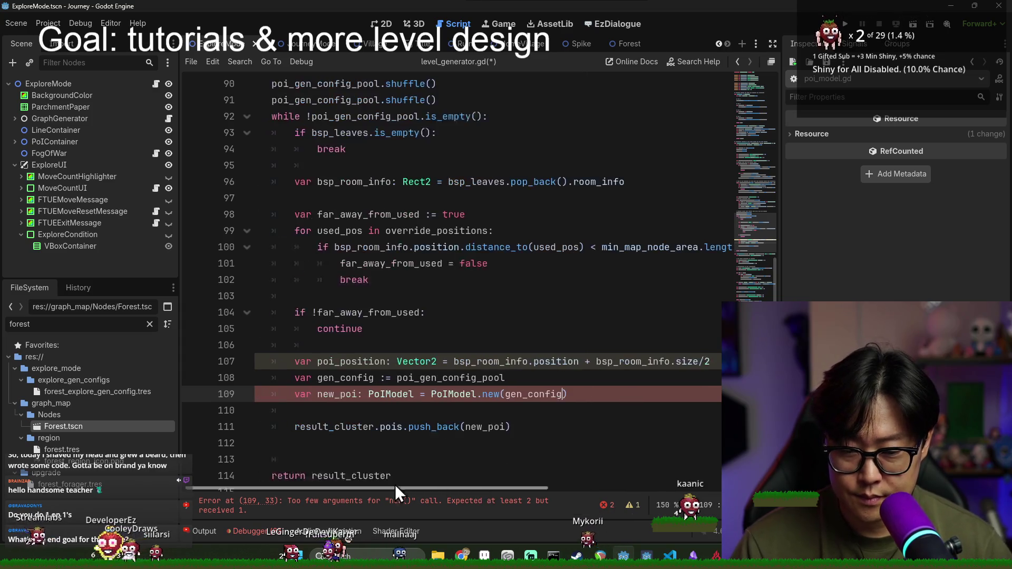
# - Type line 108 as PoiGenerationConfig and pass gen_config.poi_type on line 109
pyautogui.click(536, 380)
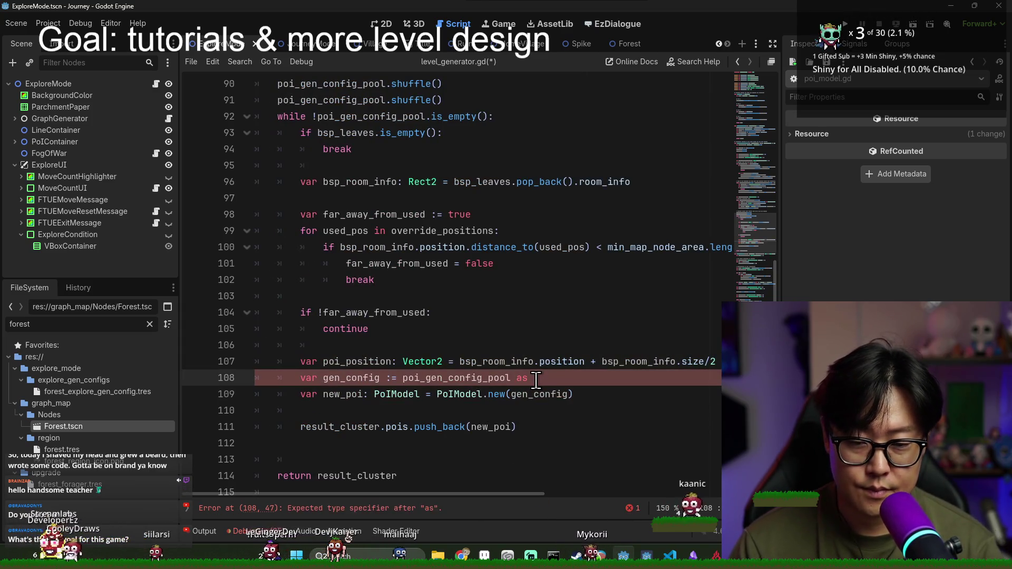
pyautogui.write('Poi')
pyautogui.press('Return')
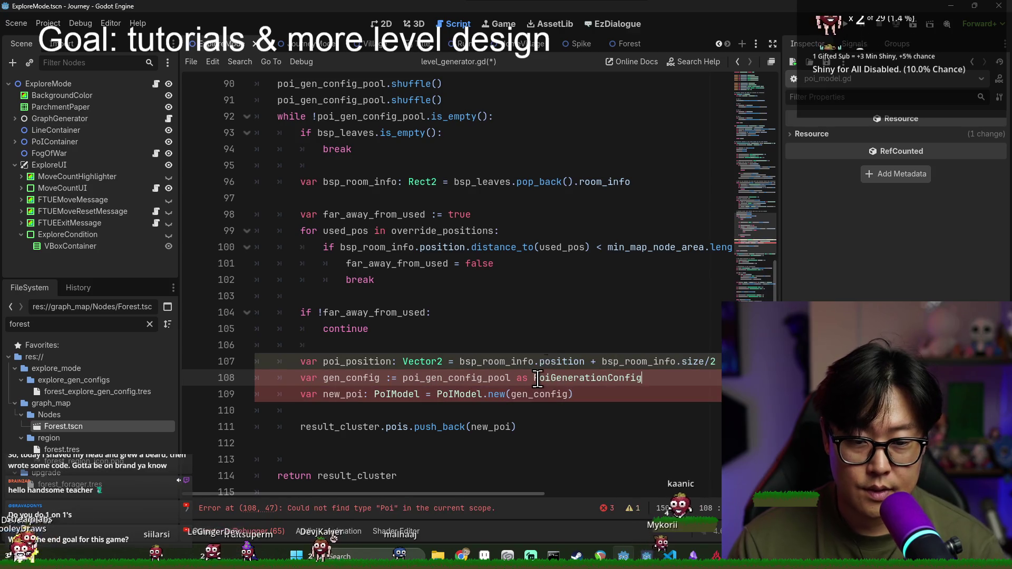
pyautogui.click(568, 394)
pyautogui.write('.')
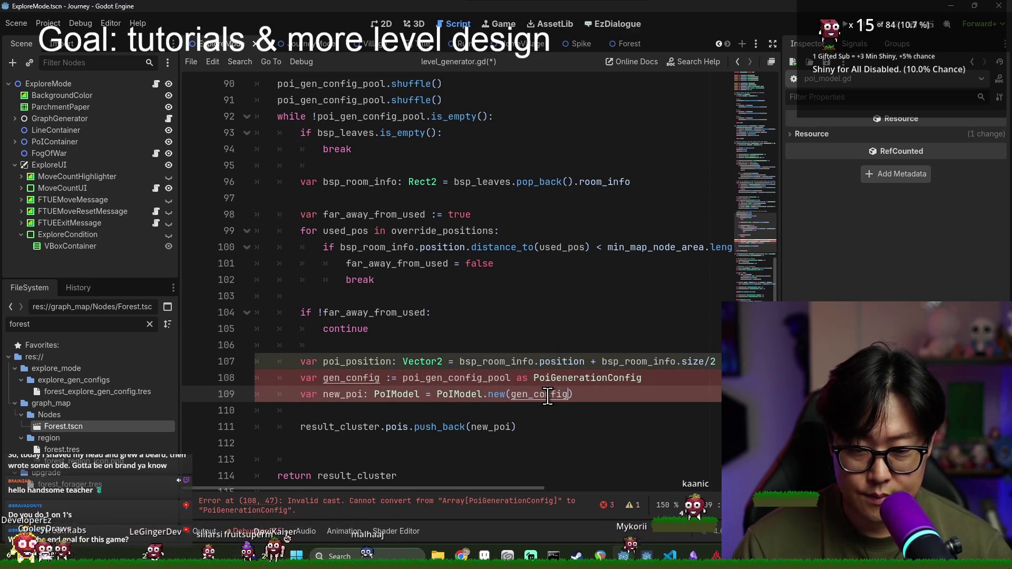
pyautogui.write('poi_type,')
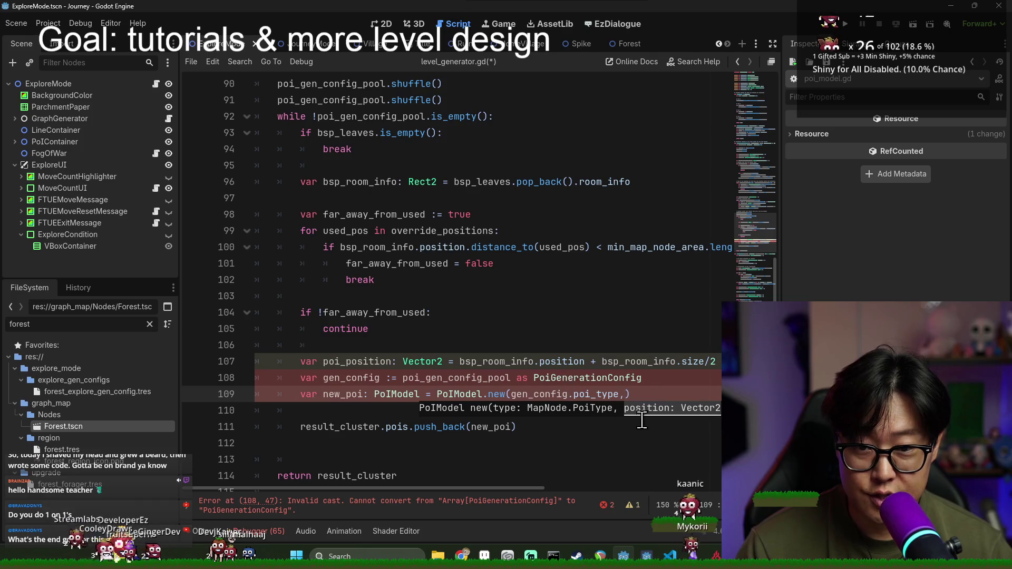
# - Undo the line 108–109 edits back to the original PoIModel constructor call
pyautogui.hotkey('ctrl', 'z')
pyautogui.hotkey('ctrl', 'z')
pyautogui.hotkey('ctrl', 'z')
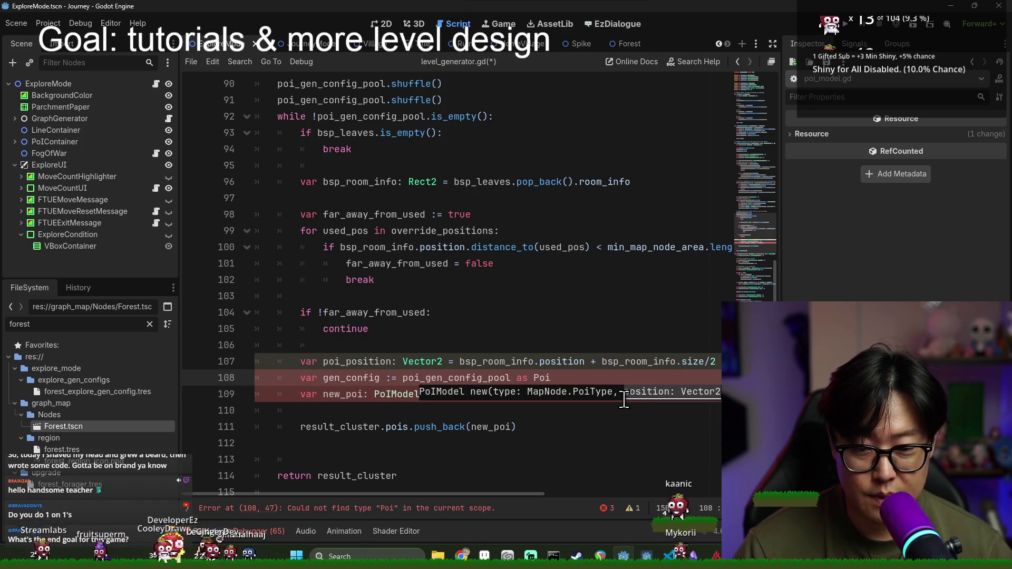
pyautogui.press('Down')
pyautogui.press('End')
pyautogui.press('Left')
pyautogui.write('.')
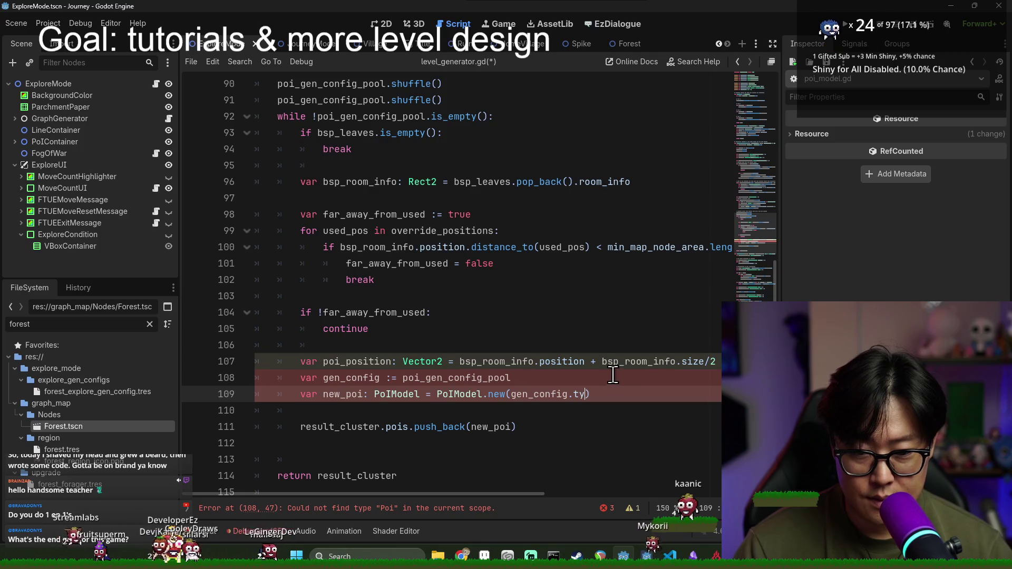
pyautogui.hotkey('ctrl', 'z')
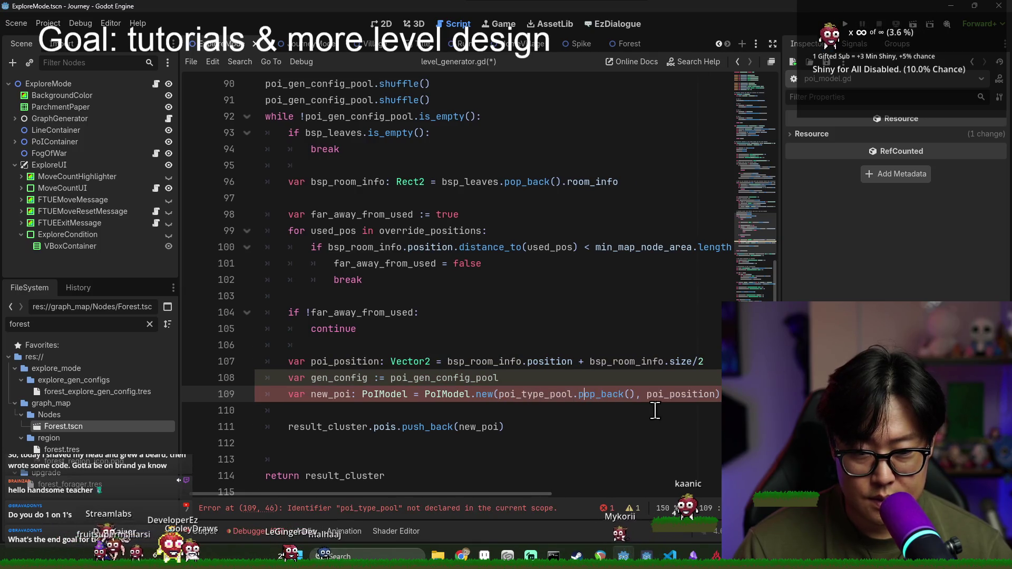
# - Add a gen_config argument after poi_position and declare line 108 as PoiGenerationConfig
pyautogui.doubleClick(679, 395)
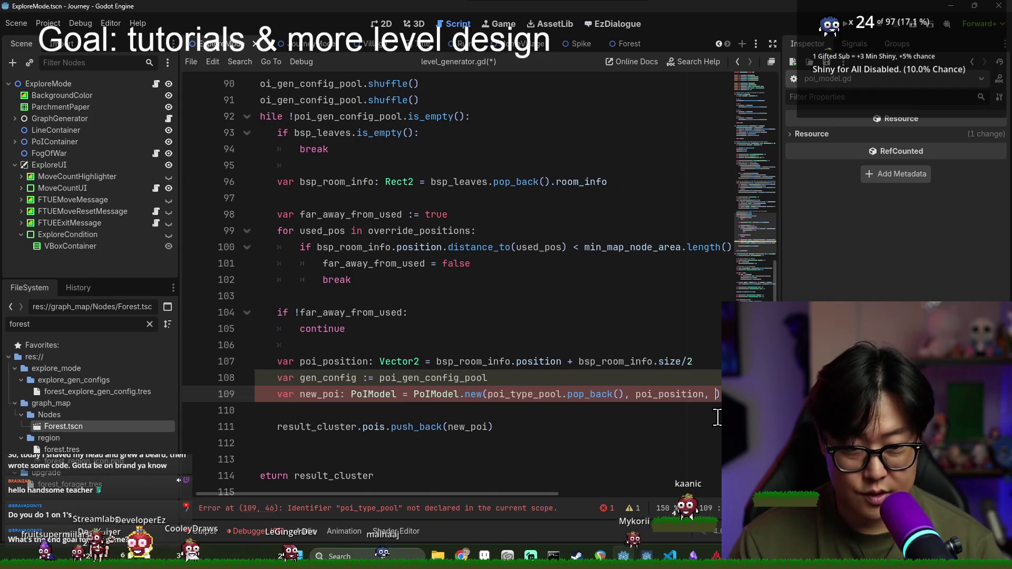
pyautogui.write(', gen_config')
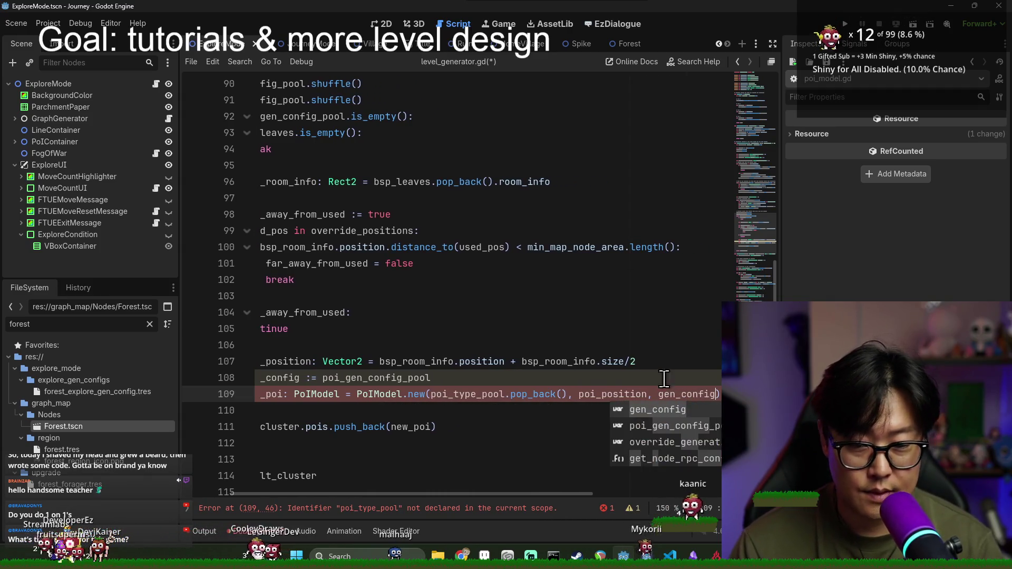
pyautogui.press('Return')
pyautogui.click(571, 377)
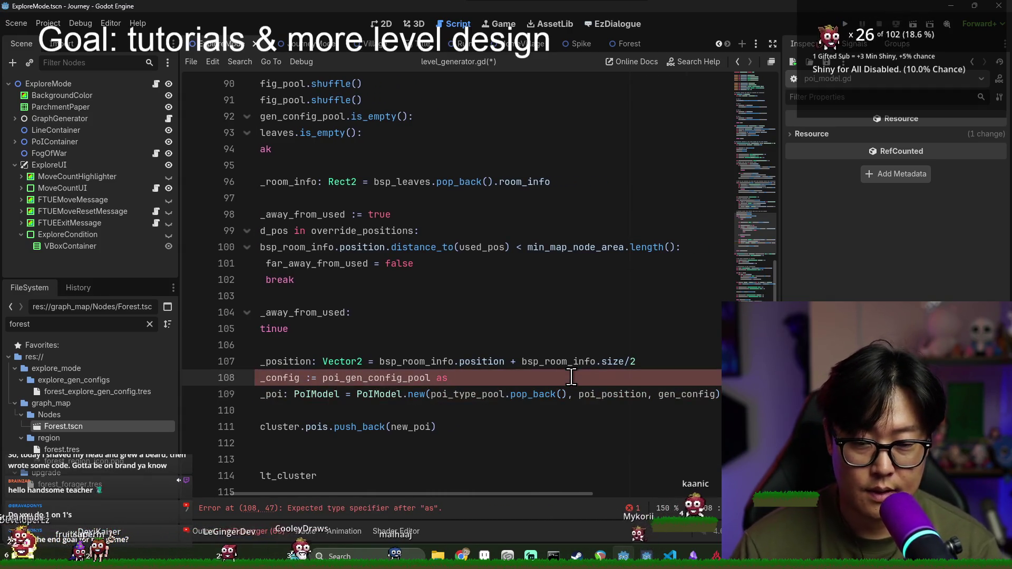
pyautogui.press('Return')
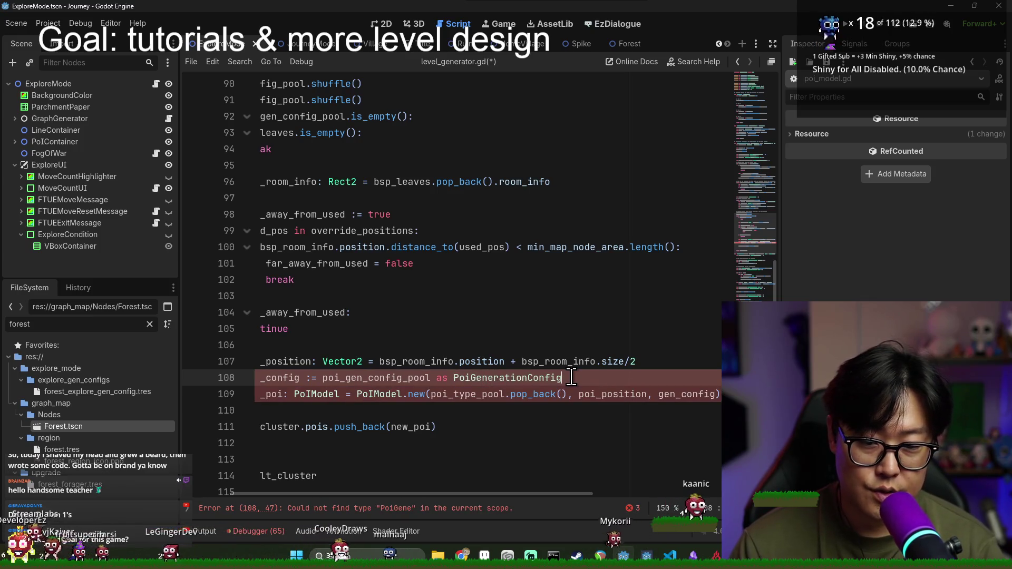
pyautogui.moveTo(589, 489); pyautogui.dragTo(543, 489)
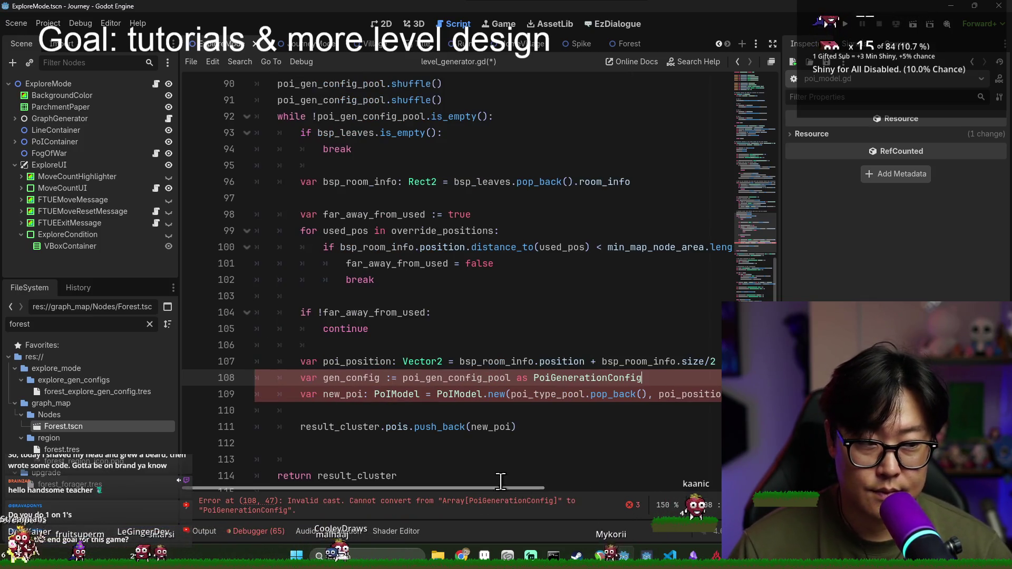
# - Save the script and pass gen_config.is_goal_node to the PoIModel constructor
pyautogui.click(606, 394)
pyautogui.hotkey('ctrl', 's')
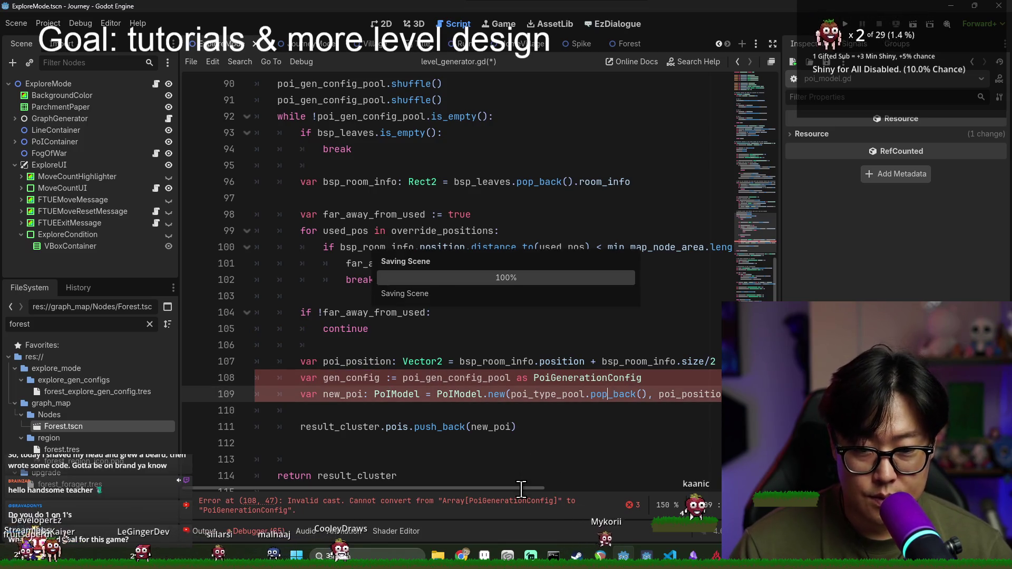
pyautogui.moveTo(524, 489)
pyautogui.mouseDown()
pyautogui.moveTo(586, 503)
pyautogui.moveTo(653, 390)
pyautogui.mouseUp()
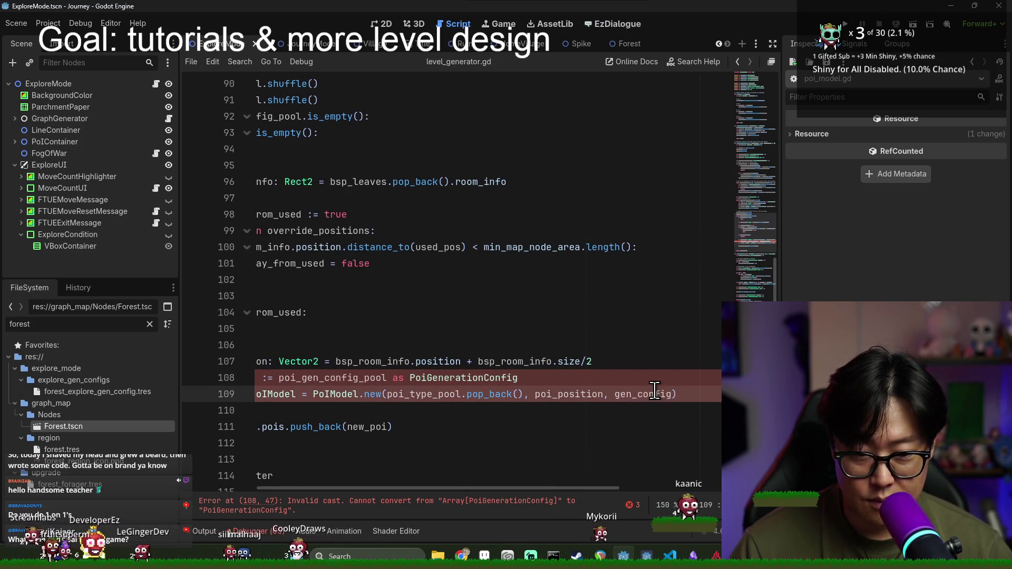
pyautogui.write('.is_')
pyautogui.press('Return')
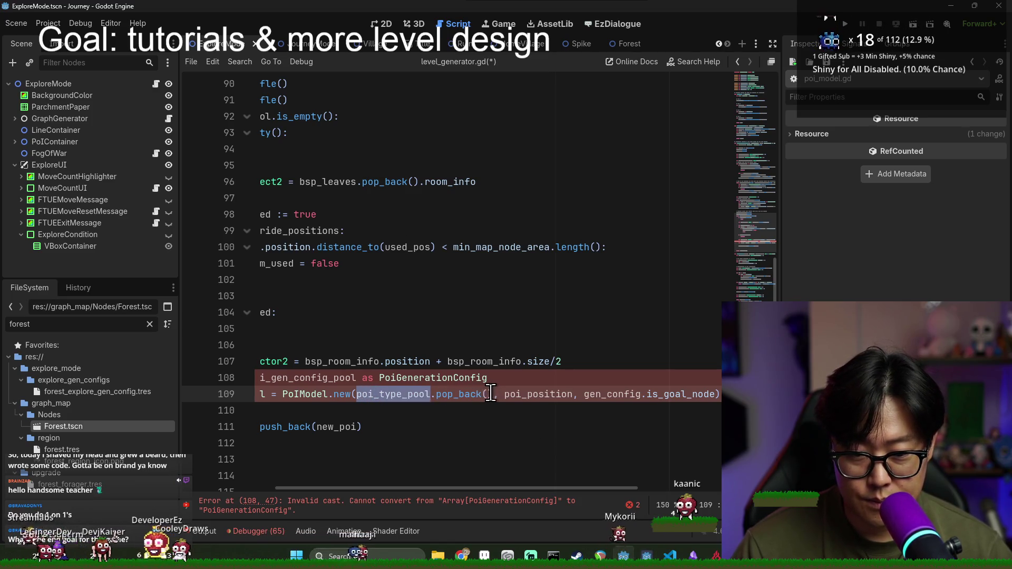
# - Replace poi_type_pool.pop_back() on line 109 with gen_config.poi_type
pyautogui.moveTo(491, 393); pyautogui.dragTo(497, 394)
pyautogui.write('gen_config.po')
pyautogui.press('Return')
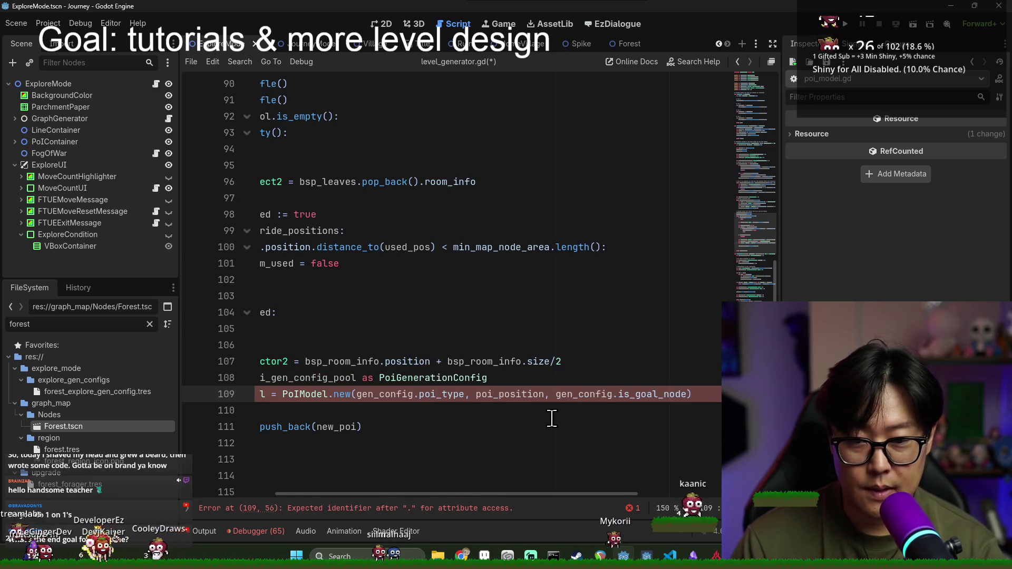
pyautogui.moveTo(497, 489); pyautogui.dragTo(350, 488)
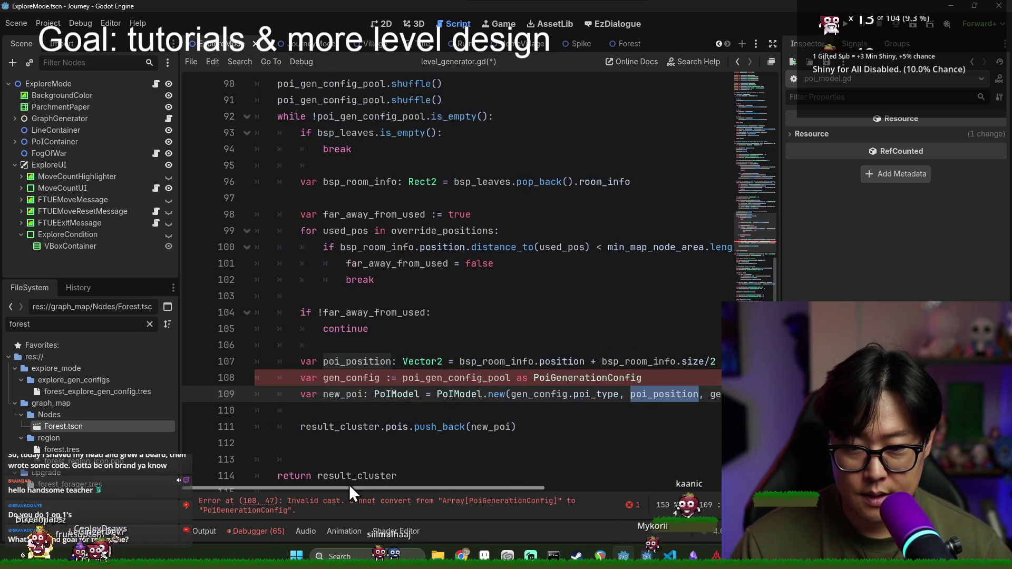
# - Make line 108 assign poi_gen_config_pool.pop_back() to gen_config and save
pyautogui.doubleClick(435, 378)
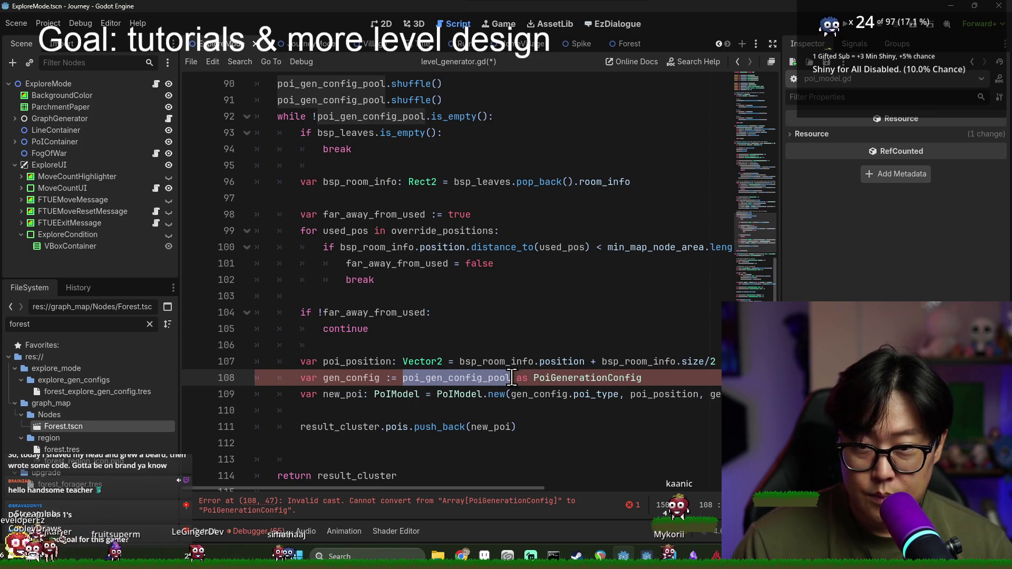
pyautogui.press('Right')
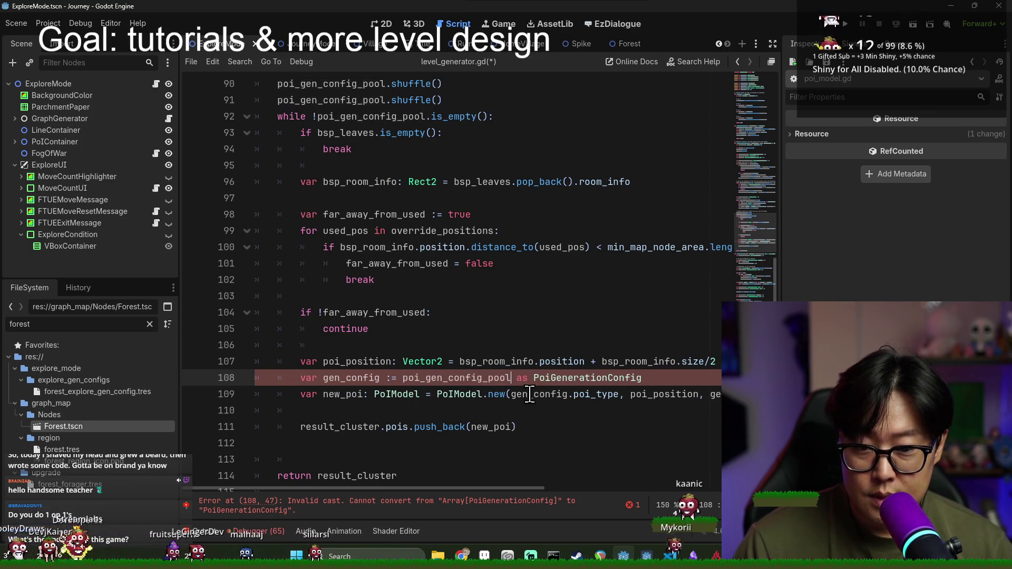
pyautogui.write('.pop')
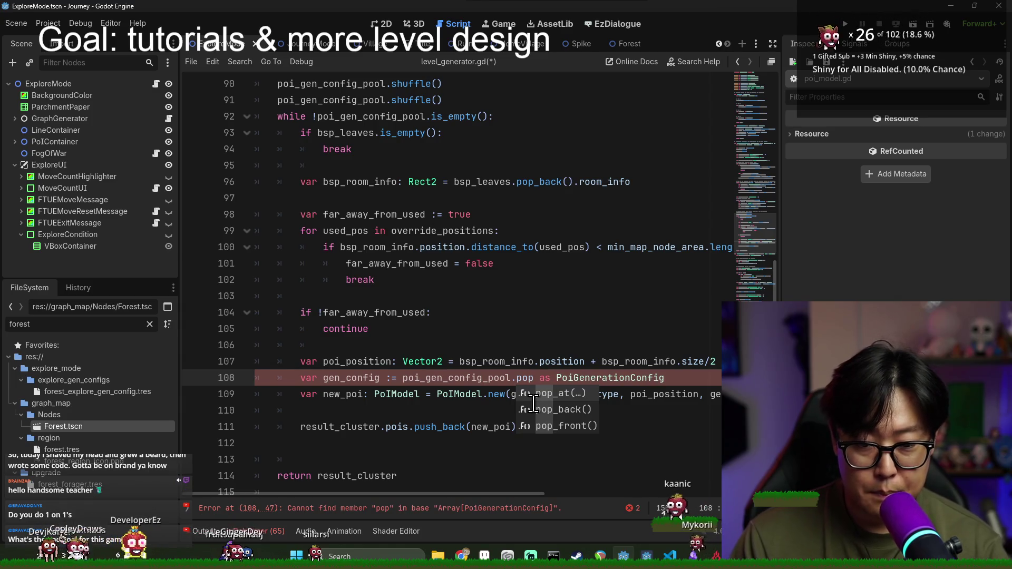
pyautogui.click(533, 405)
pyautogui.hotkey('ctrl', 's')
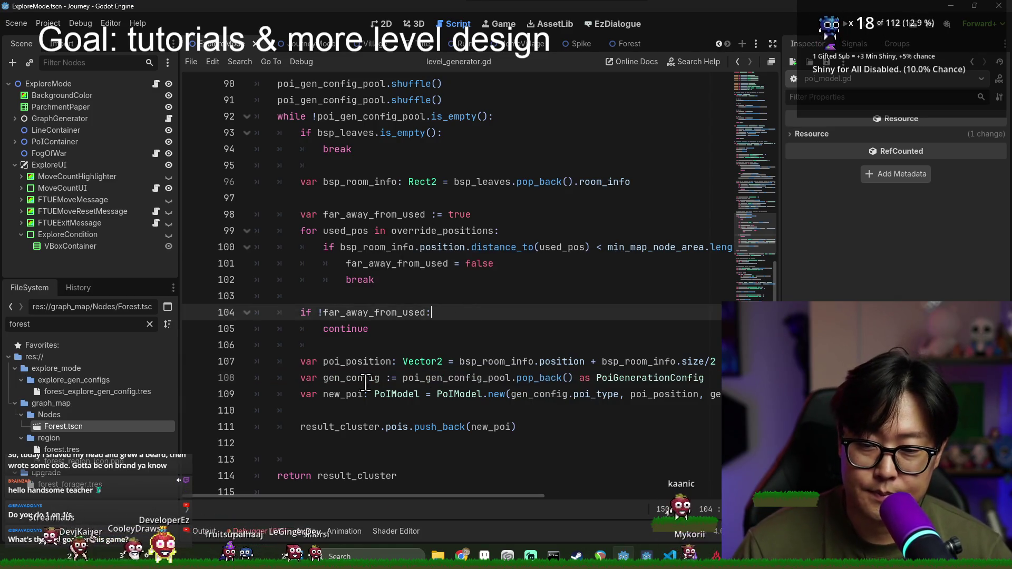
# - Save level_generator.gd again and run the game to test the generator
pyautogui.doubleClick(352, 378)
pyautogui.hotkey('ctrl', 's')
pyautogui.scroll(-4, 466, 335)
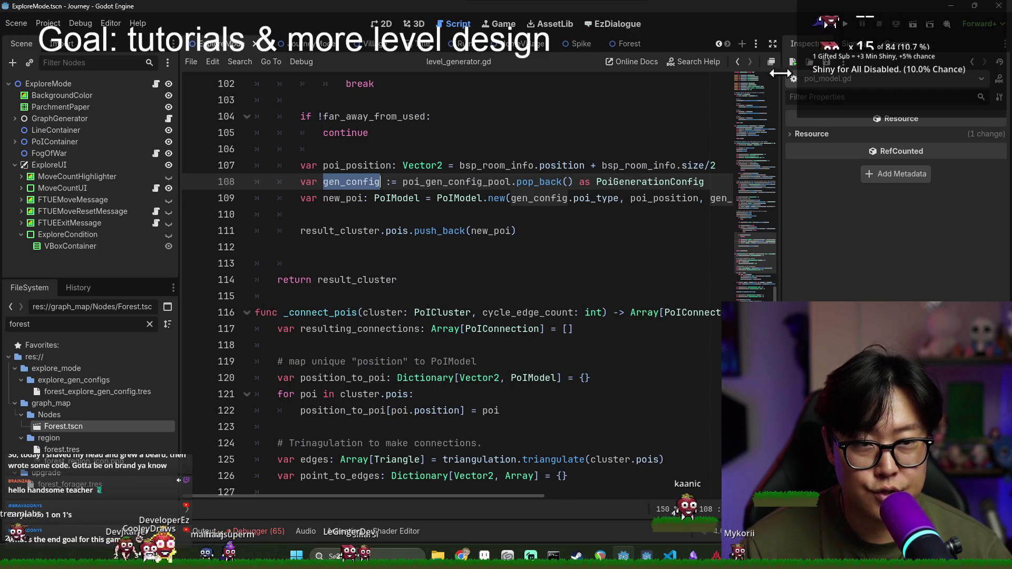
pyautogui.click(845, 25)
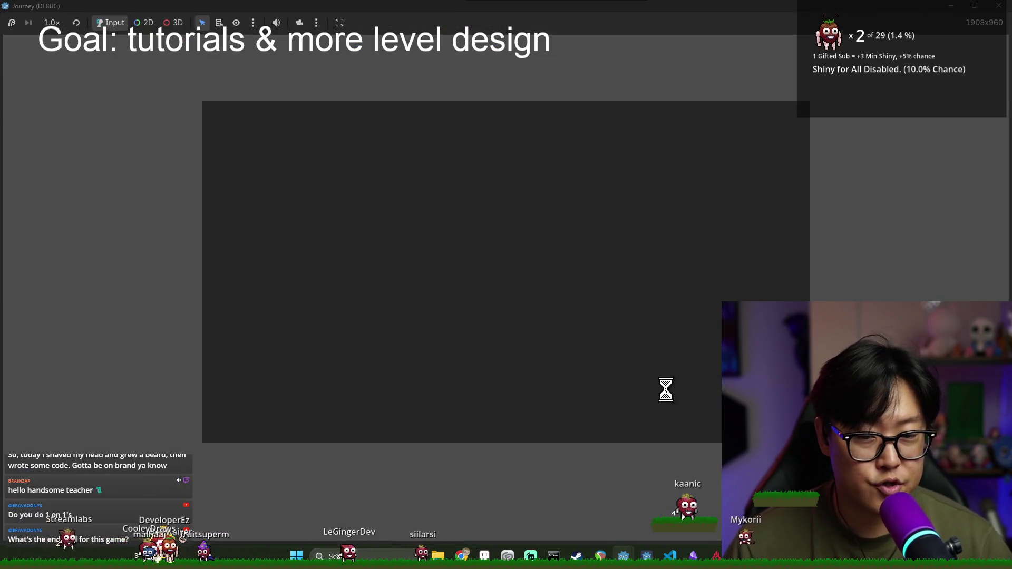
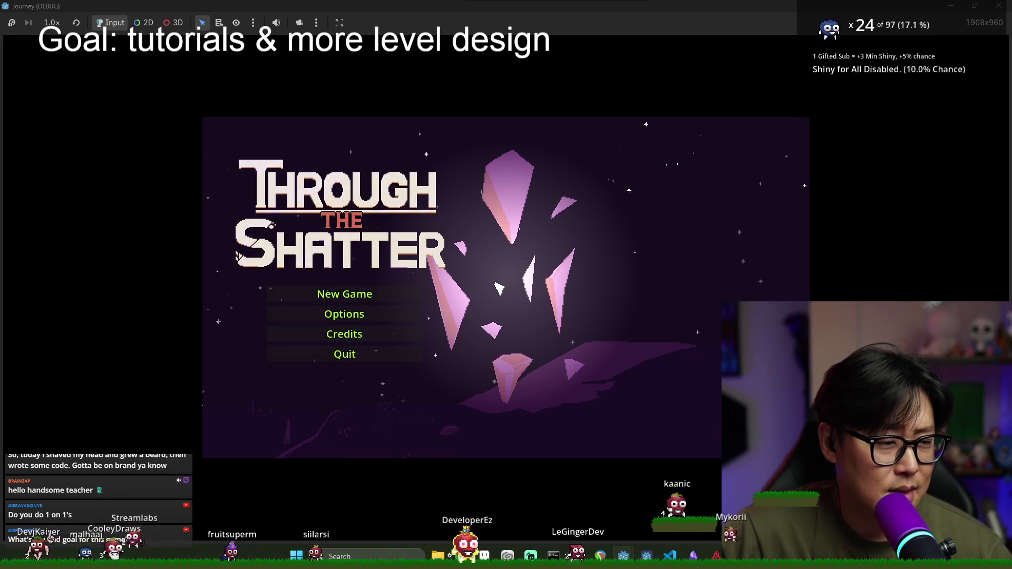
# - Start a new Journey game, pick the forest node, and resume past the explore_mode.gd breakpoint
pyautogui.click(346, 294)
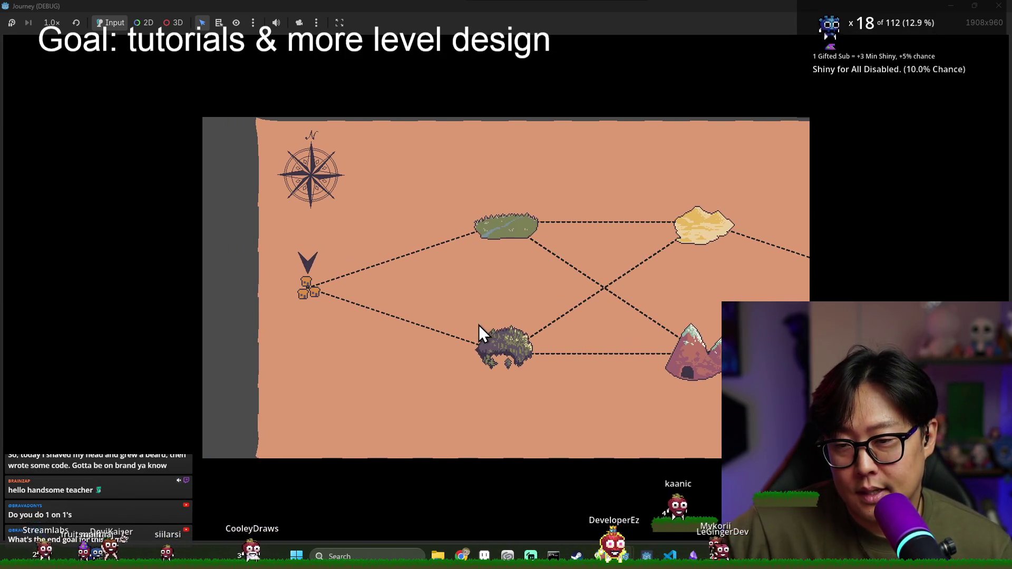
pyautogui.click(484, 343)
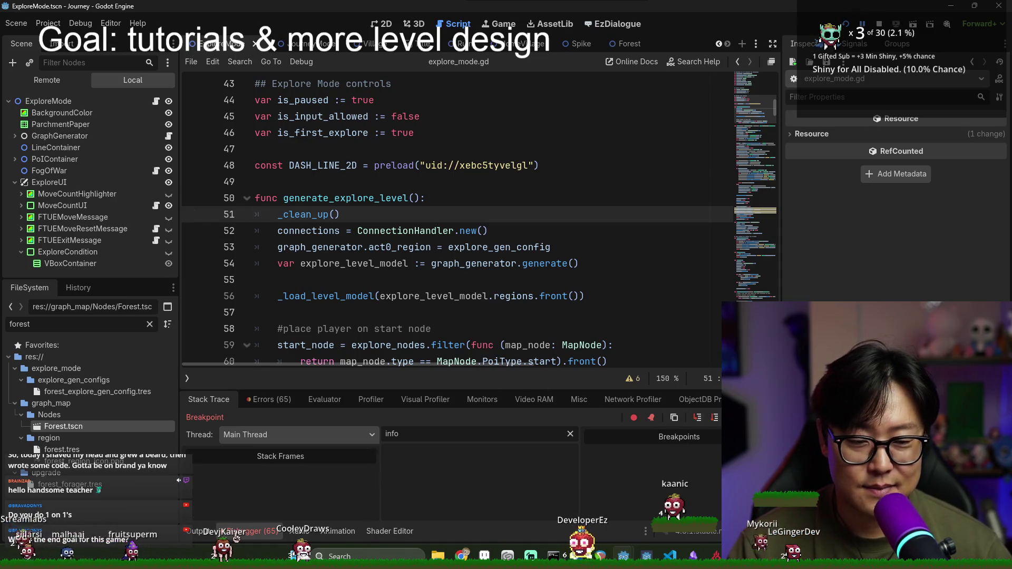
pyautogui.press('F12')
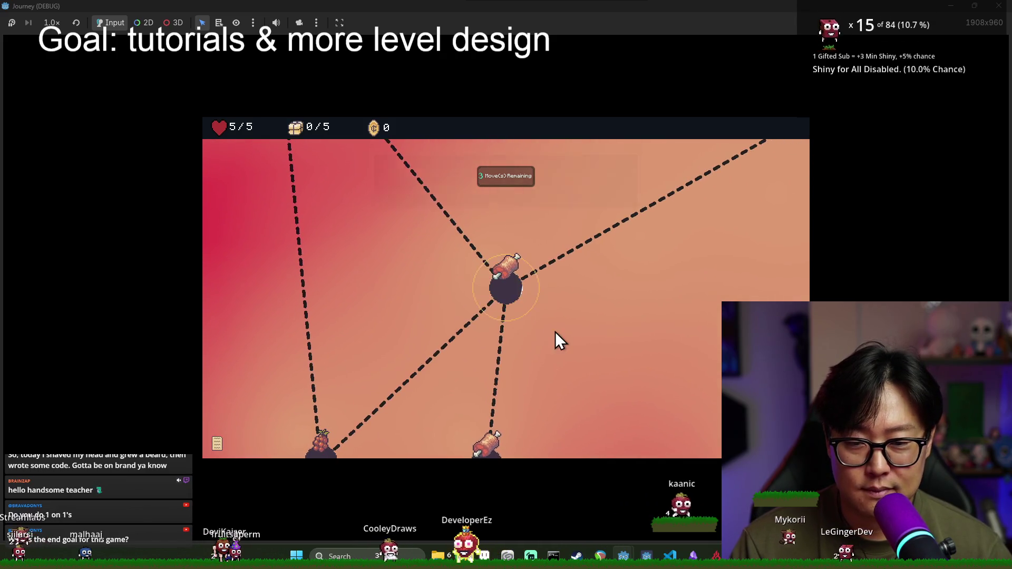
# - Move through the forest level's nodes, dismissing the limited-moves tutorial hint
pyautogui.click(509, 292)
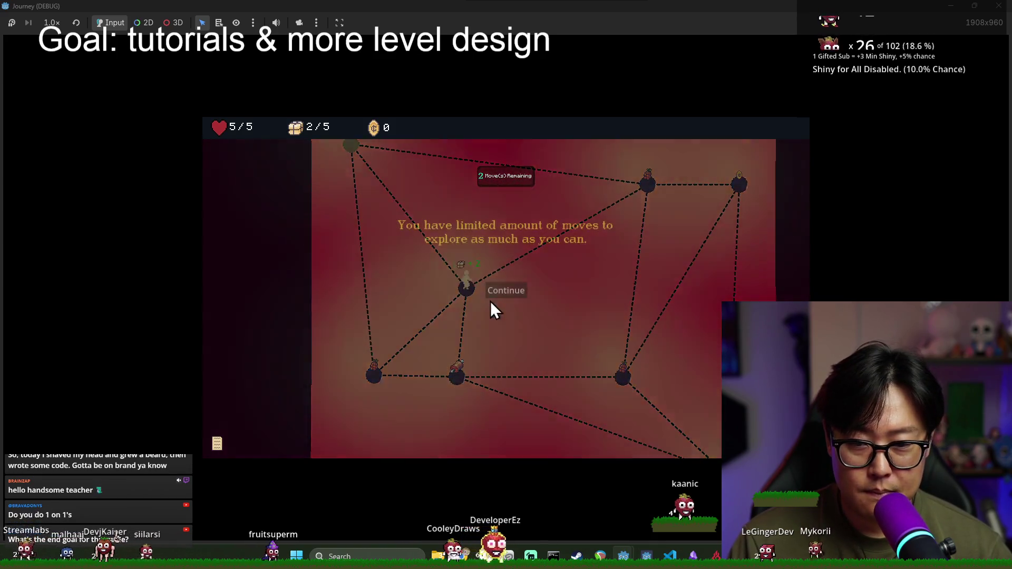
pyautogui.click(501, 291)
pyautogui.click(456, 375)
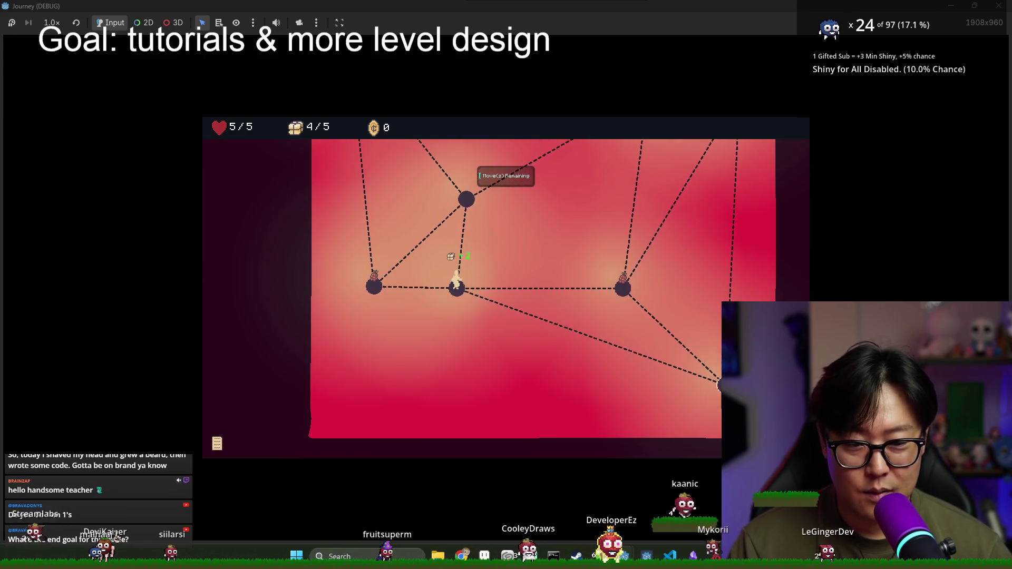
pyautogui.click(668, 391)
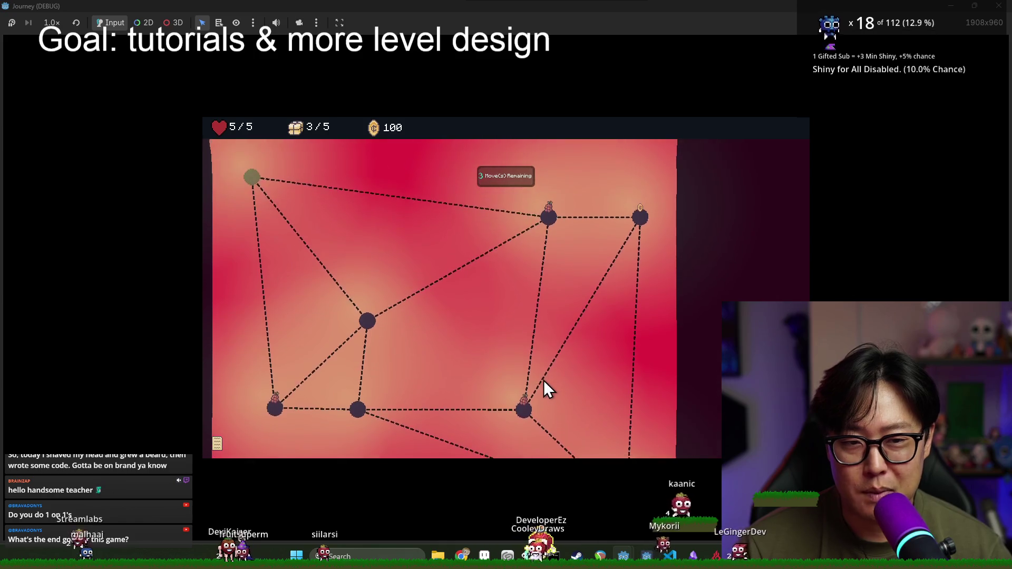
pyautogui.click(540, 391)
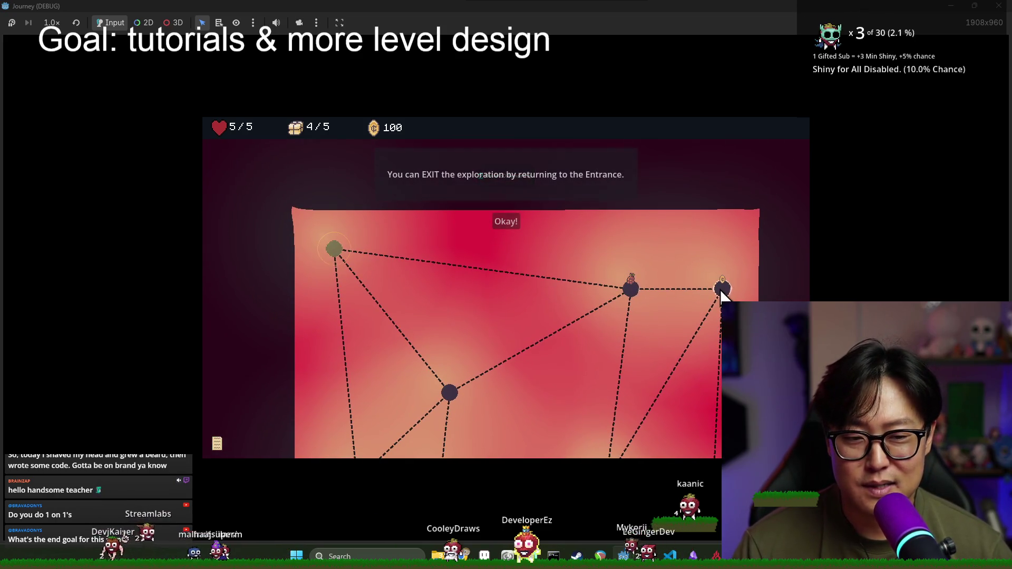
# - Dismiss the exit hint, walk back to the entrance to leave, and enter the crystal node
pyautogui.click(506, 221)
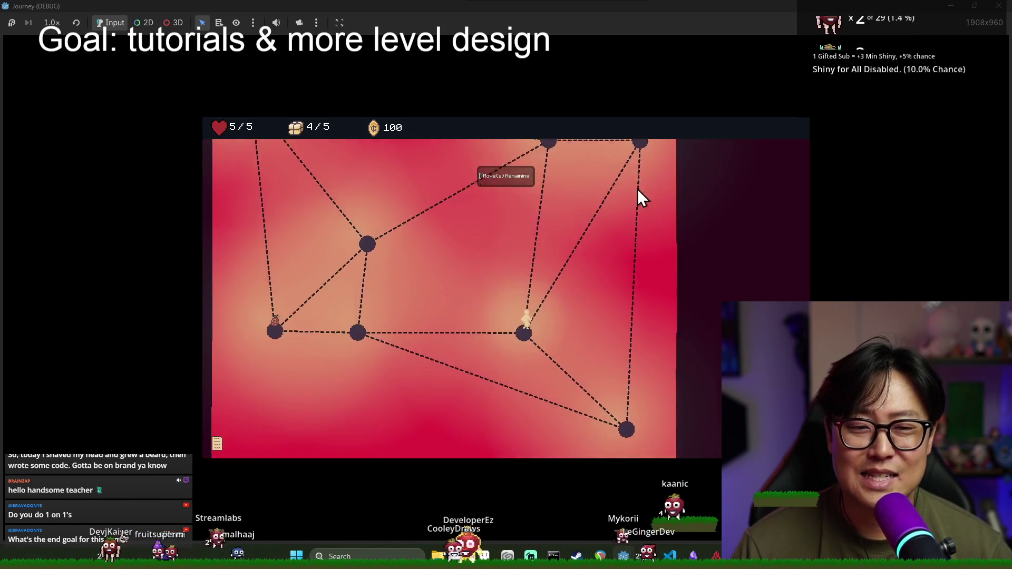
pyautogui.click(639, 185)
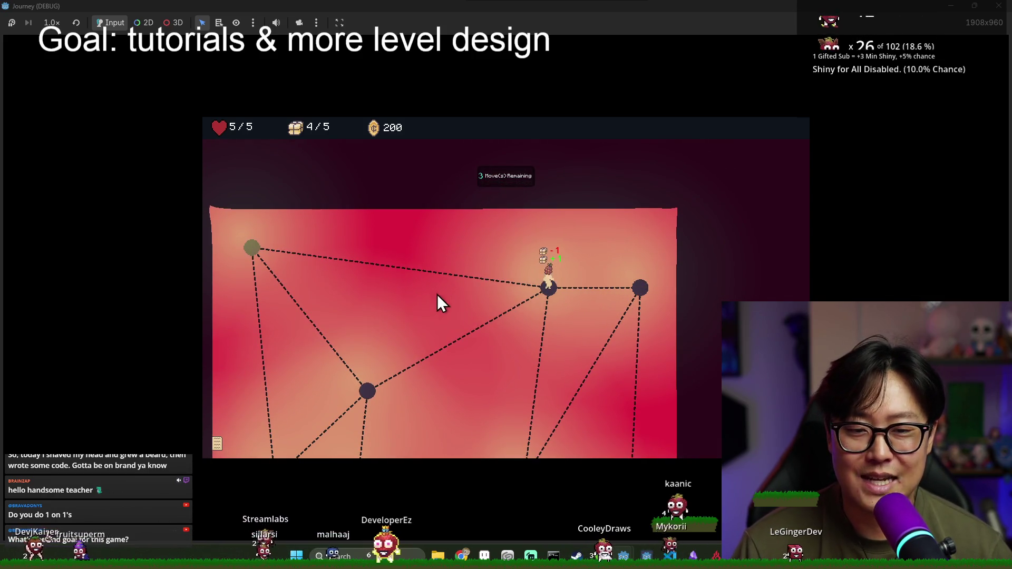
pyautogui.click(261, 249)
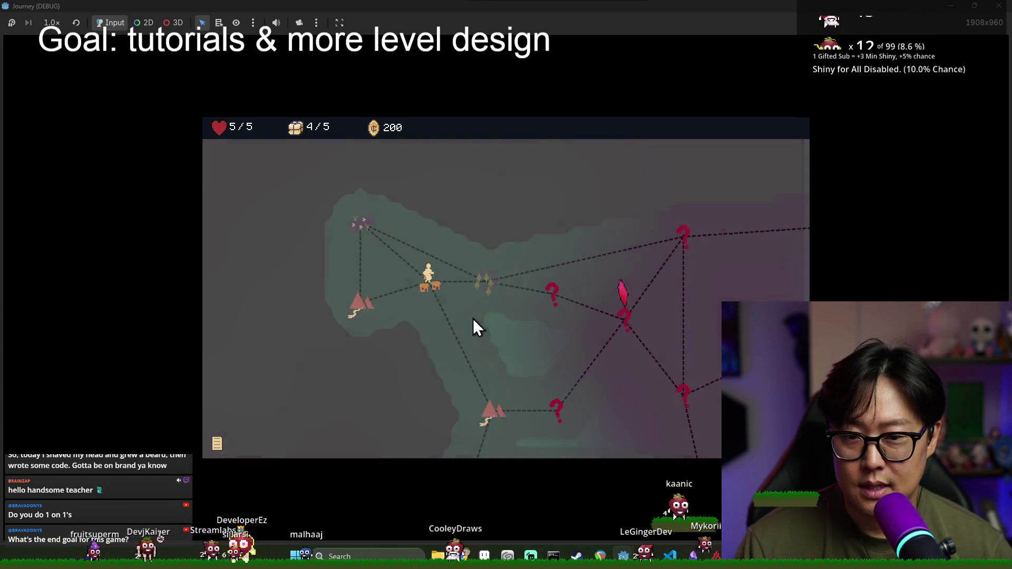
pyautogui.click(491, 293)
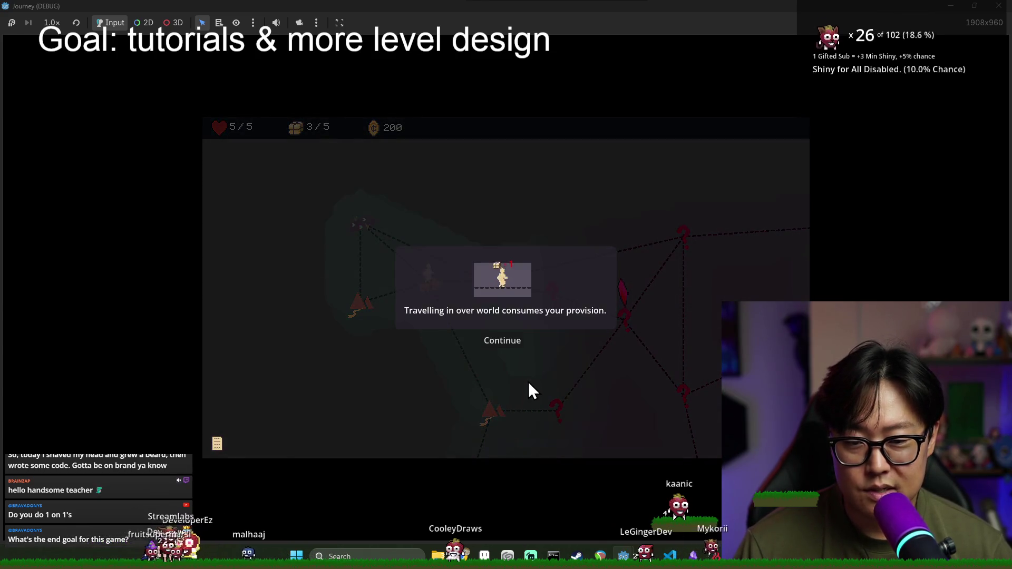
# - Close the health tutorial and move along the left path of the crystal level
pyautogui.click(508, 340)
pyautogui.click(507, 341)
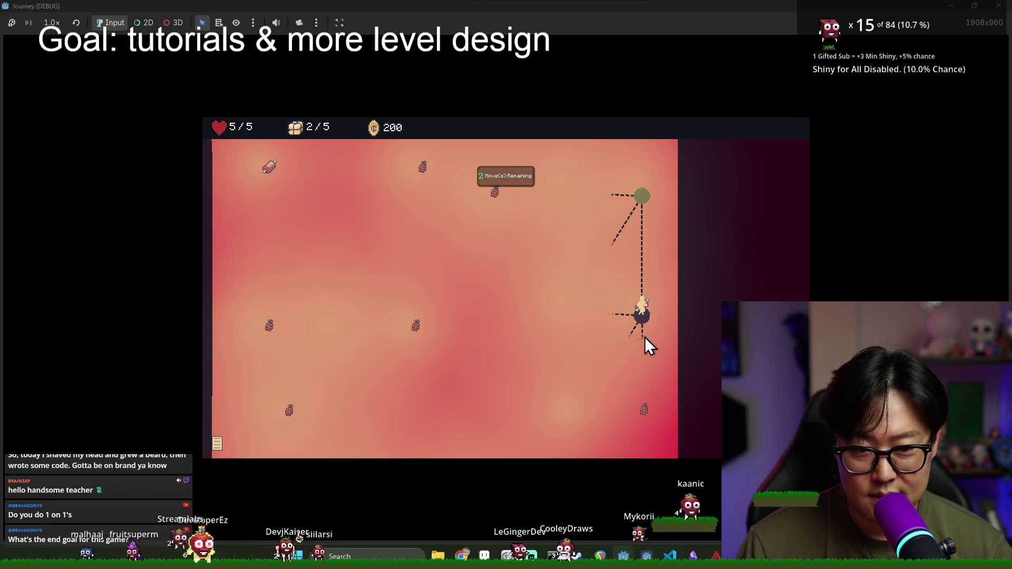
pyautogui.click(616, 358)
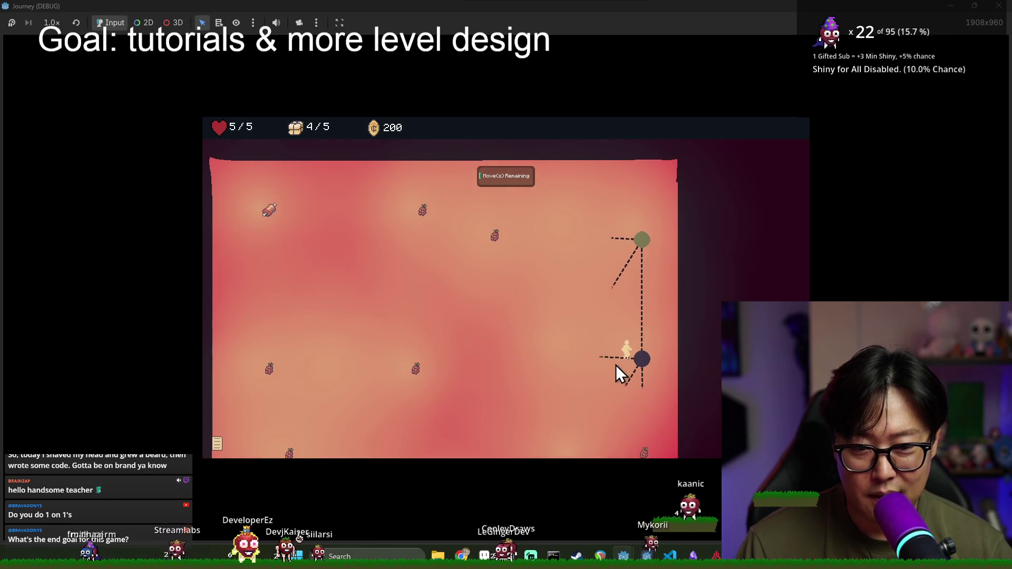
pyautogui.click(548, 344)
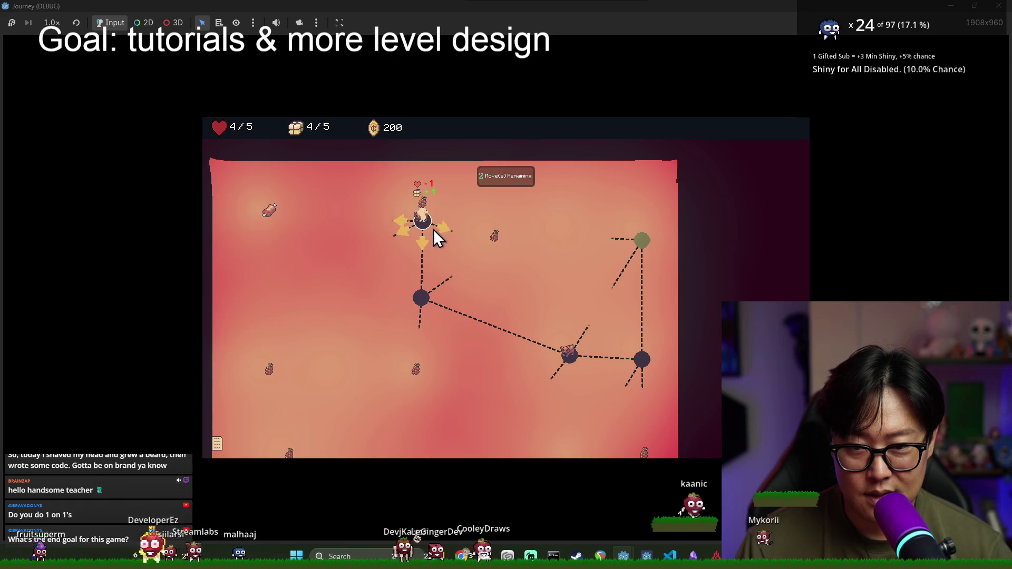
pyautogui.click(442, 230)
# - Return to the green exit node, leave the level, and enter the castle node
pyautogui.click(517, 245)
pyautogui.click(599, 242)
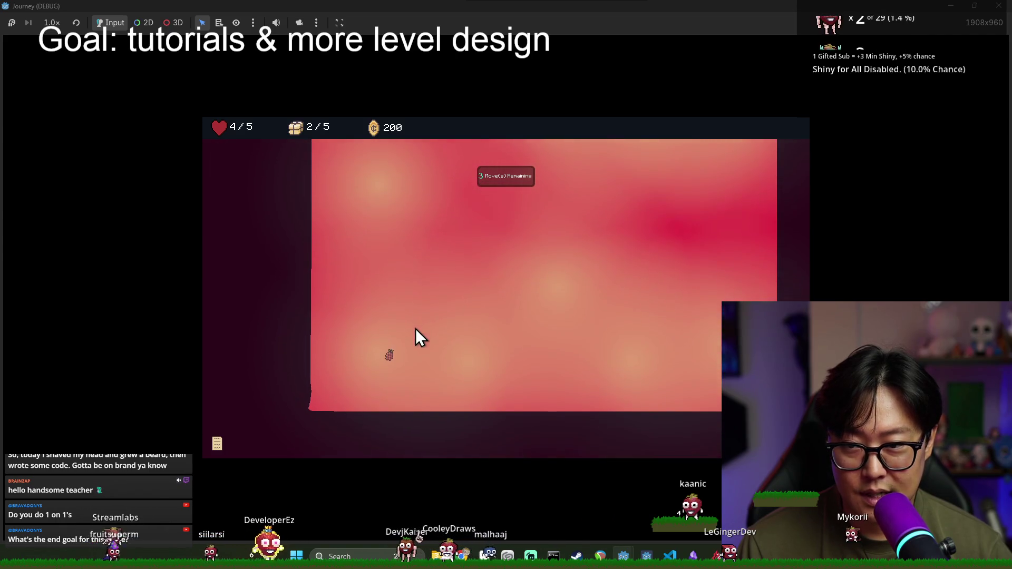
pyautogui.click(413, 180)
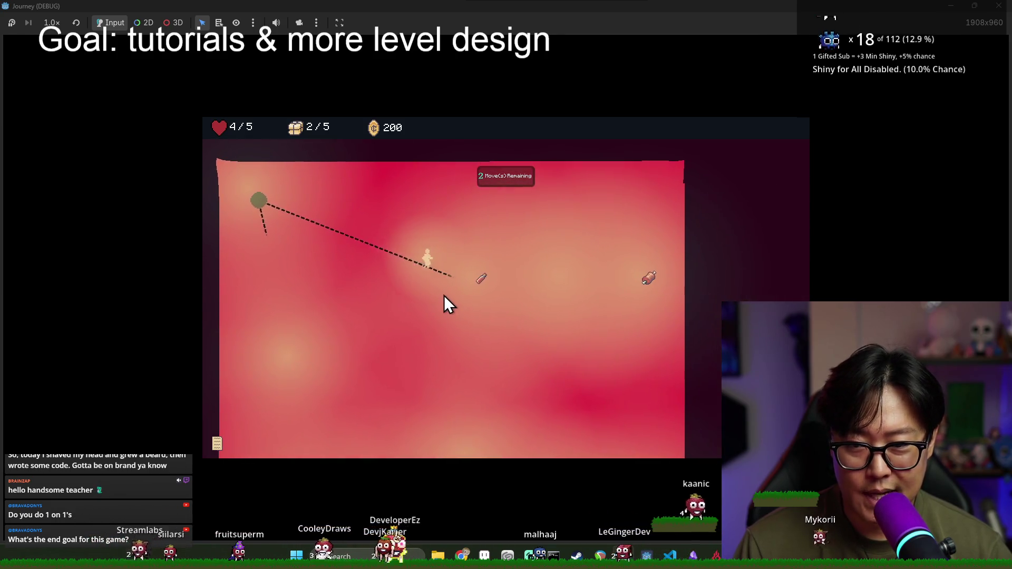
pyautogui.click(422, 271)
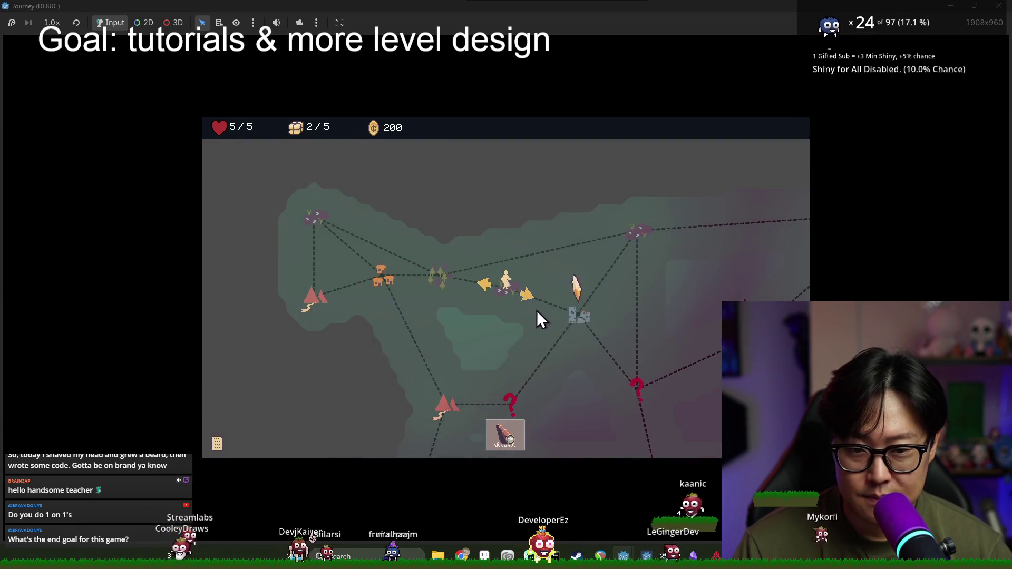
pyautogui.click(524, 296)
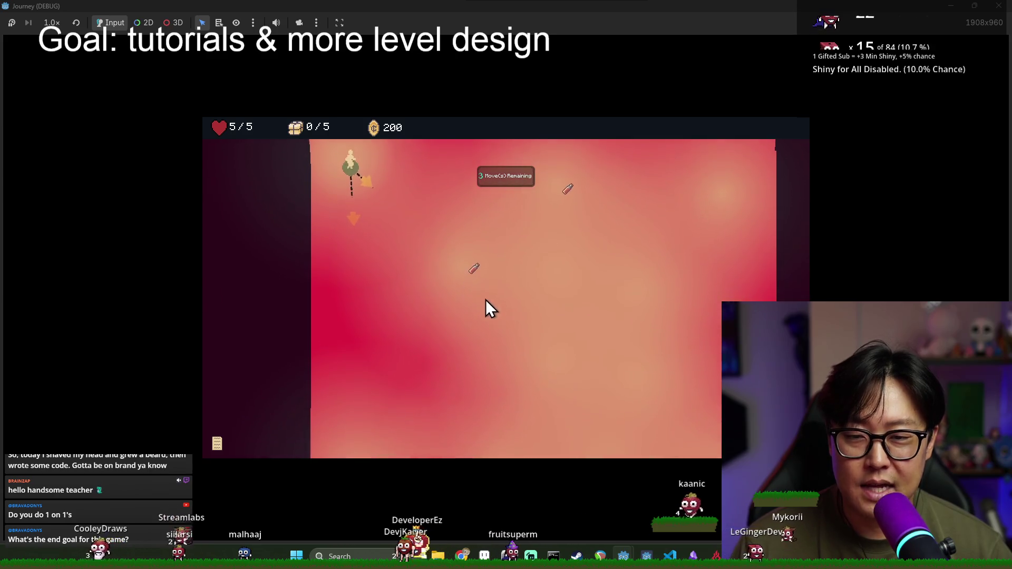
# - Move down-right and then to the upper-right node, then Alt+Tab back to the Godot editor
pyautogui.click(406, 265)
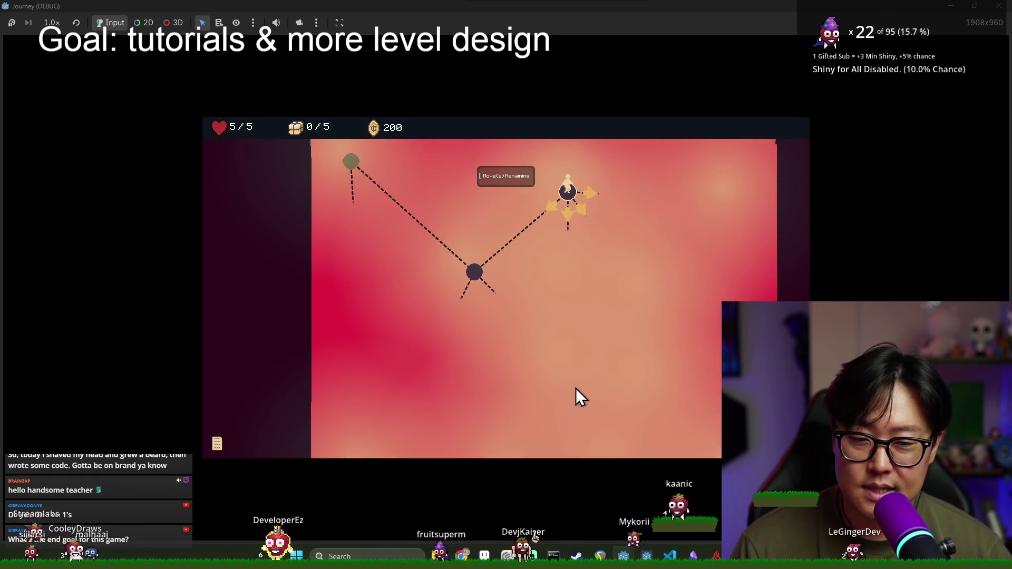
pyautogui.click(566, 230)
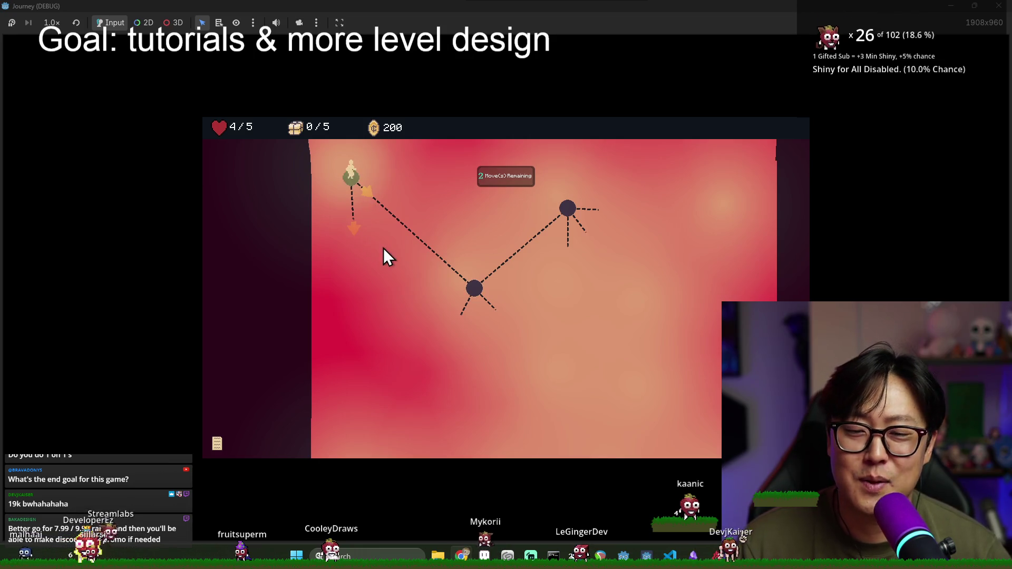
pyautogui.hotkey('alt', 'Tab')
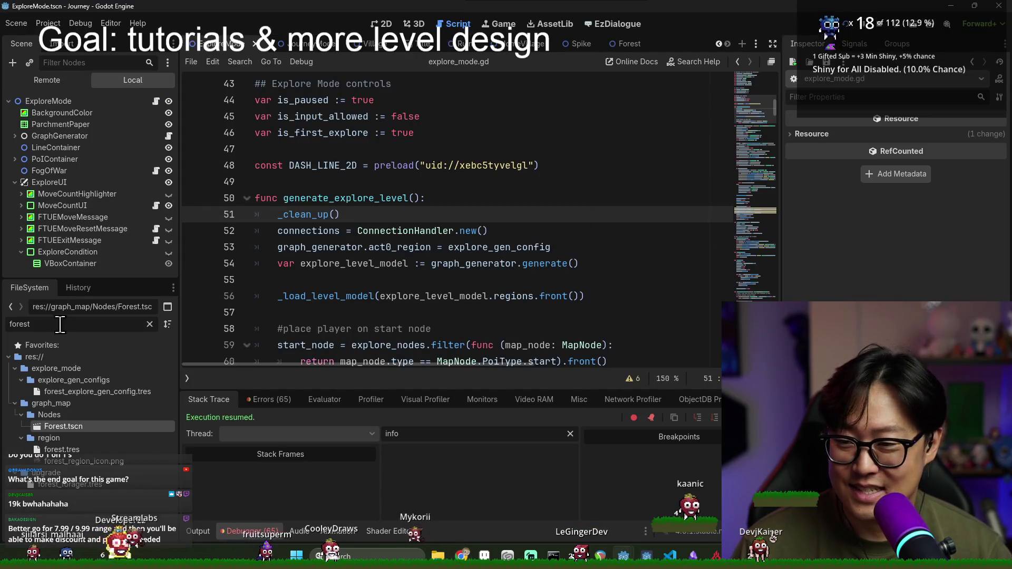
# - Filter files by 'swamp', open the Swamp scene, and expand its six-entry Map Nodes array
pyautogui.write('swamp')
pyautogui.doubleClick(66, 391)
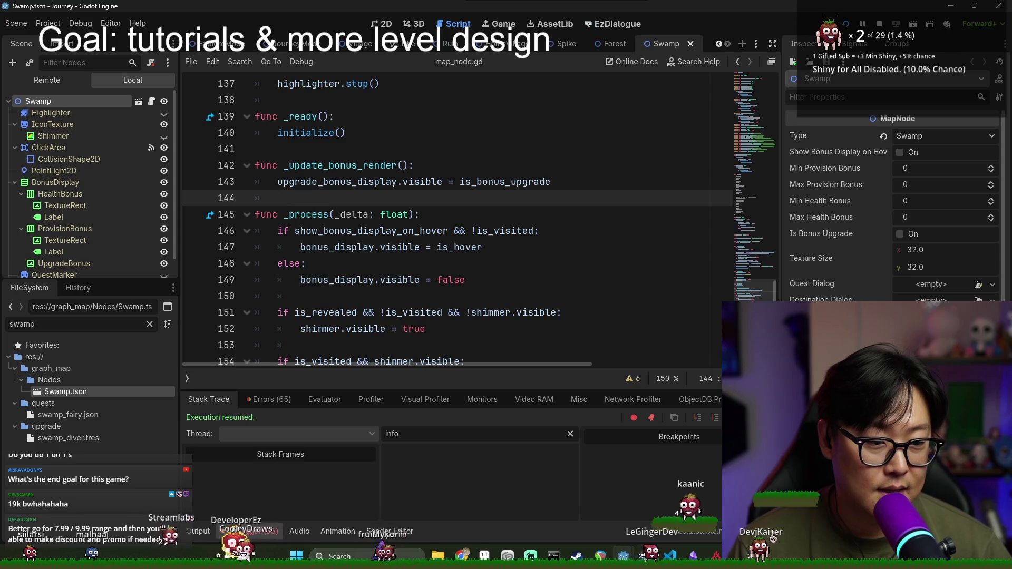
pyautogui.scroll(-3, 928, 268)
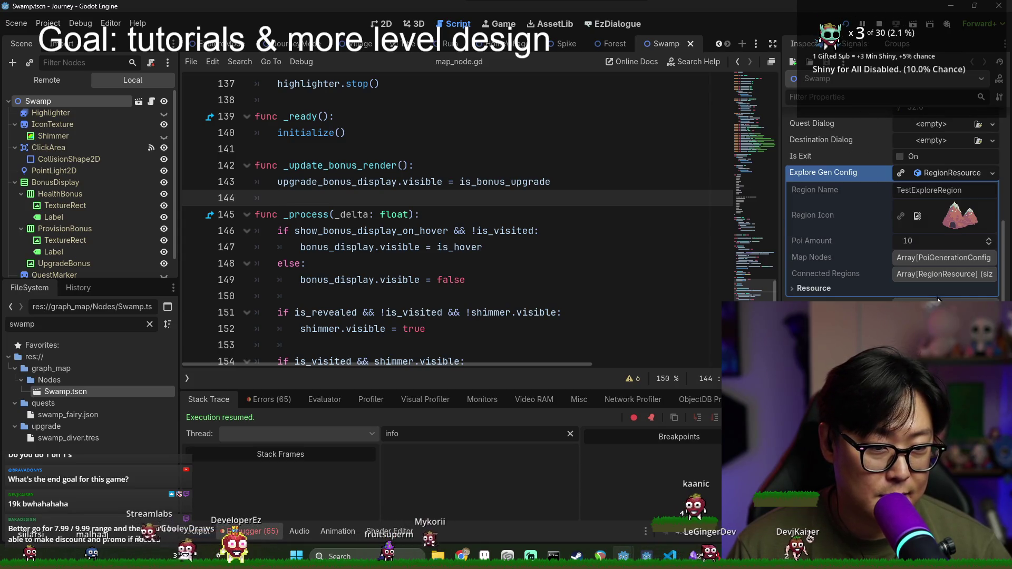
pyautogui.click(923, 274)
pyautogui.click(923, 275)
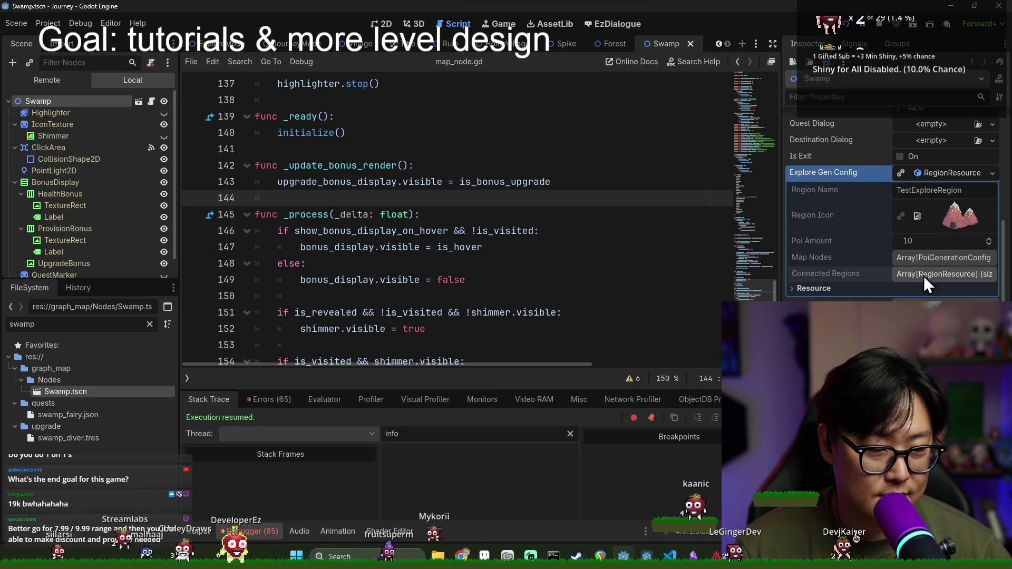
pyautogui.click(923, 260)
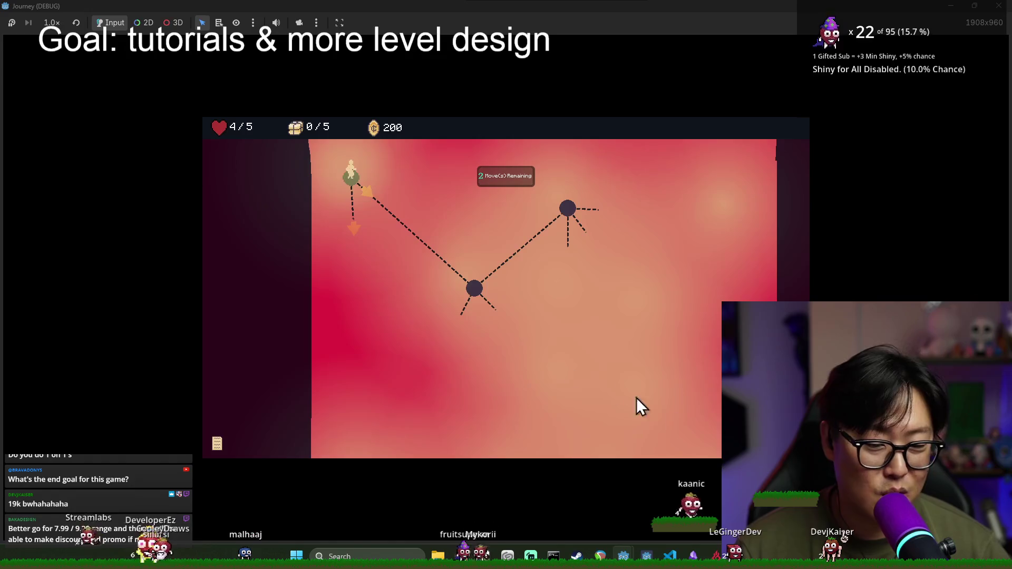
# - Stop the game, collapse the Explore Gen Config resource, then relaunch and close the game
pyautogui.press('F8')
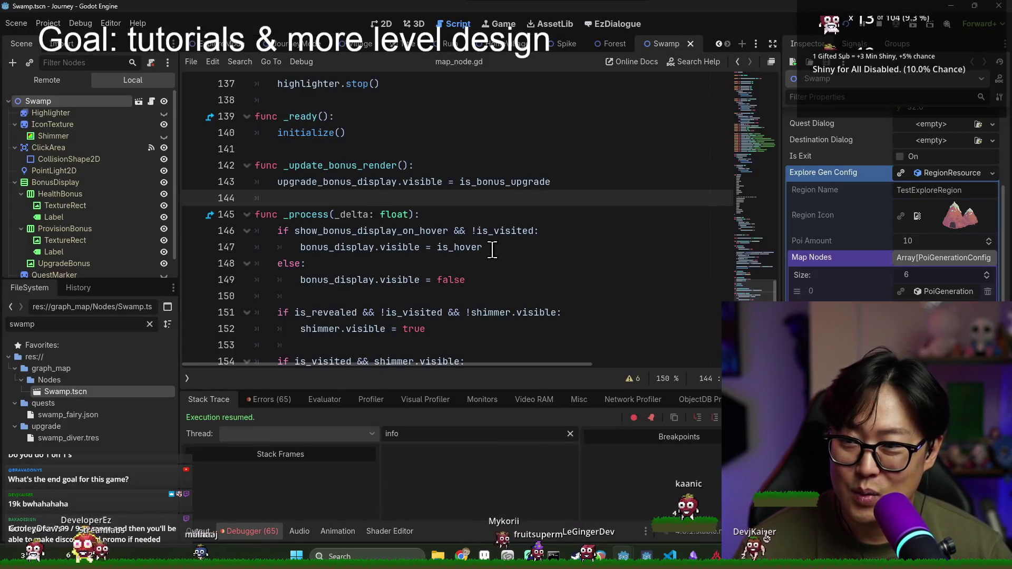
pyautogui.scroll(2, 869, 293)
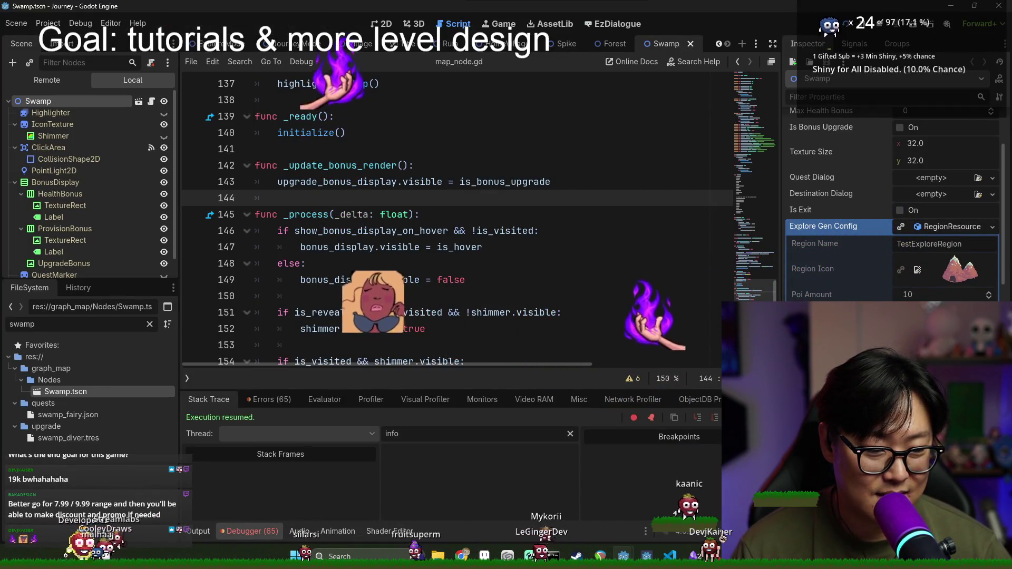
pyautogui.scroll(1, 226, 168)
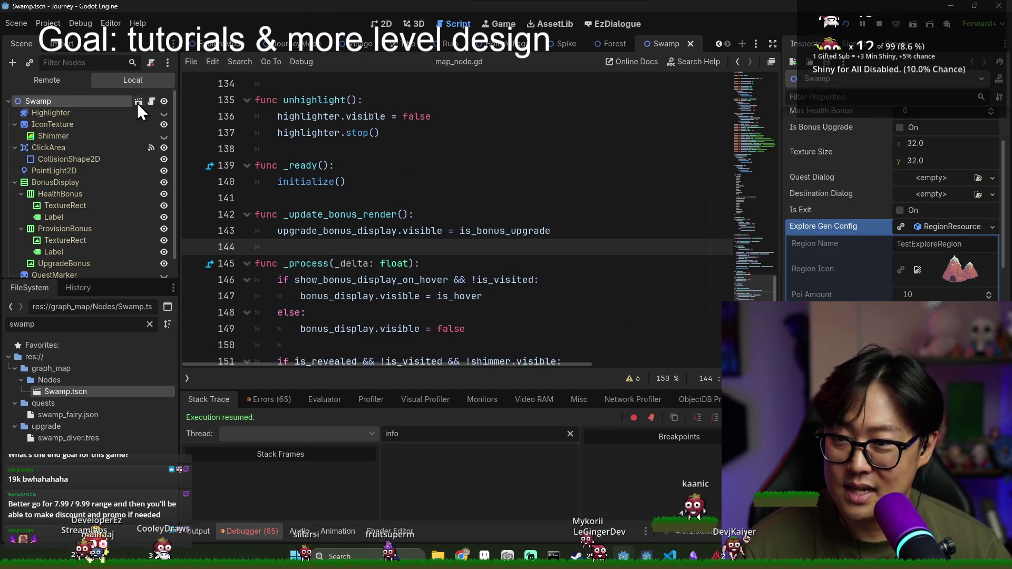
pyautogui.press('F8')
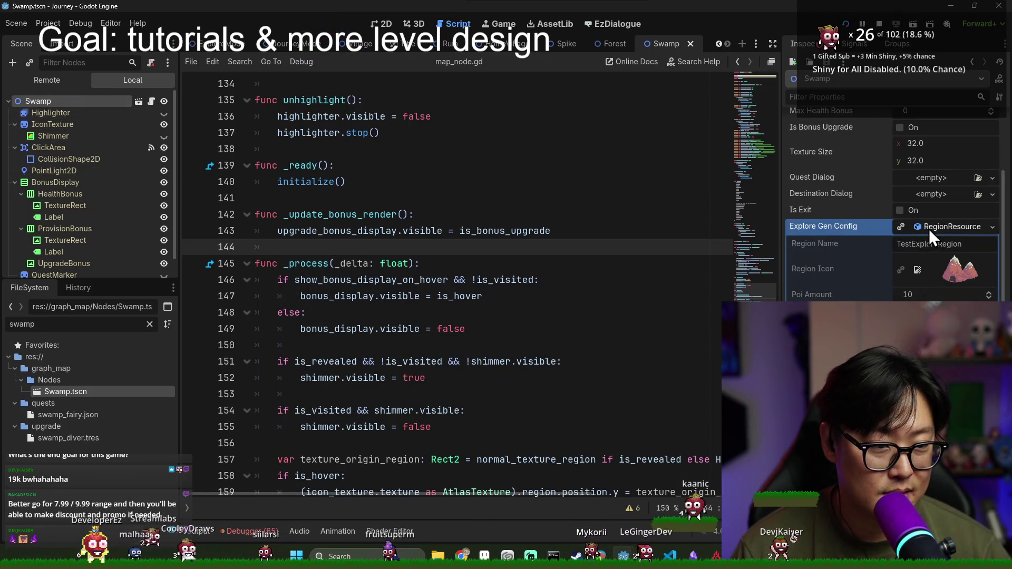
pyautogui.click(928, 228)
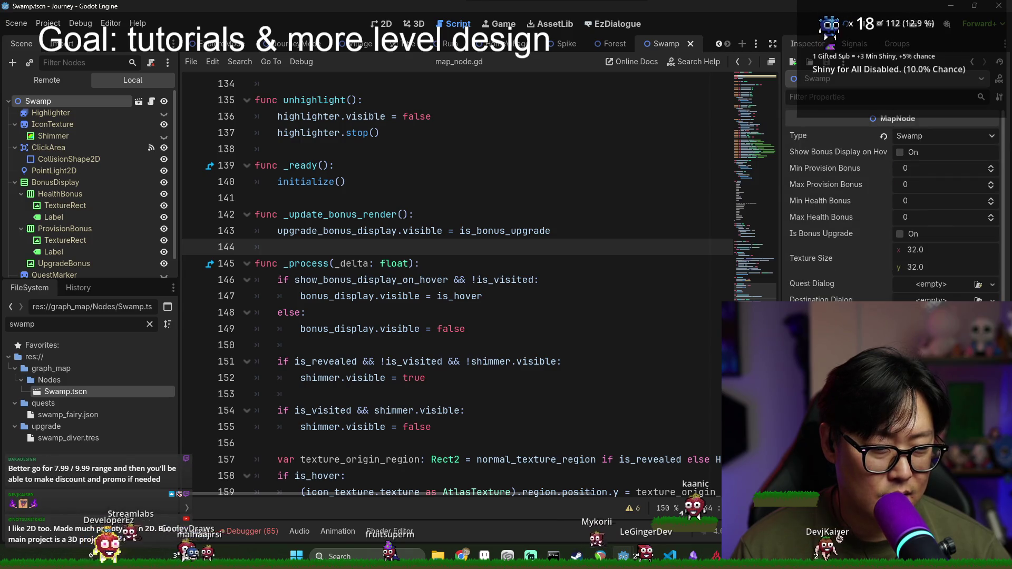
pyautogui.press('F5')
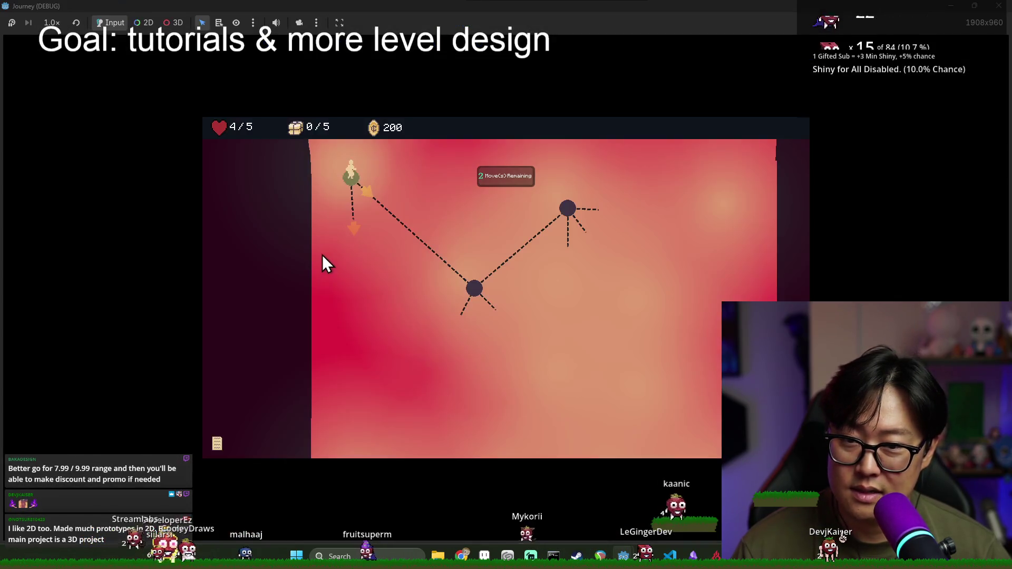
pyautogui.hotkey('alt', 'F4')
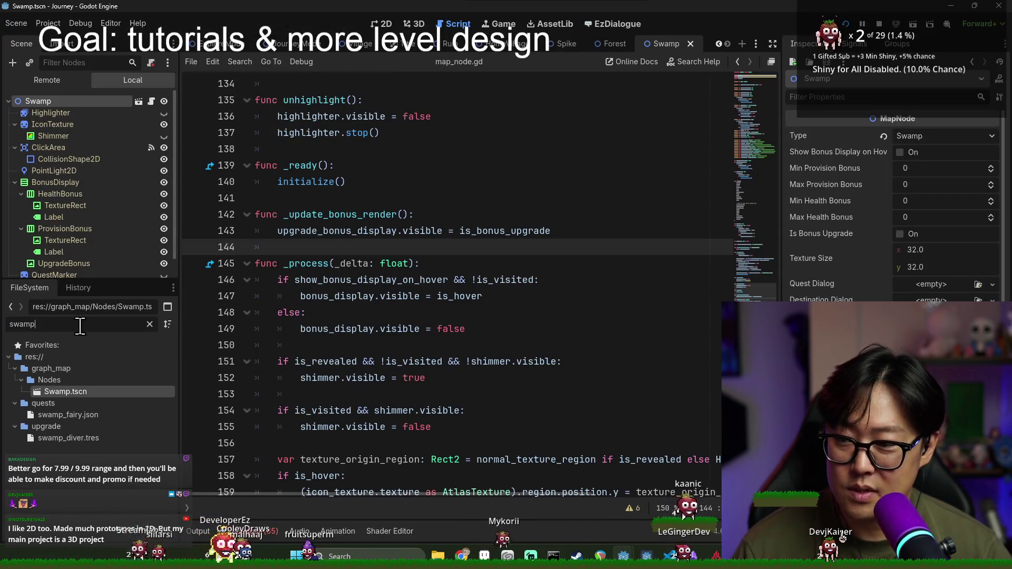
# - Filter files by 'moun', open MountainPass.tscn, and select its root node
pyautogui.doubleClick(80, 324)
pyautogui.write('moun')
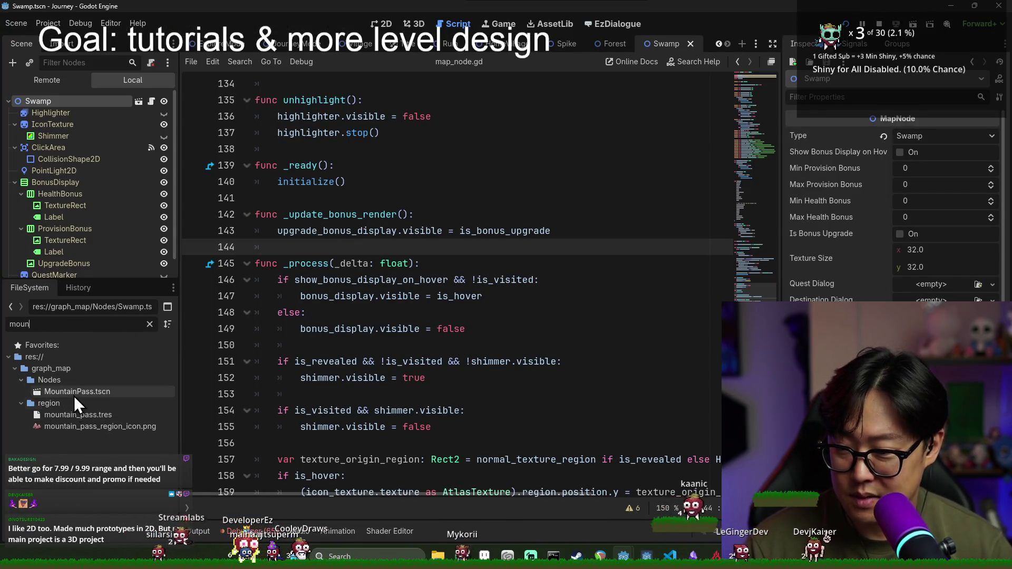
pyautogui.doubleClick(76, 394)
pyautogui.click(68, 111)
pyautogui.click(71, 101)
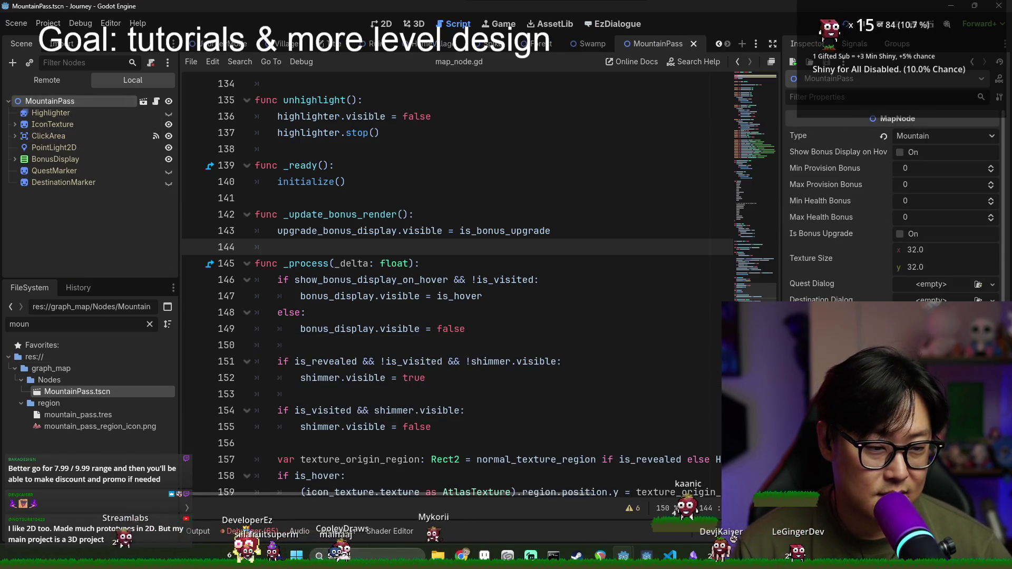
# - Launch the game, open and close the provision and health log, then stop it
pyautogui.scroll(-5, 892, 211)
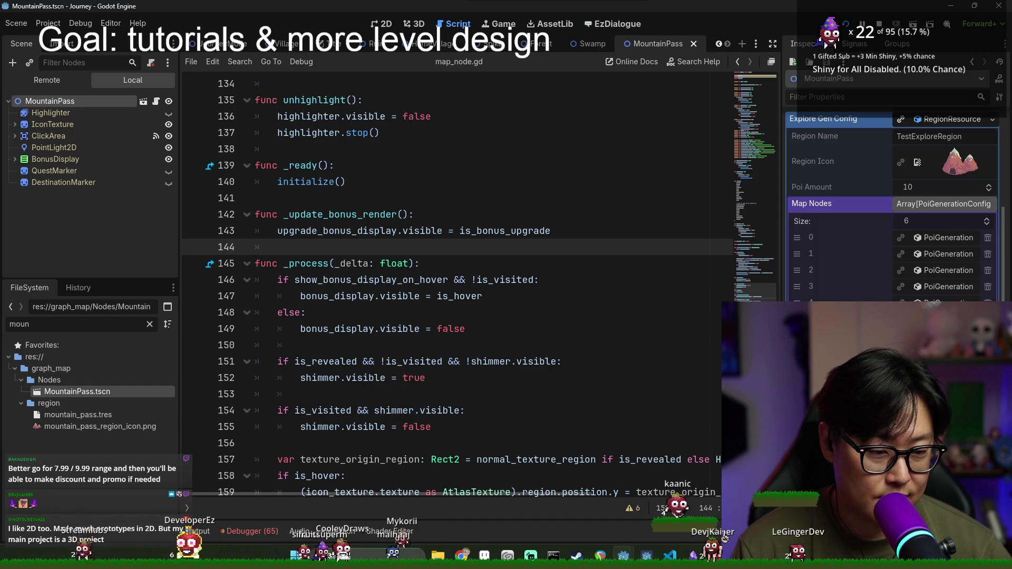
pyautogui.press('F5')
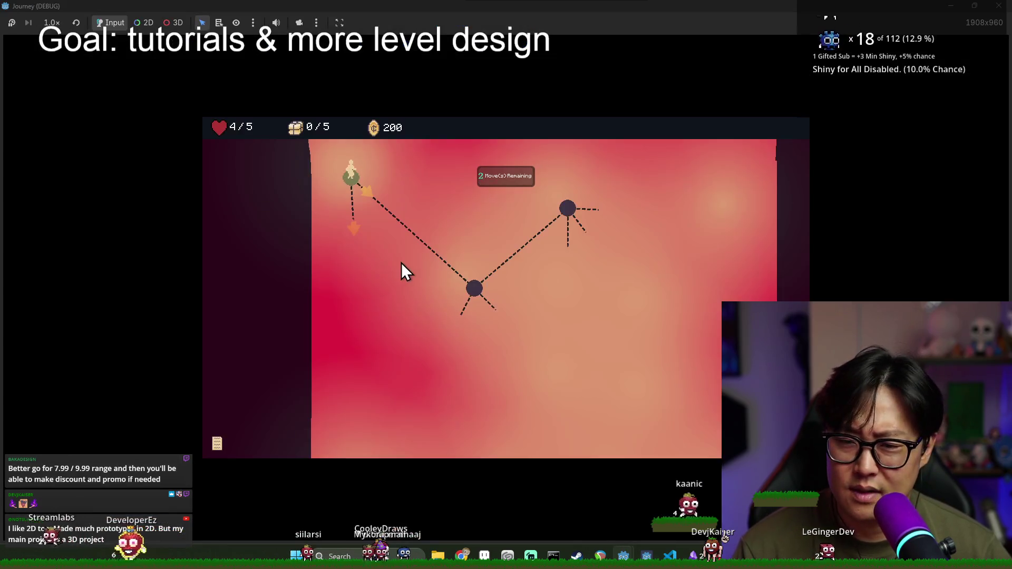
pyautogui.click(218, 442)
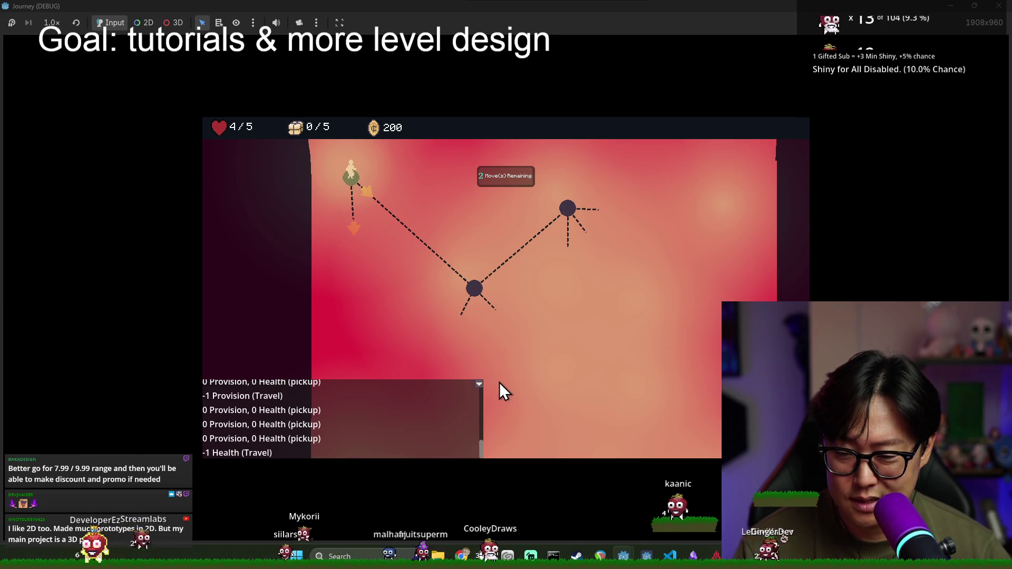
pyautogui.click(479, 385)
pyautogui.press('F8')
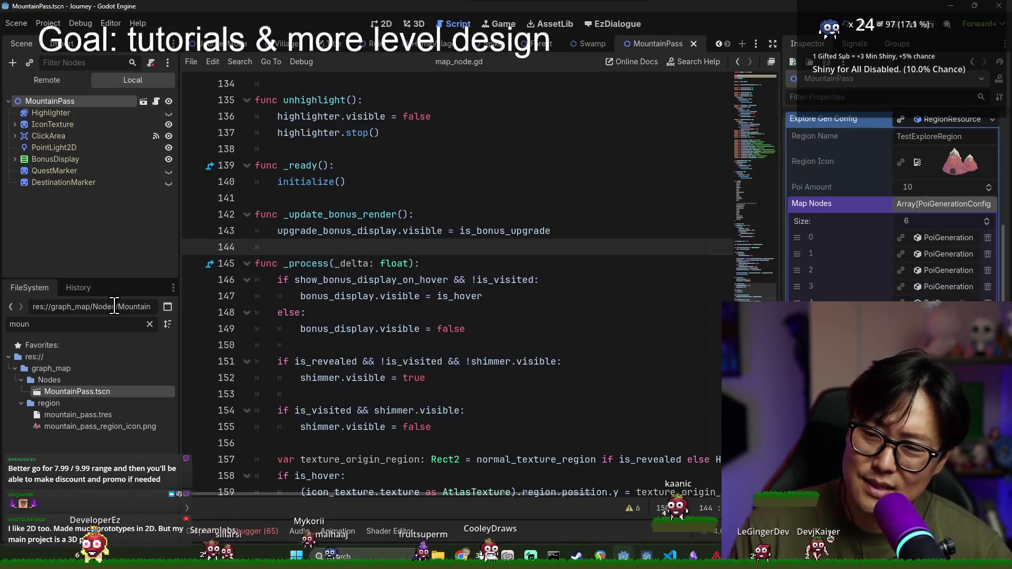
# - Filter files by 'ruin', open Ruin.tscn, and relaunch the game to make a first move
pyautogui.press('BackSpace')
pyautogui.press('BackSpace')
pyautogui.press('BackSpace')
pyautogui.write('ruin')
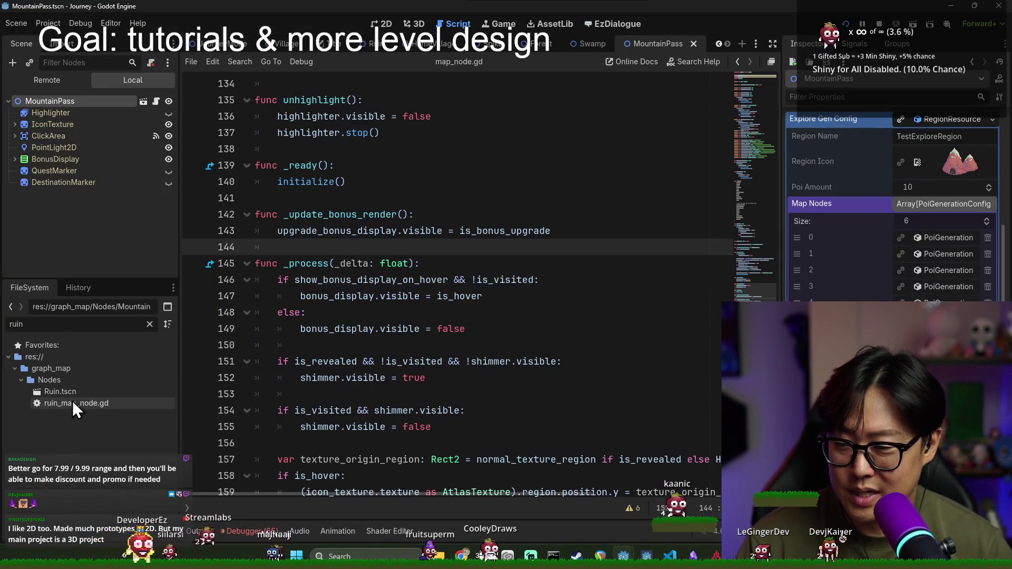
pyautogui.doubleClick(67, 388)
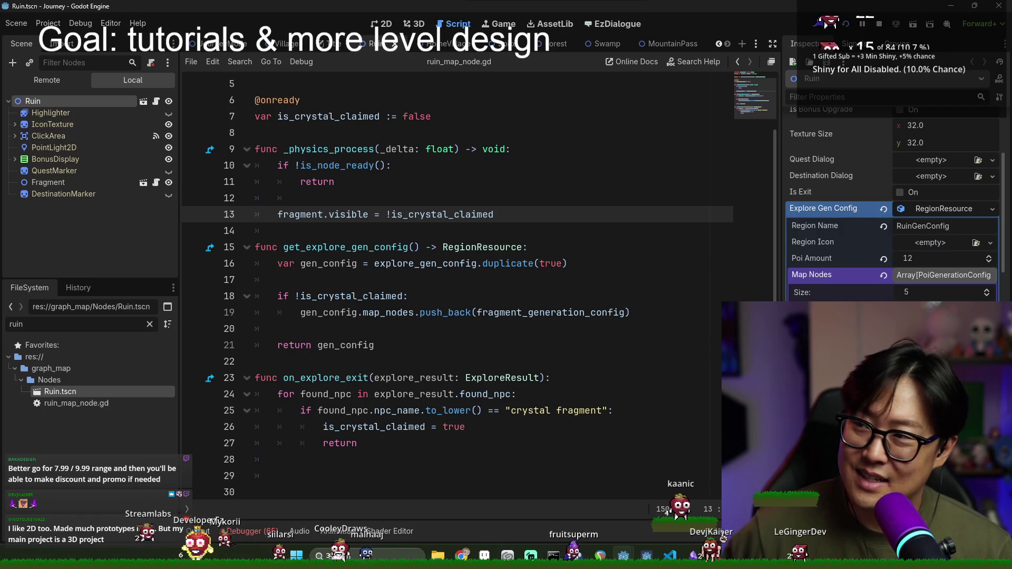
pyautogui.press('F5')
pyautogui.click(361, 231)
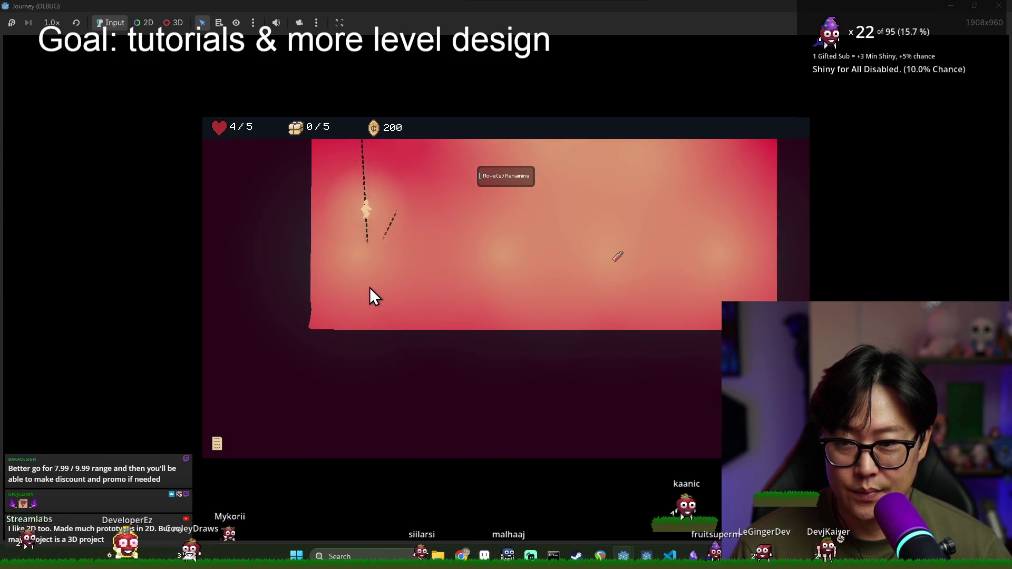
# - Spend the remaining moves heading right and up-right along the paths, then restart the journey
pyautogui.click(390, 264)
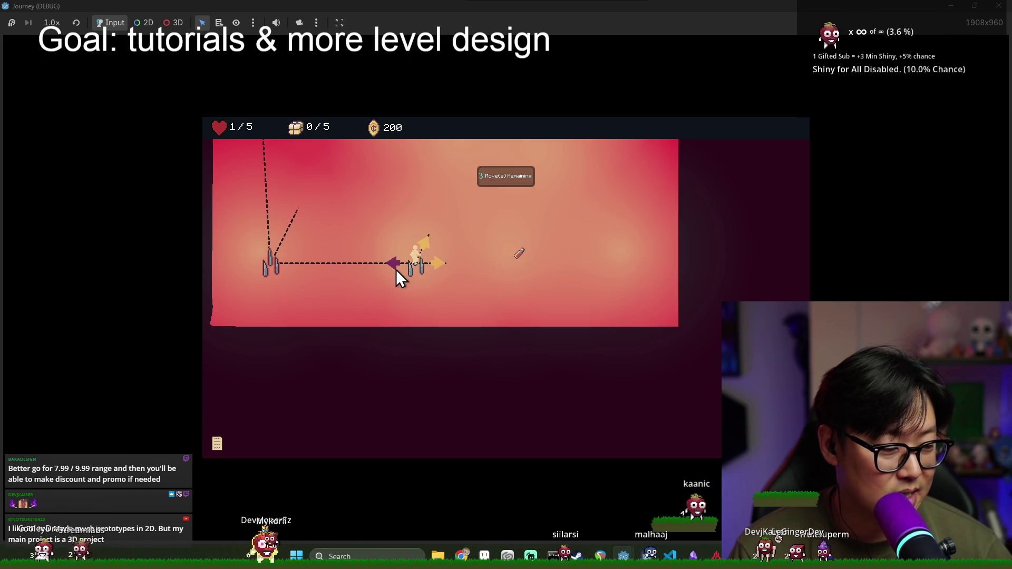
pyautogui.click(440, 261)
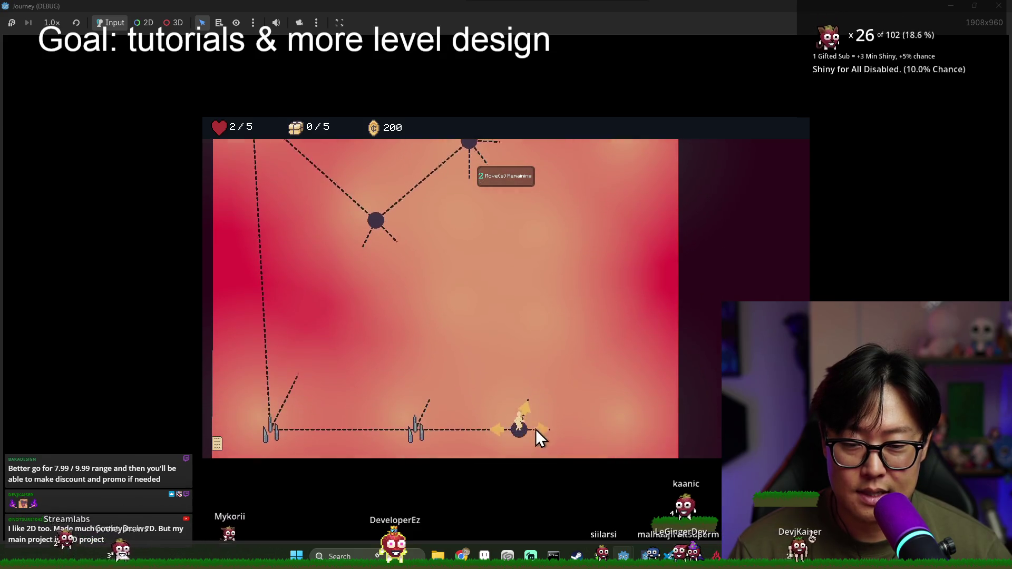
pyautogui.click(538, 401)
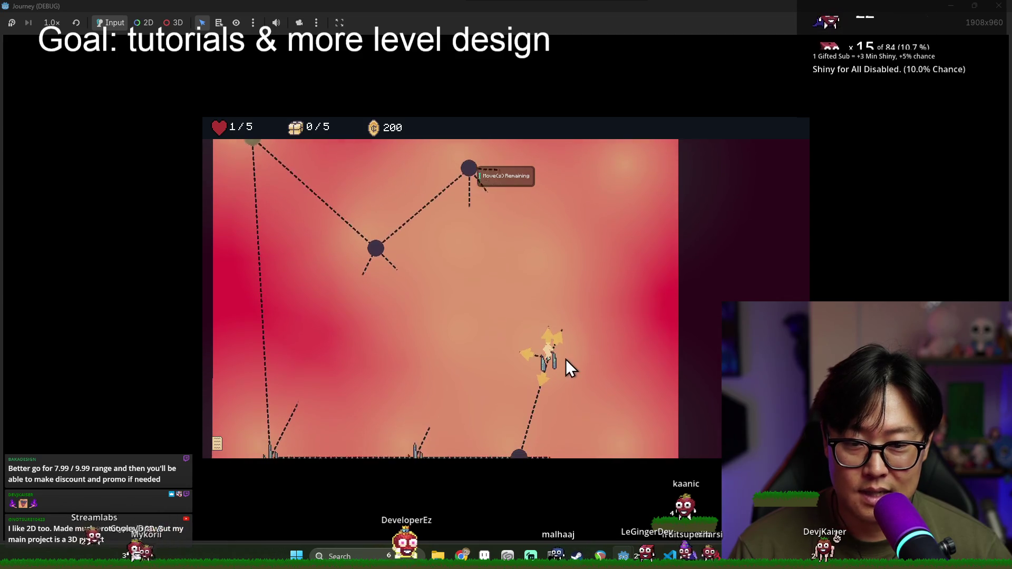
pyautogui.click(561, 319)
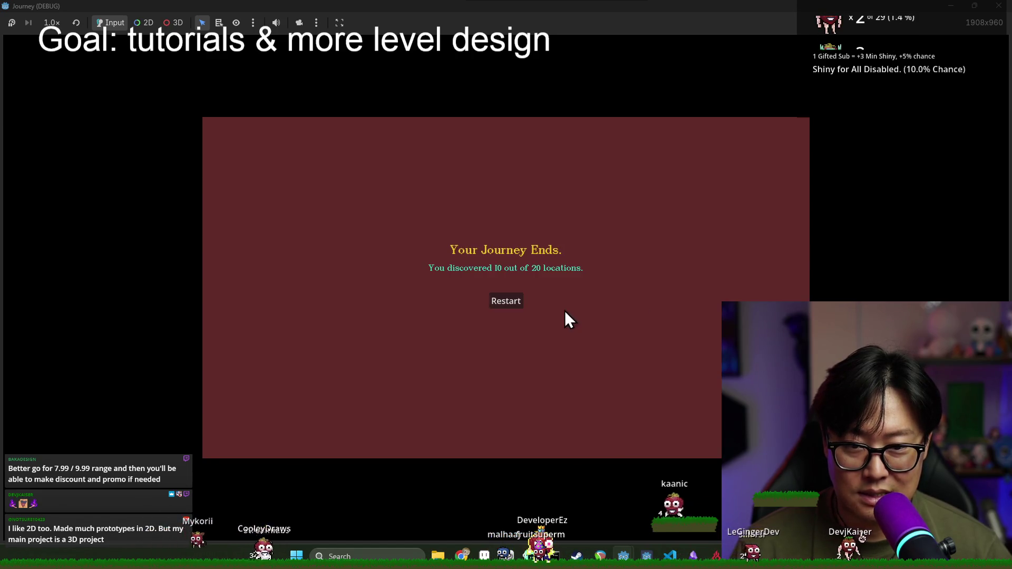
pyautogui.click(498, 307)
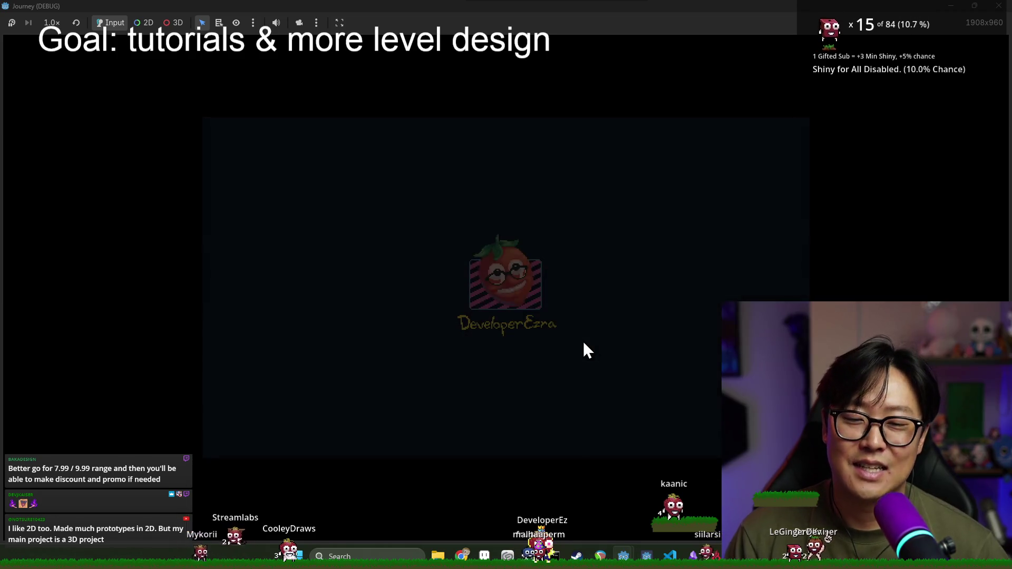
# - Stop the game and inspect ruin_map_node.gd lines 12–19, saving as you go
pyautogui.press('F8')
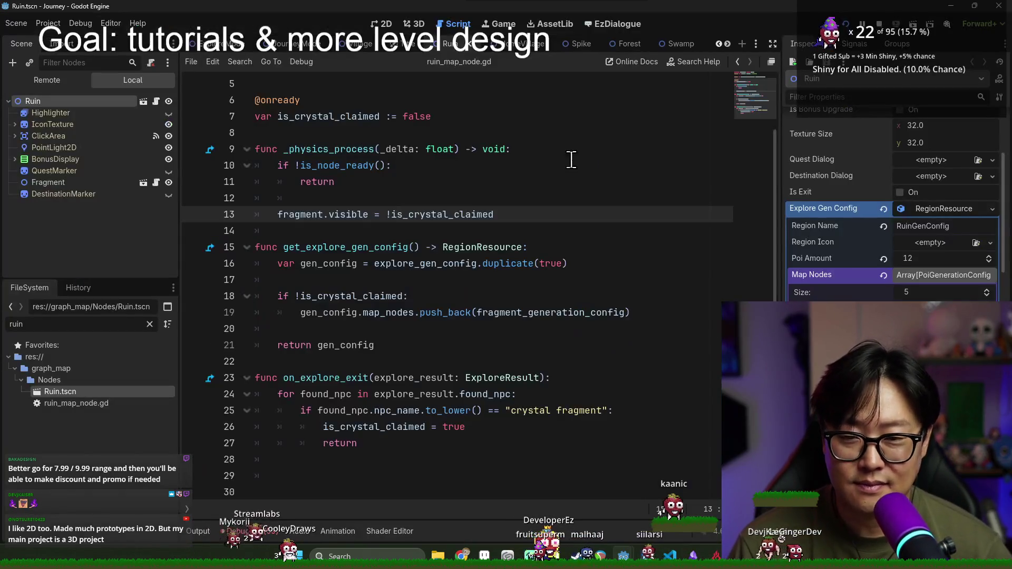
pyautogui.click(574, 162)
pyautogui.click(563, 199)
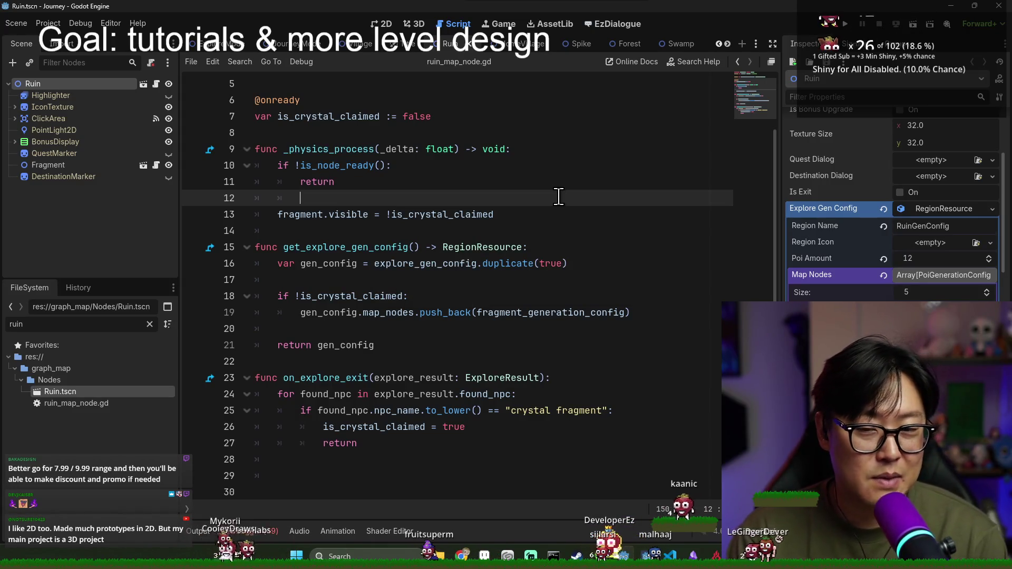
pyautogui.hotkey('ctrl', 's')
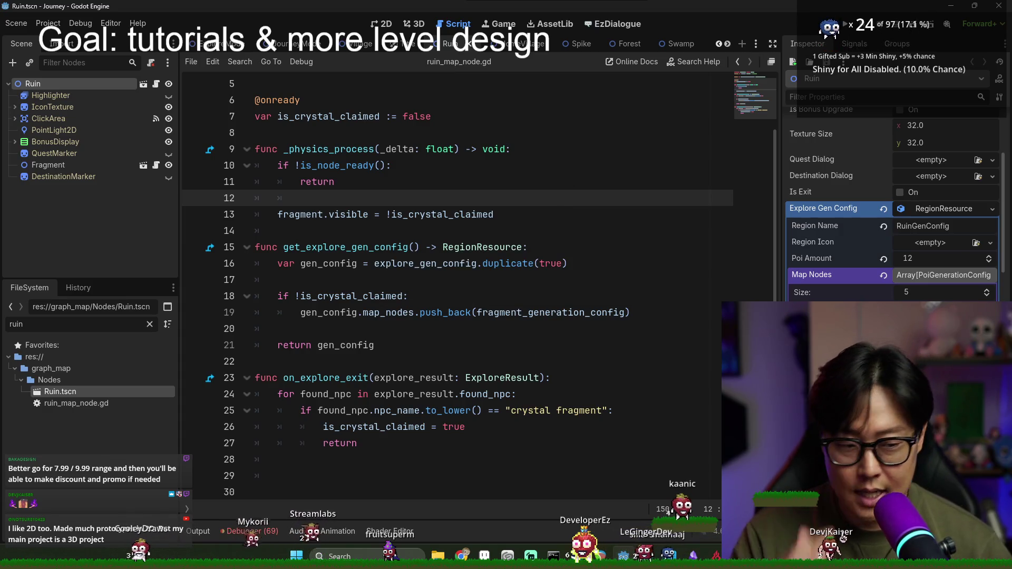
pyautogui.click(622, 313)
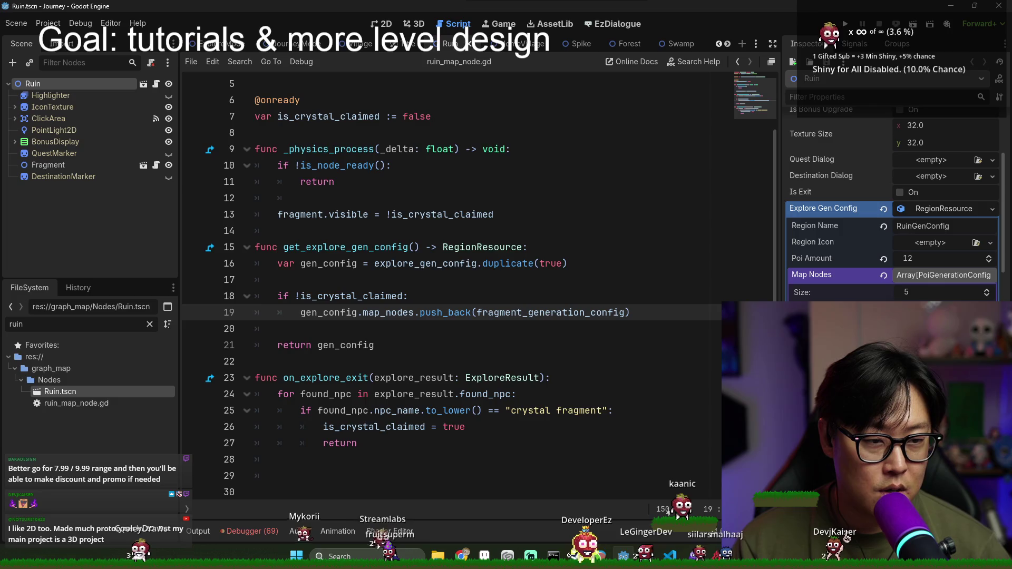
pyautogui.click(601, 265)
pyautogui.hotkey('ctrl', 's')
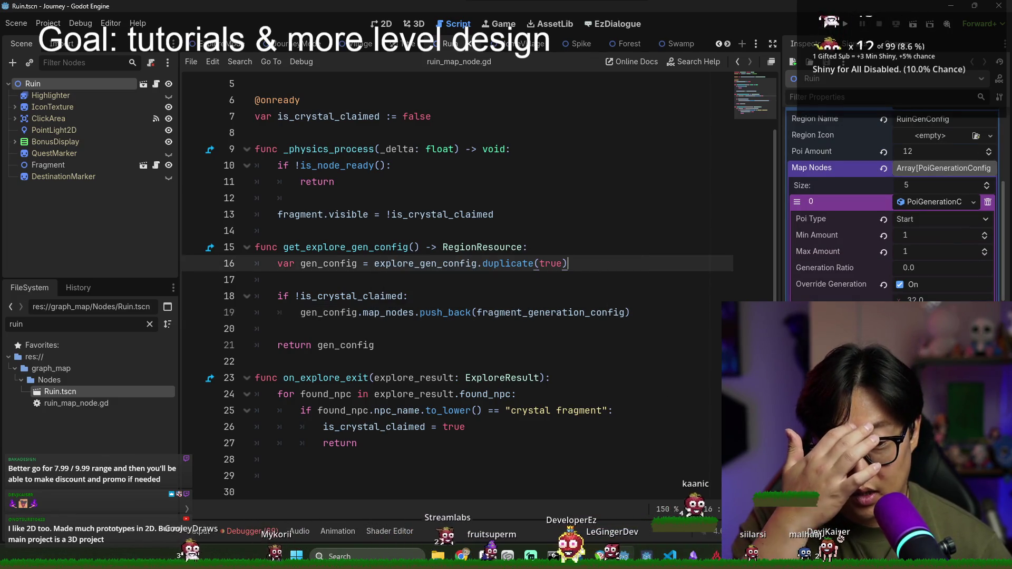
pyautogui.click(595, 298)
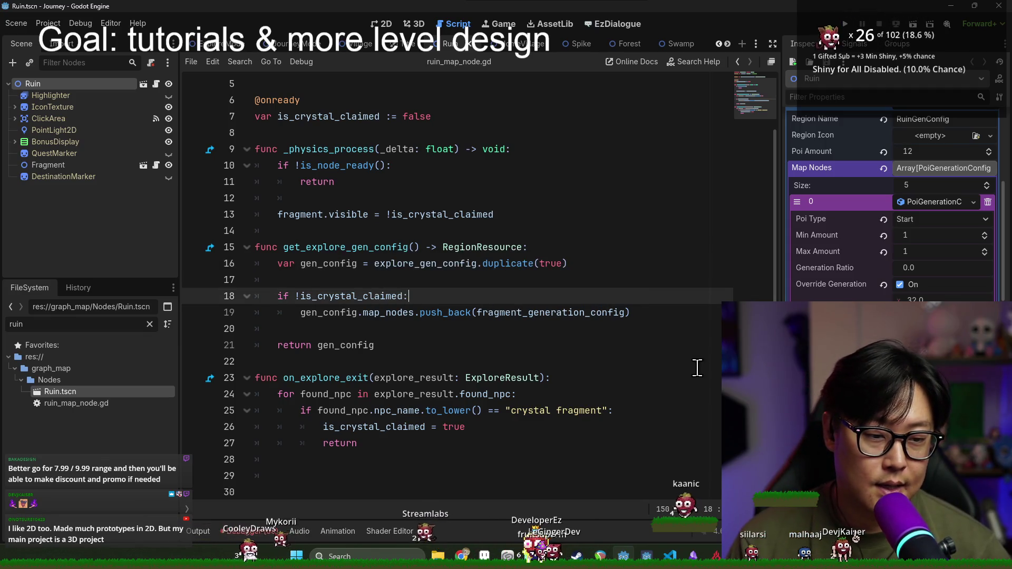
pyautogui.hotkey('ctrl', 's')
# - Review lines 13–16, undo a change, and mark the crystal-claimed push_back condition
pyautogui.click(461, 263)
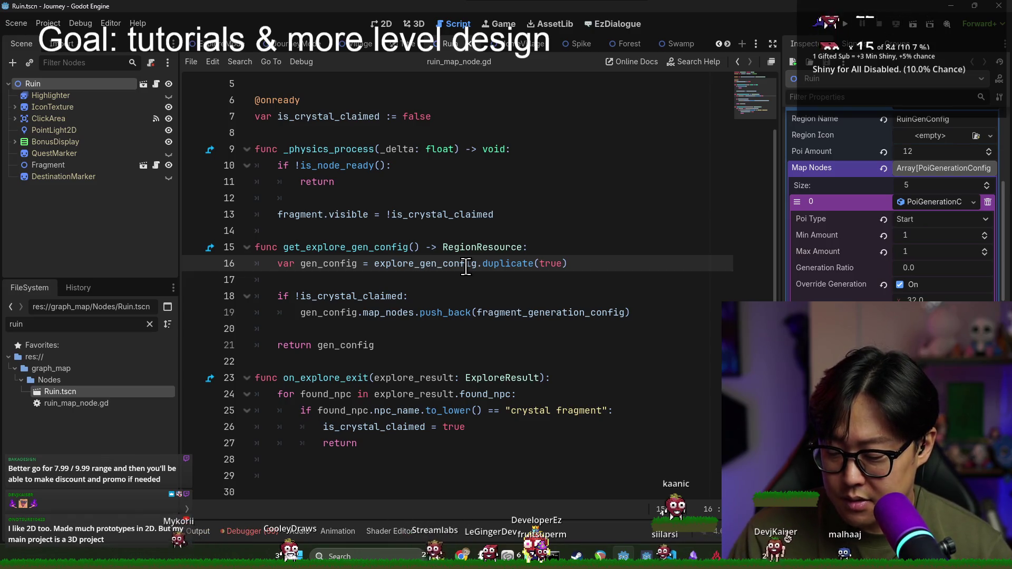
pyautogui.click(356, 241)
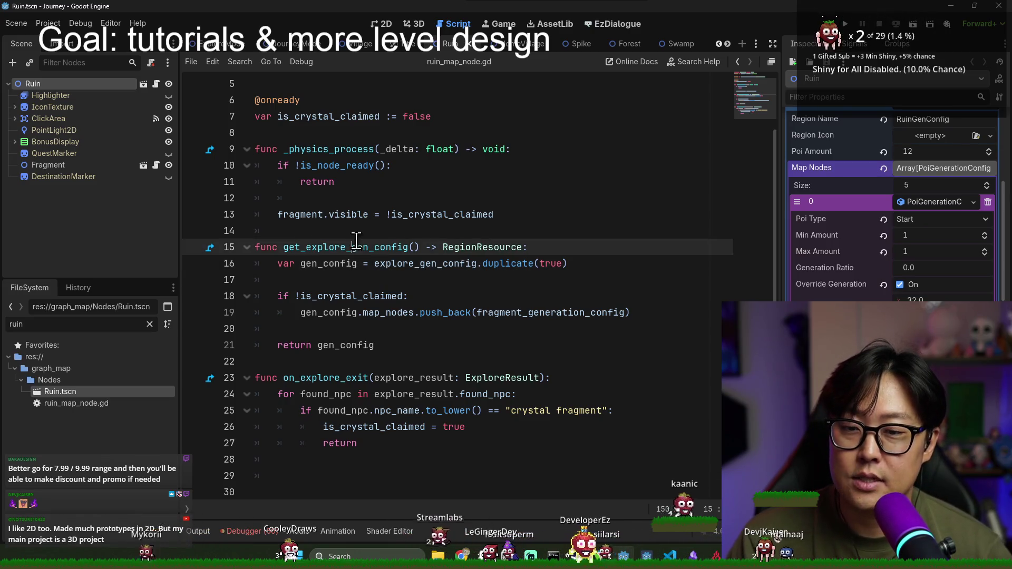
pyautogui.click(354, 232)
pyautogui.hotkey('ctrl', 's')
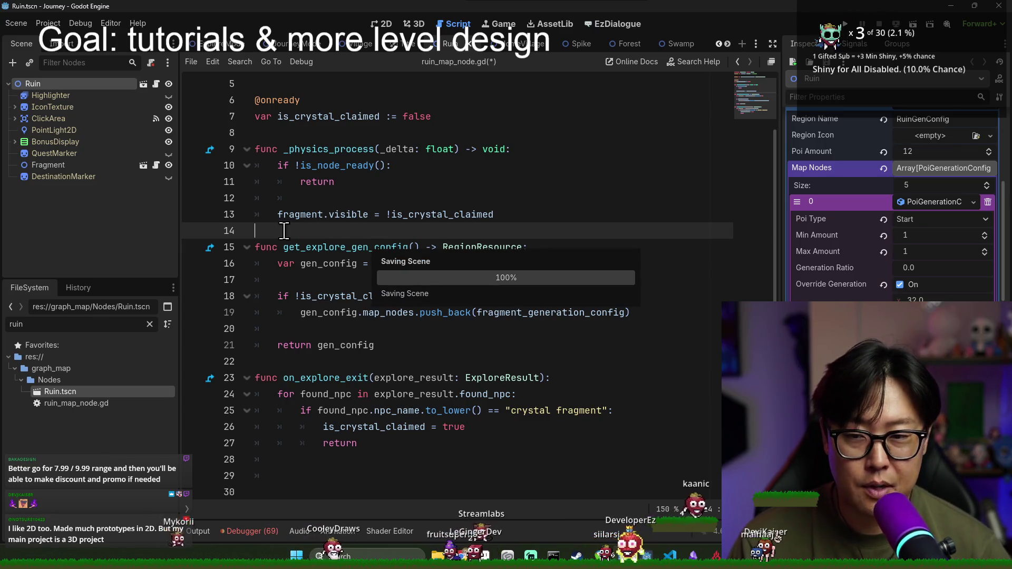
pyautogui.hotkey('ctrl', 'z')
pyautogui.hotkey('ctrl', 's')
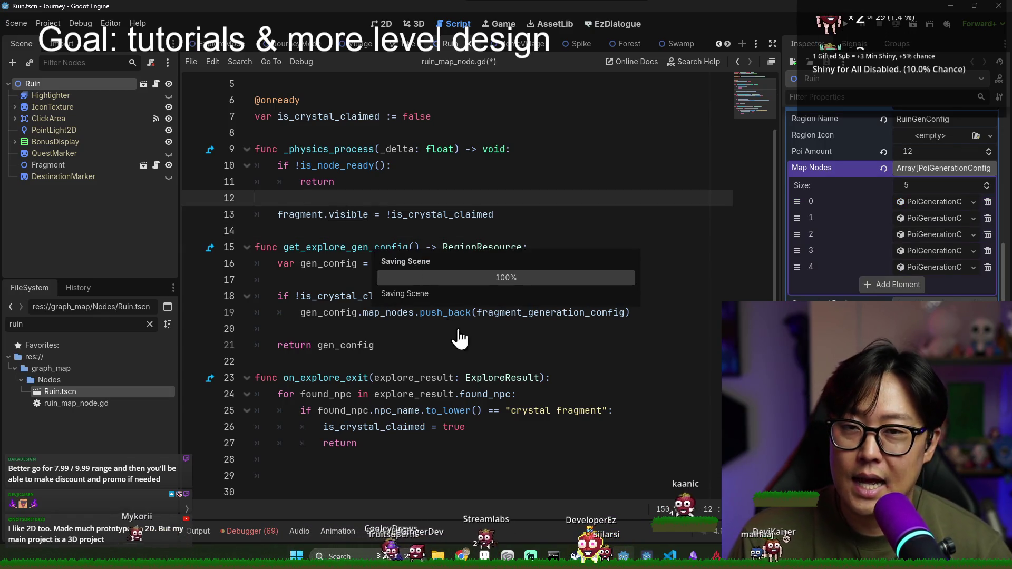
pyautogui.moveTo(388, 296); pyautogui.dragTo(390, 315)
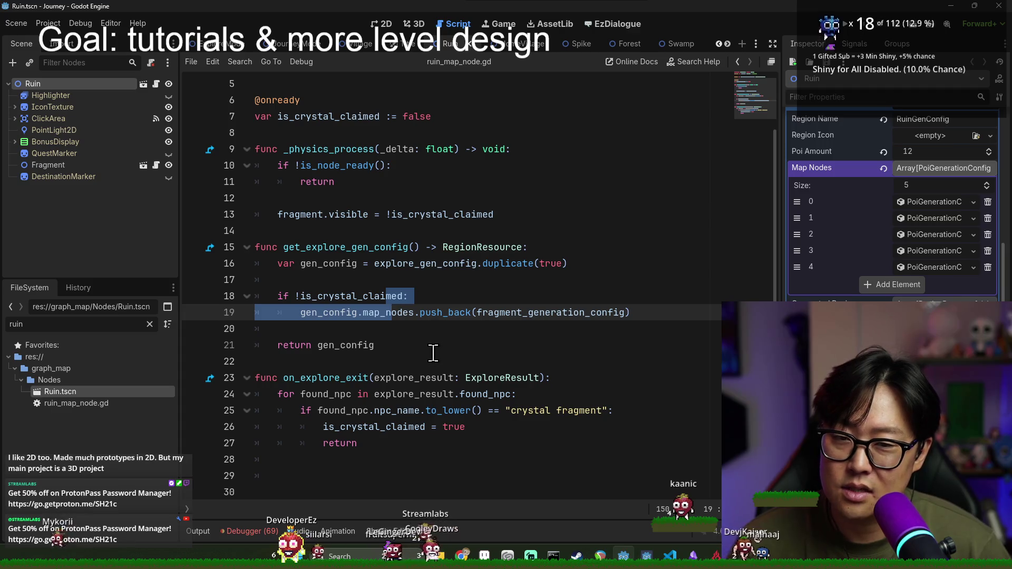
pyautogui.click(425, 290)
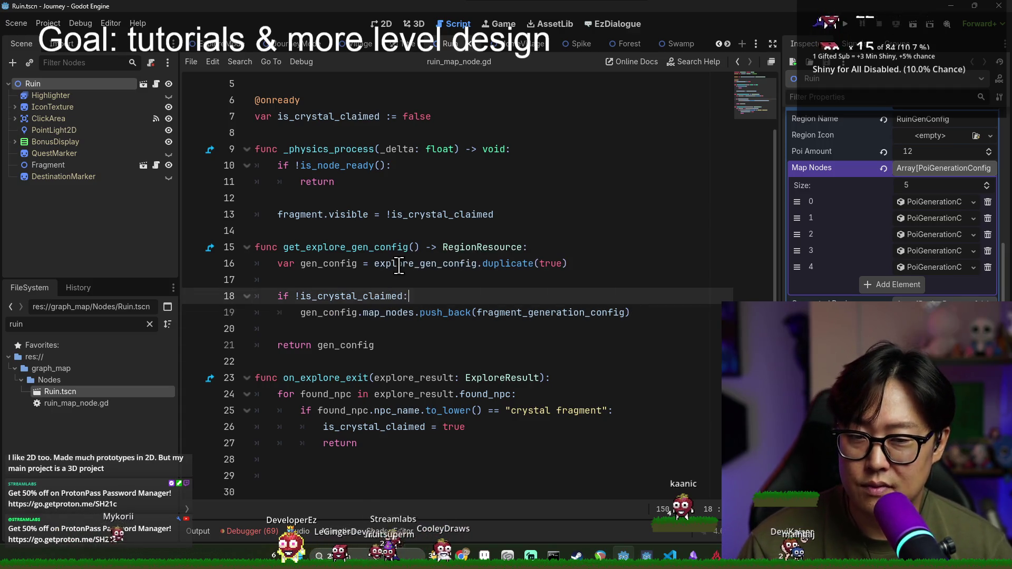
pyautogui.click(322, 214)
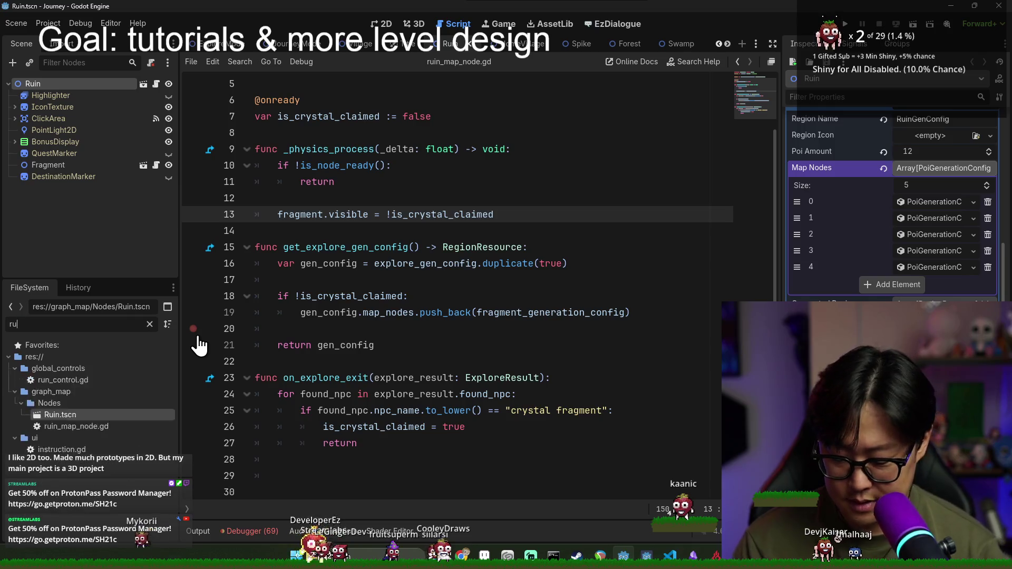
# - Filter the project files by 'crysta', then by 'ruin'
pyautogui.doubleClick(89, 324)
pyautogui.write('crysta')
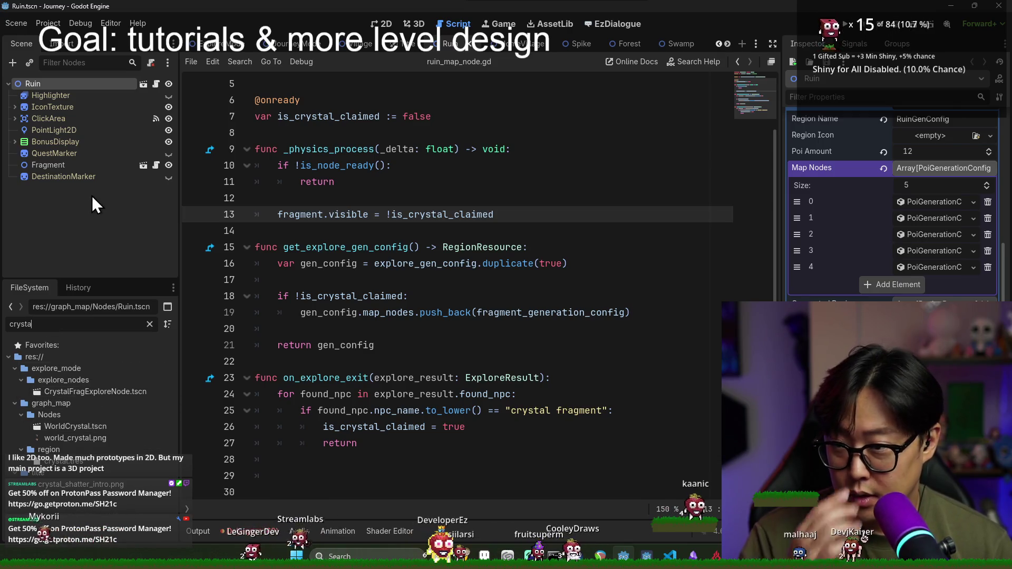
pyautogui.doubleClick(84, 324)
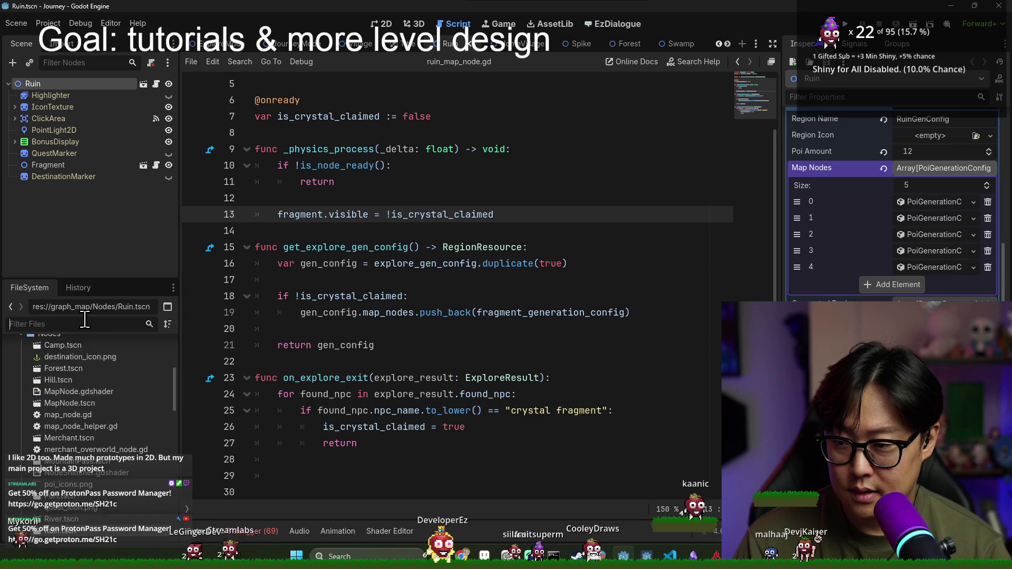
pyautogui.write('ruin')
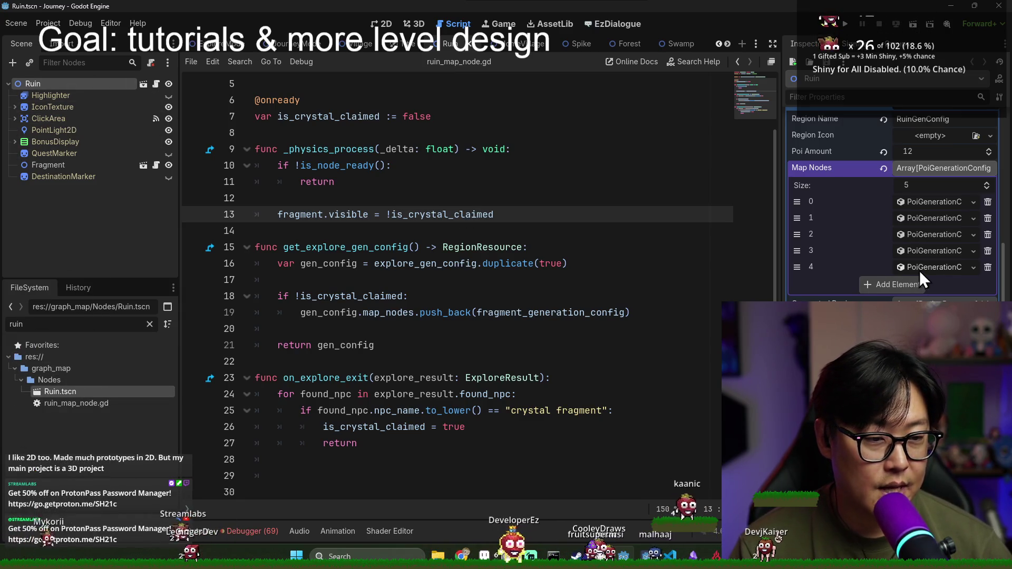
pyautogui.scroll(3, 864, 280)
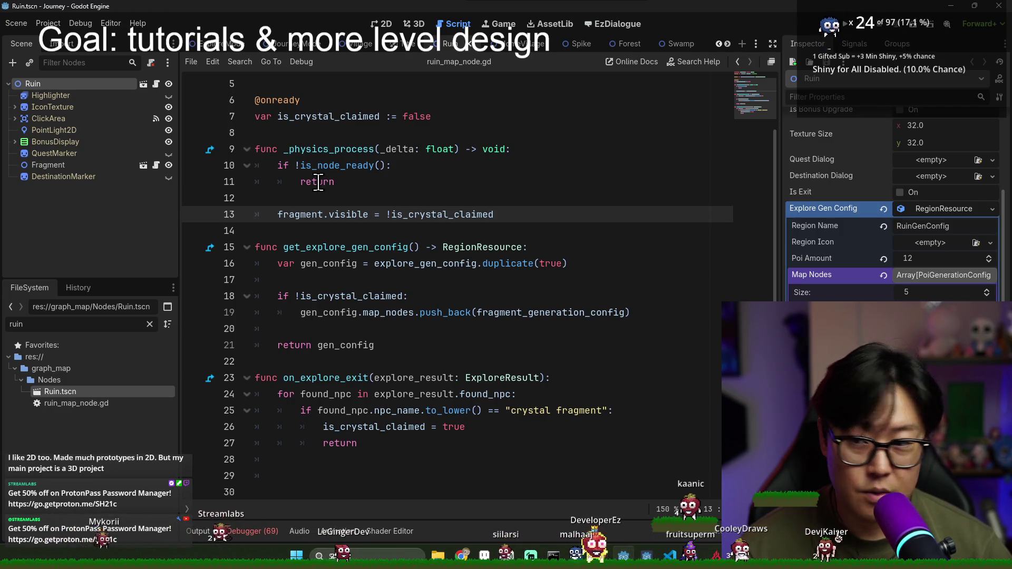
# - Scroll through ruin_map_node.gd and collapse the Fragment Generation Config in the Inspector
pyautogui.scroll(-6, 925, 223)
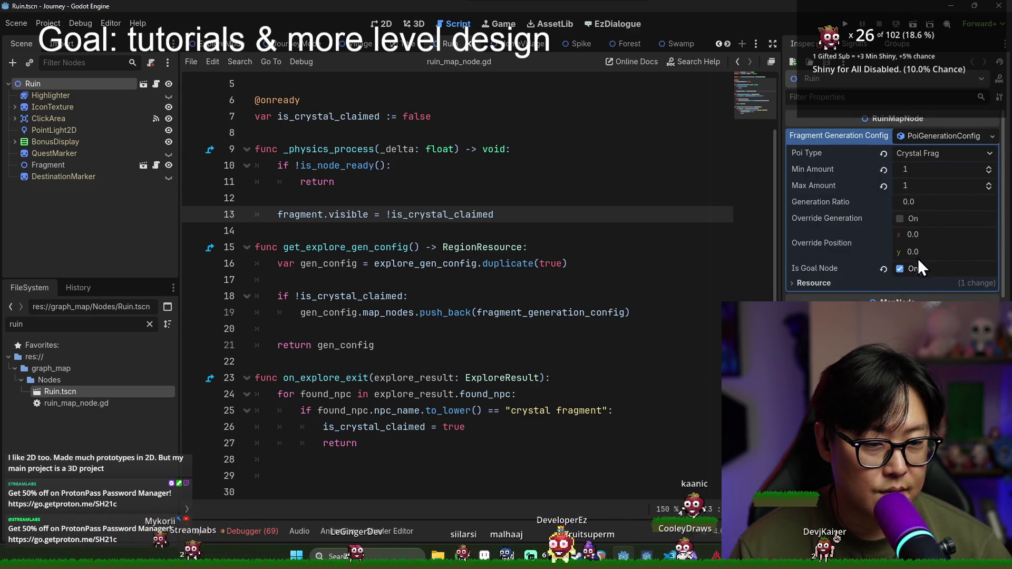
pyautogui.click(524, 231)
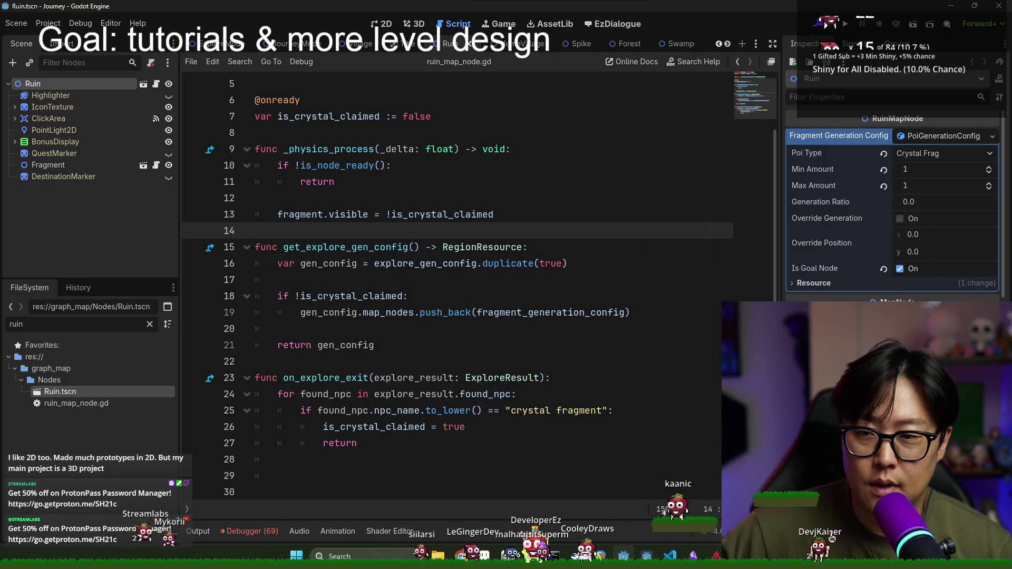
pyautogui.scroll(-3, 891, 211)
pyautogui.scroll(-6, 926, 242)
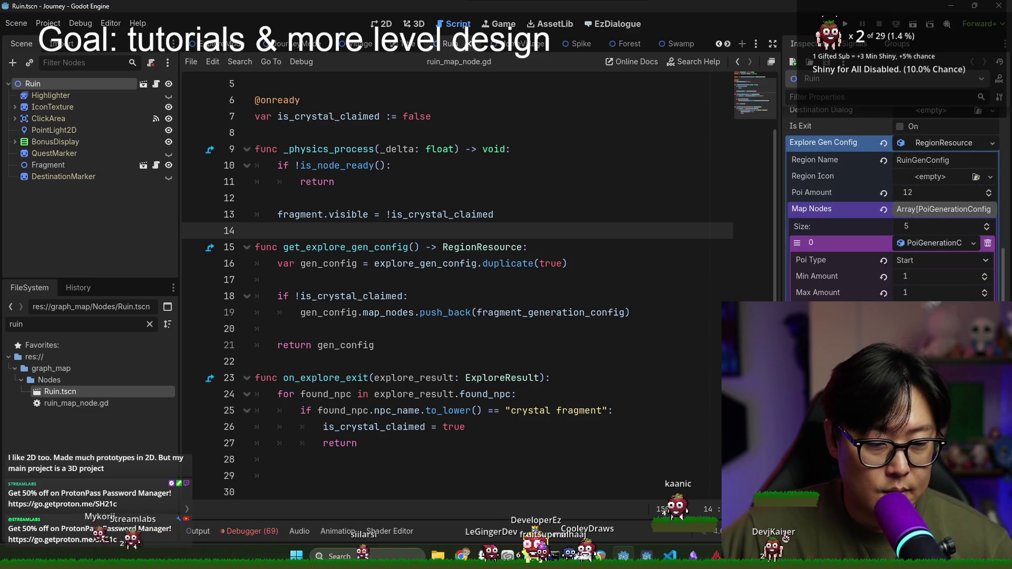
pyautogui.scroll(4, 943, 274)
pyautogui.scroll(5, 920, 243)
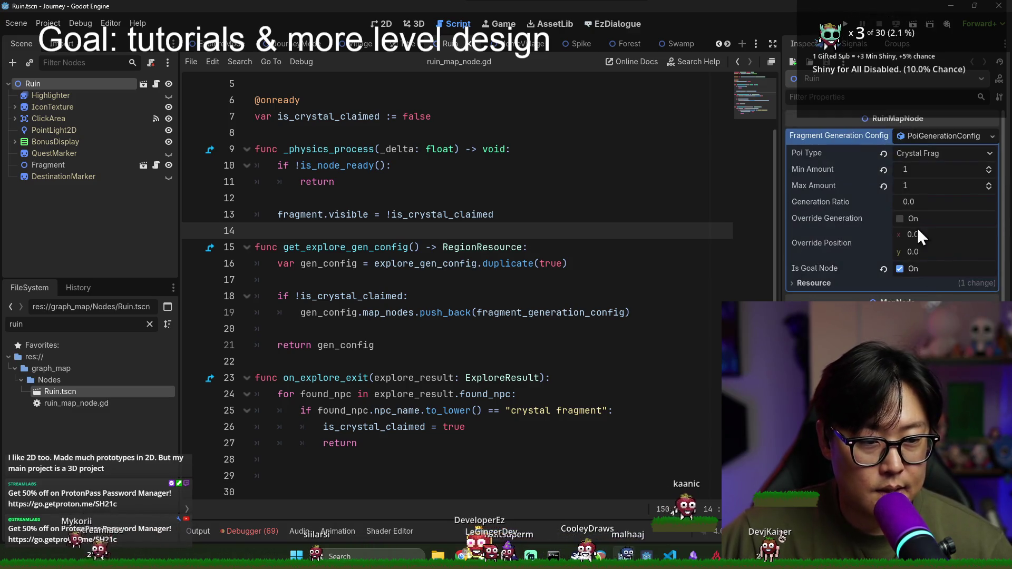
pyautogui.click(938, 136)
pyautogui.click(391, 217)
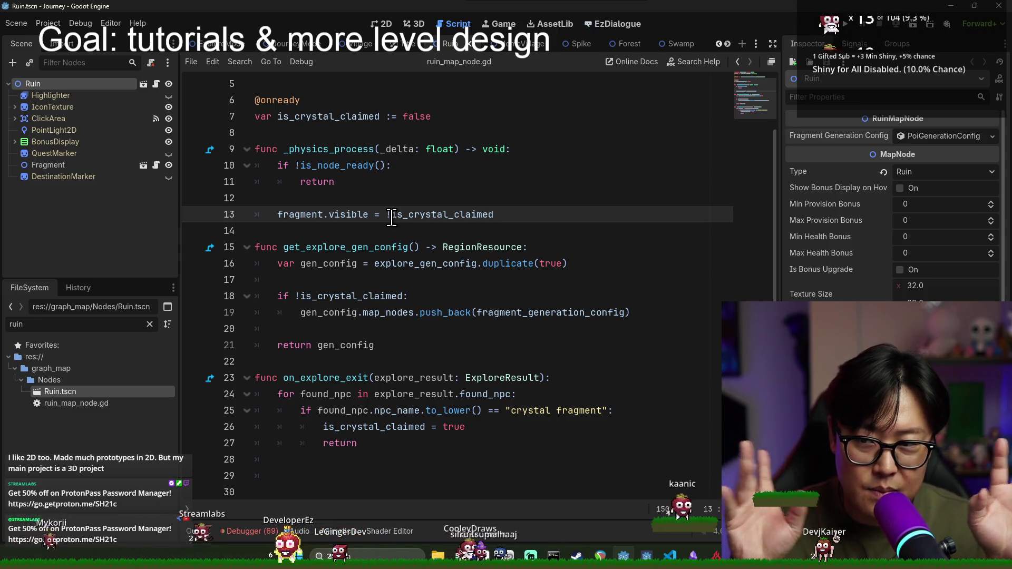
# - Expand the Fragment Generation Config resource and open poi_generation_config.gd
pyautogui.click(929, 138)
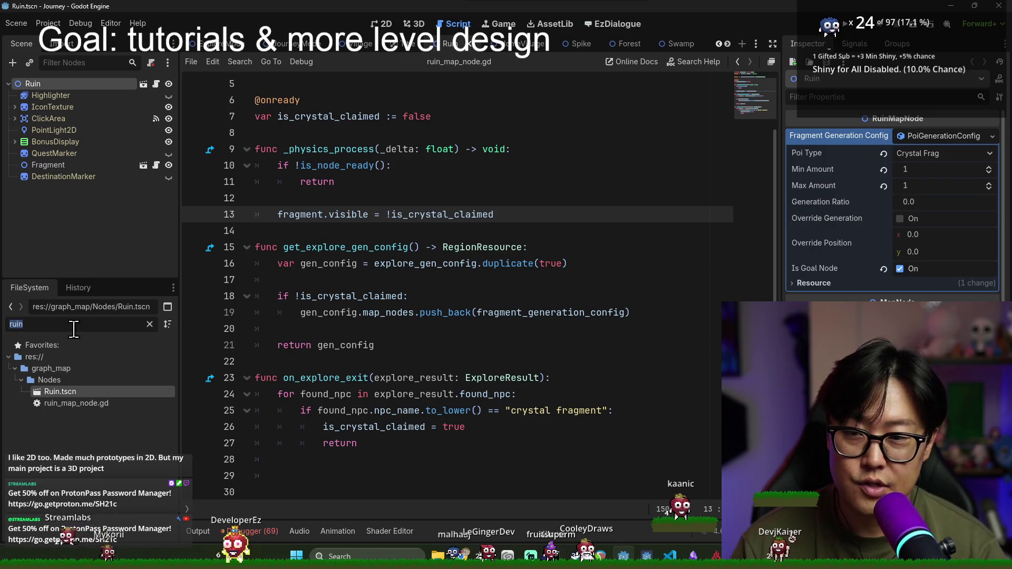
pyautogui.scroll(2, 455, 267)
pyautogui.keyDown('ctrl'); pyautogui.click(518, 135); pyautogui.keyUp('ctrl')
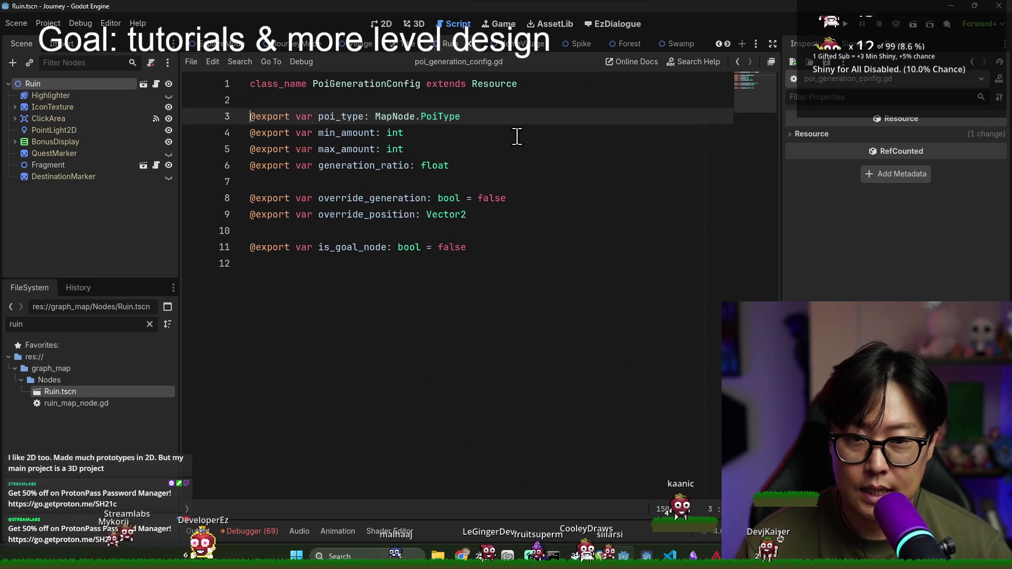
pyautogui.click(517, 244)
pyautogui.press('Return')
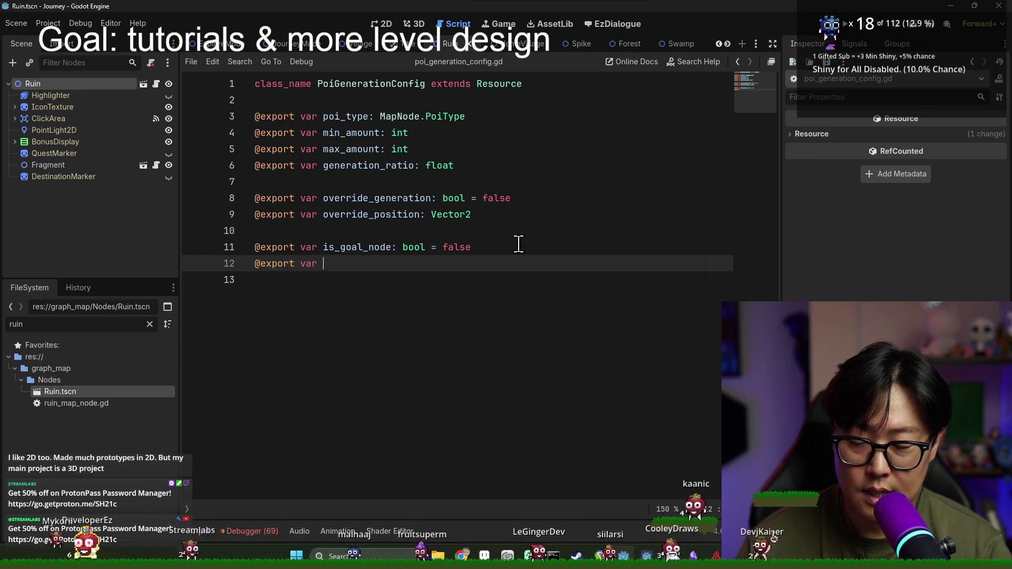
pyautogui.write('is_revealed : bool = fals')
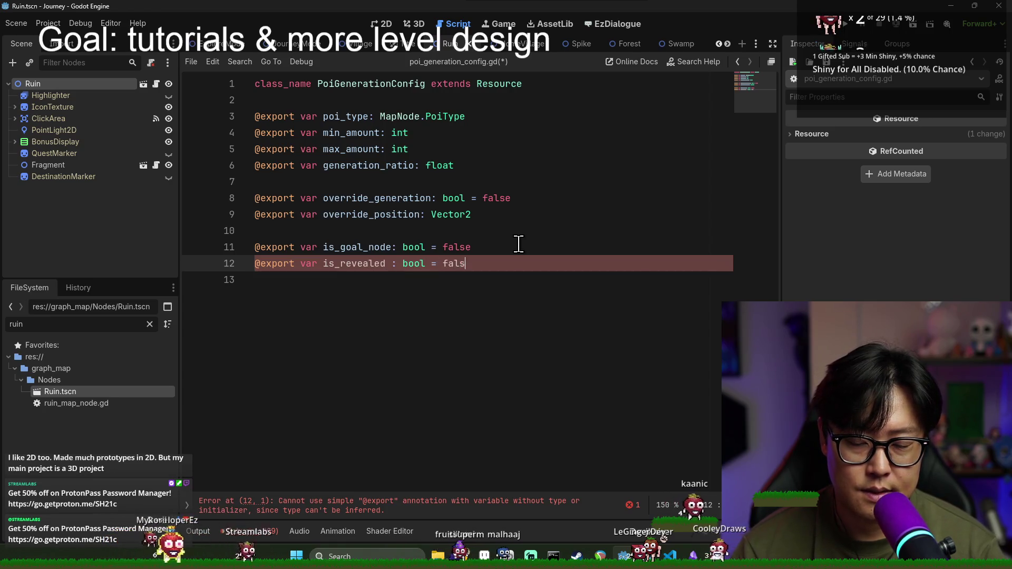
pyautogui.write('e')
pyautogui.hotkey('ctrl', 's')
pyautogui.click(302, 214)
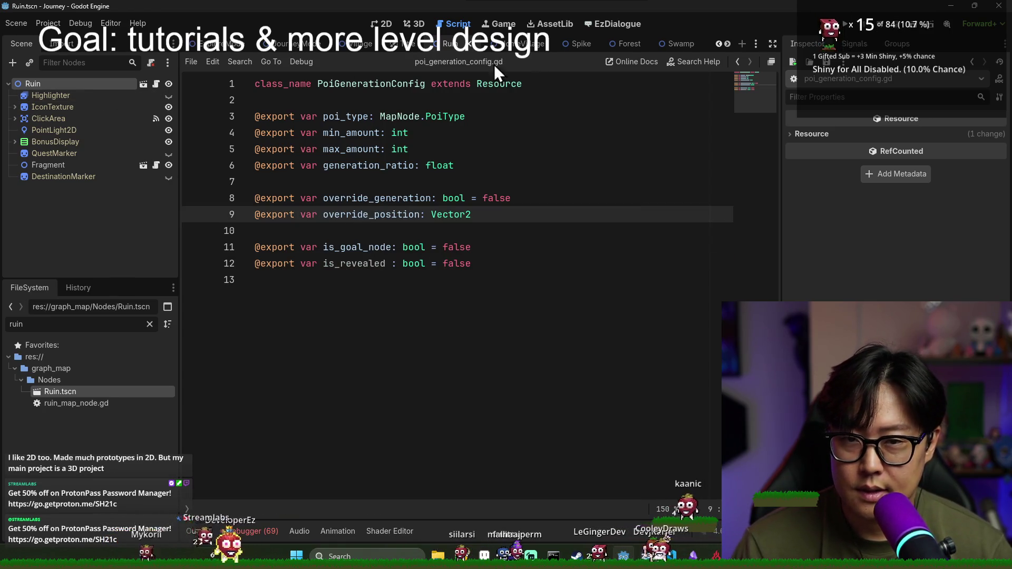
# - Enable Is Revealed on the Ruin's crystal fragment config, save, and clear the 'ruin' filter
pyautogui.click(68, 153)
pyautogui.click(79, 83)
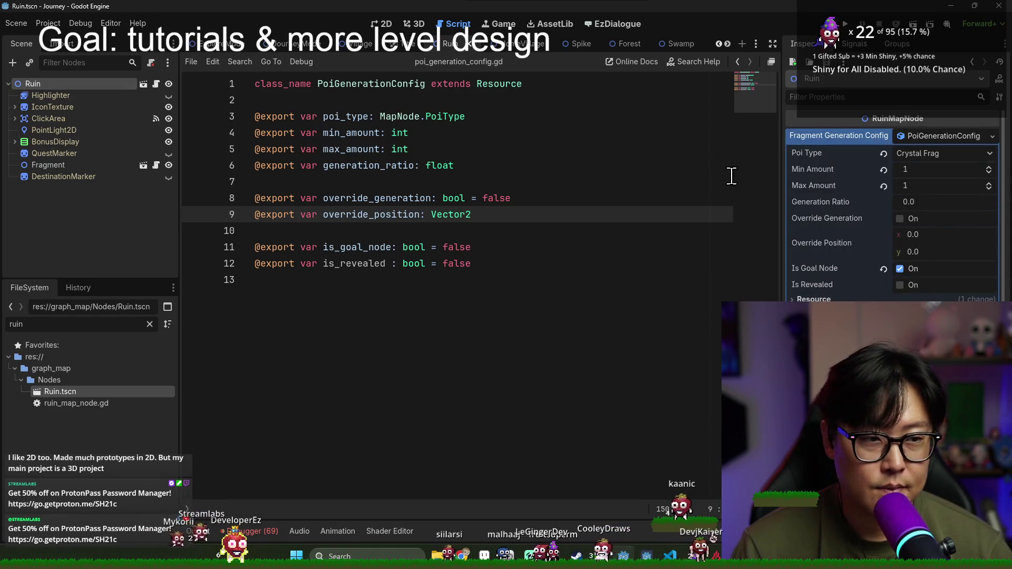
pyautogui.click(900, 285)
pyautogui.hotkey('ctrl', 's')
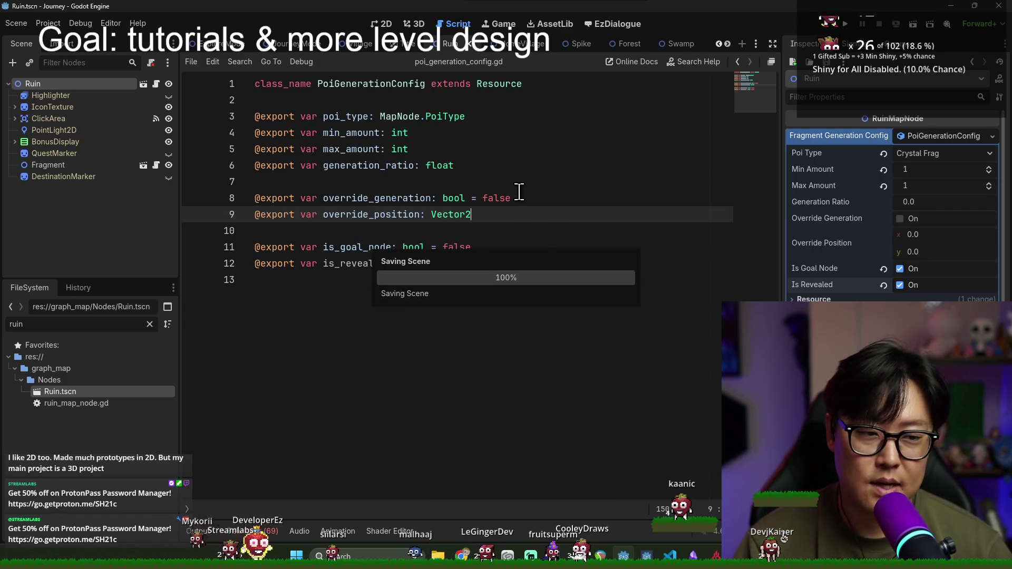
pyautogui.click(472, 181)
pyautogui.click(453, 167)
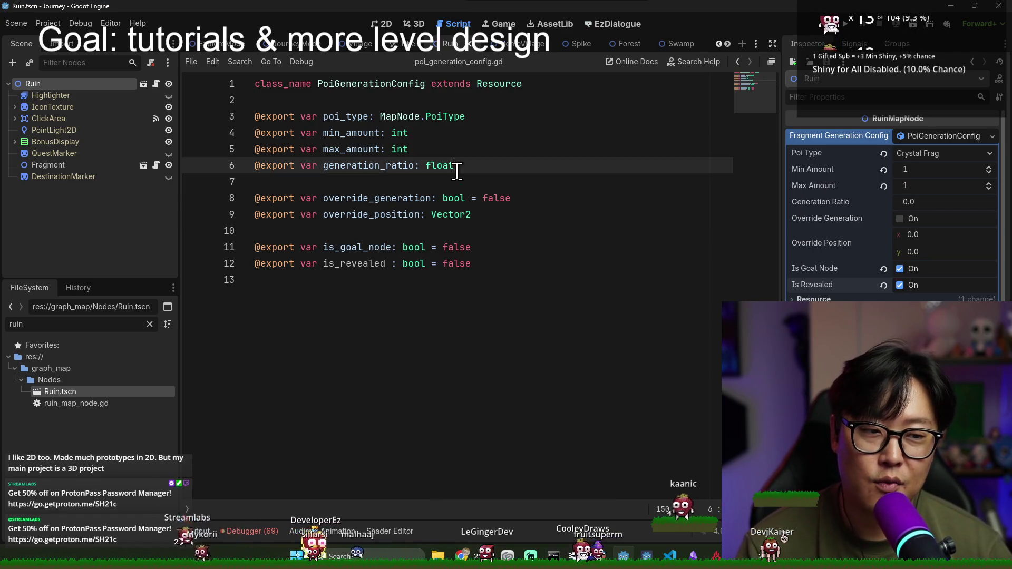
pyautogui.hotkey('ctrl', 's')
pyautogui.click(456, 215)
pyautogui.hotkey('ctrl', 's')
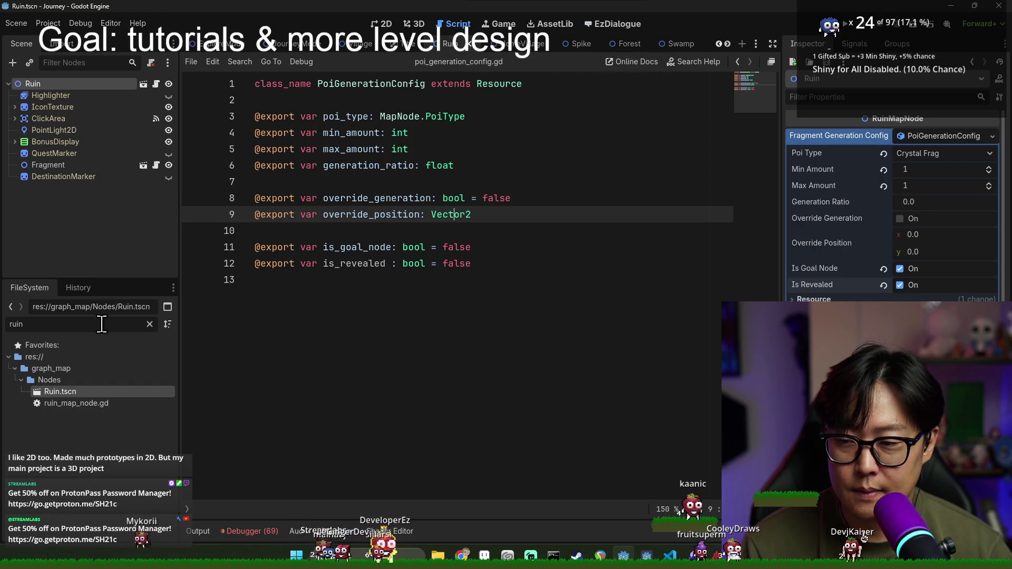
pyautogui.click(149, 324)
# - Filter the FileSystem for 'mapnode' and open the MapNode scene
pyautogui.write('mapnode')
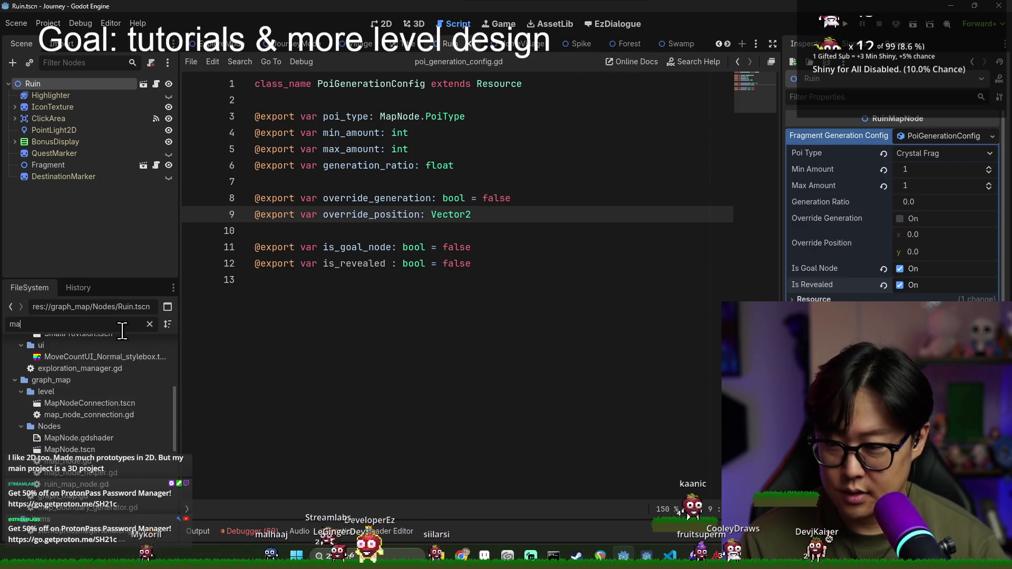
pyautogui.doubleClick(79, 461)
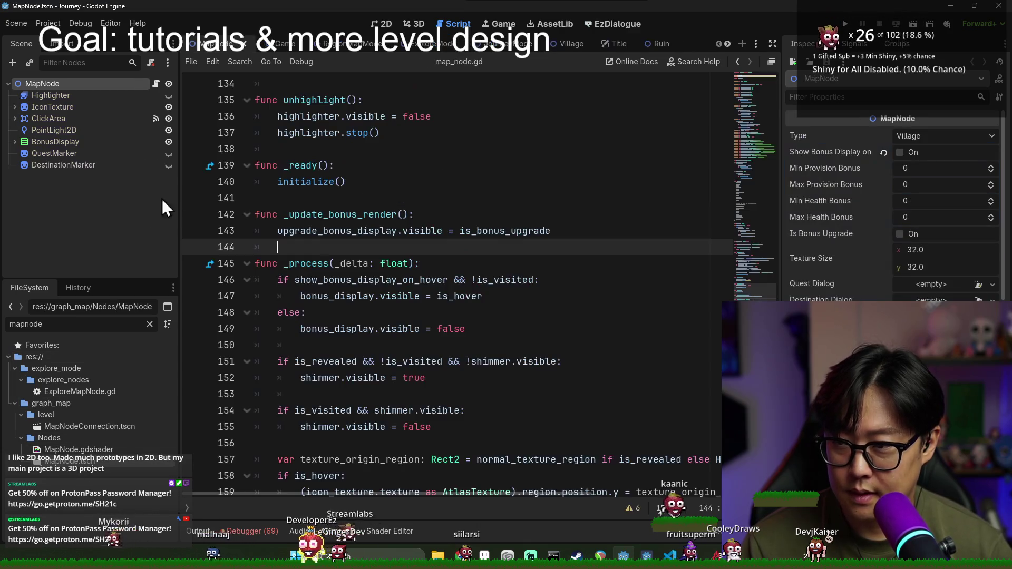
pyautogui.hotkey('ctrl', 's')
# - Search map_node.gd for 'is_re' and inspect the is_revealed usage on line 151
pyautogui.click(501, 200)
pyautogui.hotkey('ctrl', 'f')
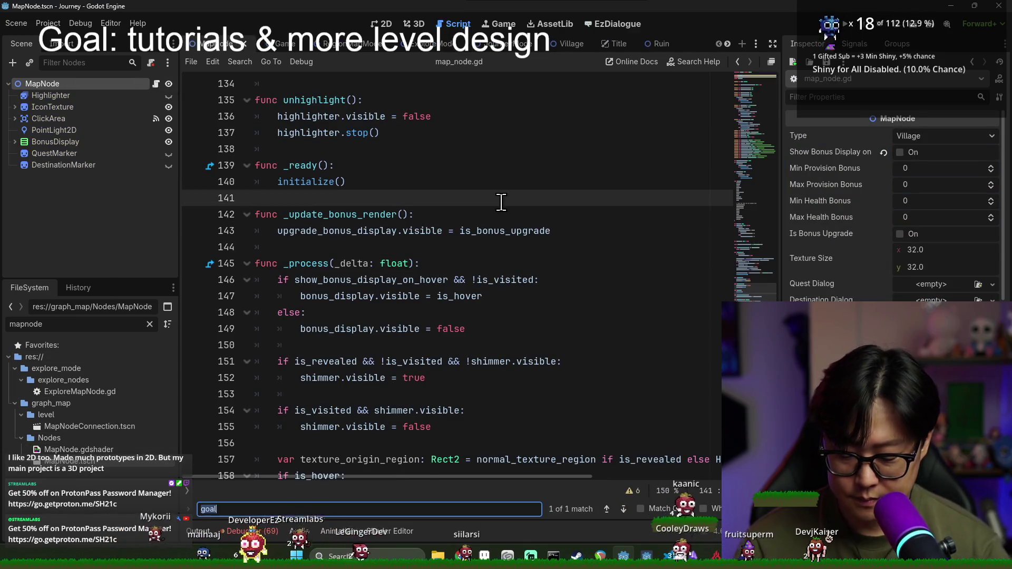
pyautogui.write('is_reveale')
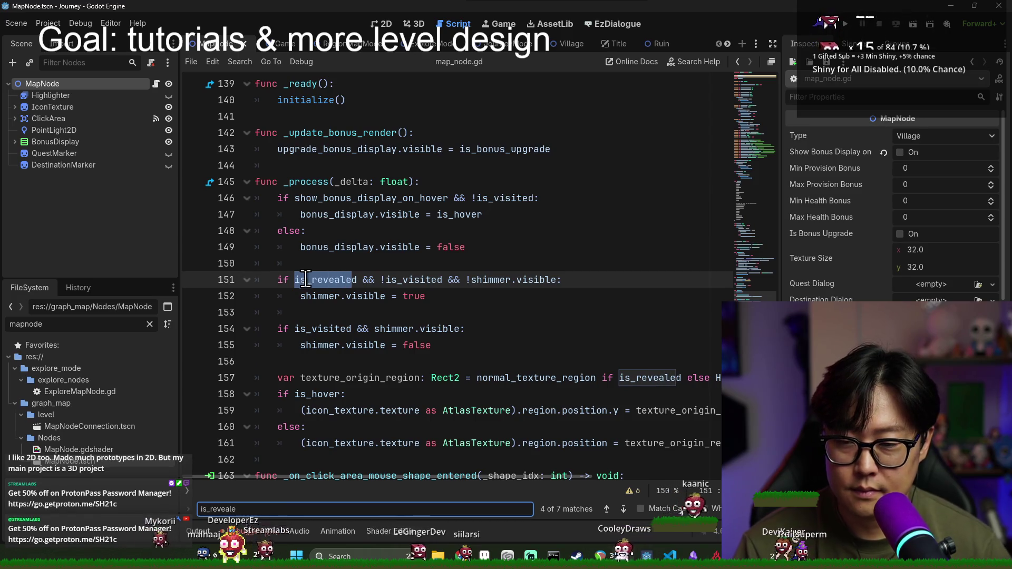
pyautogui.doubleClick(304, 279)
pyautogui.hotkey('ctrl', 's')
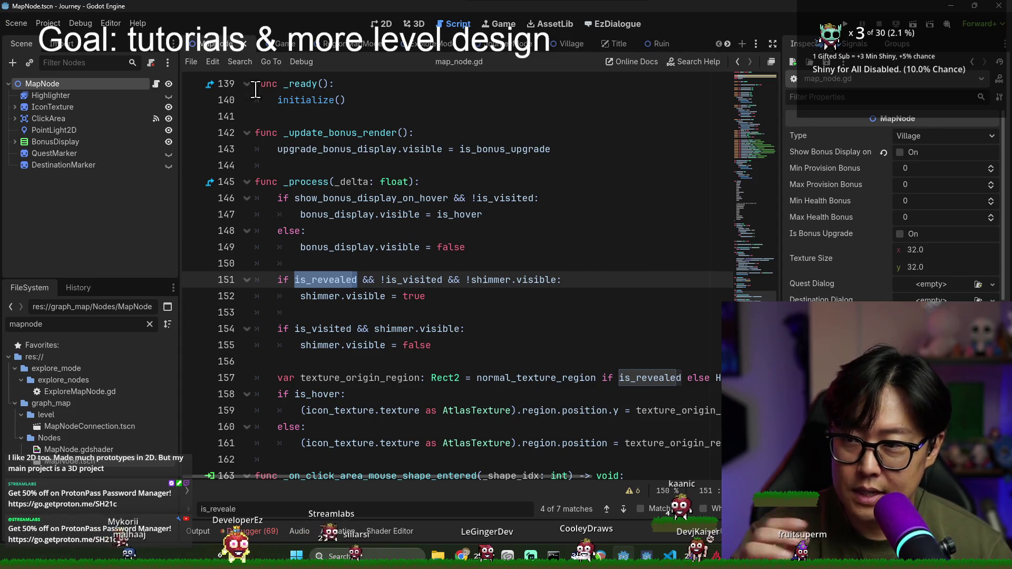
pyautogui.click(326, 183)
pyautogui.hotkey('ctrl', 's')
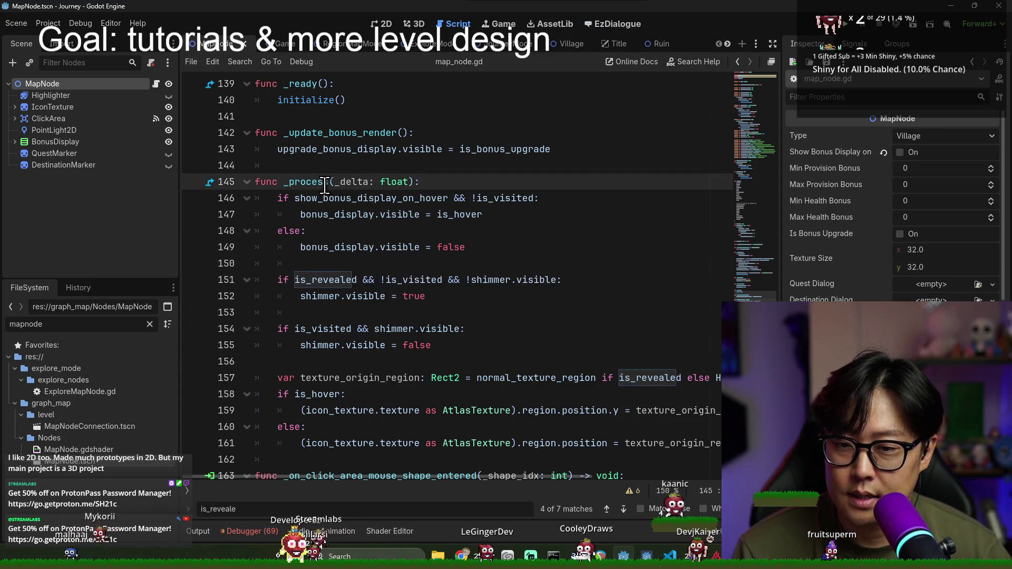
pyautogui.click(348, 283)
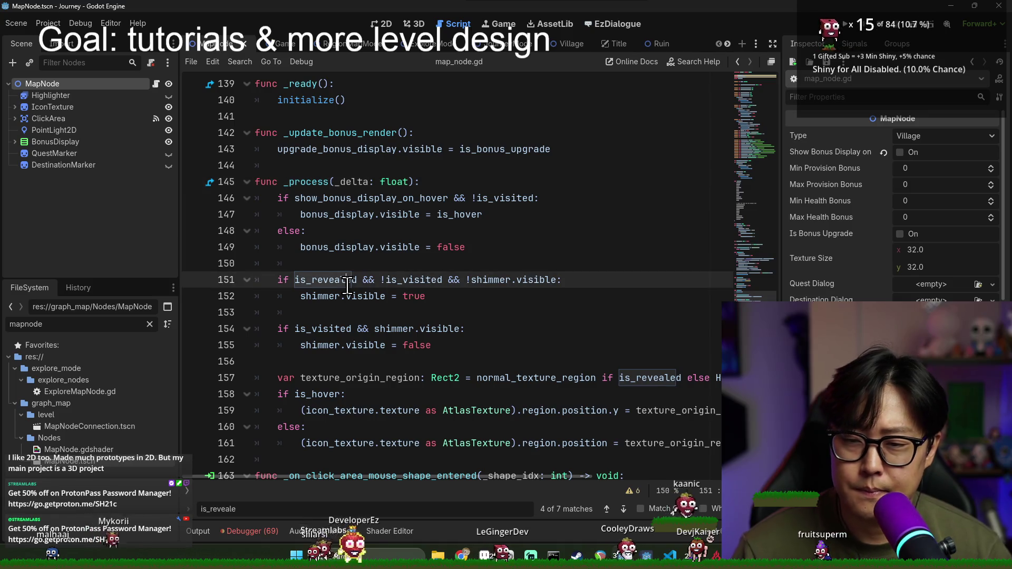
pyautogui.doubleClick(348, 278)
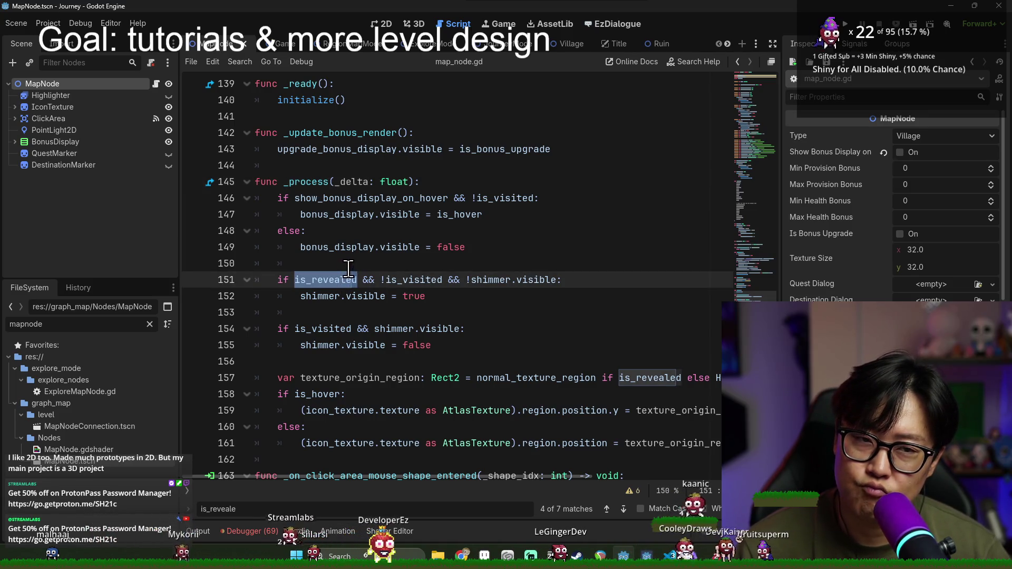
pyautogui.click(528, 163)
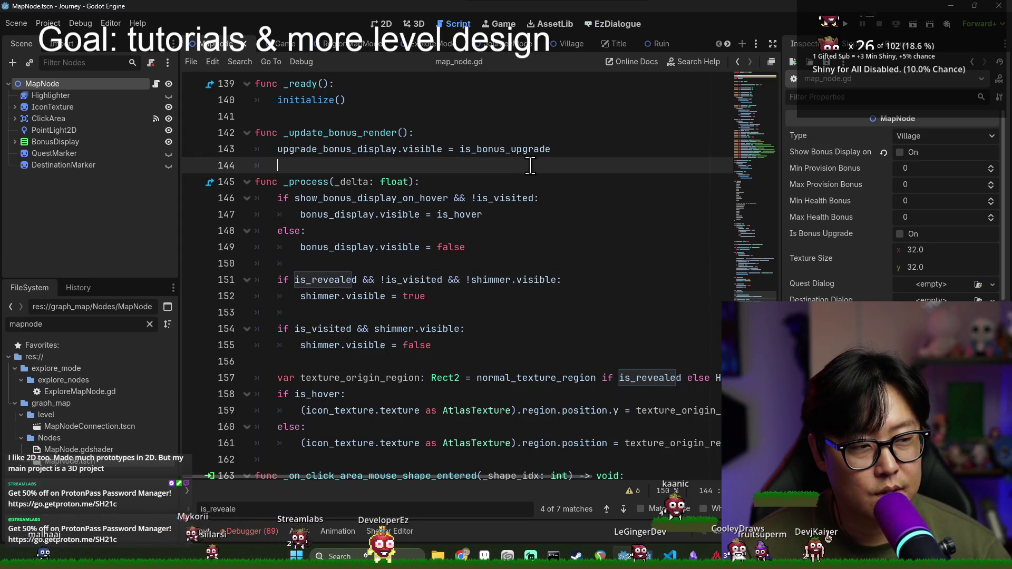
# - In the ExploreMode scene, open the FogOfWar node's fog_of_war.gd and review reset_fog and update
pyautogui.click(430, 50)
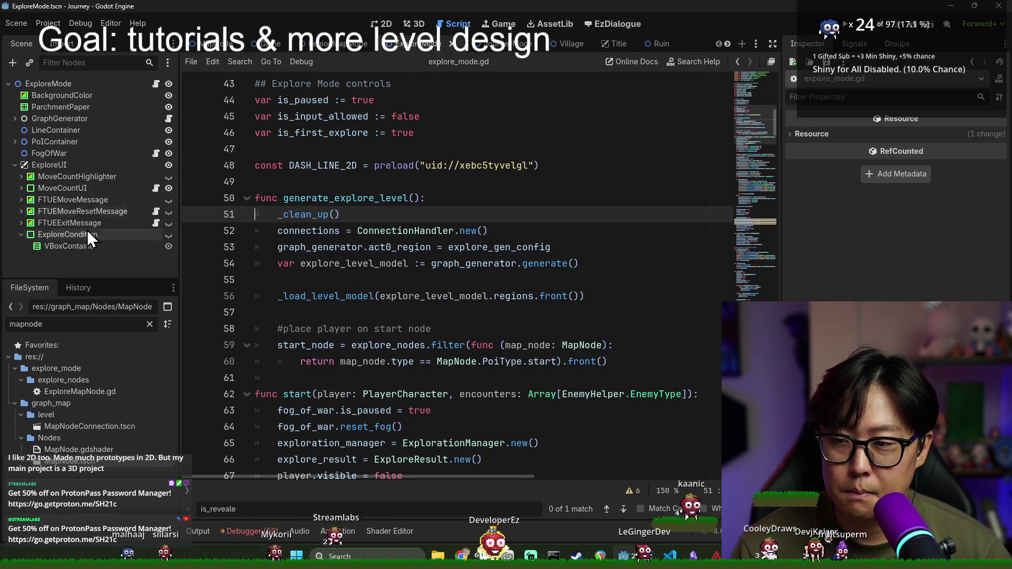
pyautogui.click(14, 165)
pyautogui.click(155, 153)
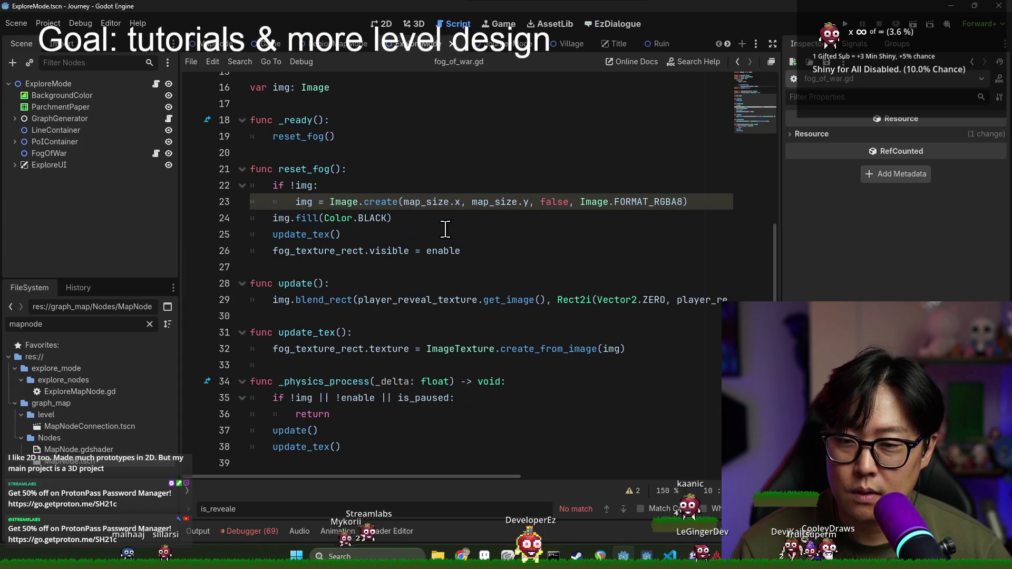
pyautogui.doubleClick(308, 168)
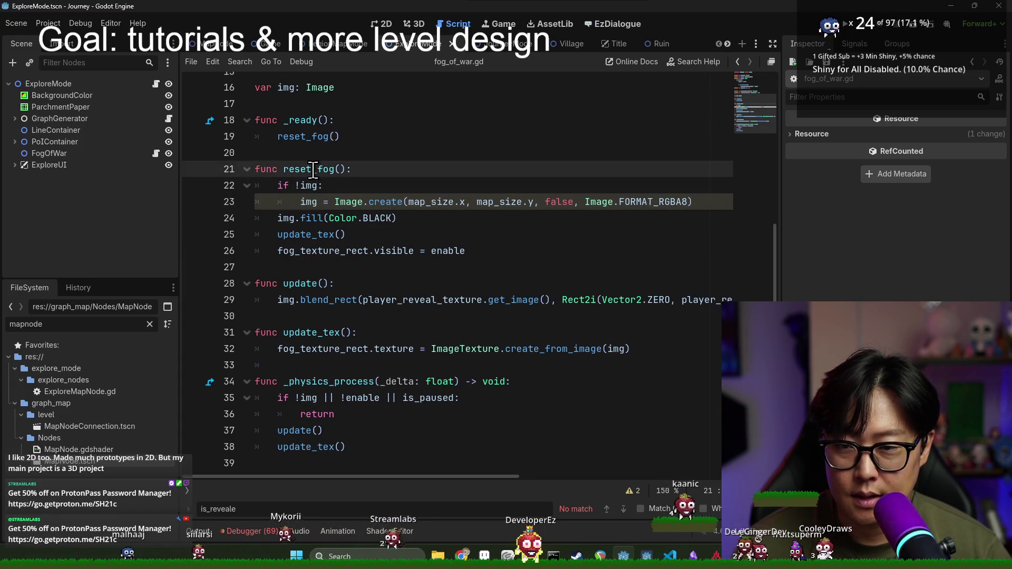
pyautogui.doubleClick(308, 285)
pyautogui.moveTo(357, 476); pyautogui.dragTo(553, 498)
pyautogui.hscroll(-5, 278, 445)
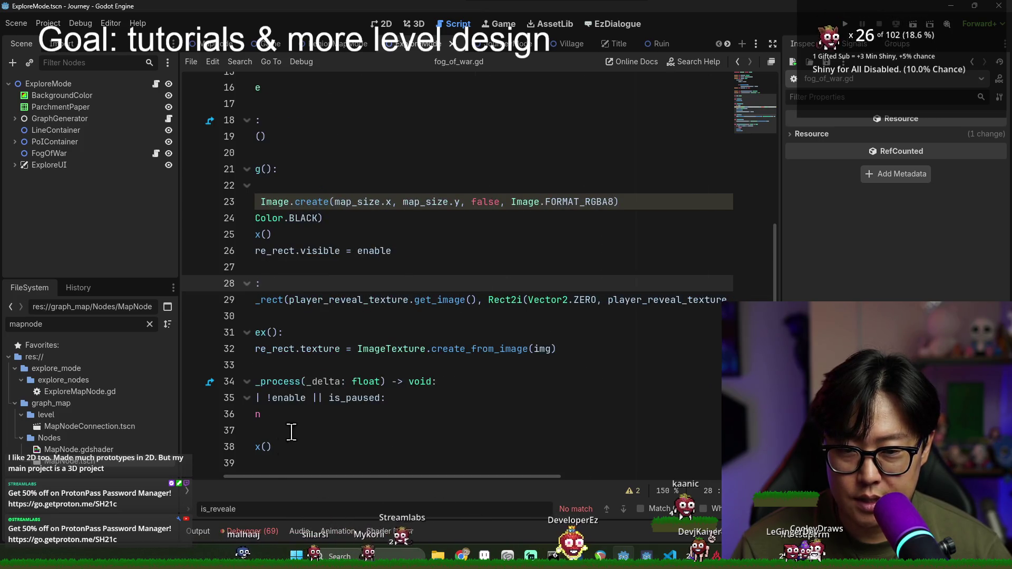
pyautogui.click(300, 300)
pyautogui.click(339, 316)
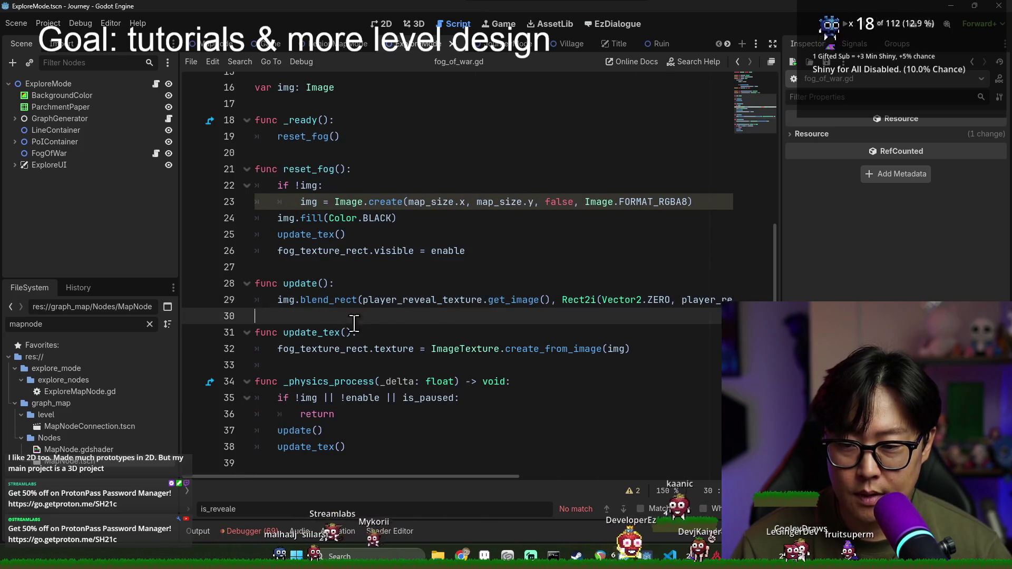
pyautogui.press('Return')
pyautogui.press('BackSpace')
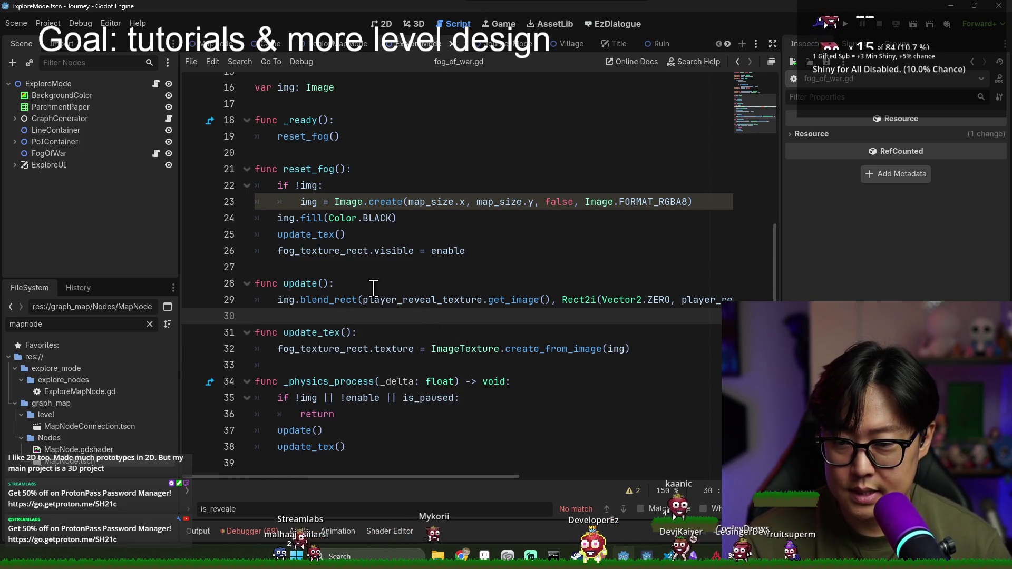
pyautogui.click(498, 261)
pyautogui.press('Return')
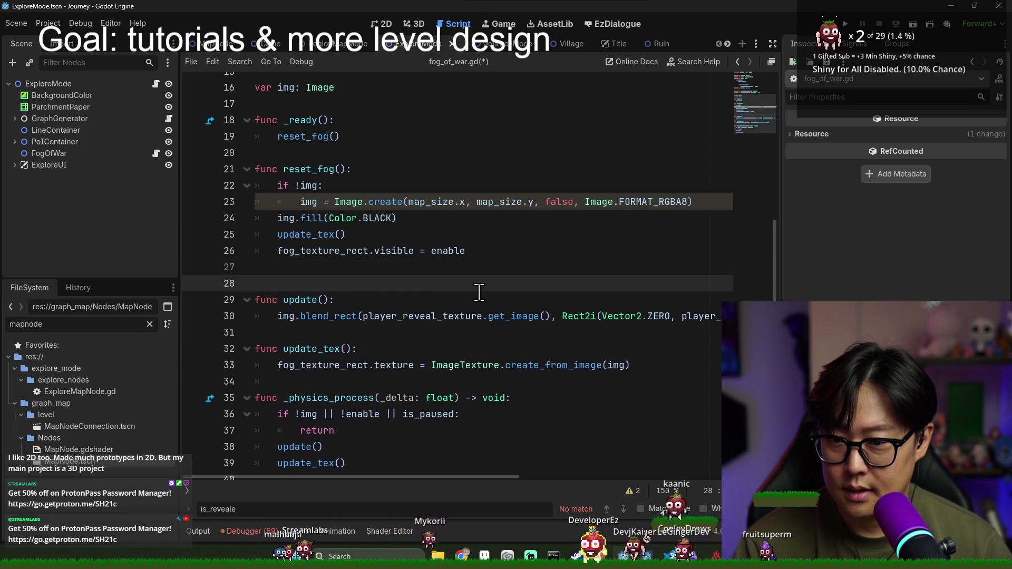
pyautogui.press('BackSpace')
pyautogui.scroll(5, 479, 292)
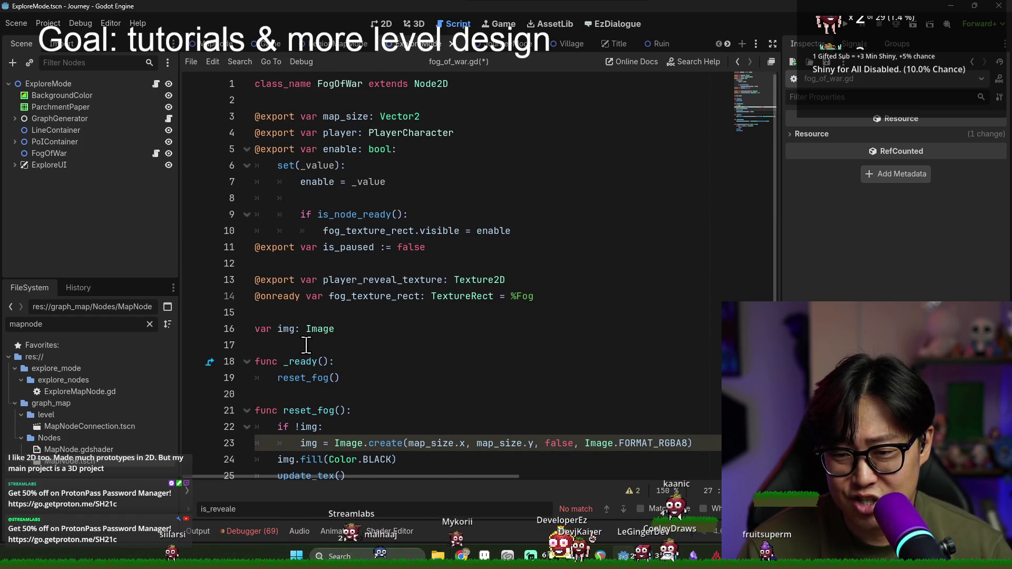
pyautogui.scroll(-3, 305, 346)
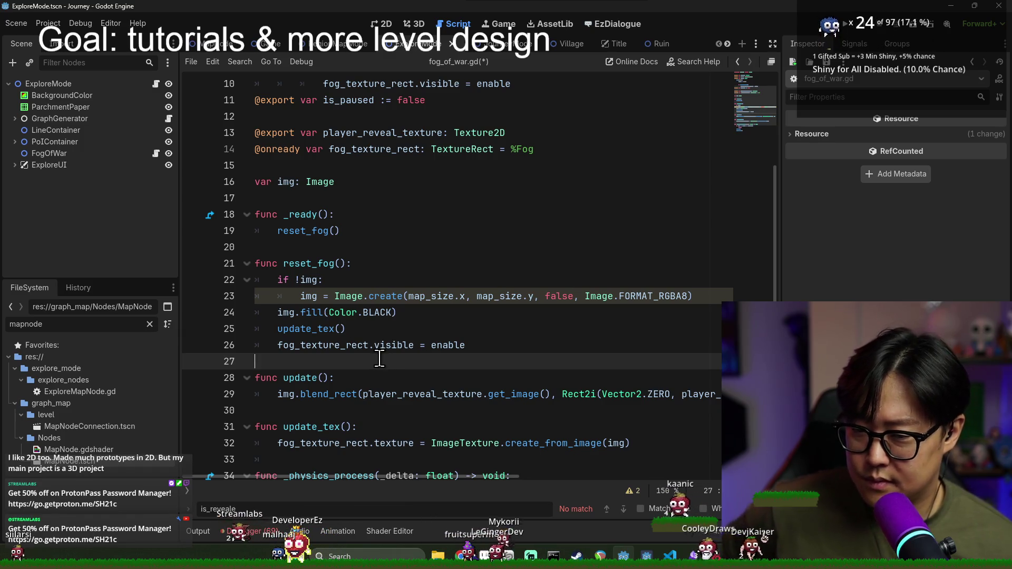
pyautogui.press('Return')
pyautogui.press('Return')
# - Write the header func unveil_position(position: Vector2): above update
pyautogui.press('Up')
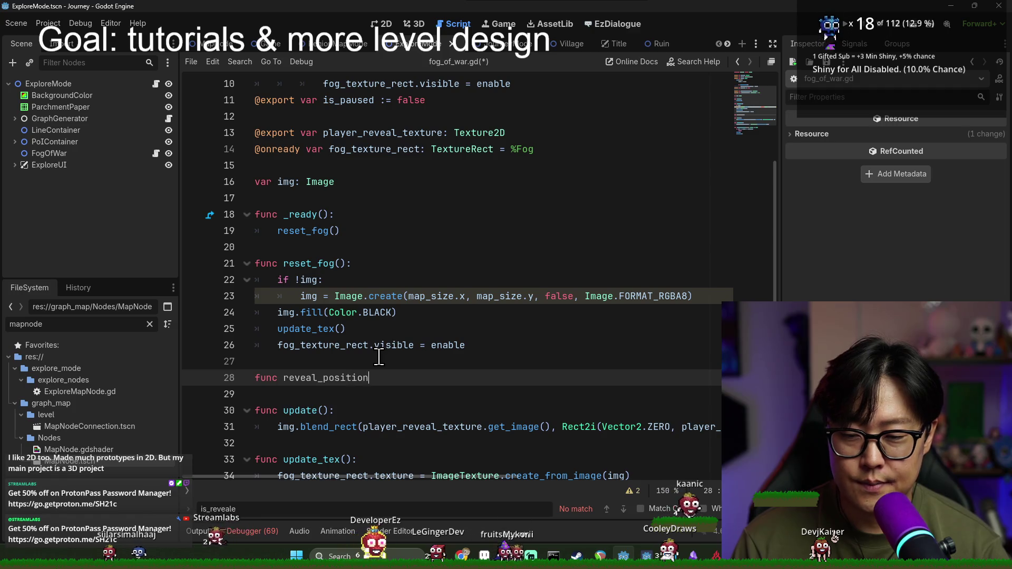
pyautogui.press('BackSpace')
pyautogui.press('BackSpace')
pyautogui.press('BackSpace')
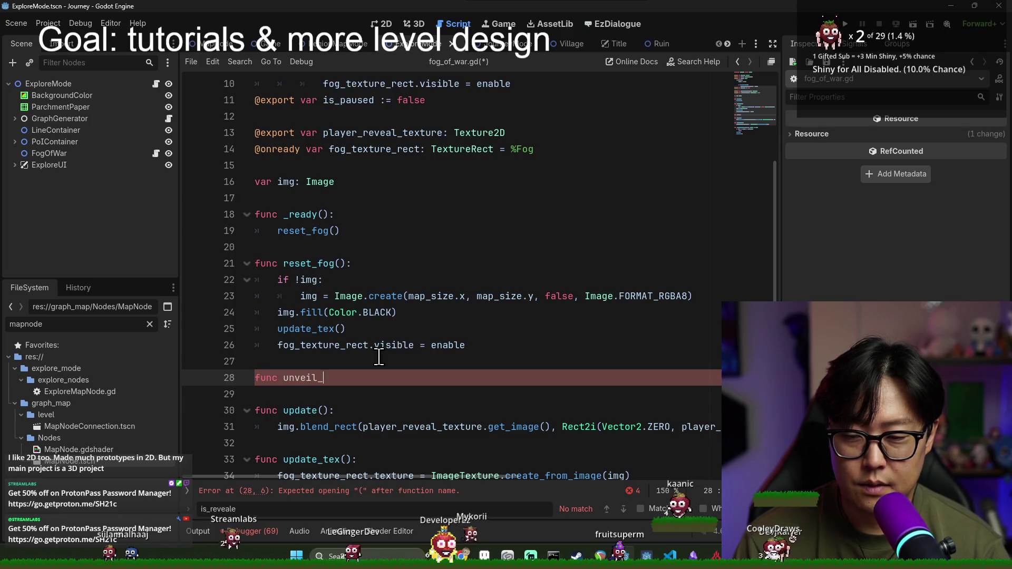
pyautogui.write('posit')
pyautogui.write('position')
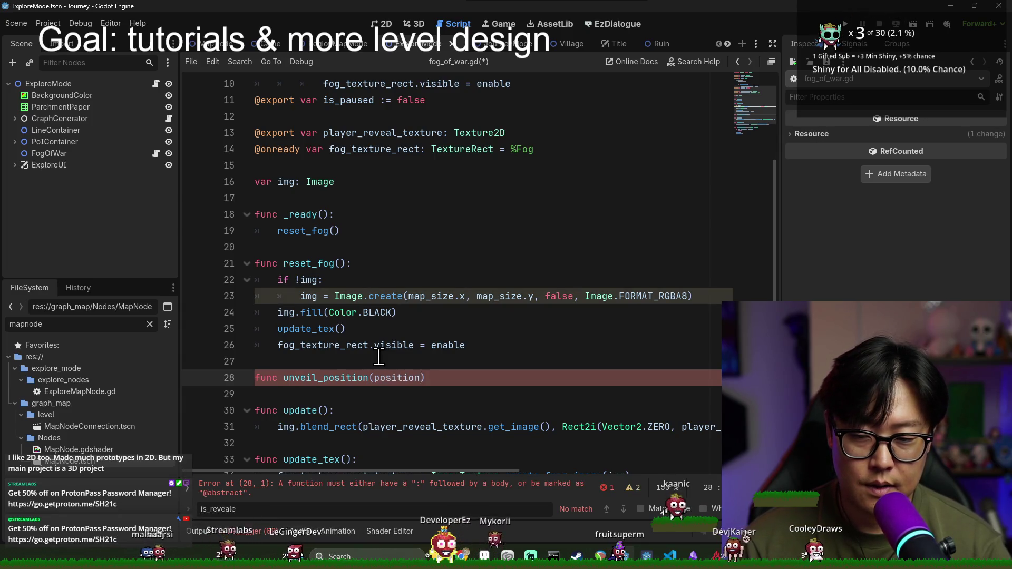
pyautogui.write('r2):')
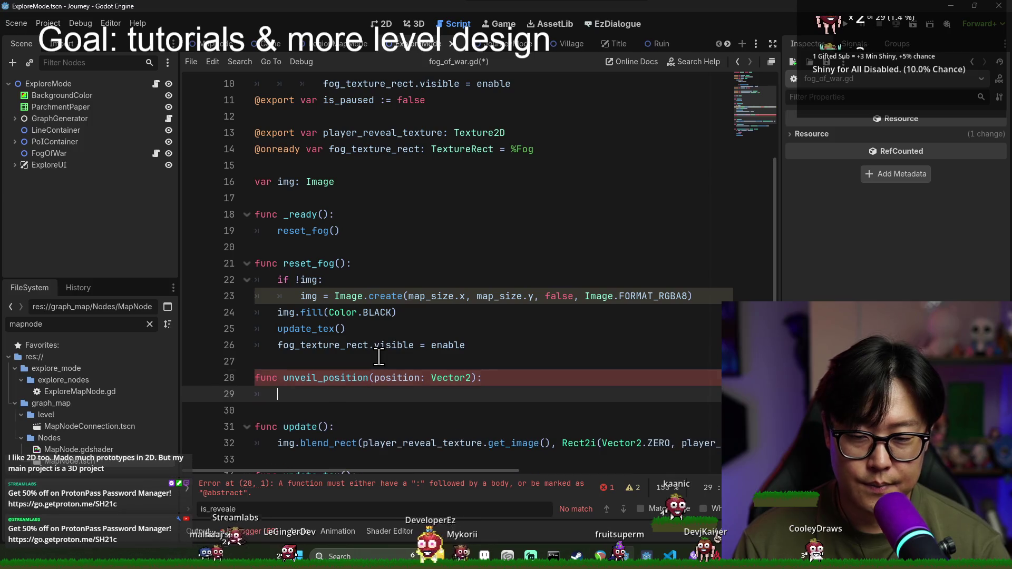
pyautogui.press('Return')
# - Copy update's blend_rect line into the new function body and add an update_tex() call
pyautogui.scroll(-2, 351, 361)
pyautogui.tripleClick(349, 345)
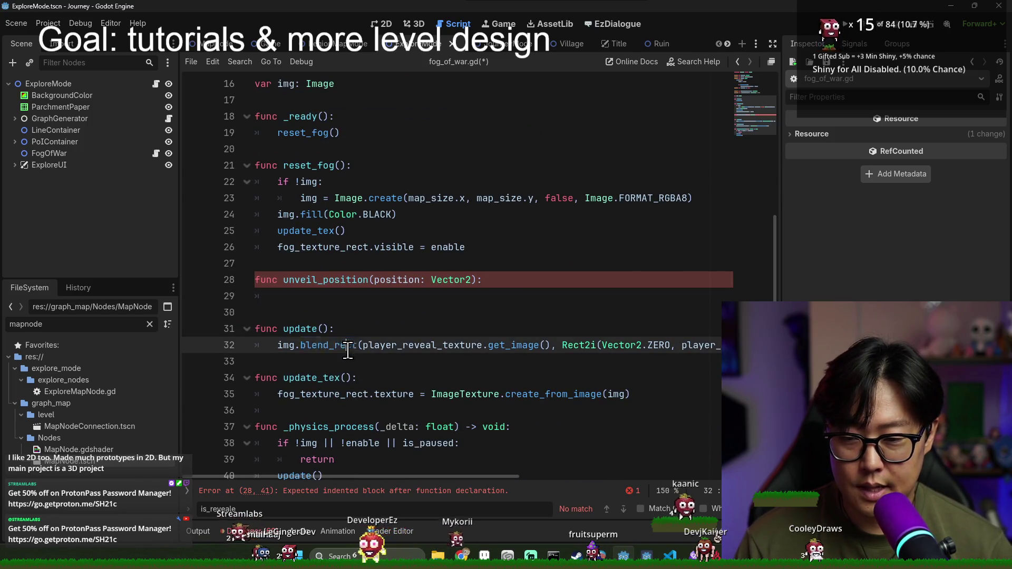
pyautogui.hotkey('ctrl', 'c')
pyautogui.click(373, 302)
pyautogui.hotkey('ctrl', 'v')
pyautogui.press('Up')
pyautogui.hotkey('shift', 'Tab')
pyautogui.moveTo(283, 394); pyautogui.dragTo(357, 394)
pyautogui.hotkey('ctrl', 'c')
pyautogui.click(318, 314)
pyautogui.hotkey('ctrl', 'v')
pyautogui.press('BackSpace')
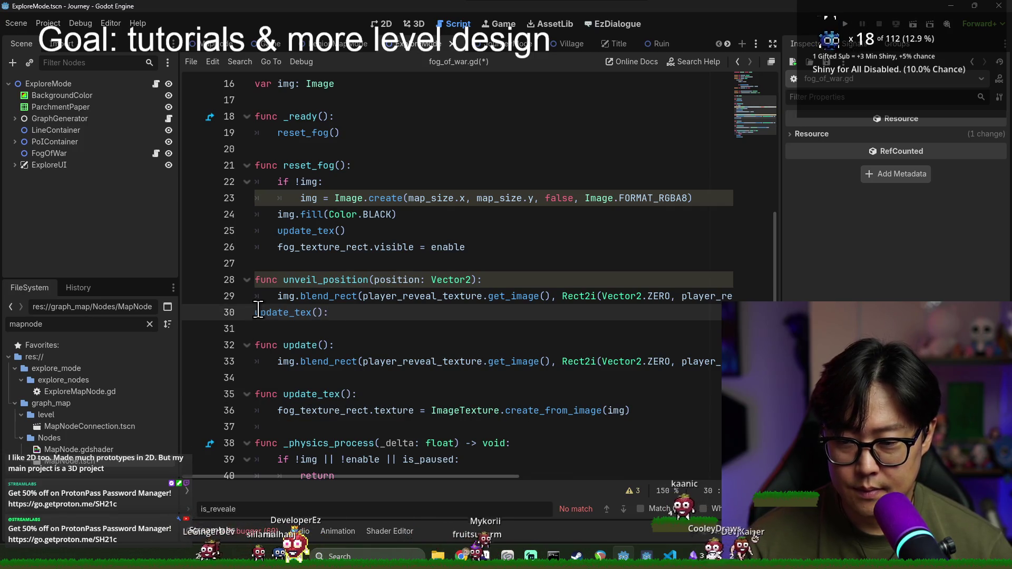
# - Inspect the copied blend_rect arguments: img, player_reveal_texture and its get_size()
pyautogui.scroll(-2, 381, 338)
pyautogui.scroll(3, 369, 342)
pyautogui.doubleClick(285, 283)
pyautogui.doubleClick(385, 283)
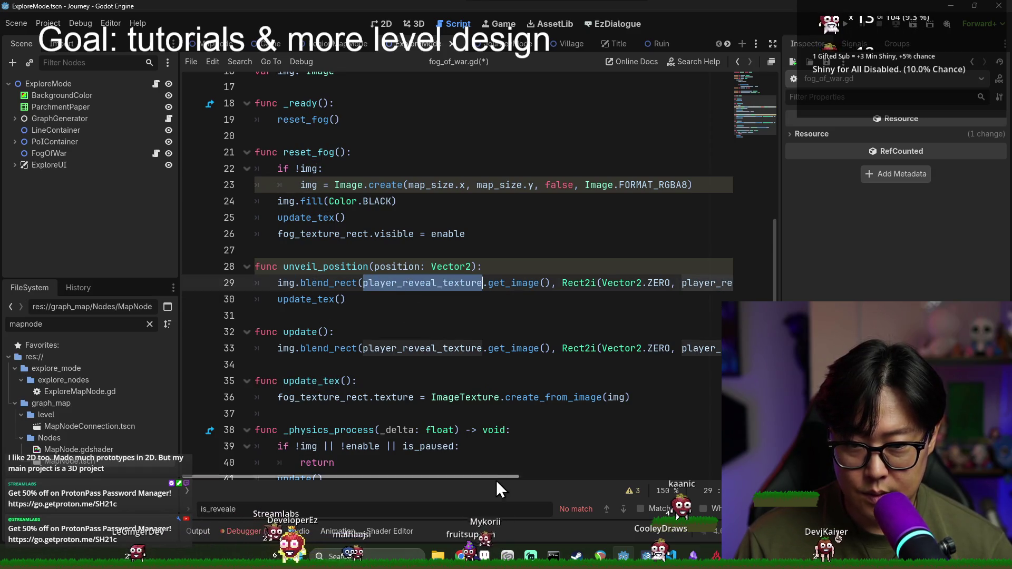
pyautogui.moveTo(497, 476); pyautogui.dragTo(616, 494)
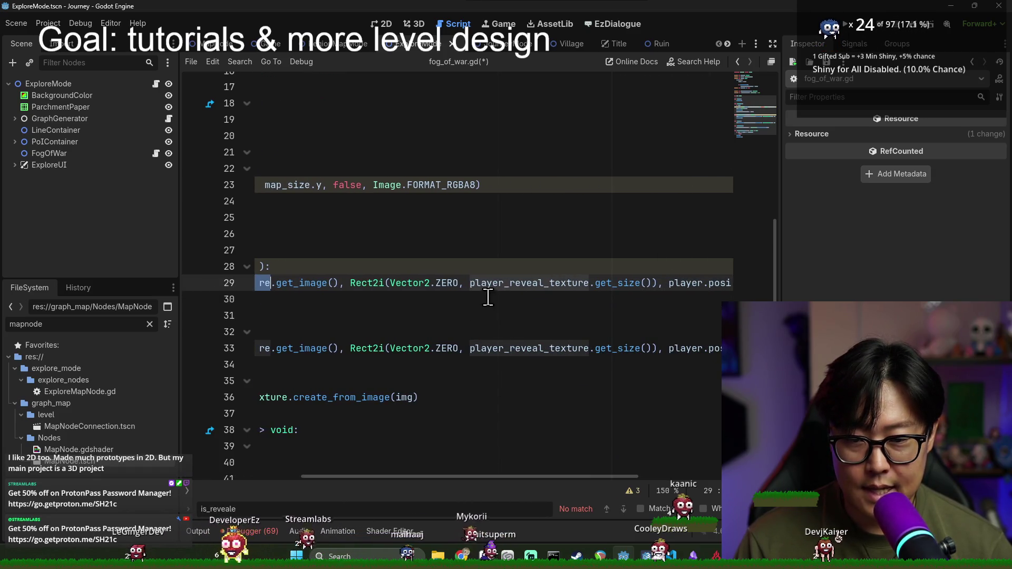
pyautogui.doubleClick(527, 283)
pyautogui.keyDown('shift'); pyautogui.click(653, 283); pyautogui.keyUp('shift')
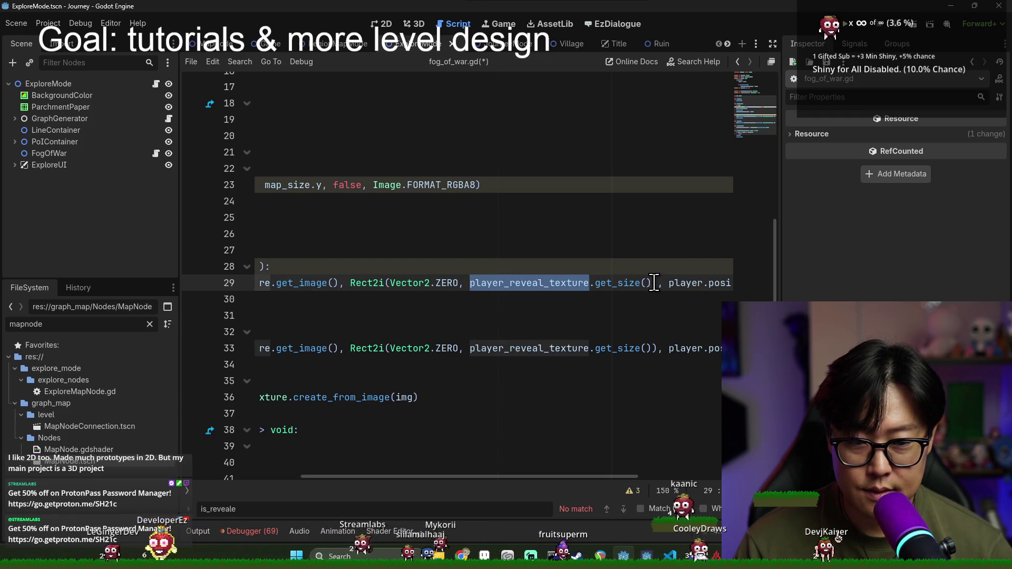
pyautogui.doubleClick(543, 285)
pyautogui.click(591, 283)
pyautogui.click(432, 283)
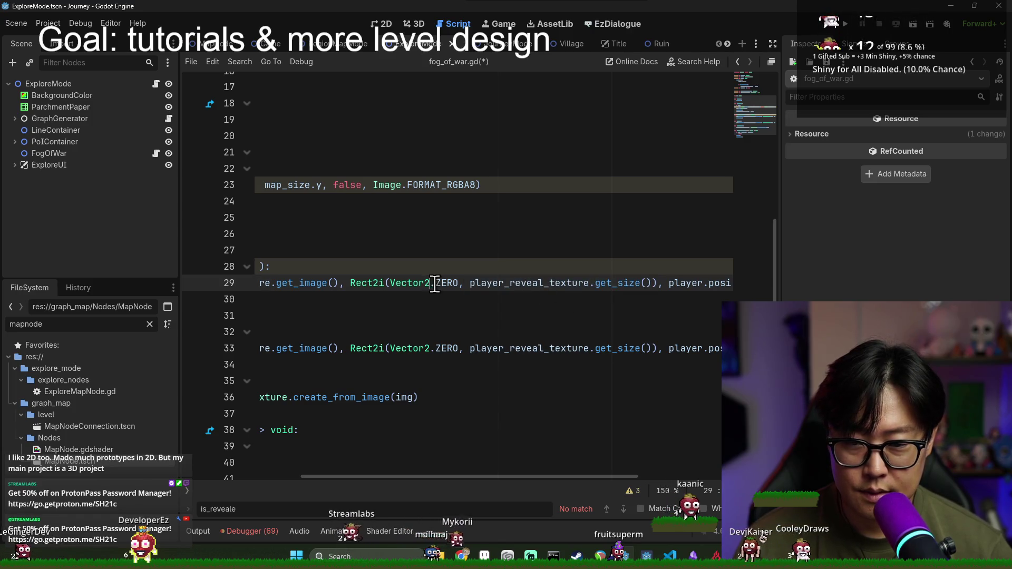
# - Replace player.position in the blend_rect destination with position and save
pyautogui.moveTo(583, 476); pyautogui.dragTo(656, 439)
pyautogui.doubleClick(520, 284)
pyautogui.moveTo(625, 476); pyautogui.dragTo(669, 477)
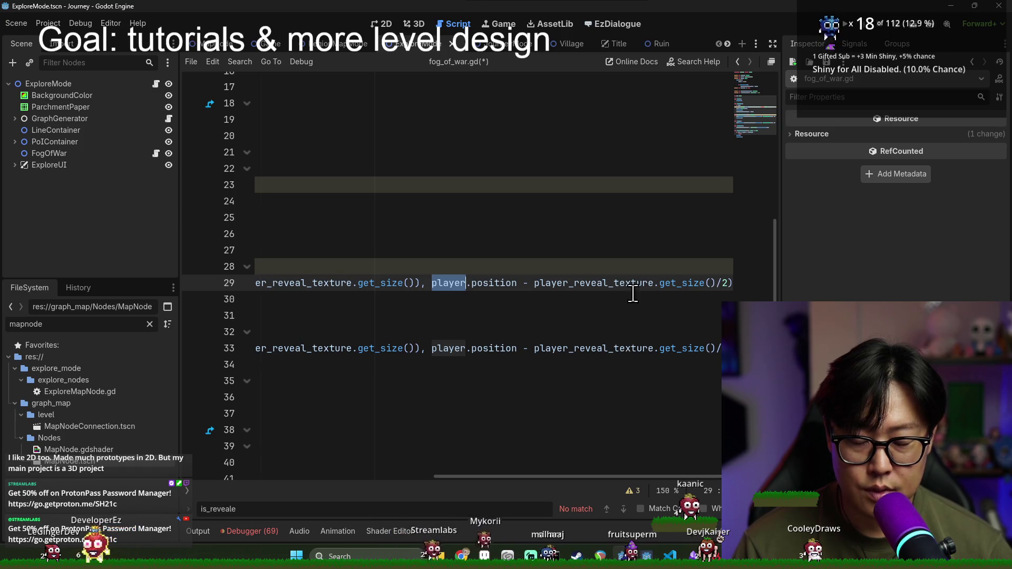
pyautogui.keyDown('shift'); pyautogui.click(517, 283); pyautogui.keyUp('shift')
pyautogui.write('n')
pyautogui.press('BackSpace')
pyautogui.write('position')
pyautogui.hotkey('ctrl', 's')
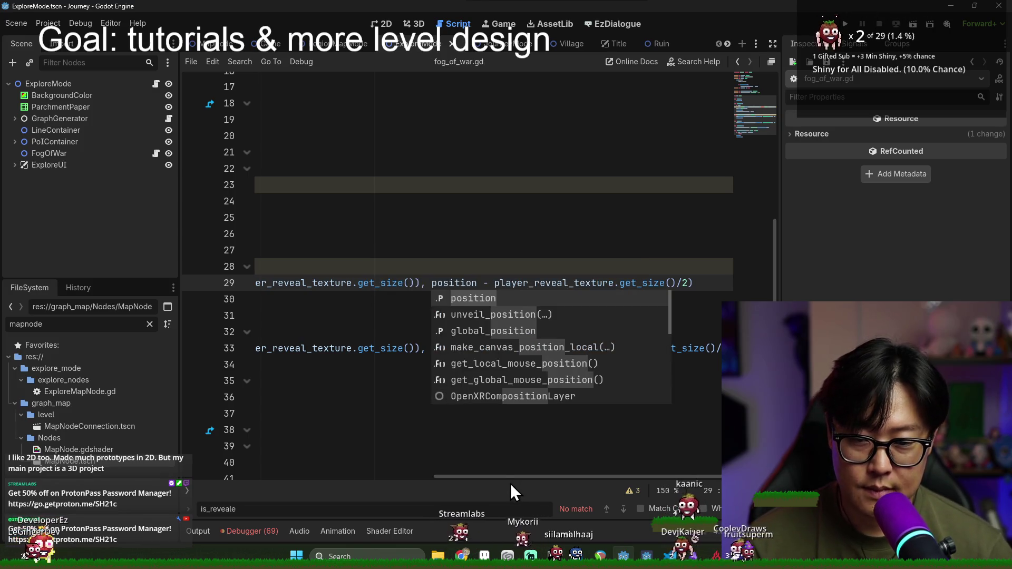
# - Rename the parameter to reveal_position, use it in blend_rect, and save
pyautogui.moveTo(502, 478); pyautogui.dragTo(263, 477)
pyautogui.doubleClick(389, 267)
pyautogui.press('Left')
pyautogui.write('reva')
pyautogui.press('BackSpace')
pyautogui.write('eal_')
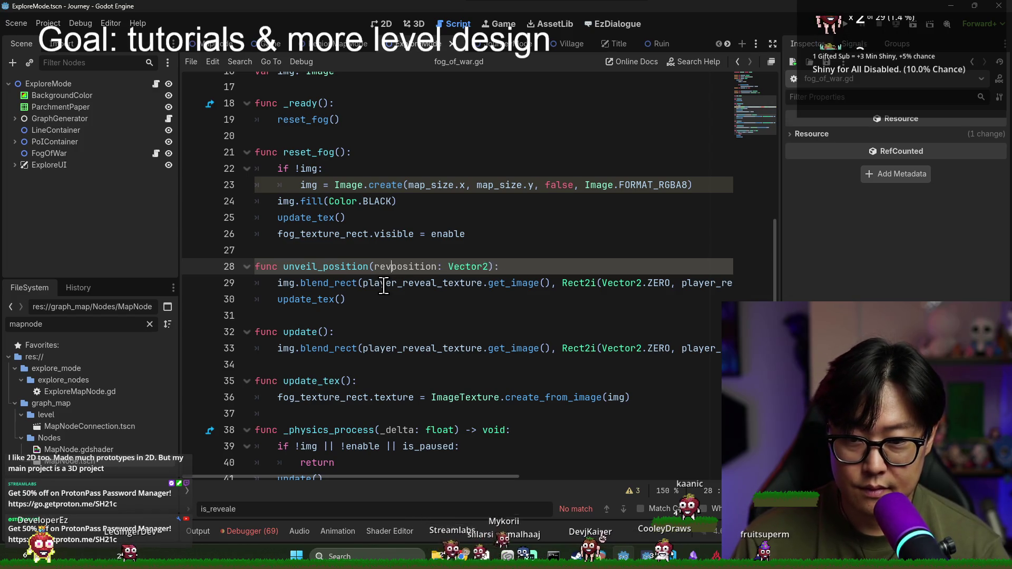
pyautogui.doubleClick(404, 266)
pyautogui.hotkey('ctrl', 'c')
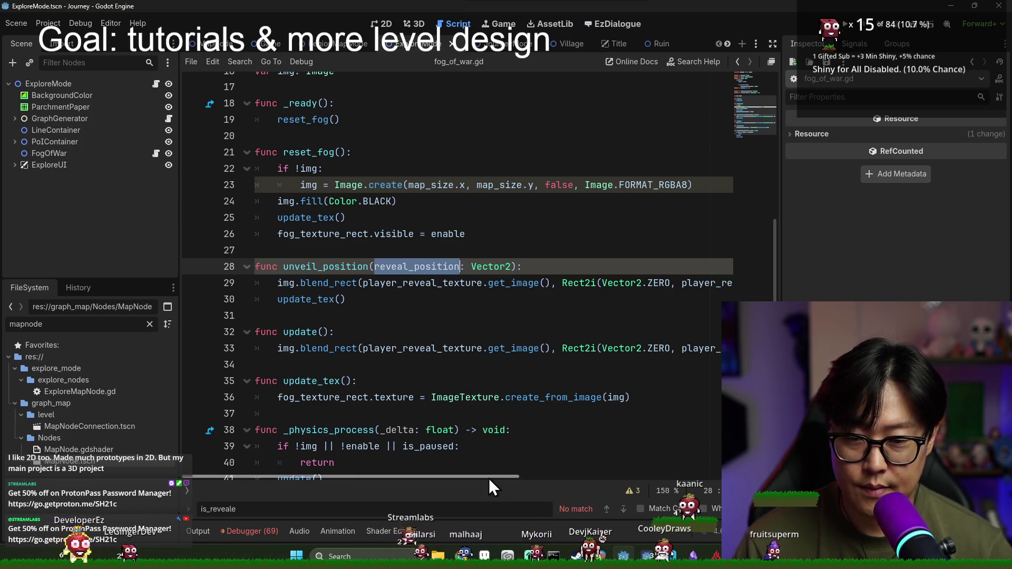
pyautogui.moveTo(489, 477); pyautogui.dragTo(659, 476)
pyautogui.doubleClick(615, 283)
pyautogui.hotkey('ctrl', 'v')
pyautogui.hotkey('ctrl', 's')
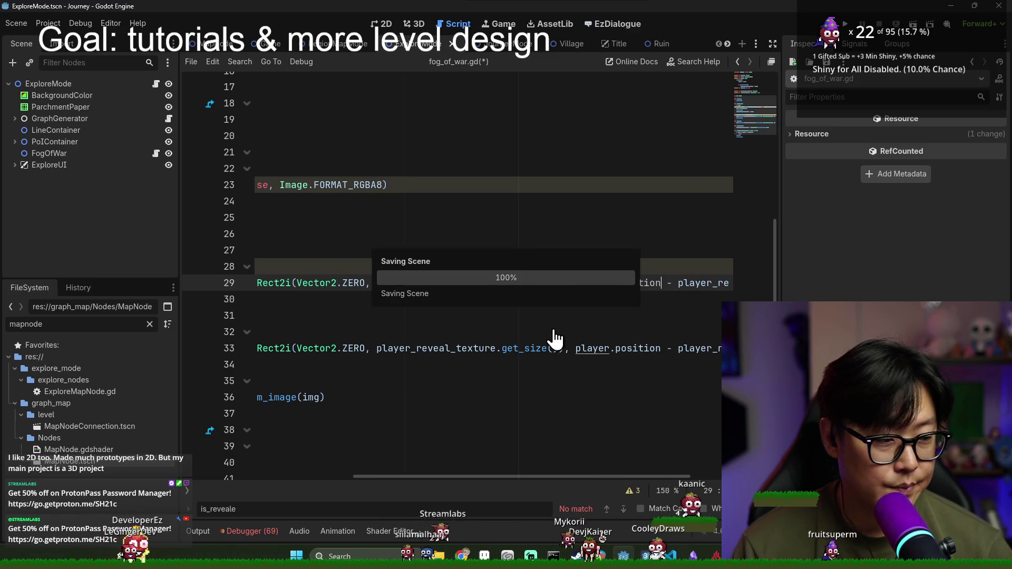
# - Close the find bar and save the finished unveil_position function
pyautogui.press('Down')
pyautogui.press('Down')
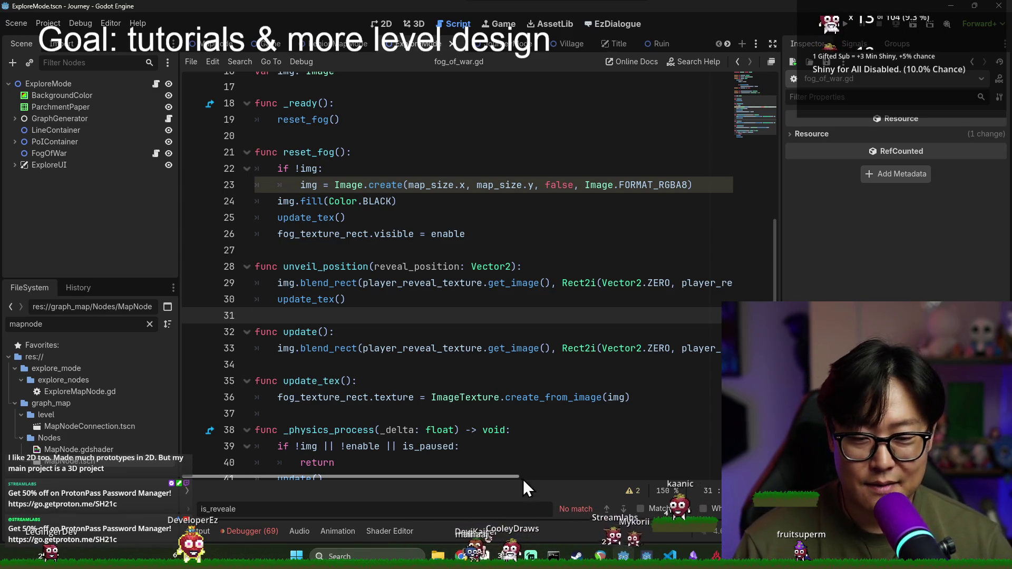
pyautogui.click(457, 394)
pyautogui.press('Escape')
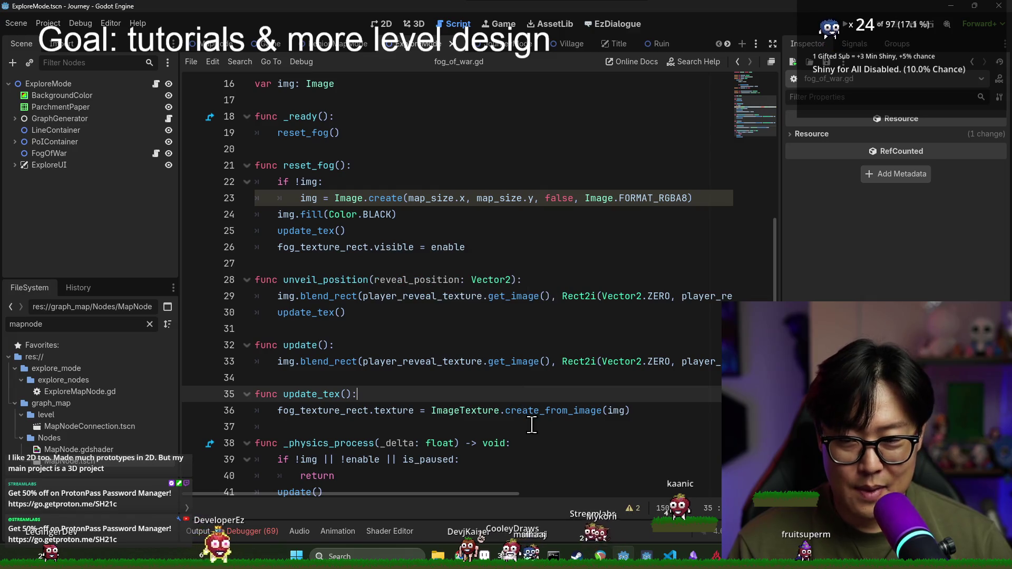
pyautogui.doubleClick(331, 280)
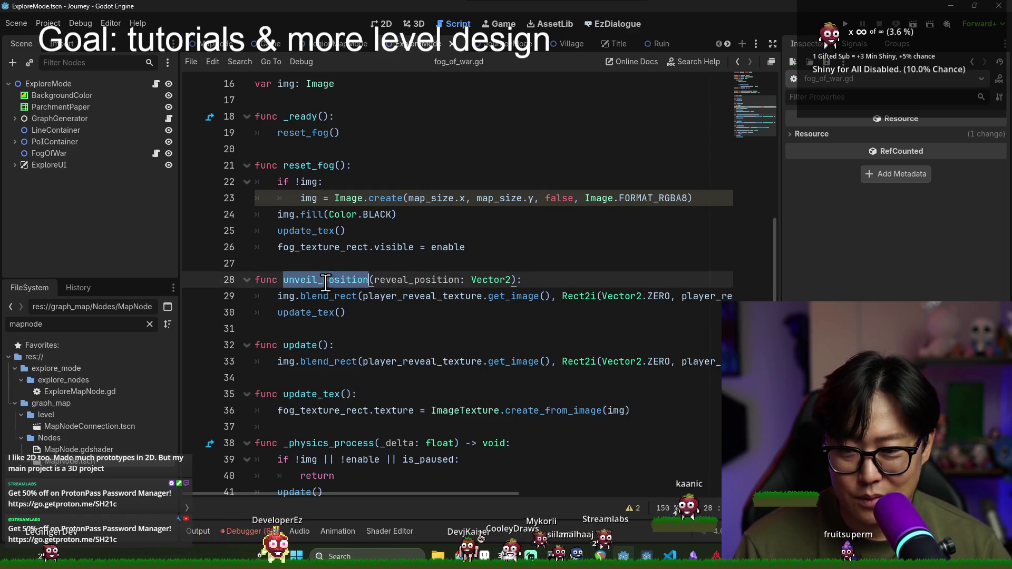
pyautogui.hotkey('ctrl', 's')
pyautogui.hotkey('ctrl', 's')
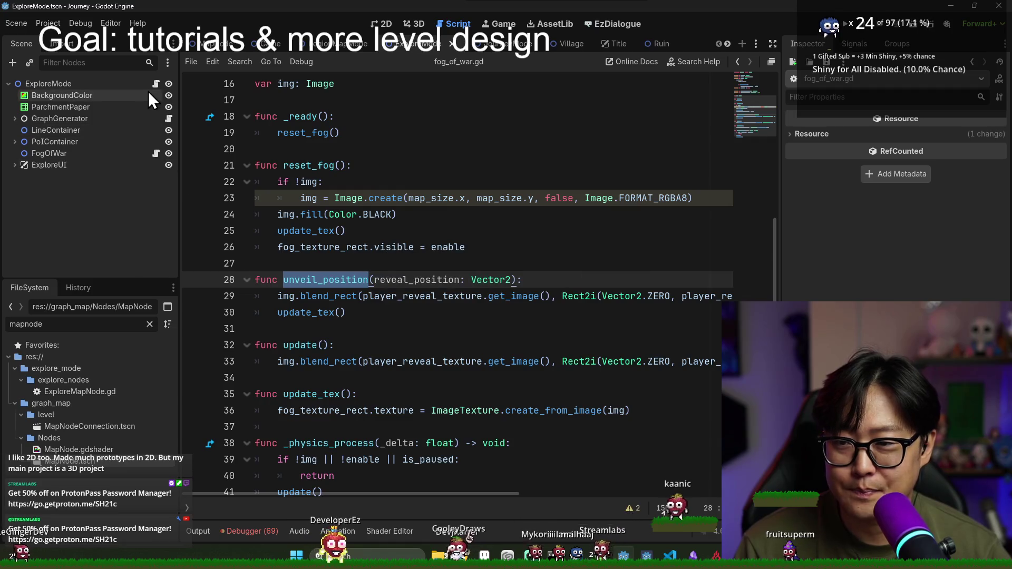
pyautogui.hotkey('ctrl', 's')
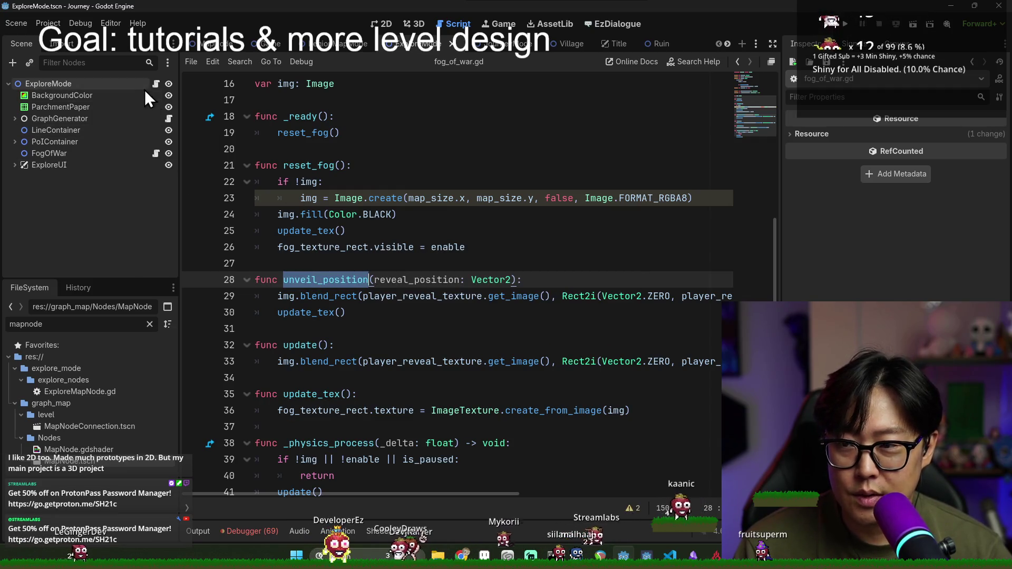
# - Filter the FileSystem for 'mapno' and open the MapNode scene
pyautogui.click(156, 84)
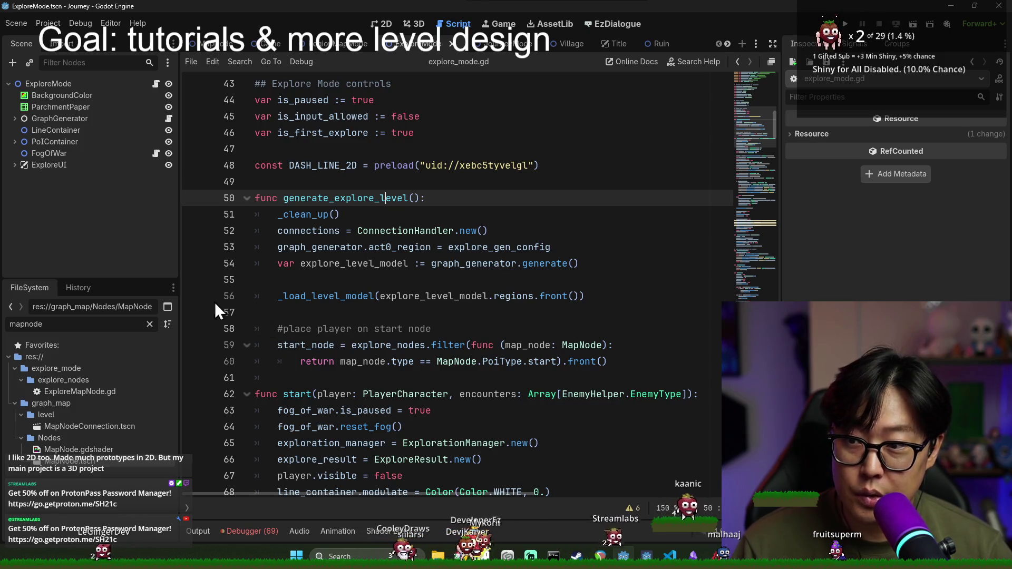
pyautogui.press('BackSpace')
pyautogui.press('BackSpace')
pyautogui.press('BackSpace')
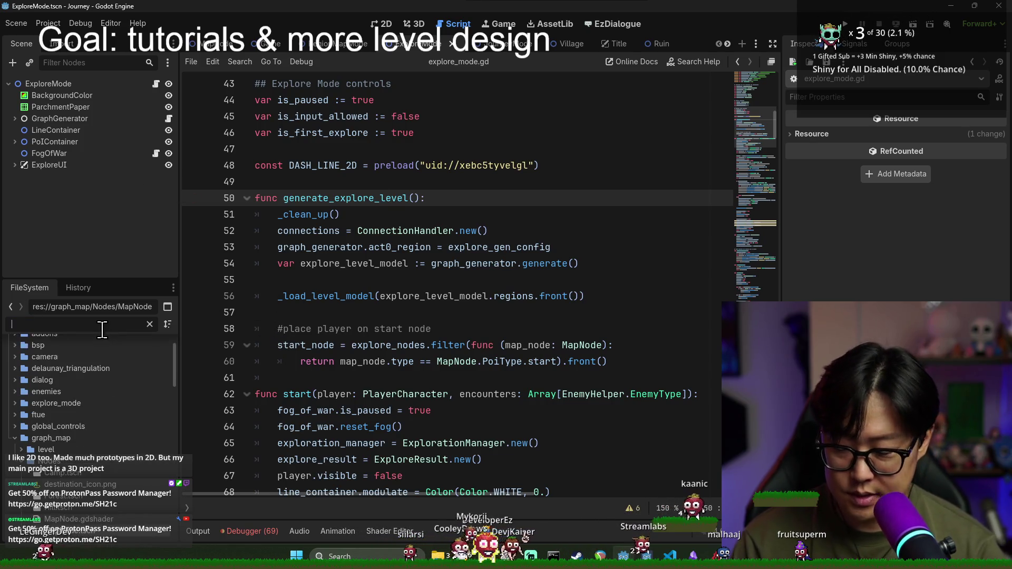
pyautogui.write('mapno')
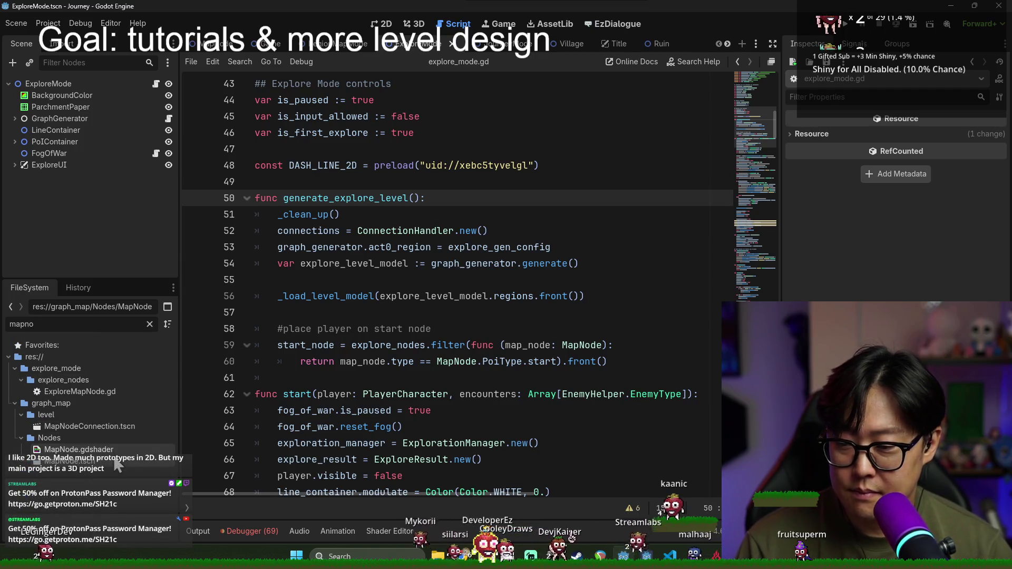
pyautogui.doubleClick(111, 461)
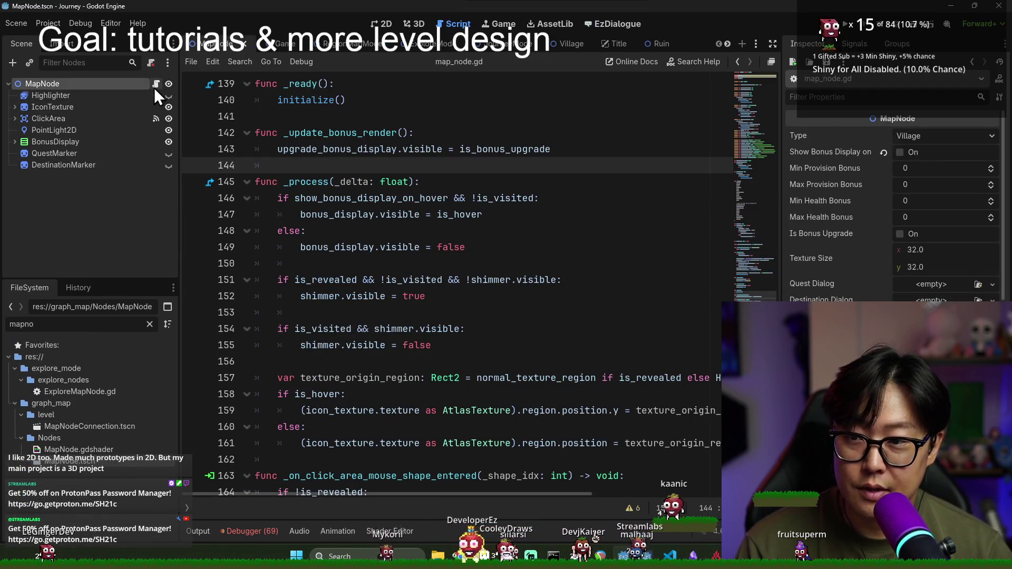
# - Declare a revealed signal at the top of map_node.gd and save
pyautogui.scroll(20, 474, 264)
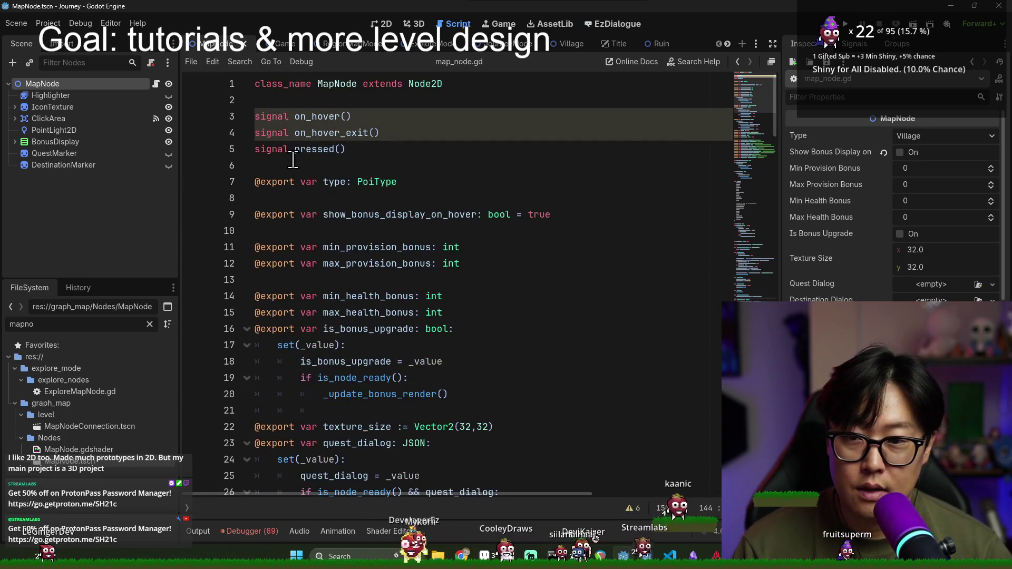
pyautogui.click(390, 101)
pyautogui.press('Return')
pyautogui.write('signal revealed(')
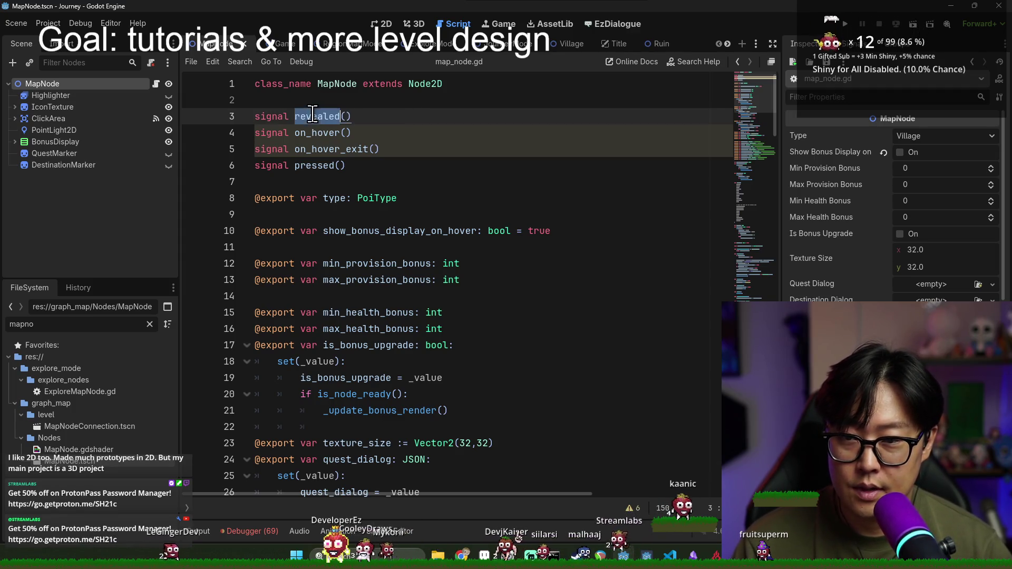
pyautogui.hotkey('ctrl', 's')
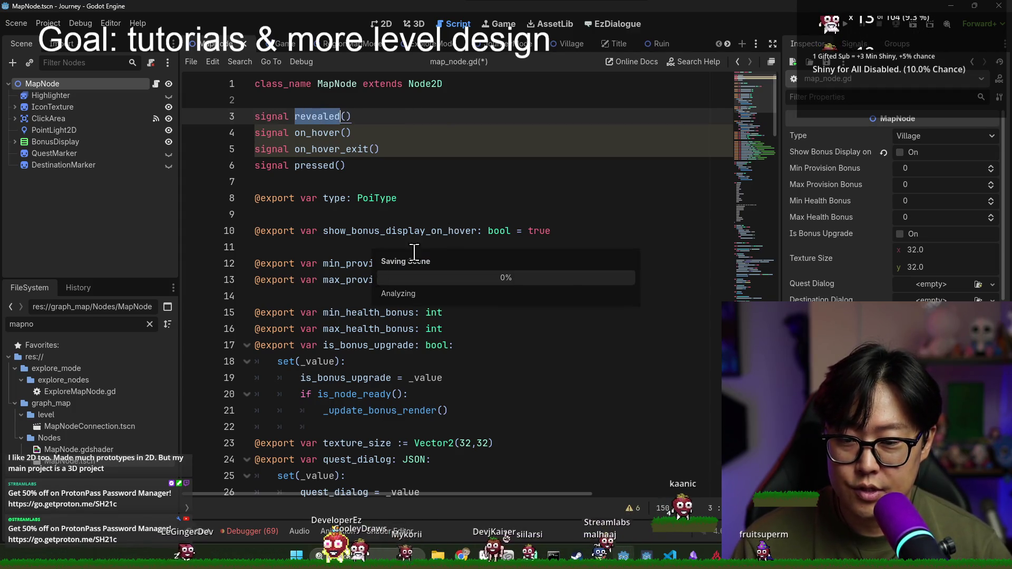
# - Search the script to locate the is_revealed setter and its if block
pyautogui.click(375, 313)
pyautogui.hotkey('ctrl', 'f')
pyautogui.write('d')
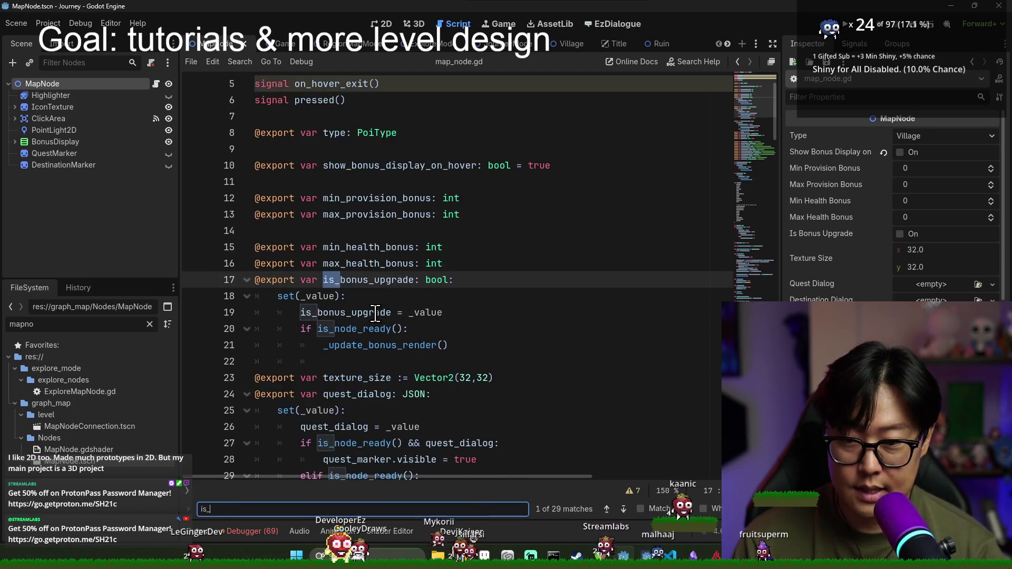
pyautogui.doubleClick(338, 312)
pyautogui.click(329, 329)
pyautogui.click(363, 364)
pyautogui.click(314, 328)
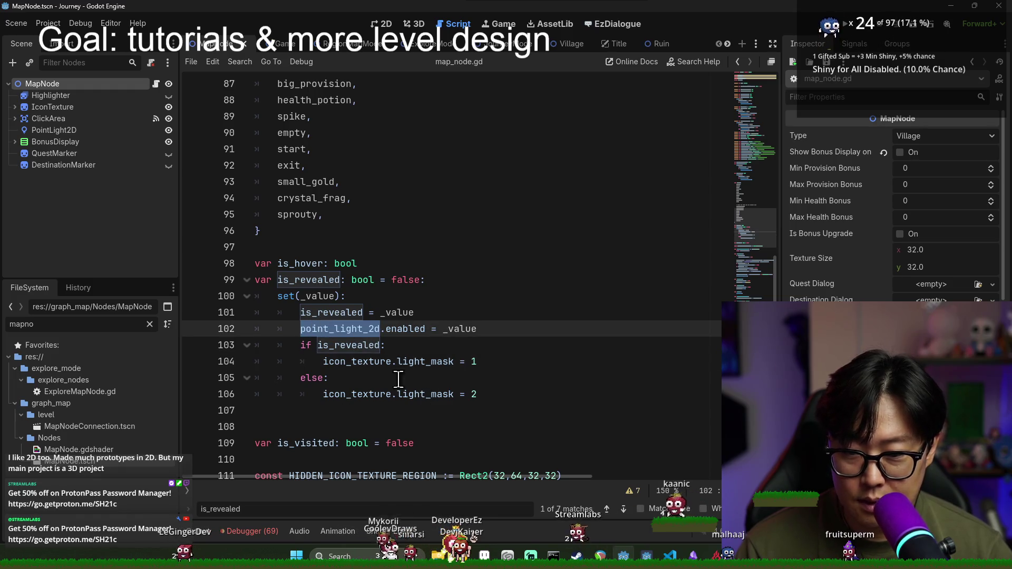
# - Add revealed.emit() inside the if is_revealed block and save the script
pyautogui.click(527, 347)
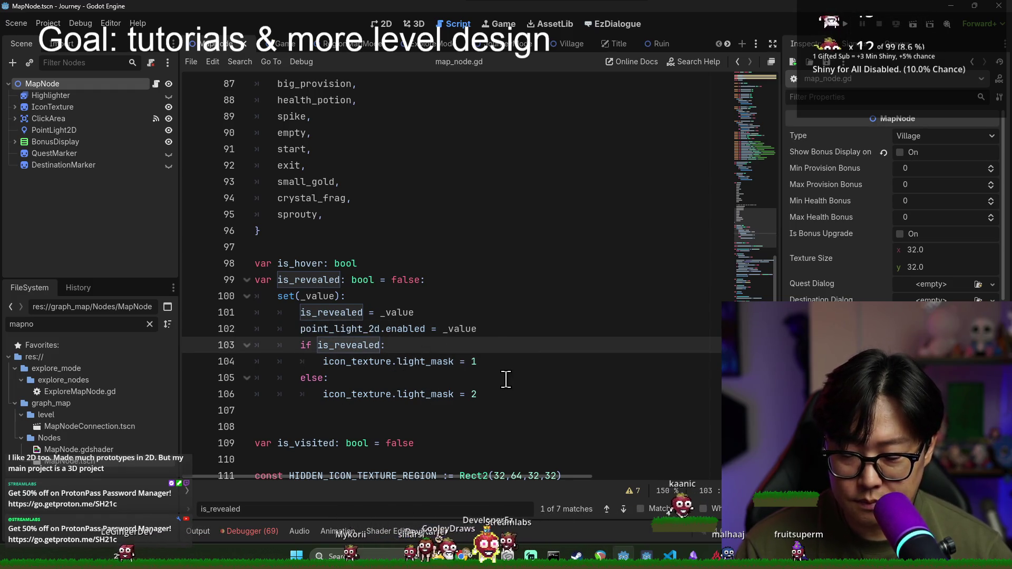
pyautogui.press('Return')
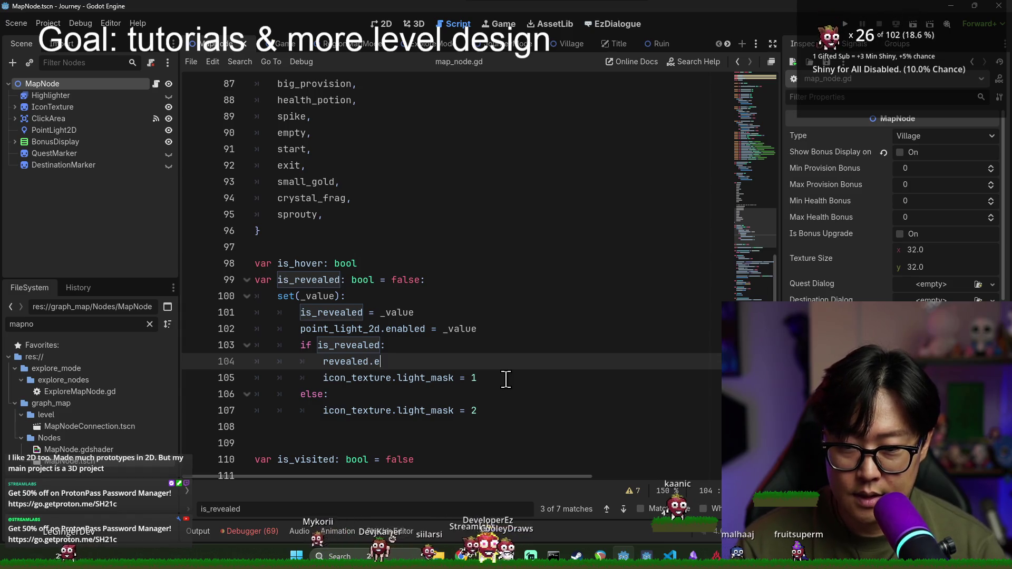
pyautogui.hotkey('ctrl', 'z')
pyautogui.hotkey('ctrl', 'z')
pyautogui.hotkey('ctrl', 'z')
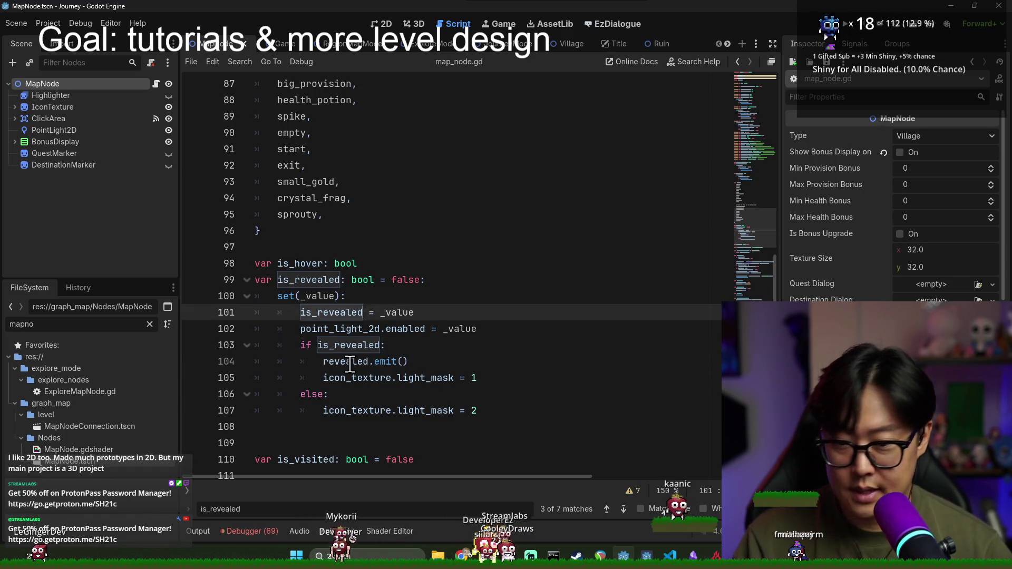
pyautogui.hotkey('ctrl', 'y')
pyautogui.hotkey('ctrl', 's')
pyautogui.press('Escape')
pyautogui.hotkey('ctrl', 's')
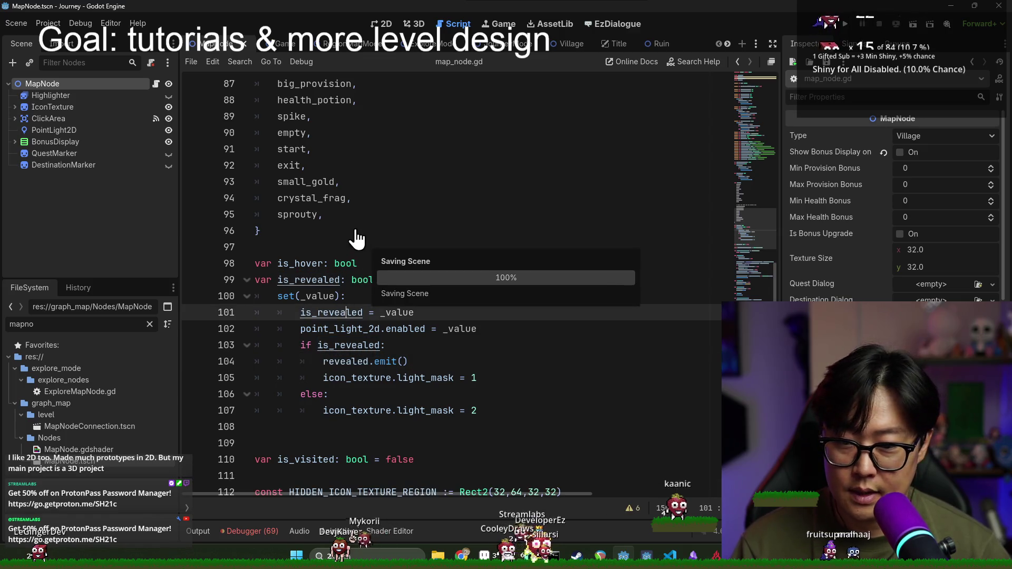
pyautogui.click(354, 232)
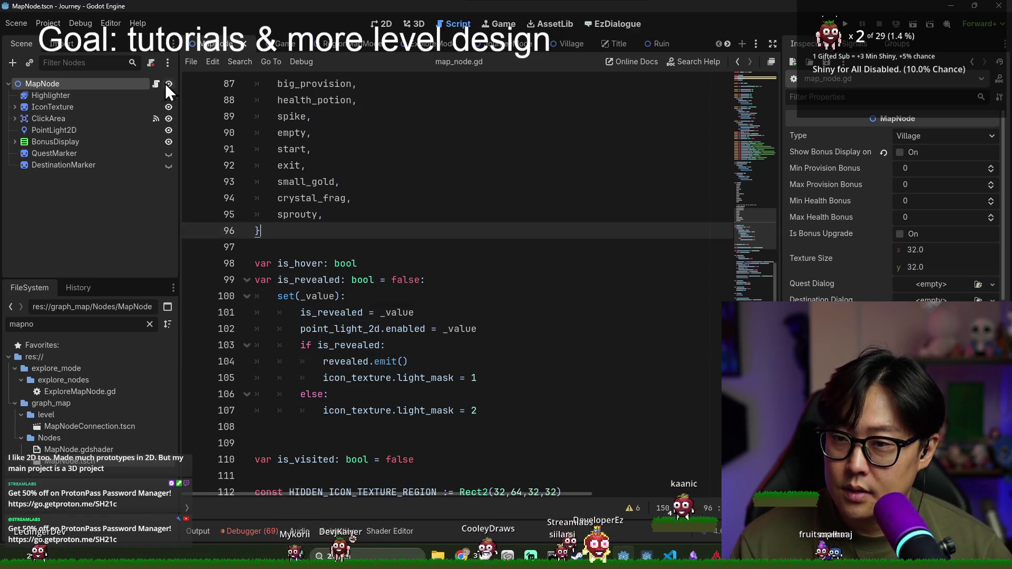
# - Switch from MapNode to explore_mode.gd and insert blank lines at line 353 for a new function
pyautogui.click(243, 44)
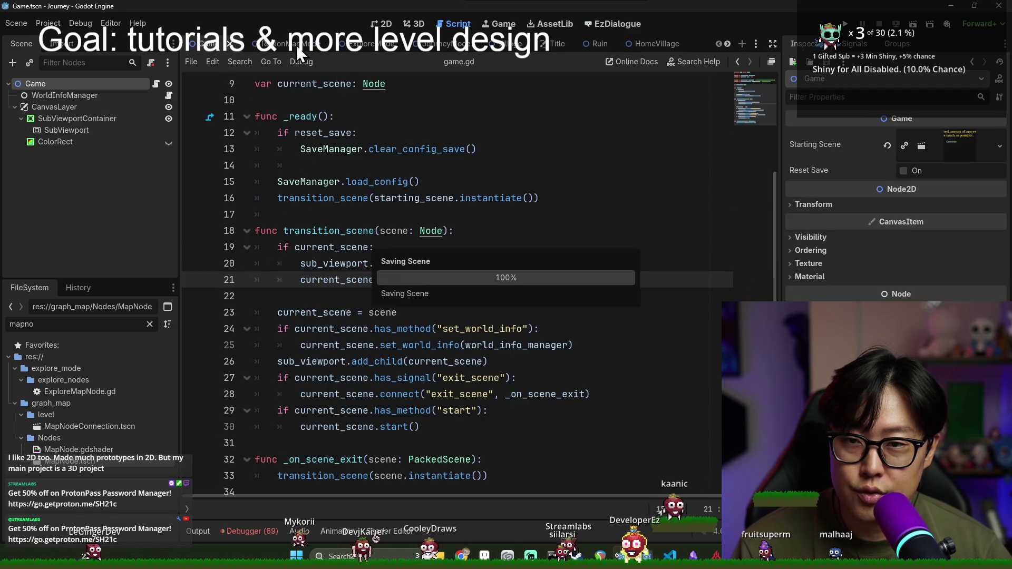
pyautogui.click(362, 45)
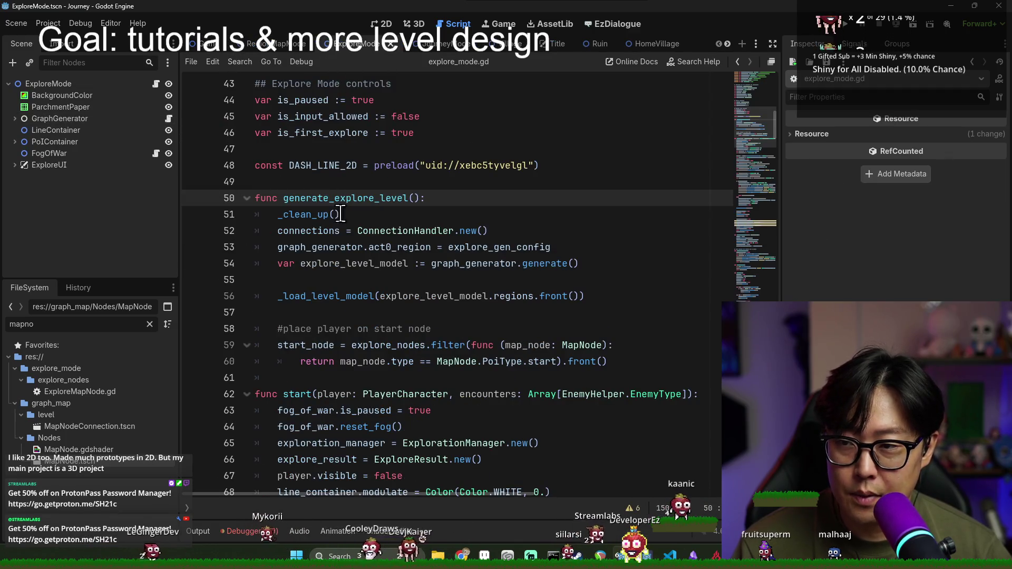
pyautogui.scroll(-5, 354, 227)
pyautogui.scroll(2, 362, 262)
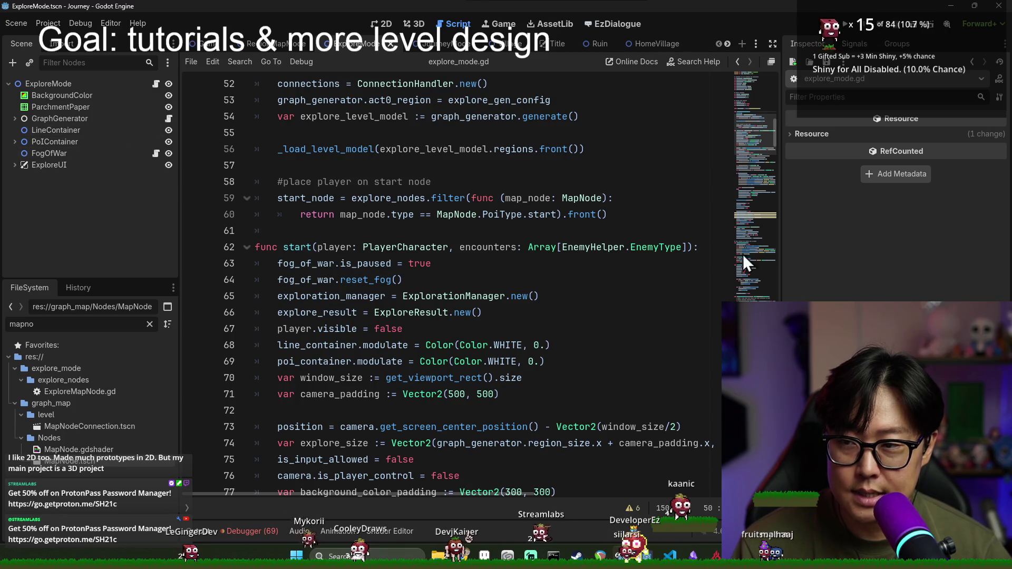
pyautogui.scroll(-20, 777, 276)
pyautogui.click(537, 460)
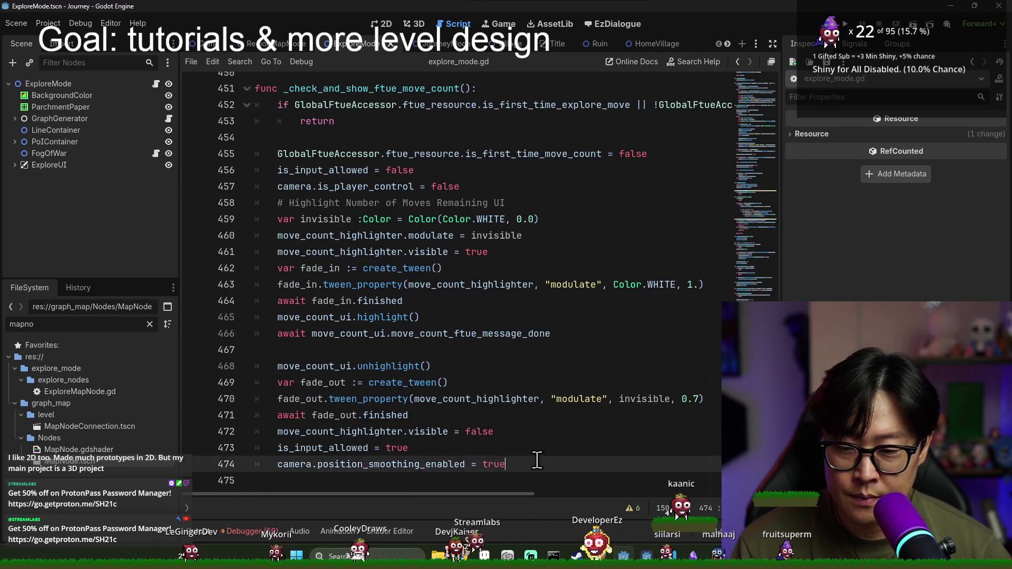
pyautogui.scroll(20, 537, 461)
pyautogui.scroll(14, 417, 379)
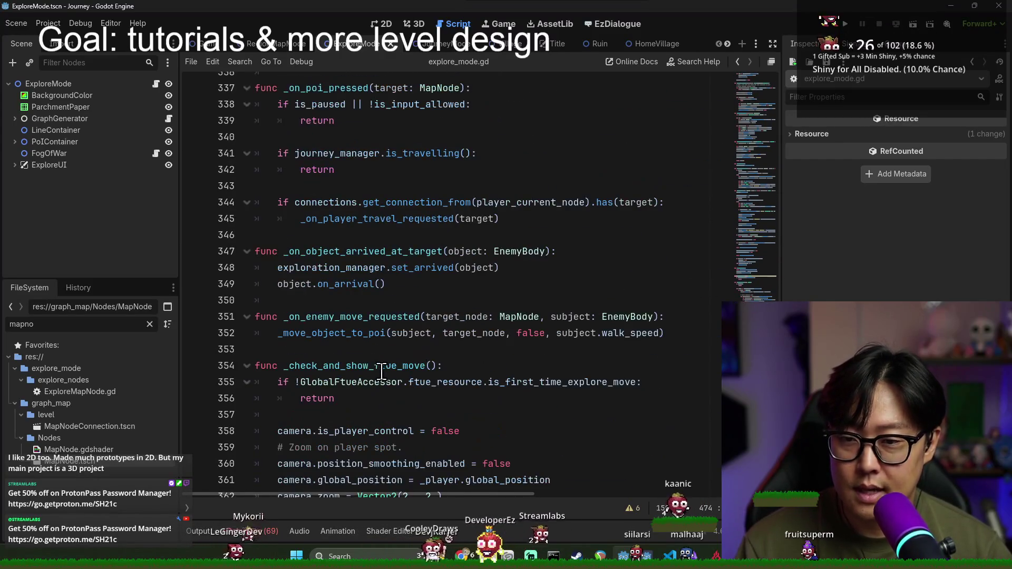
pyautogui.click(314, 347)
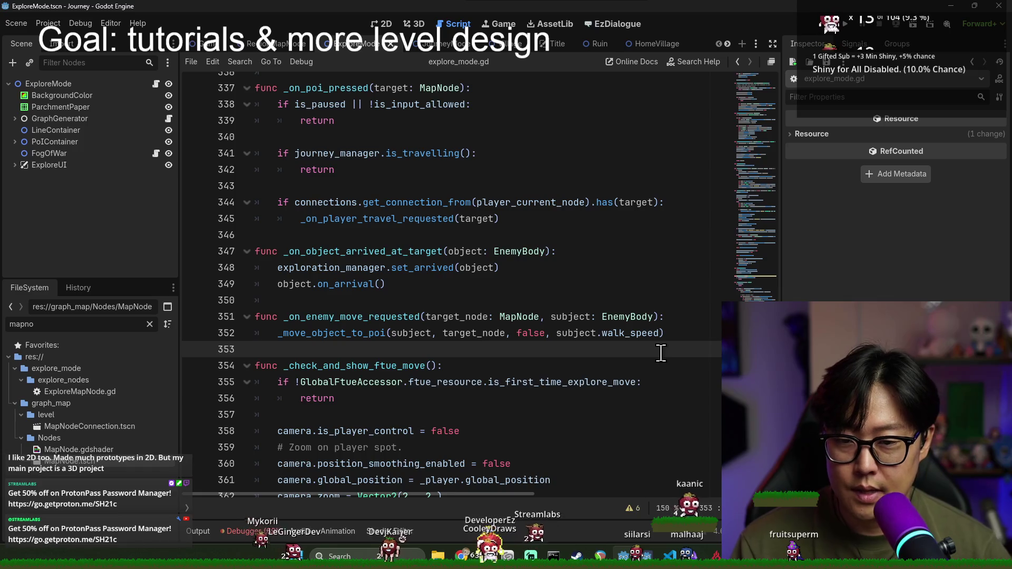
pyautogui.press('Return')
pyautogui.press('Return')
pyautogui.press('Up')
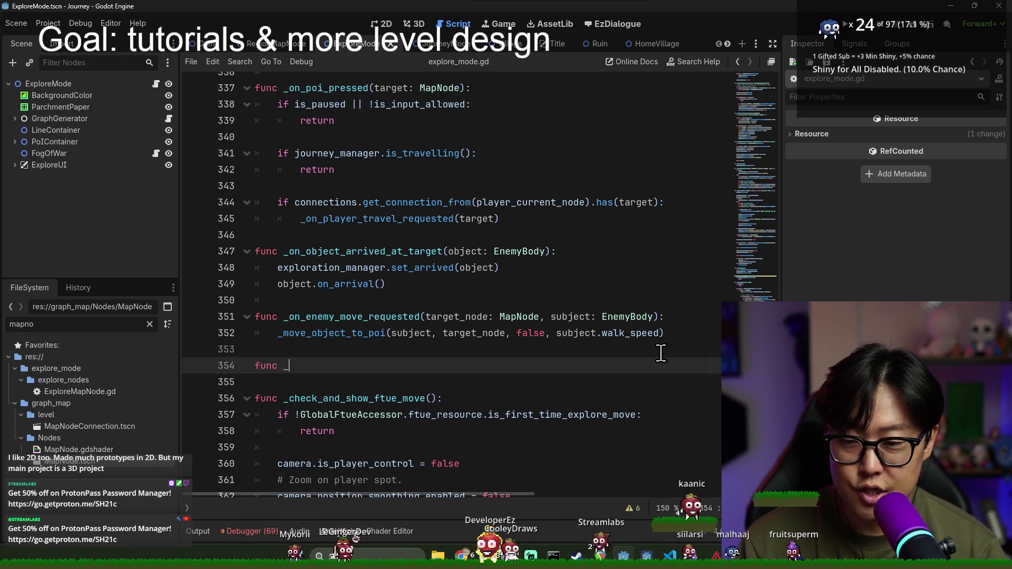
# - Jump to the _create_and_add_map_node definition and select its is_revealed false default
pyautogui.write('ma')
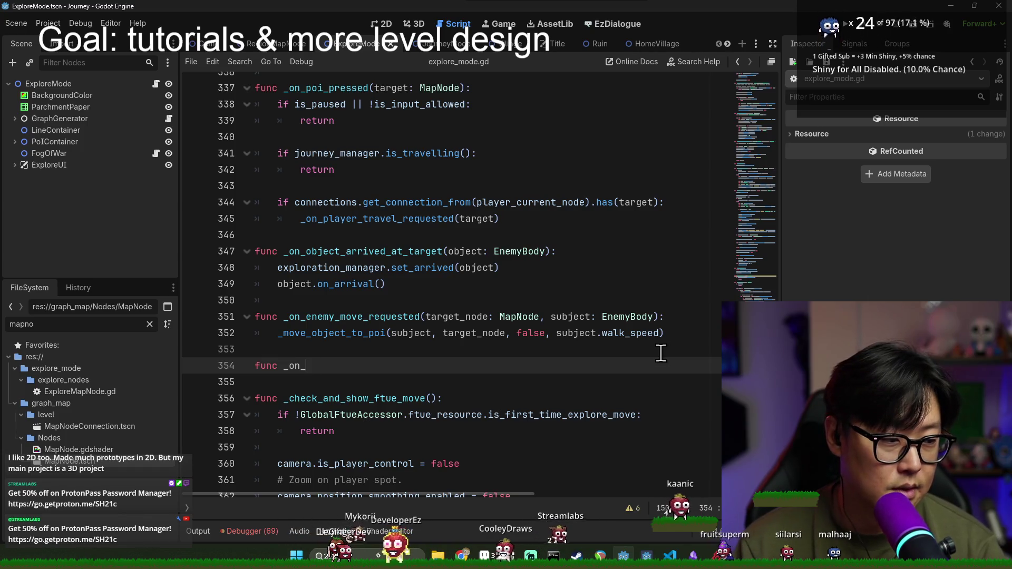
pyautogui.write('xplore_node_reveal(')
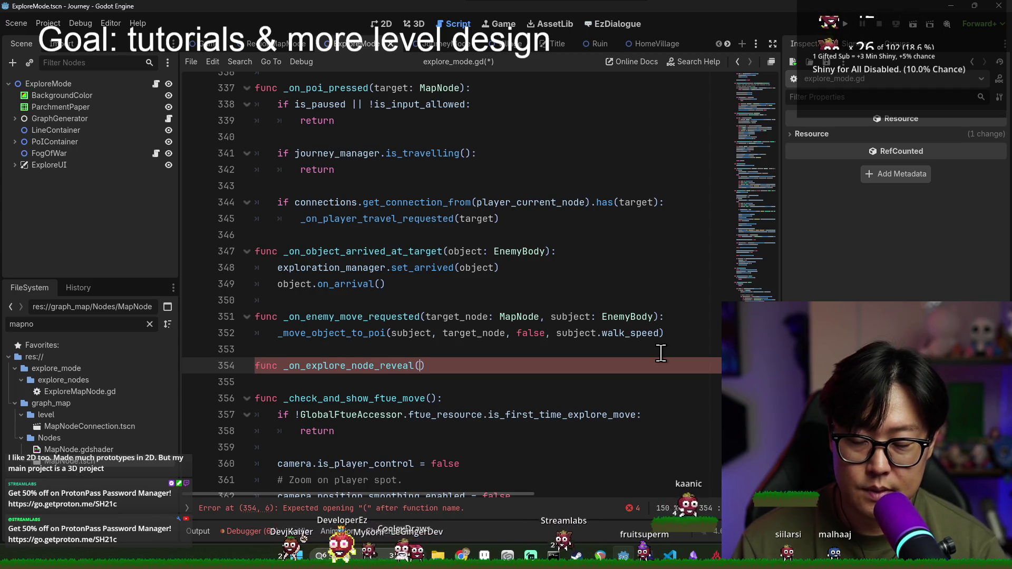
pyautogui.scroll(1, 661, 353)
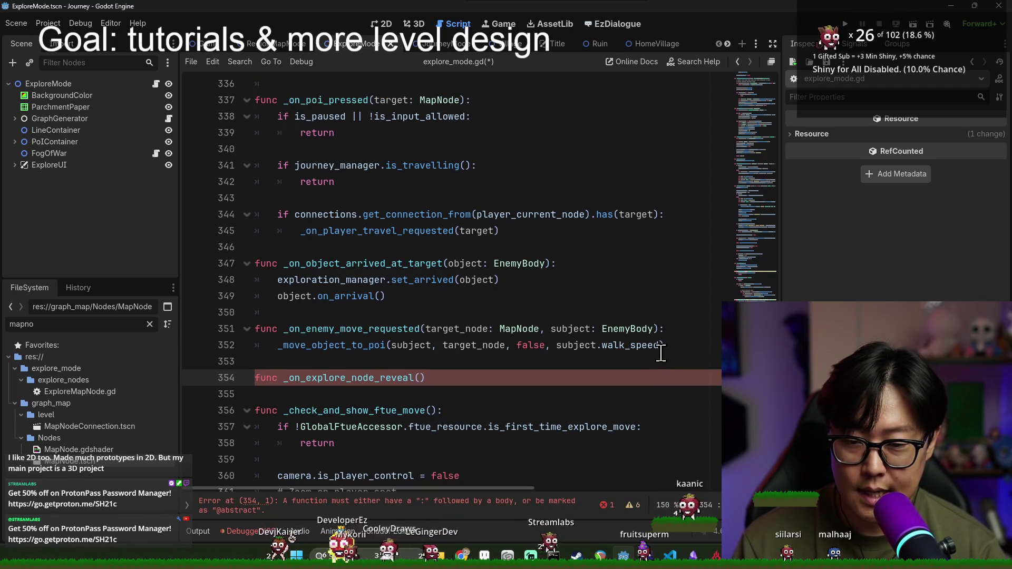
pyautogui.hotkey('ctrl', 'f')
pyautogui.press('Return')
pyautogui.hotkey('ctrl', 's')
pyautogui.click(708, 285)
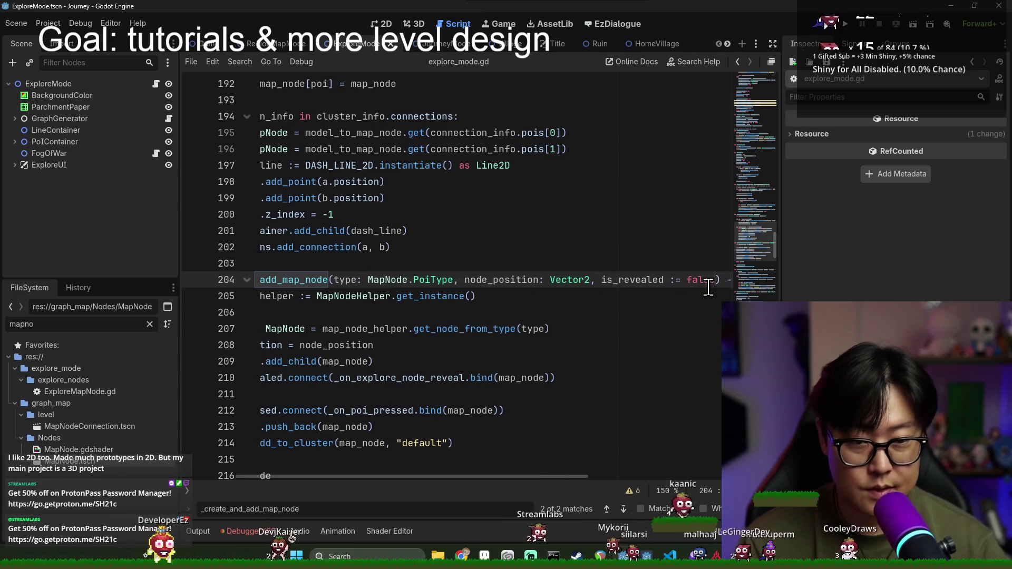
pyautogui.moveTo(688, 281); pyautogui.dragTo(712, 279)
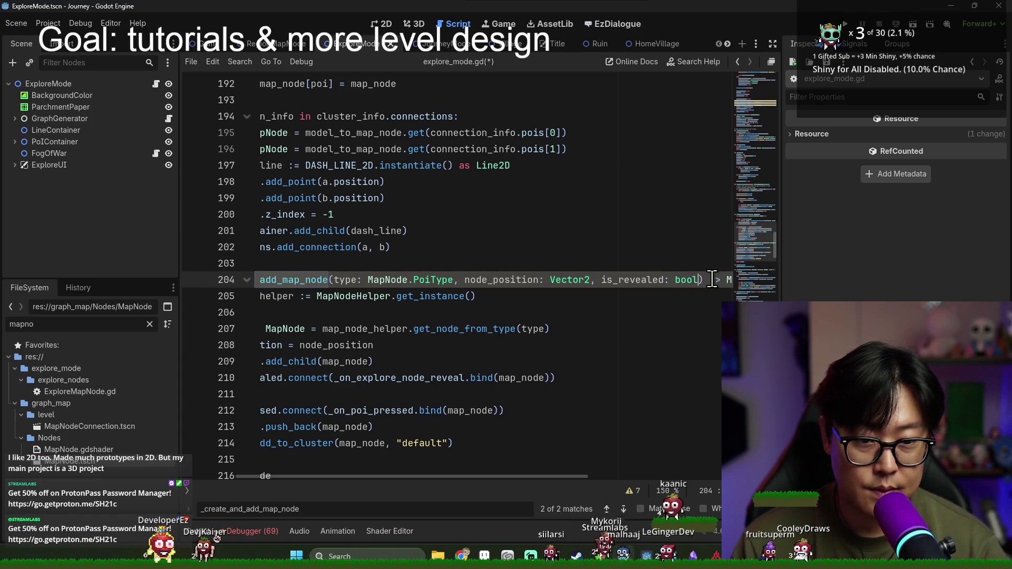
# - Review the function body: poi_container.add_child(map_node) and the revealed connect on line 210
pyautogui.doubleClick(632, 280)
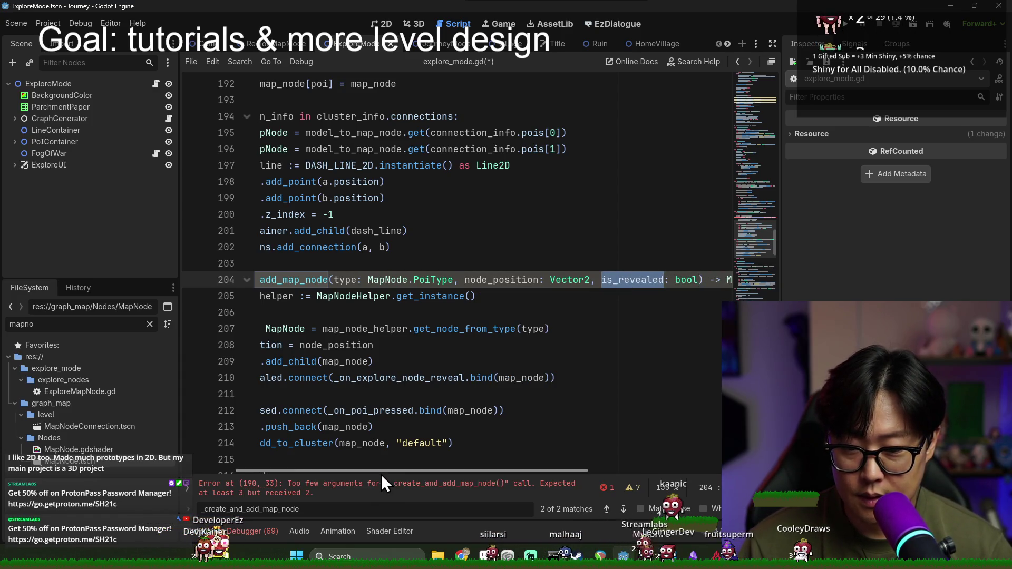
pyautogui.moveTo(382, 472); pyautogui.dragTo(339, 472)
pyautogui.scroll(-2, 358, 330)
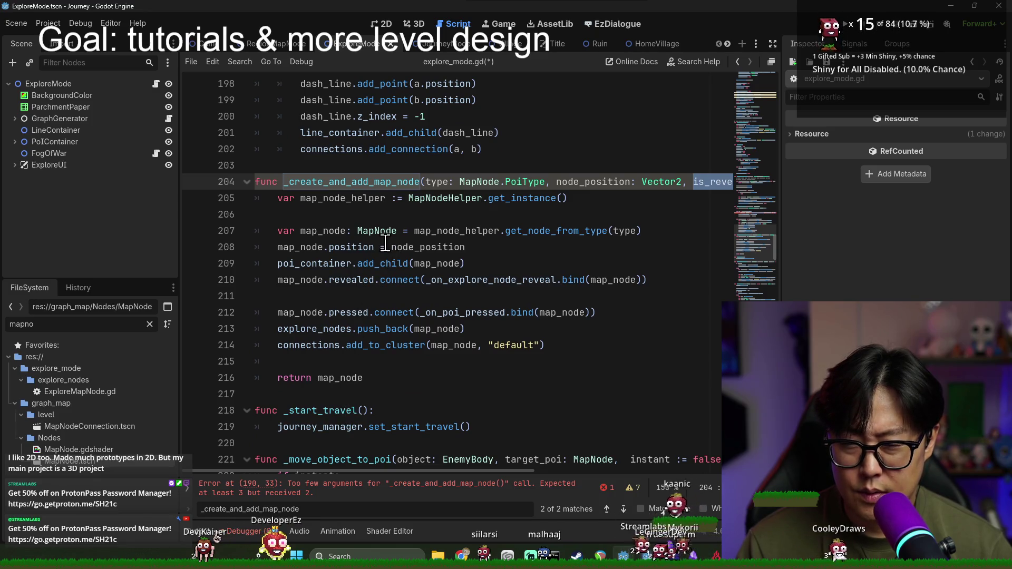
pyautogui.moveTo(381, 280); pyautogui.dragTo(414, 280)
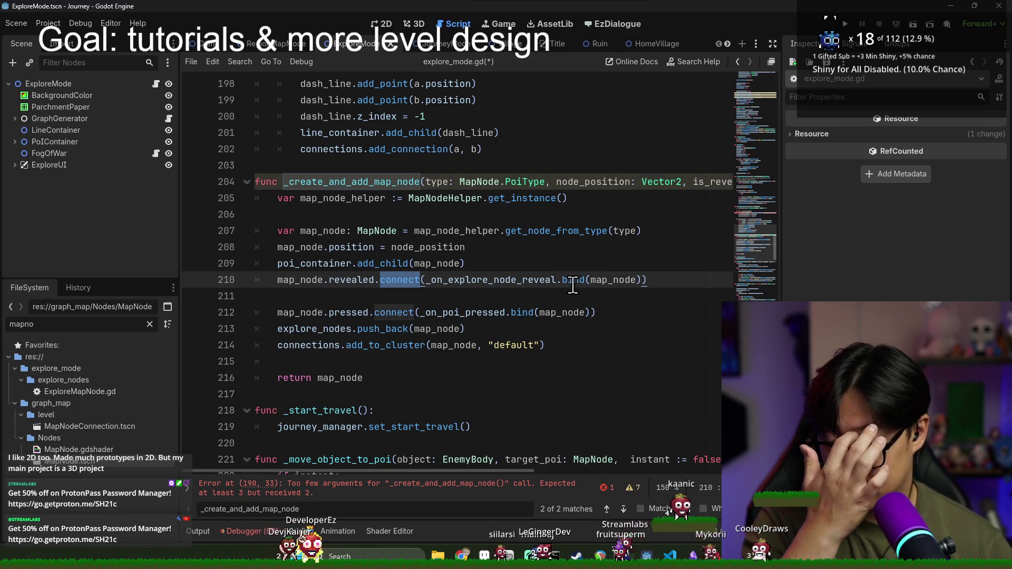
pyautogui.doubleClick(382, 183)
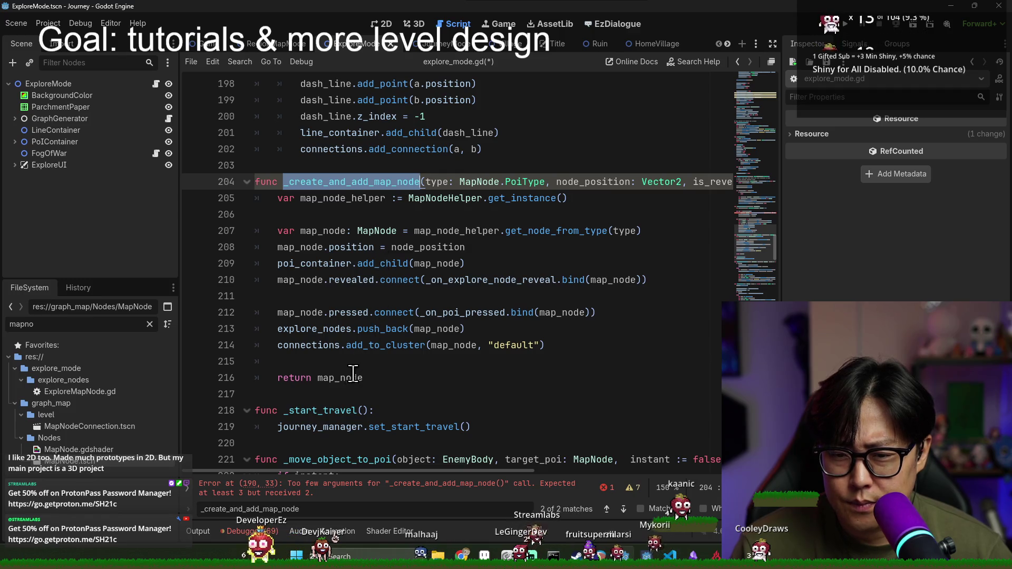
pyautogui.doubleClick(312, 264)
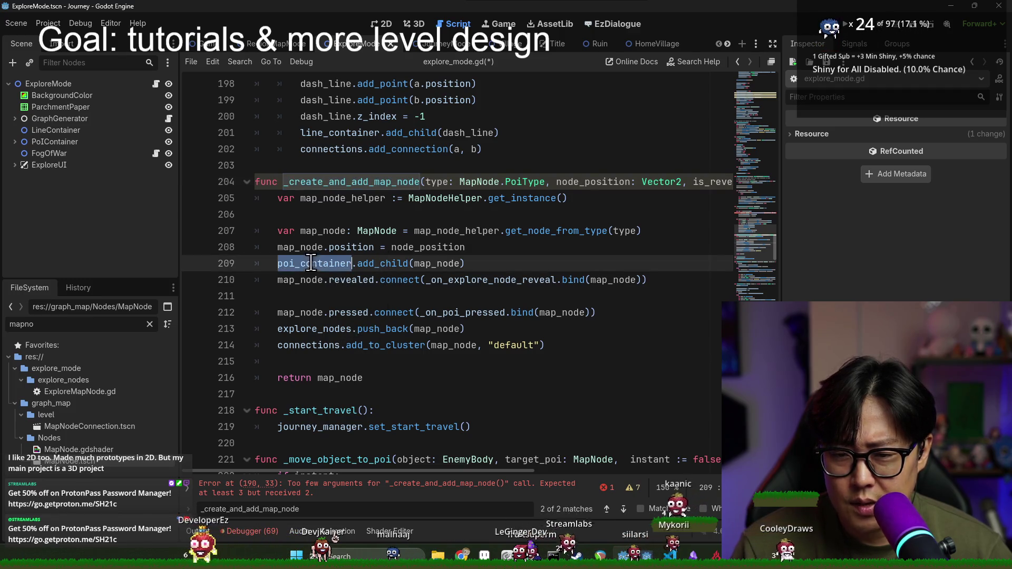
pyautogui.doubleClick(428, 263)
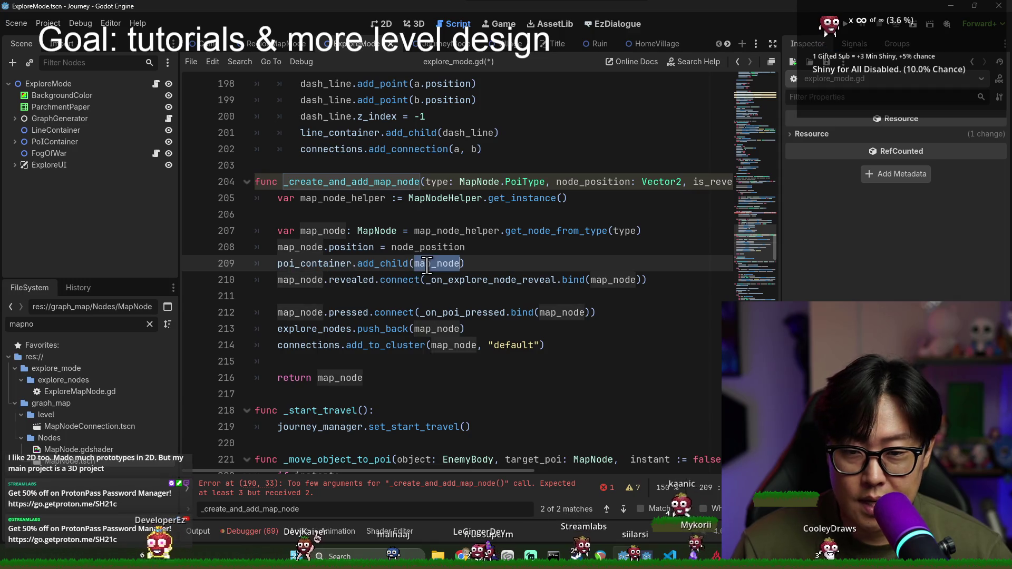
# - Write a map_node.is_revealed assignment on line 211, then delete that line again
pyautogui.click(331, 298)
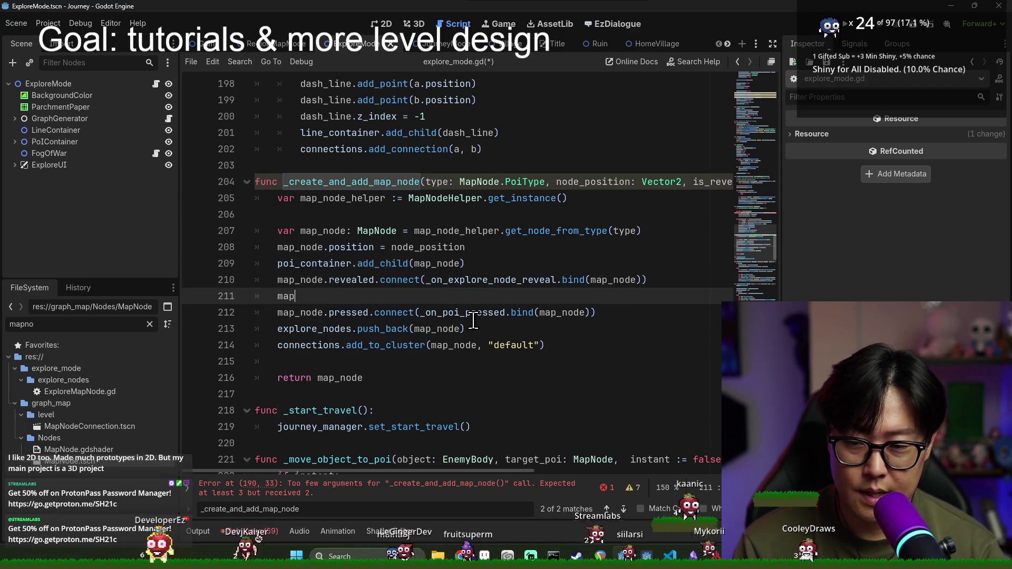
pyautogui.write('_node.')
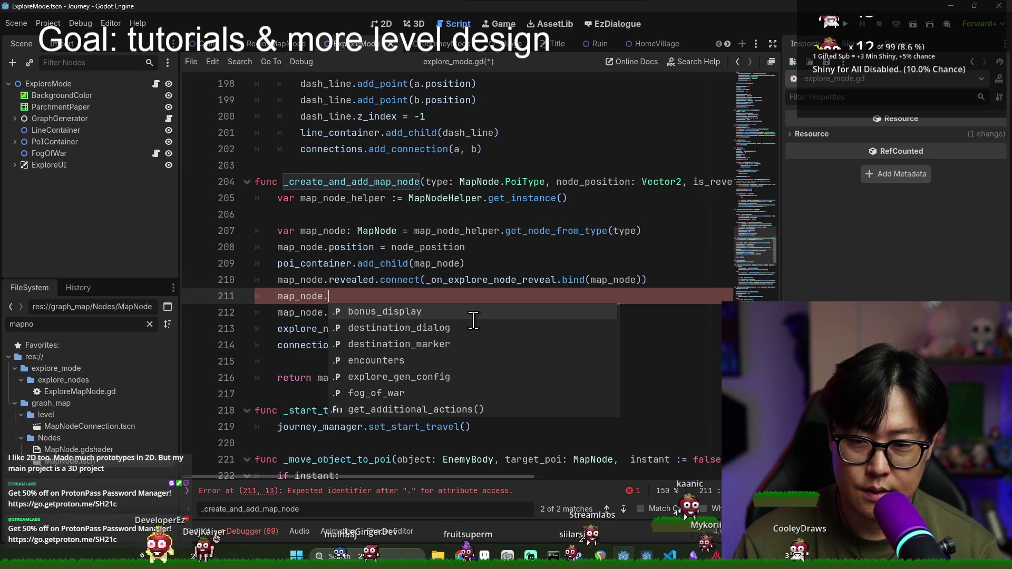
pyautogui.write('re')
pyautogui.press('BackSpace')
pyautogui.press('BackSpace')
pyautogui.write('is')
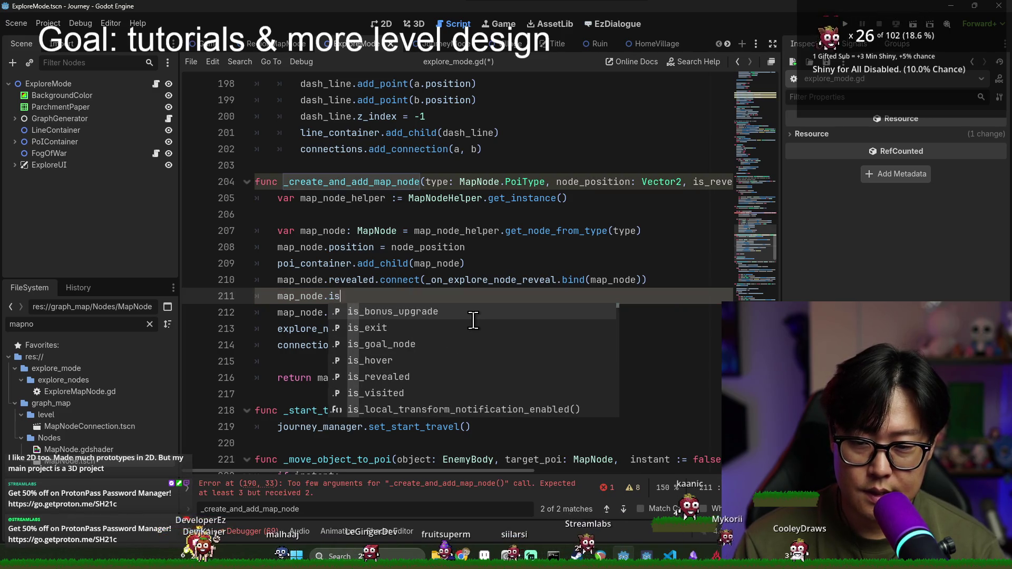
pyautogui.write('_re')
pyautogui.press('Return')
pyautogui.write('=')
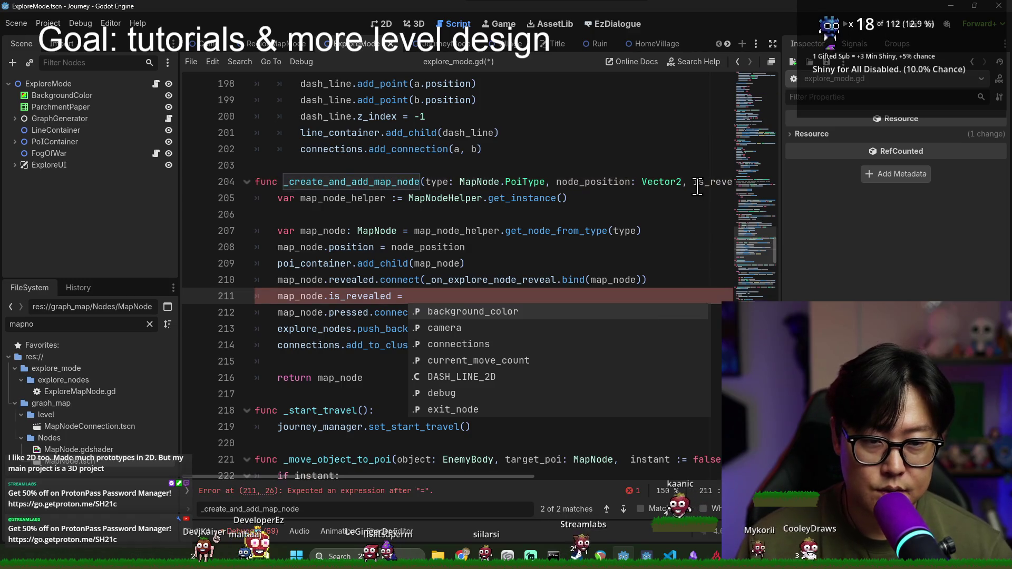
pyautogui.doubleClick(697, 183)
pyautogui.hotkey('ctrl', 'c')
pyautogui.click(374, 297)
pyautogui.hotkey('ctrl', 'v')
pyautogui.tripleClick(374, 297)
pyautogui.press('Delete')
pyautogui.click(535, 313)
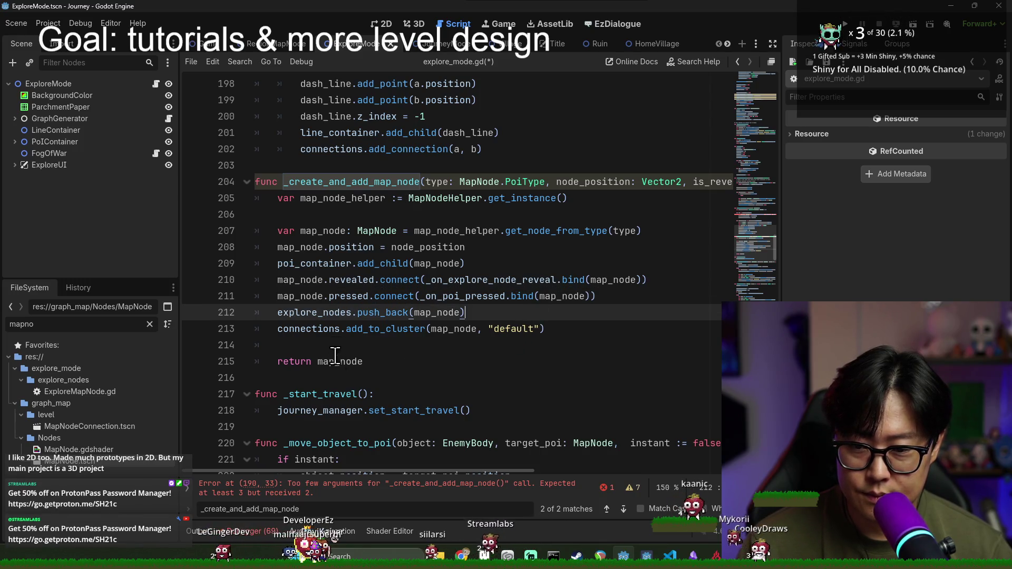
# - Delete the is_revealed parameter from the line 204 function signature and save
pyautogui.doubleClick(535, 182)
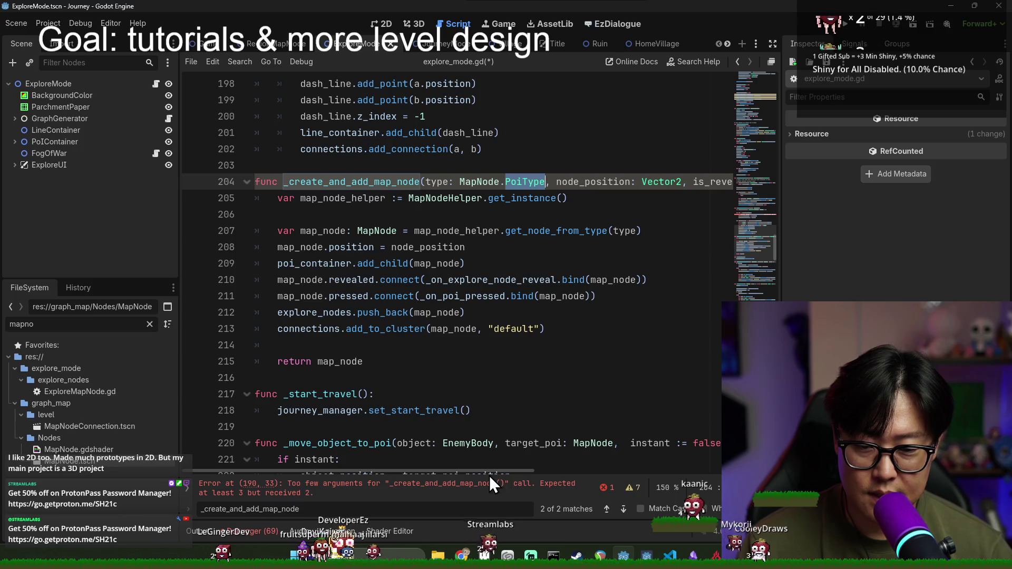
pyautogui.hscroll(3, 489, 470)
pyautogui.press('Escape')
pyautogui.doubleClick(577, 183)
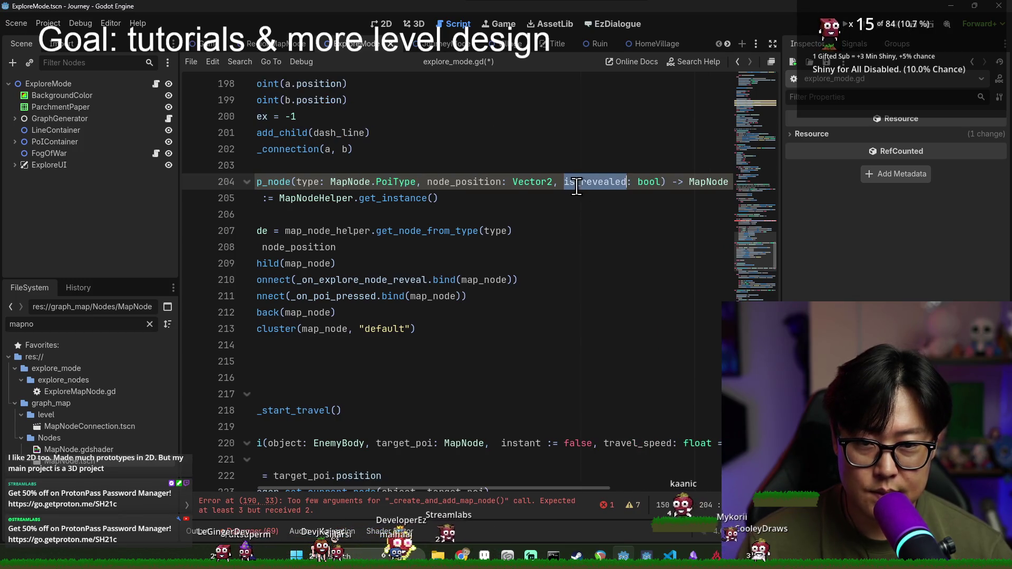
pyautogui.press('BackSpace')
pyautogui.press('BackSpace')
pyautogui.press('BackSpace')
pyautogui.hotkey('ctrl', 's')
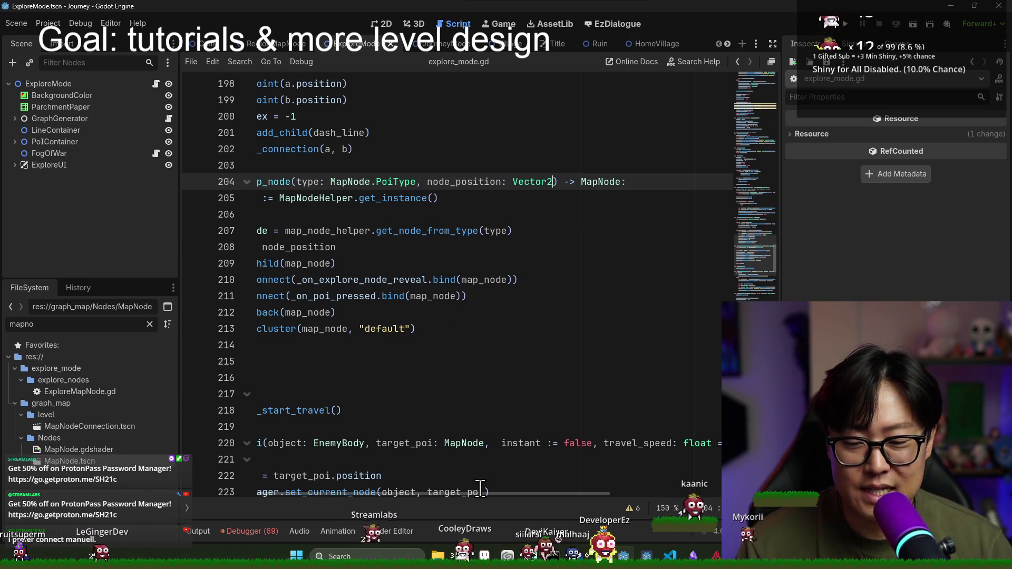
pyautogui.moveTo(478, 492); pyautogui.dragTo(364, 465)
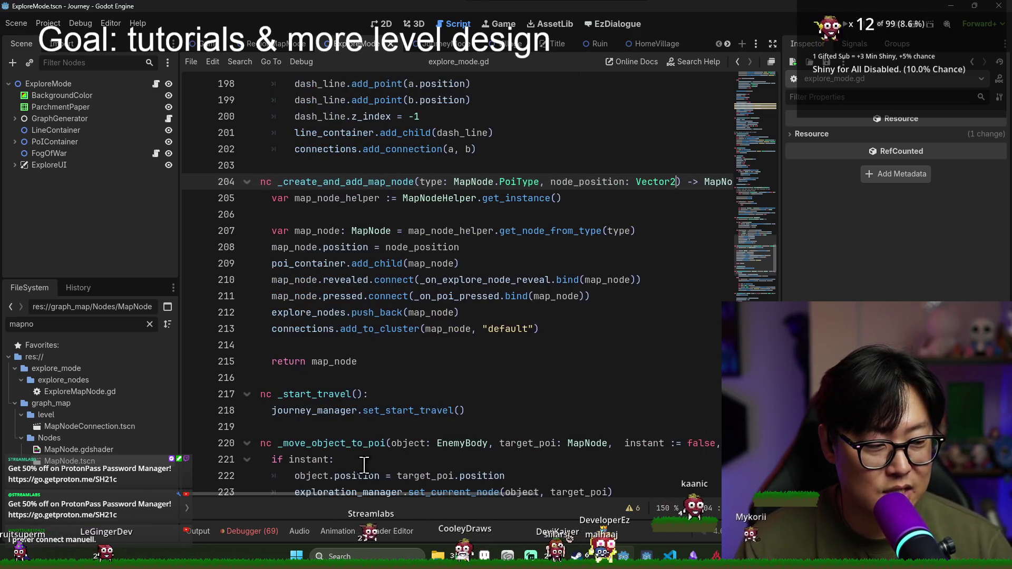
# - Locate the _create_and_add_map_node call on line 190 in _load_level_model and save
pyautogui.doubleClick(369, 182)
pyautogui.hotkey('ctrl', 'f')
pyautogui.press('Return')
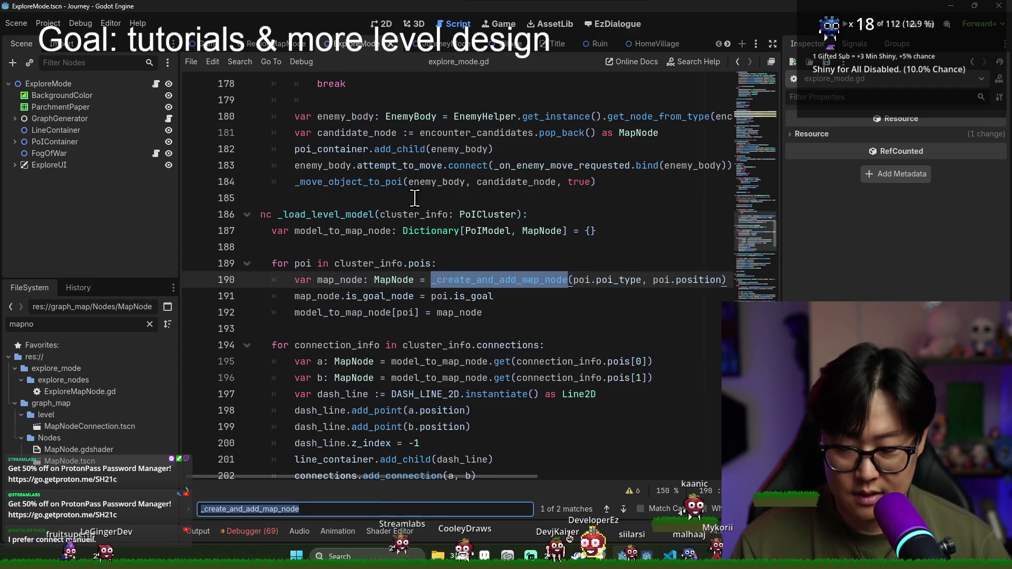
pyautogui.press('Return')
pyautogui.press('Return')
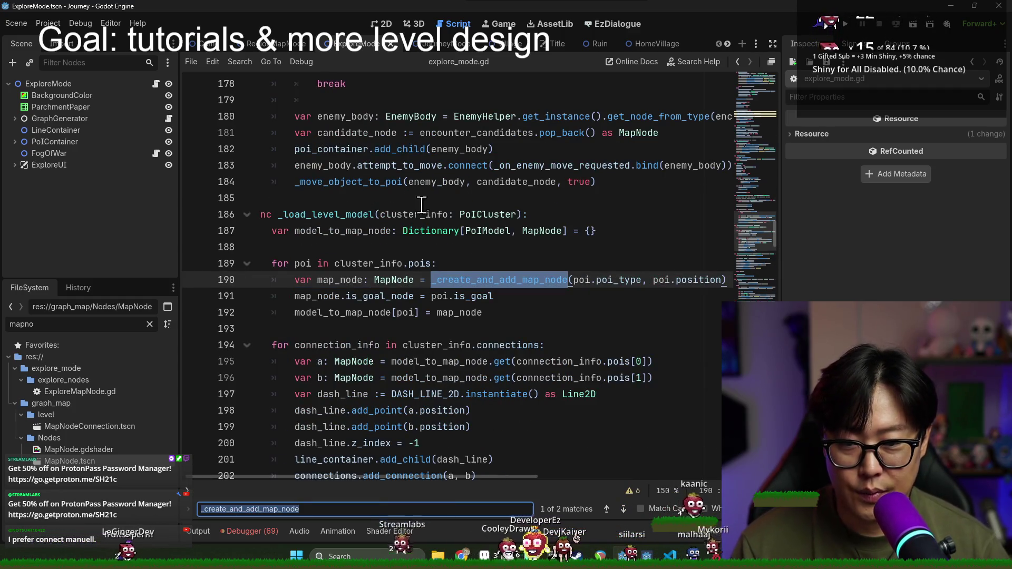
pyautogui.click(414, 360)
pyautogui.hotkey('ctrl', 's')
pyautogui.moveTo(458, 476); pyautogui.dragTo(453, 476)
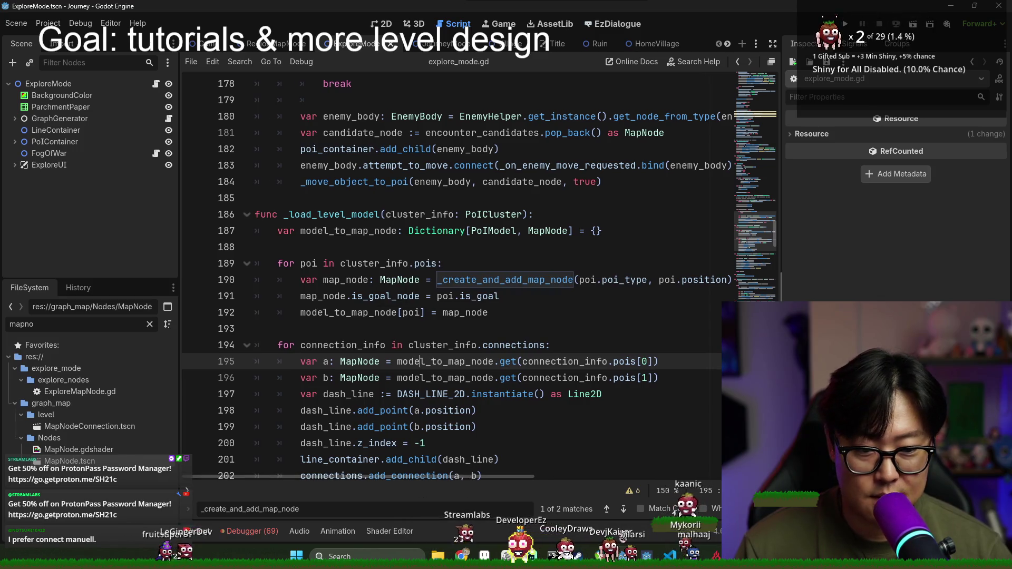
pyautogui.press('Escape')
pyautogui.scroll(-1, 595, 345)
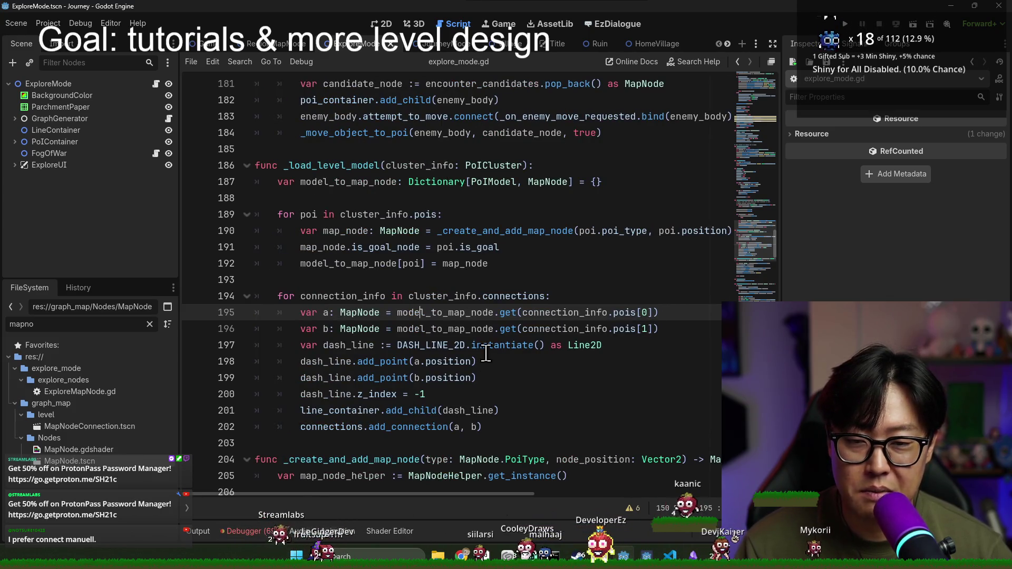
pyautogui.scroll(2, 486, 353)
pyautogui.click(443, 362)
pyautogui.scroll(-2, 460, 369)
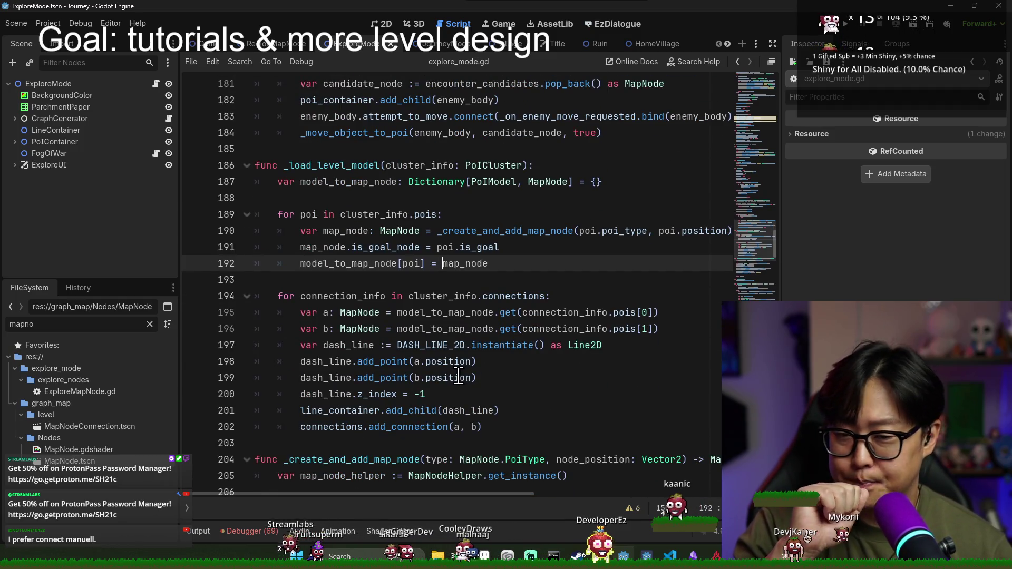
pyautogui.moveTo(463, 498)
pyautogui.mouseDown()
pyautogui.moveTo(526, 501)
pyautogui.moveTo(438, 498)
pyautogui.mouseUp()
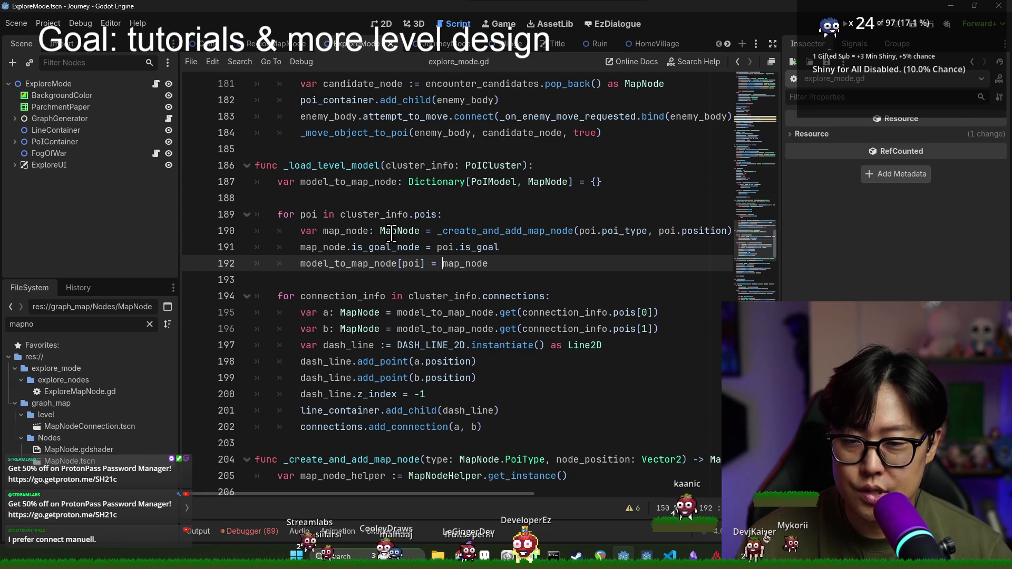
# - Add 'map_node.is_revealed = poi.reveal' below line 191, then open the PoICluster class
pyautogui.click(363, 247)
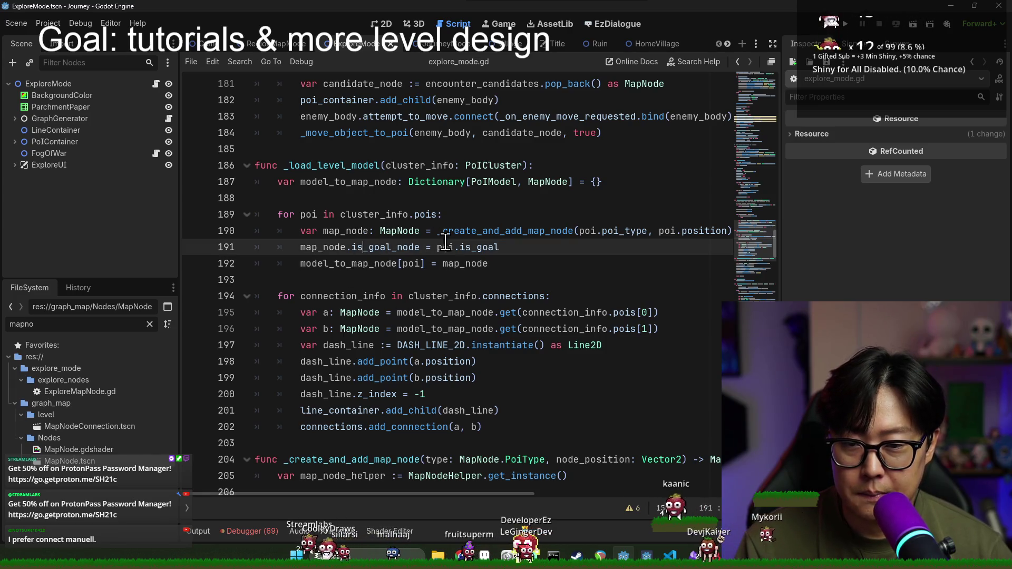
pyautogui.click(470, 247)
pyautogui.click(496, 247)
pyautogui.press('Return')
pyautogui.write('map_nod')
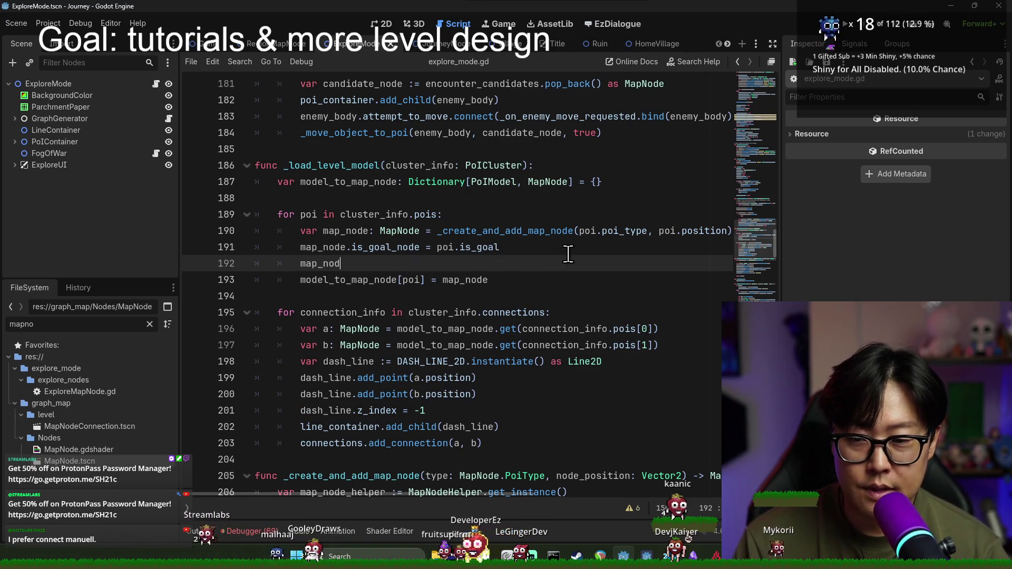
pyautogui.write('e.is_revealed = ')
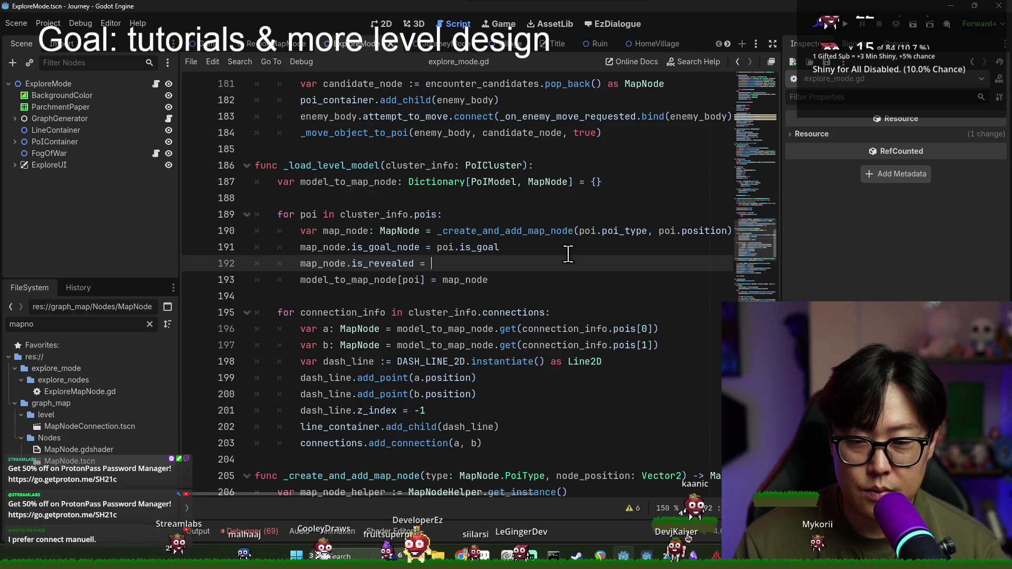
pyautogui.write('poi.is_re')
pyautogui.press('BackSpace')
pyautogui.press('BackSpace')
pyautogui.press('BackSpace')
pyautogui.write('reveal')
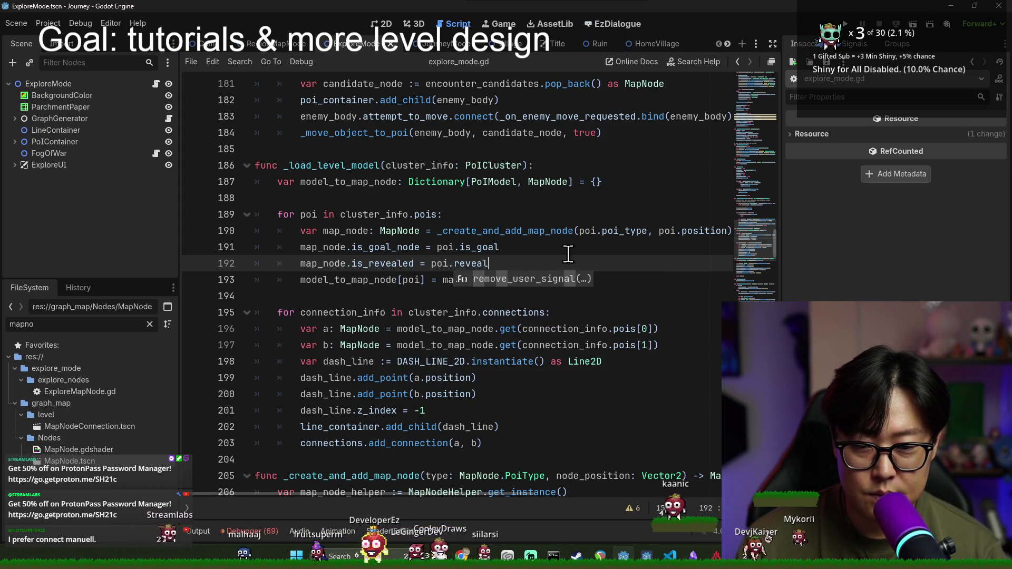
pyautogui.click(405, 224)
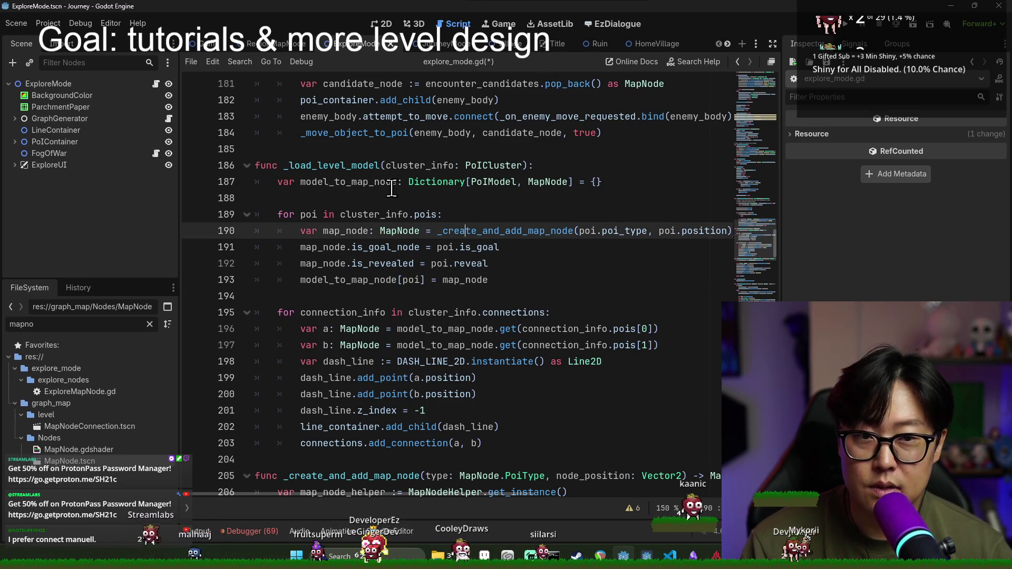
pyautogui.keyDown('ctrl'); pyautogui.click(427, 216); pyautogui.keyUp('ctrl')
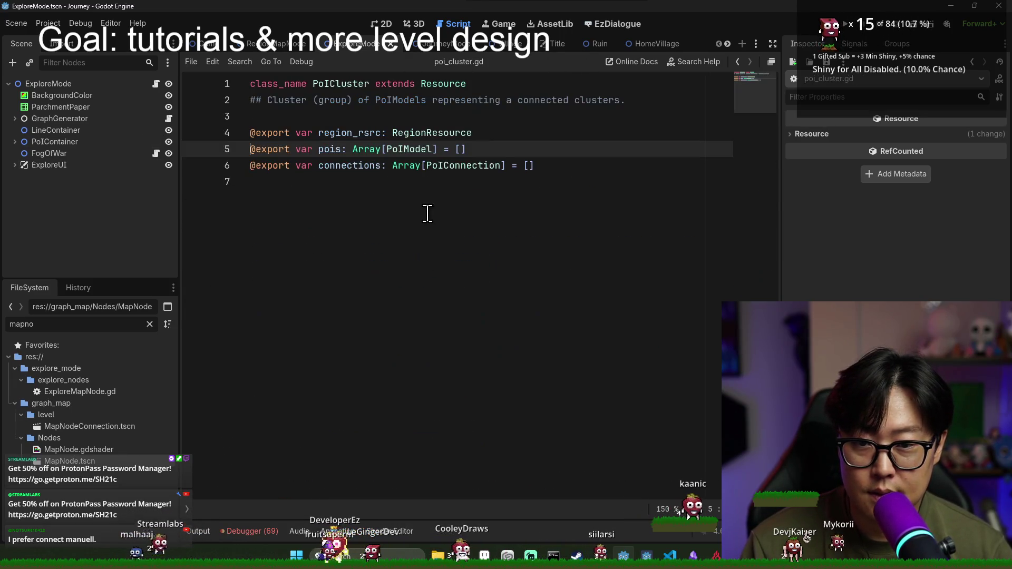
# - Give PoIModel an is_revealed bool export and an 'is_revealed := false' _init parameter, then save
pyautogui.keyDown('ctrl'); pyautogui.click(405, 149); pyautogui.keyUp('ctrl')
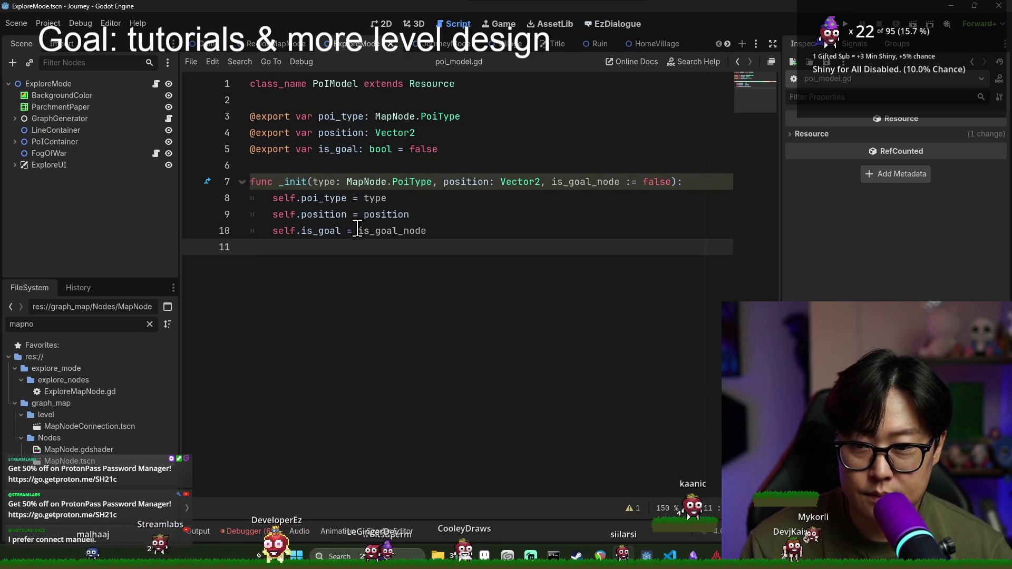
pyautogui.click(373, 149)
pyautogui.click(490, 154)
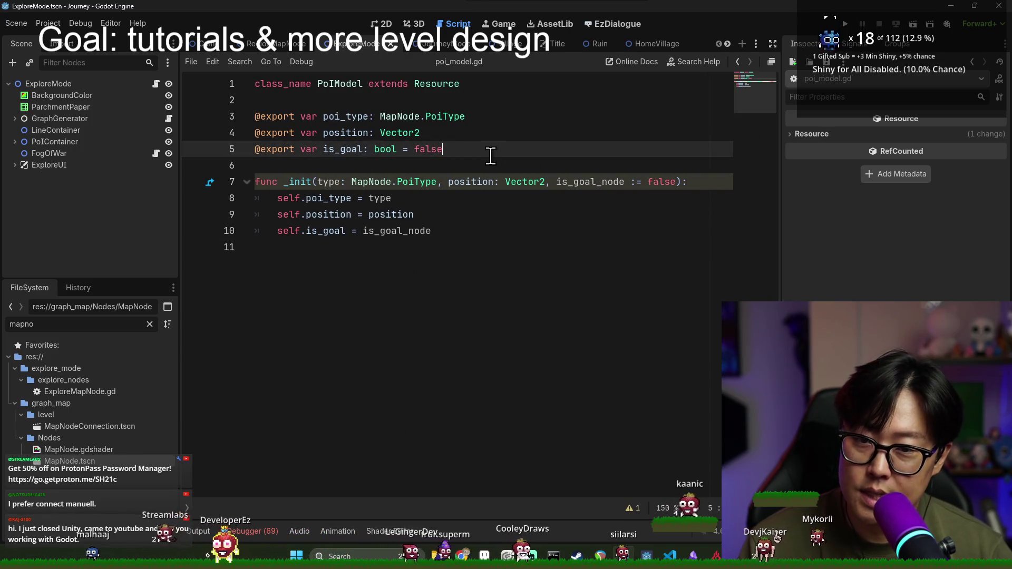
pyautogui.press('Return')
pyautogui.write('@export var is_revealed :bool = false')
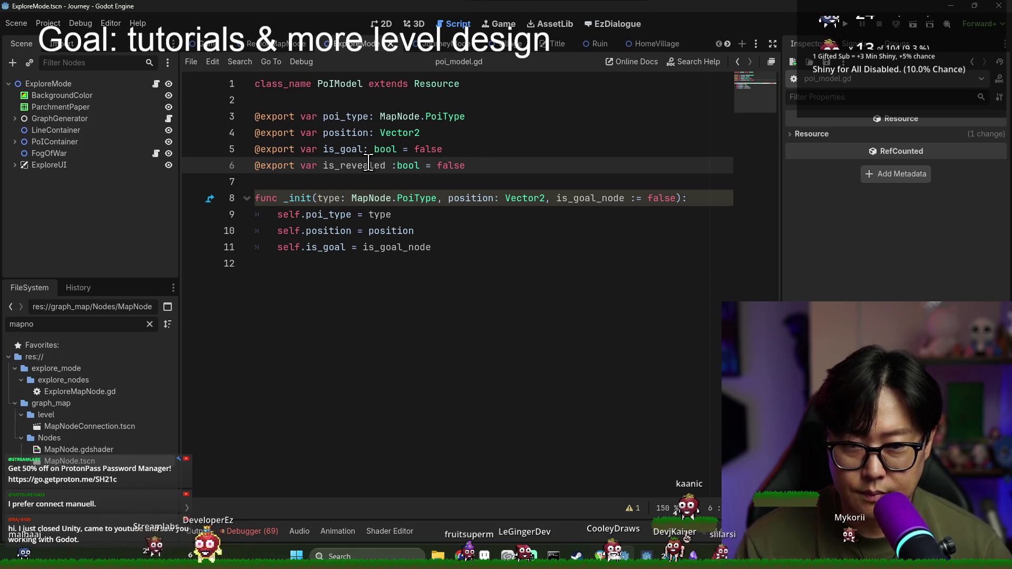
pyautogui.click(680, 198)
pyautogui.write(', is_revealed := false')
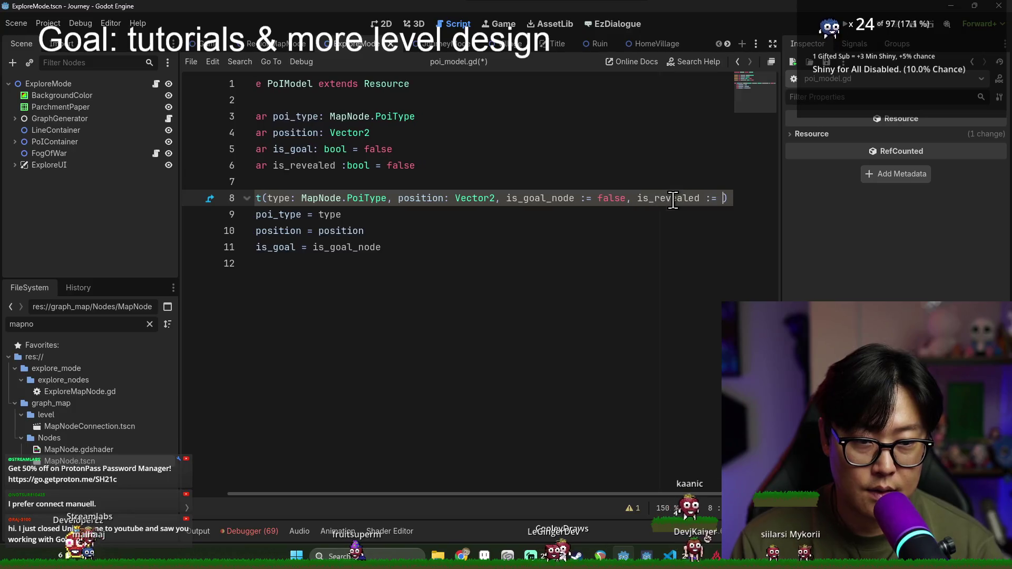
pyautogui.hotkey('ctrl', 's')
# - Find PoIModel.new project-wide and pass config.is_revealed in the line 86 call, saving
pyautogui.click(415, 392)
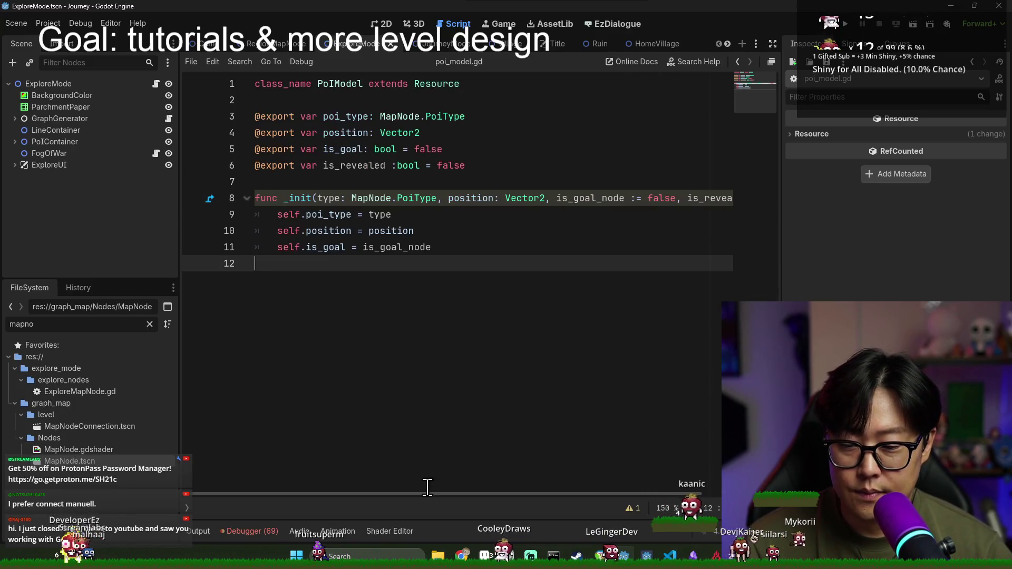
pyautogui.hotkey('ctrl', 'shift', 'f')
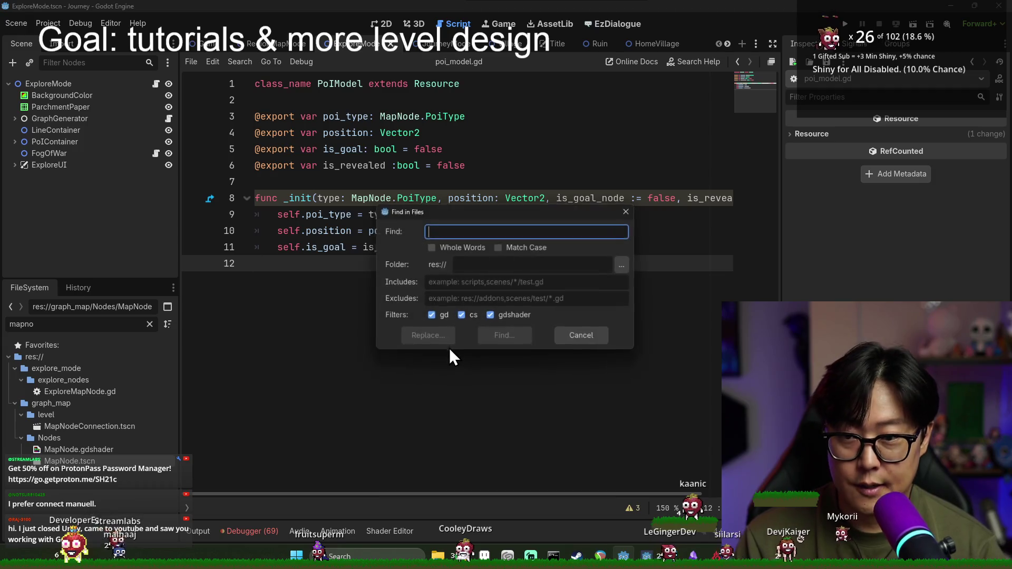
pyautogui.write('PoIModel.new')
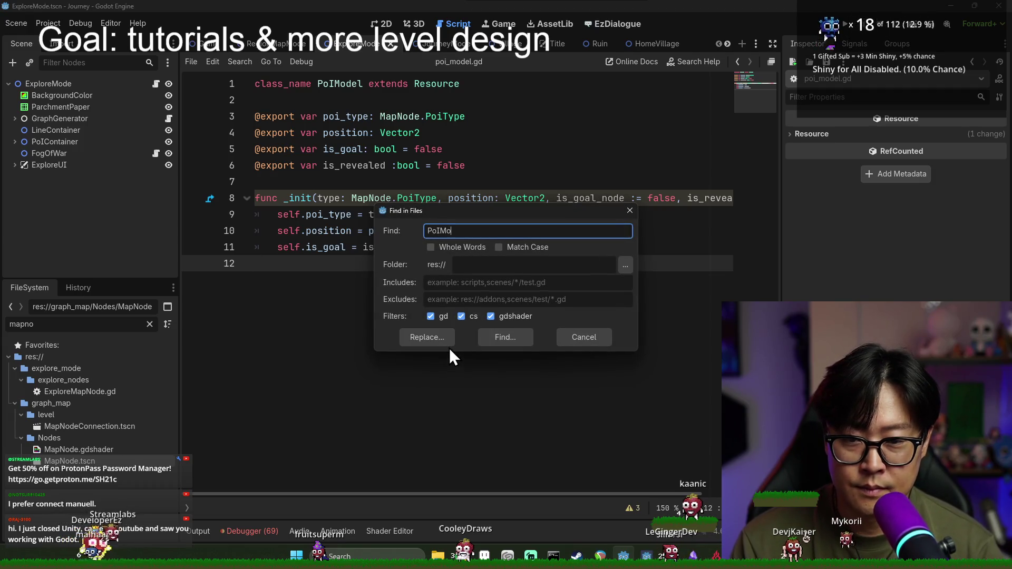
pyautogui.press('Return')
pyautogui.click(321, 458)
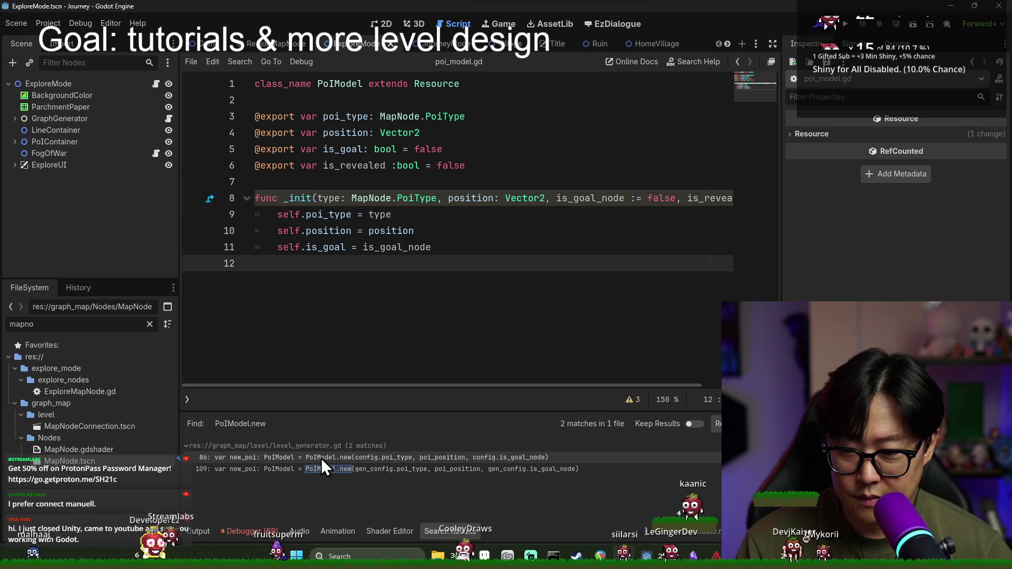
pyautogui.scroll(2, 448, 239)
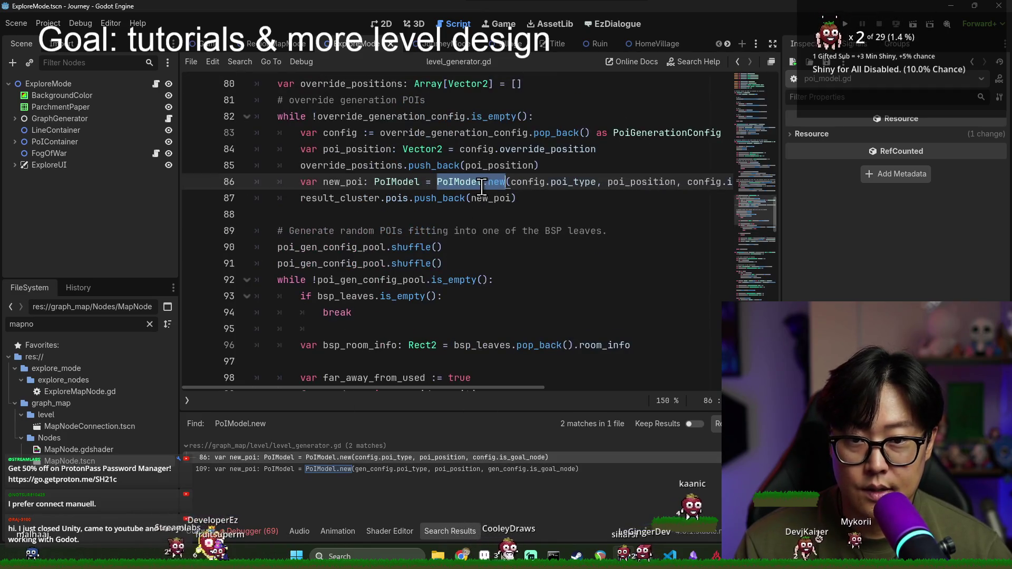
pyautogui.moveTo(481, 388); pyautogui.dragTo(559, 388)
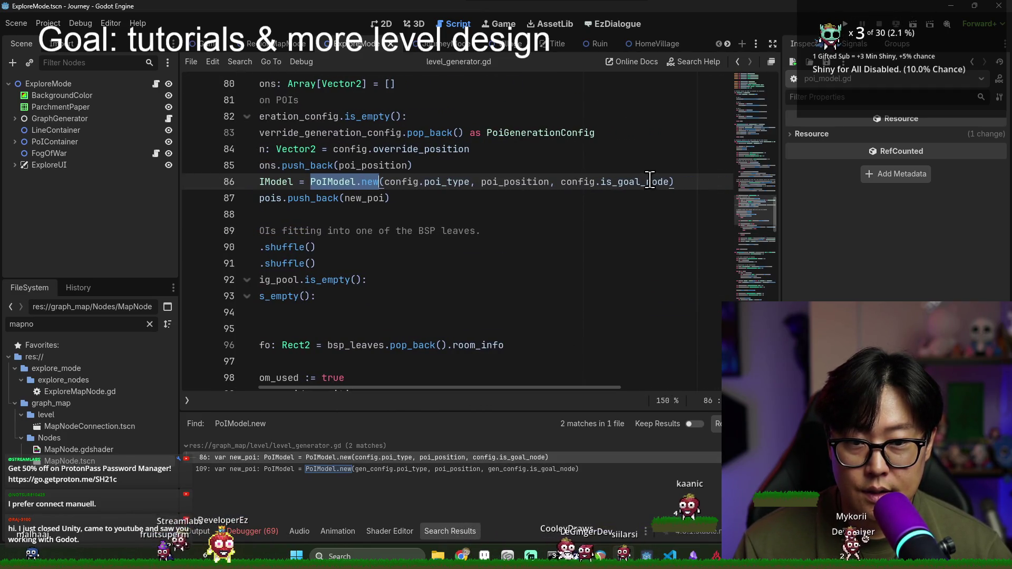
pyautogui.click(669, 181)
pyautogui.write(', config.is')
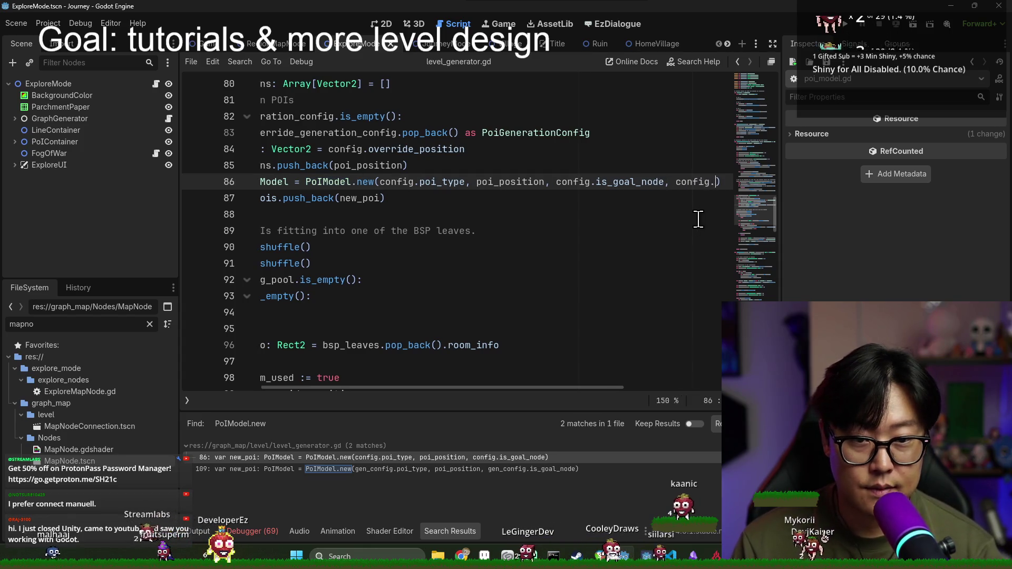
pyautogui.write('_r')
pyautogui.press('Return')
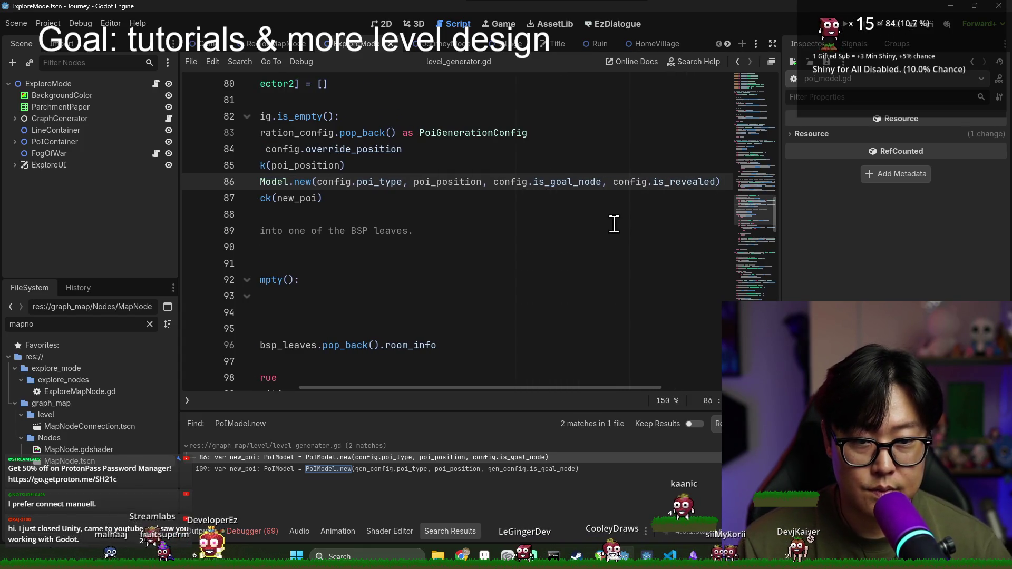
pyautogui.hotkey('ctrl', 's')
# - Pass gen_config.is_revealed in the line 109 PoIModel.new call and save
pyautogui.click(305, 469)
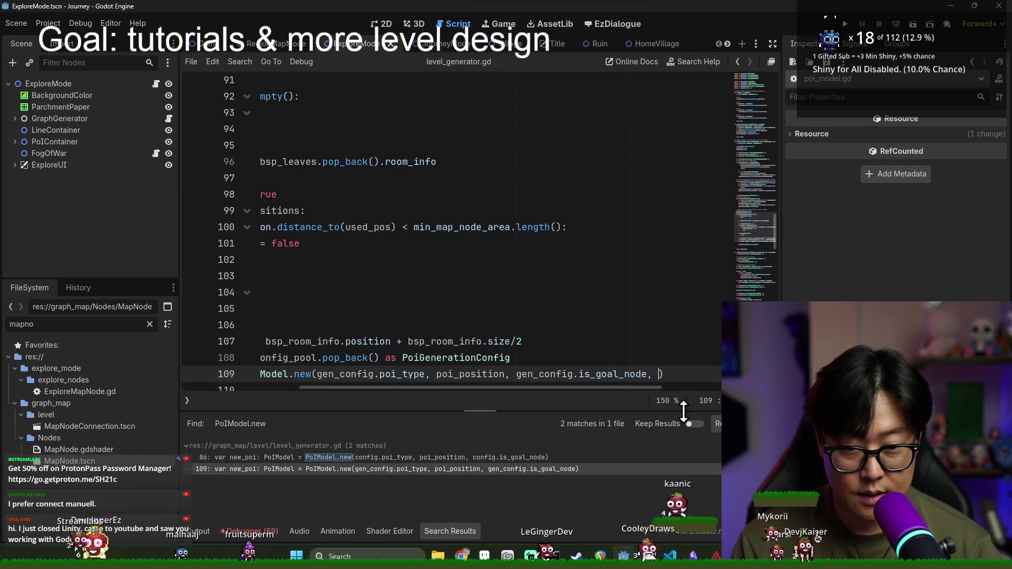
pyautogui.write(', gen_c')
pyautogui.press('Return')
pyautogui.write('.is_re')
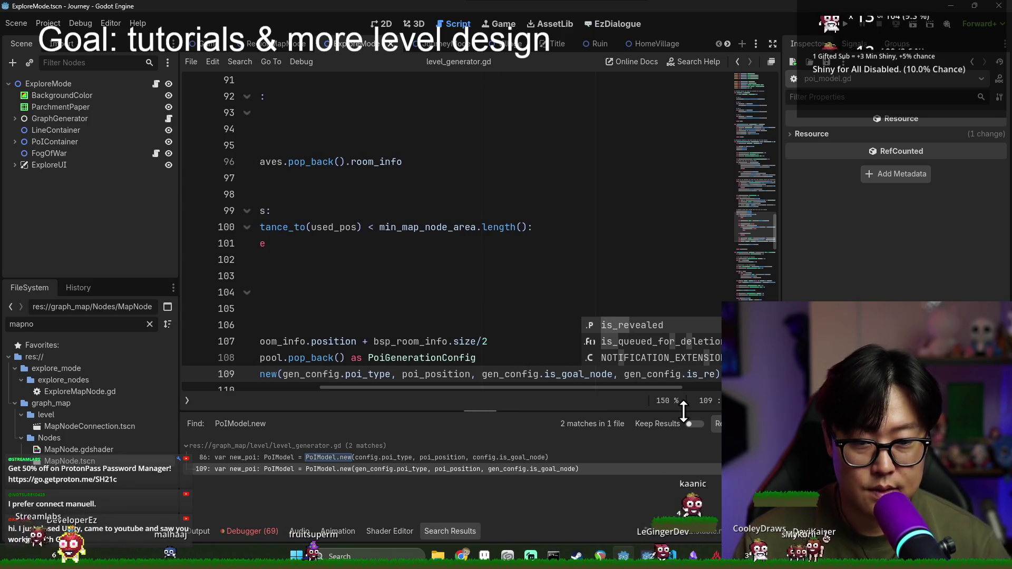
pyautogui.press('Return')
pyautogui.hotkey('ctrl', 's')
# - Return to explore_mode.gd at the map node assignment lines
pyautogui.press('Escape')
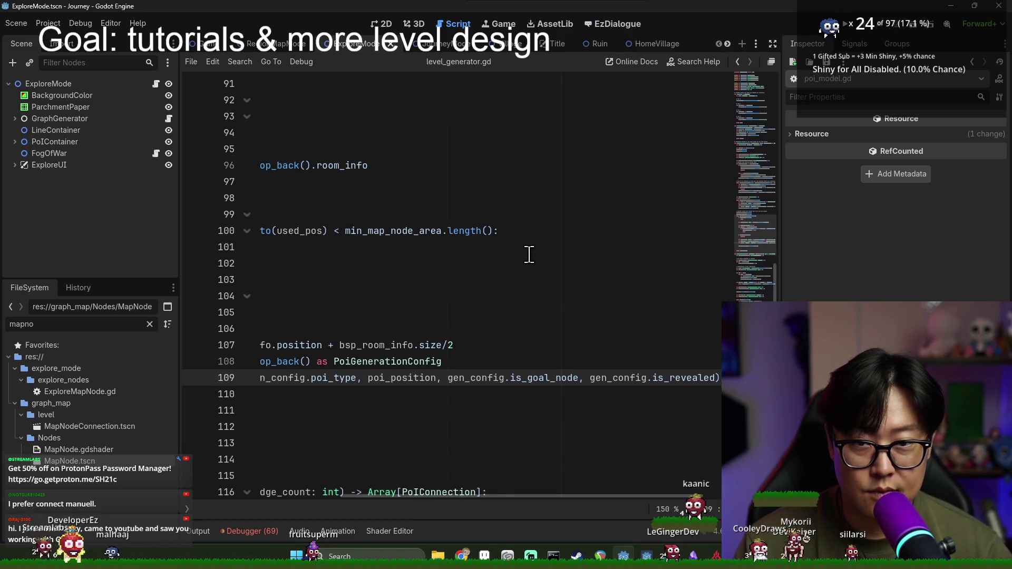
pyautogui.click(529, 212)
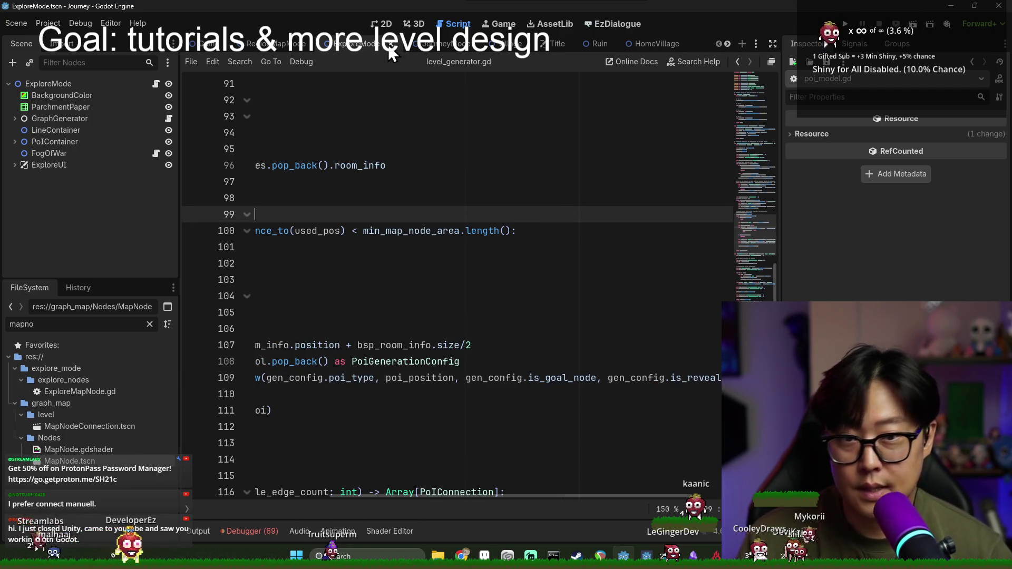
pyautogui.click(154, 84)
pyautogui.click(509, 249)
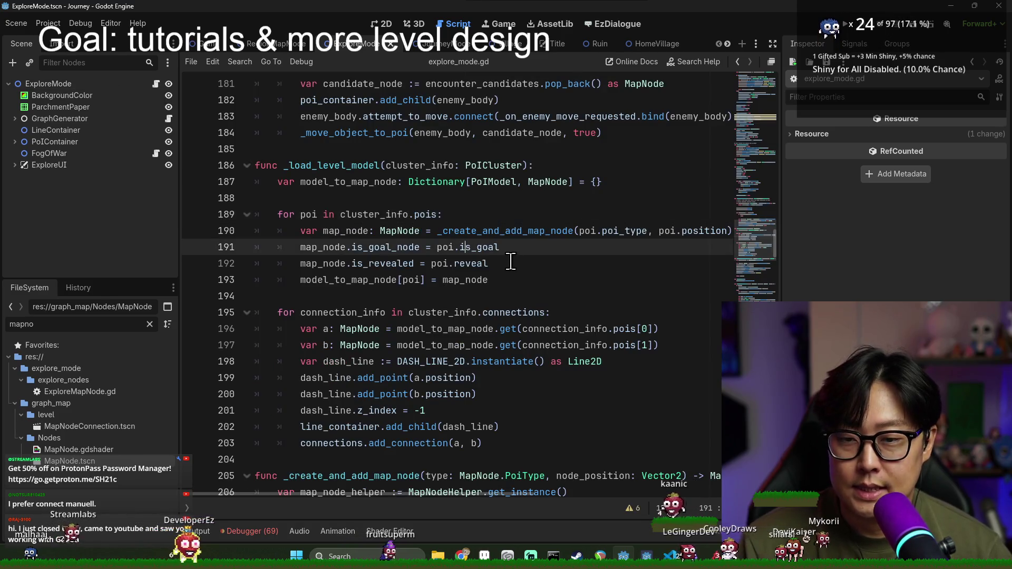
# - Change poi.reveal to poi.is_revealed on line 192 and save explore_mode.gd
pyautogui.click(520, 263)
pyautogui.hotkey('ctrl', 'space')
pyautogui.press('Return')
pyautogui.hotkey('ctrl', 's')
# - Run the project with F5
pyautogui.doubleClick(323, 263)
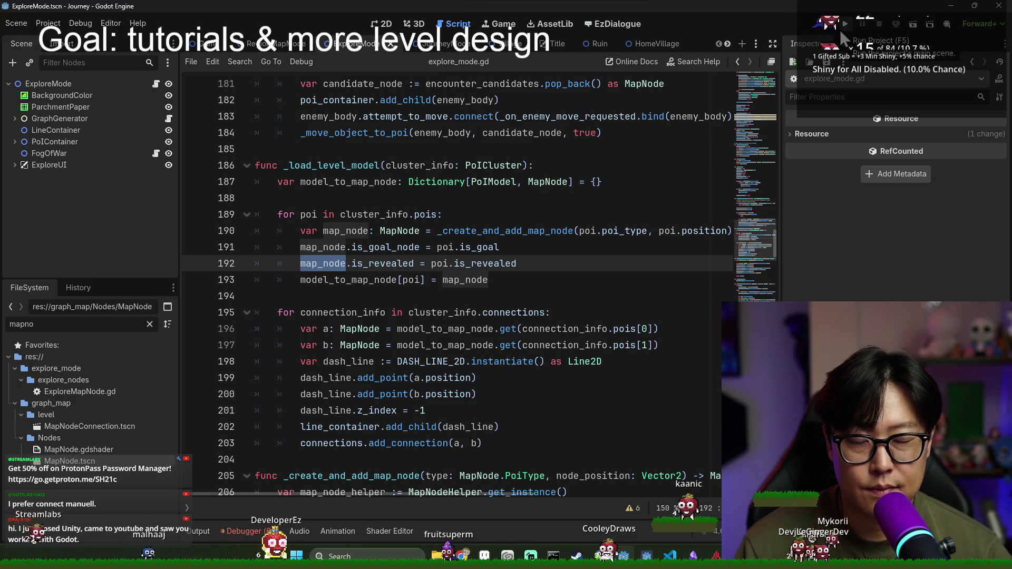
pyautogui.click(437, 216)
pyautogui.press('F5')
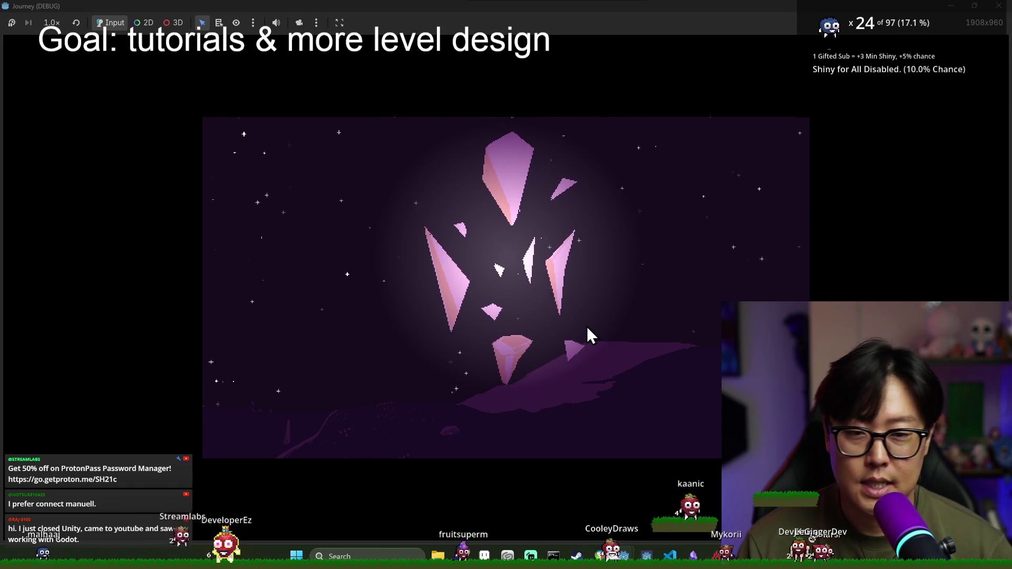
# - Start a new game, enter the first location, and move to the coin and lower nodes
pyautogui.click(362, 293)
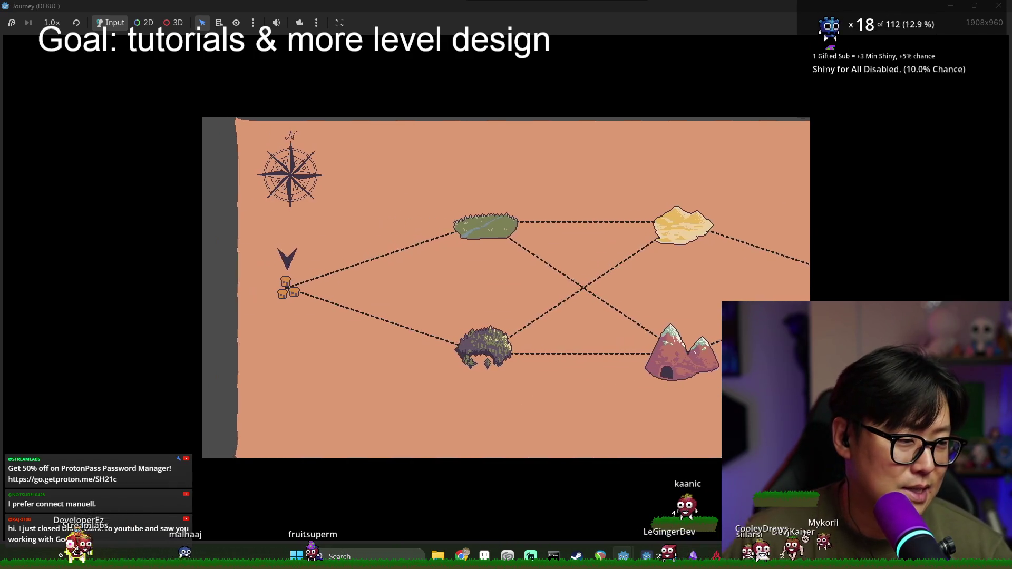
pyautogui.click(319, 266)
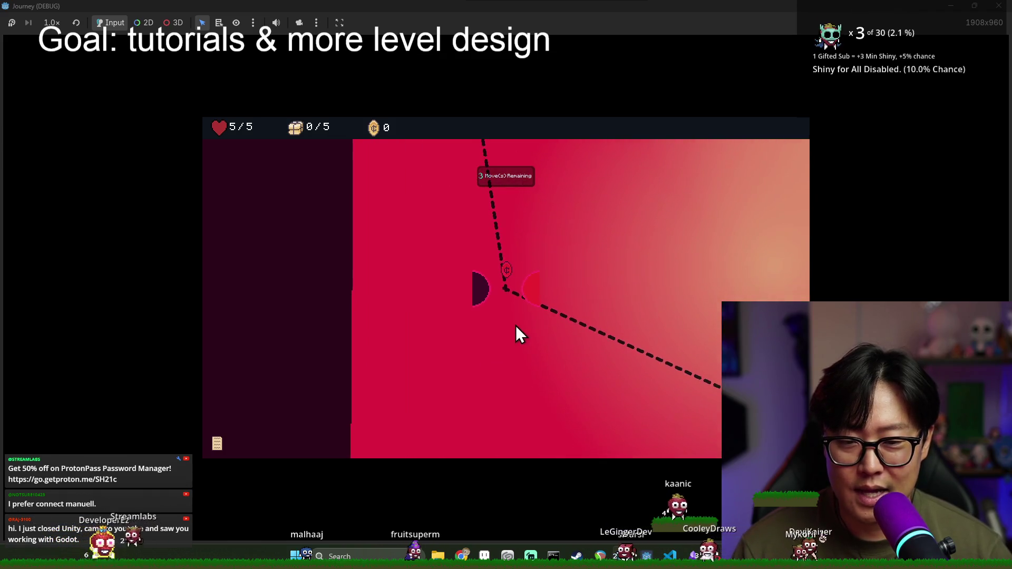
pyautogui.click(510, 298)
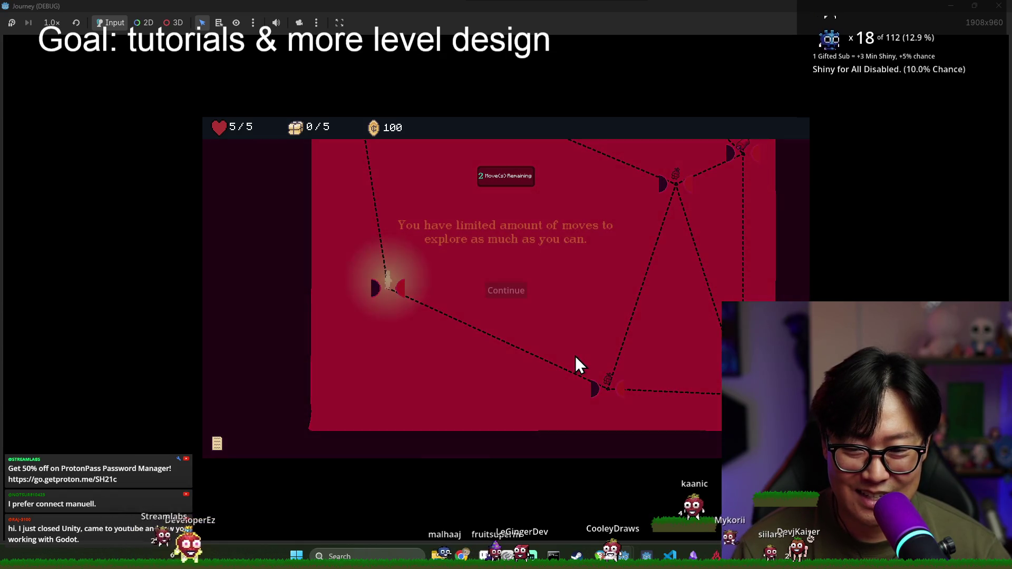
pyautogui.click(505, 293)
pyautogui.click(611, 394)
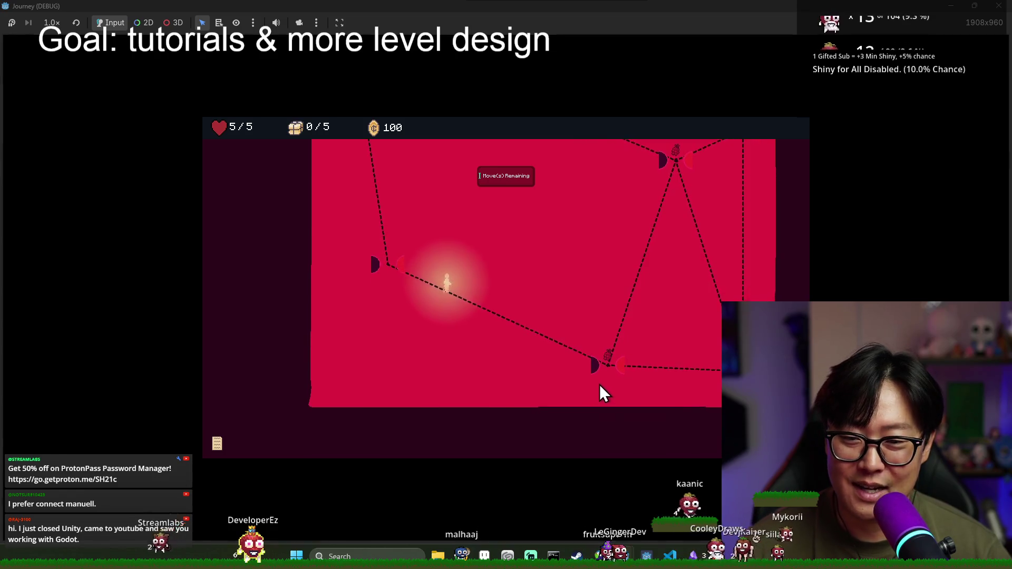
# - Switch between the editor and the game, then stop the debug run with F8
pyautogui.press('F8')
pyautogui.hotkey('alt', 'Tab')
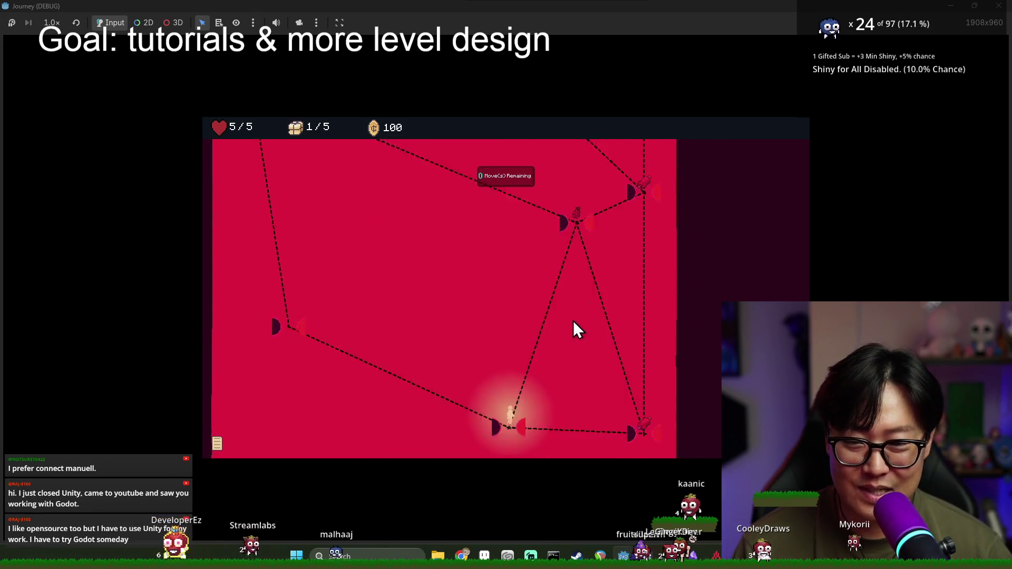
pyautogui.press('F8')
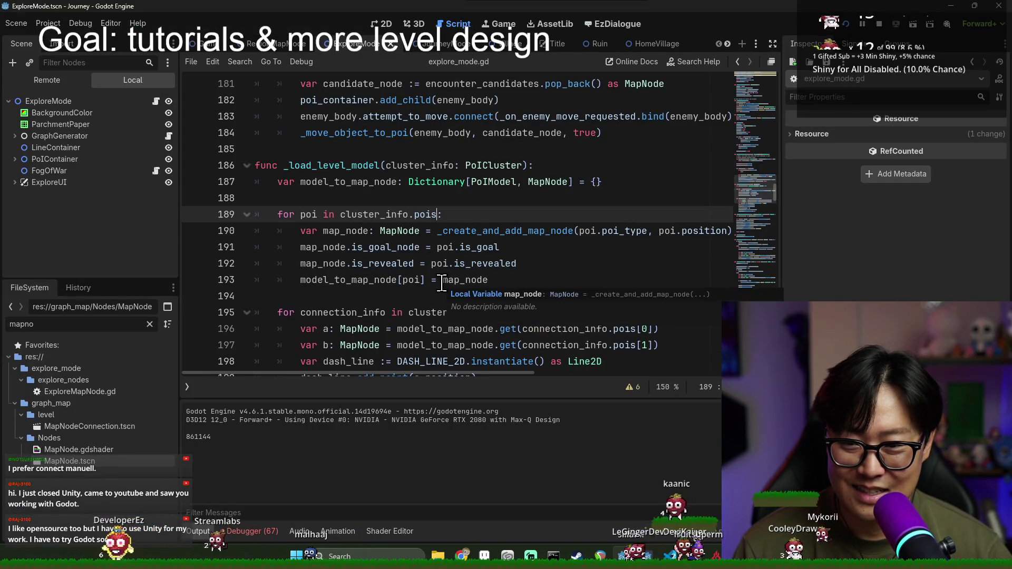
pyautogui.hotkey('alt', 'Tab')
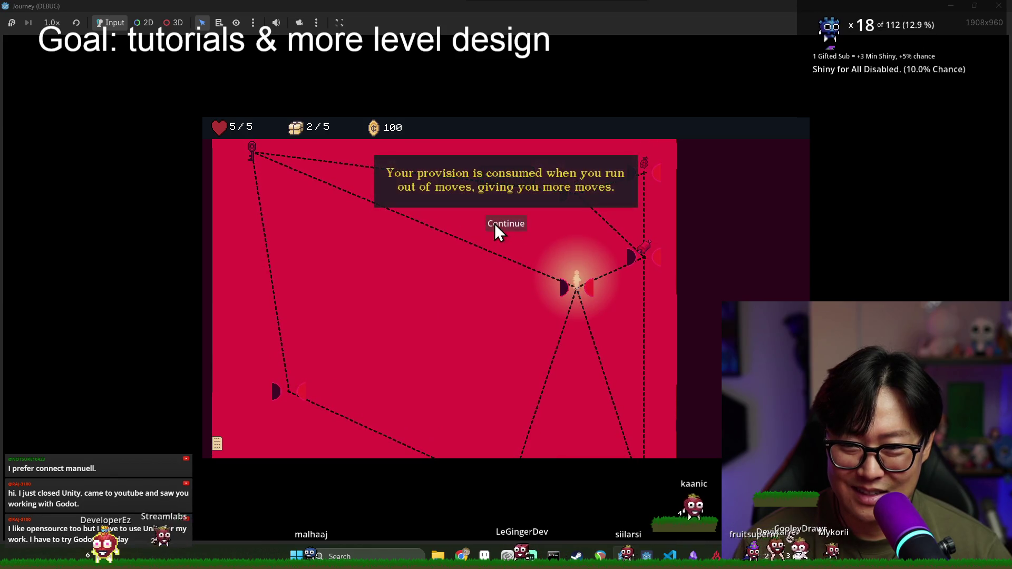
pyautogui.press('F8')
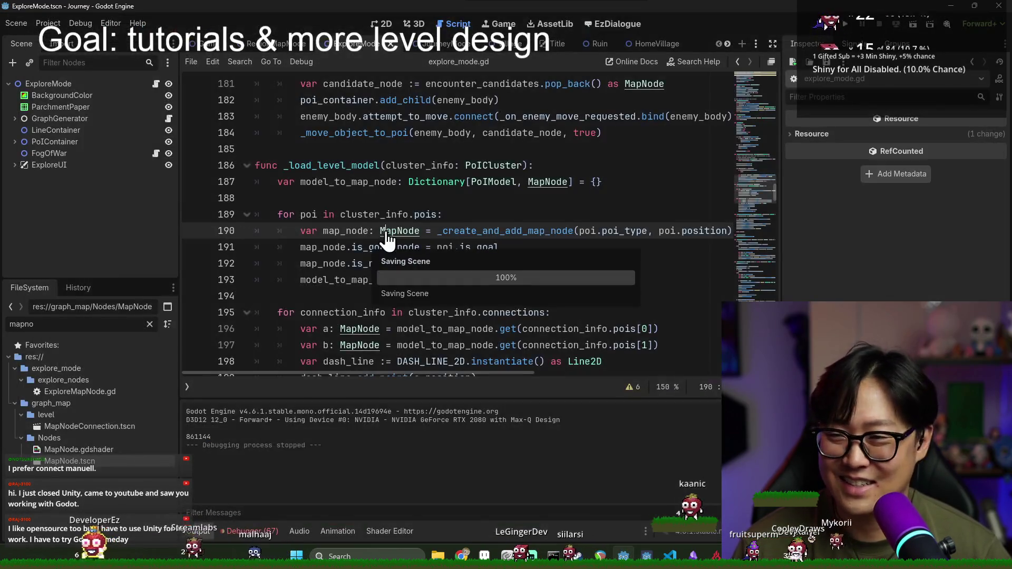
# - Filter FileSystem for 'empty', open the Empty map node scene and inspect its IconTexture
pyautogui.click(65, 344)
pyautogui.write('empty')
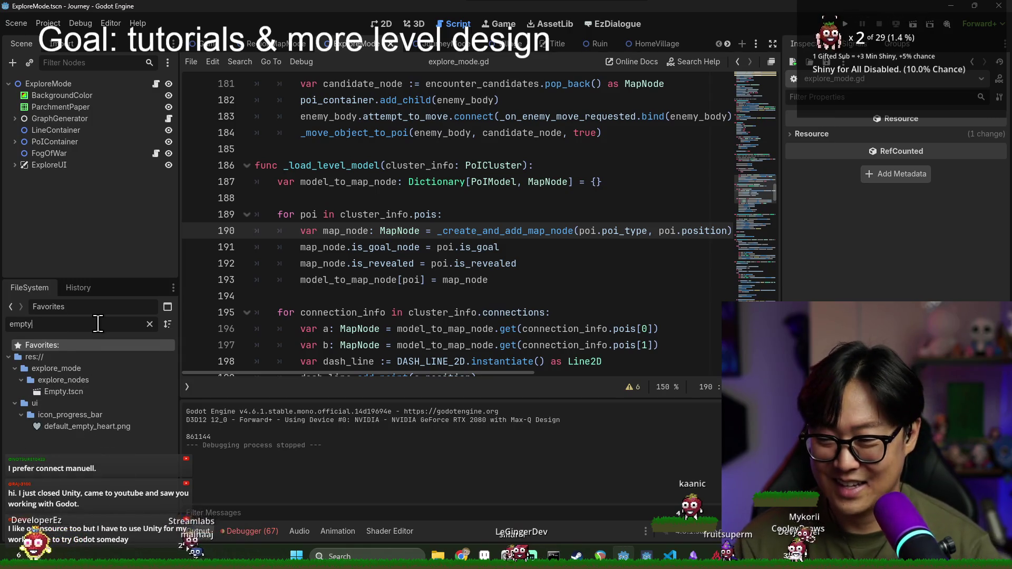
pyautogui.doubleClick(72, 391)
pyautogui.click(74, 85)
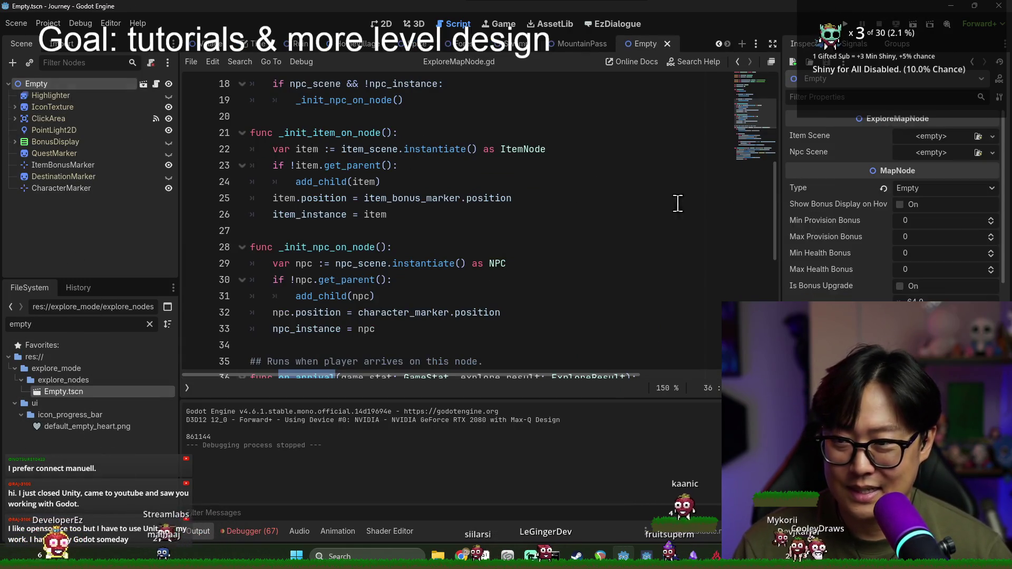
pyautogui.press('Down')
pyautogui.click(96, 109)
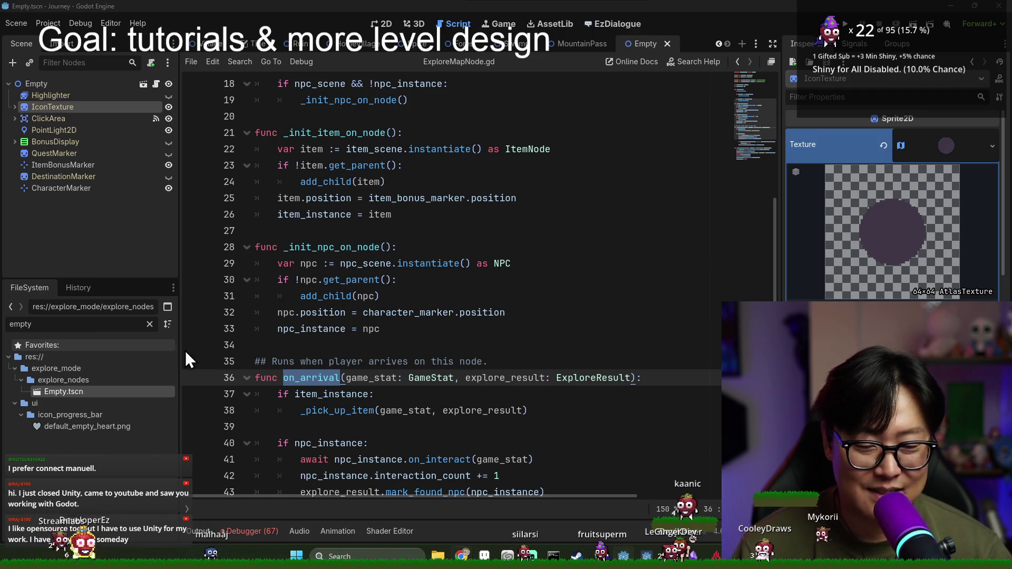
# - Filter for 'provision', open the BigProvision scene, inspect its nodes and open its script
pyautogui.click(150, 323)
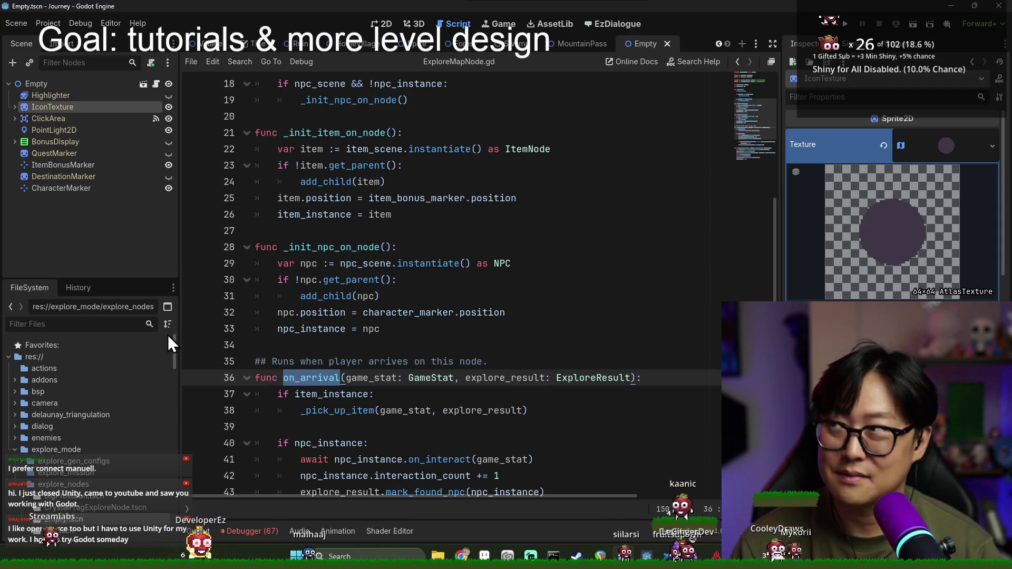
pyautogui.write('provision')
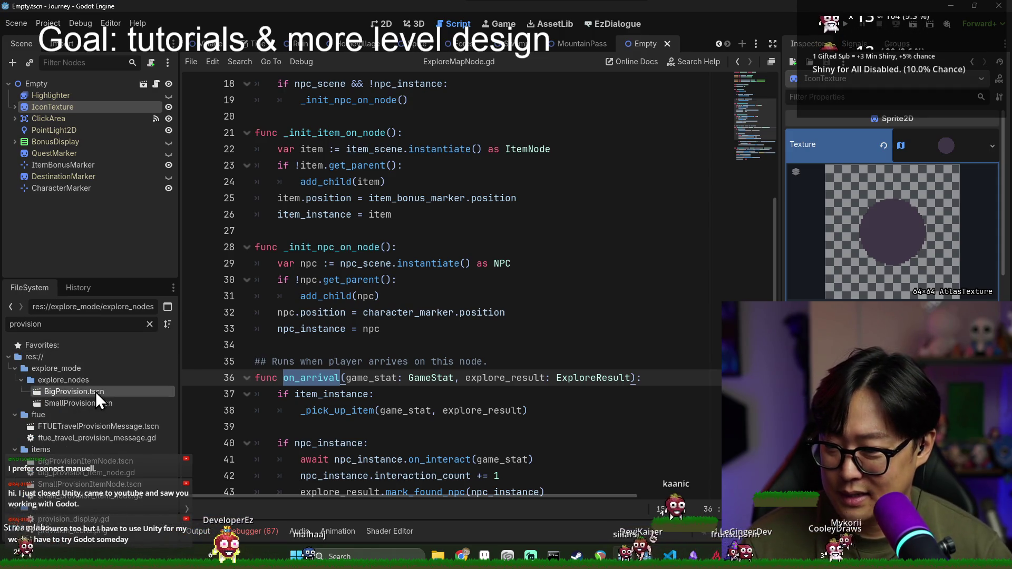
pyautogui.click(380, 25)
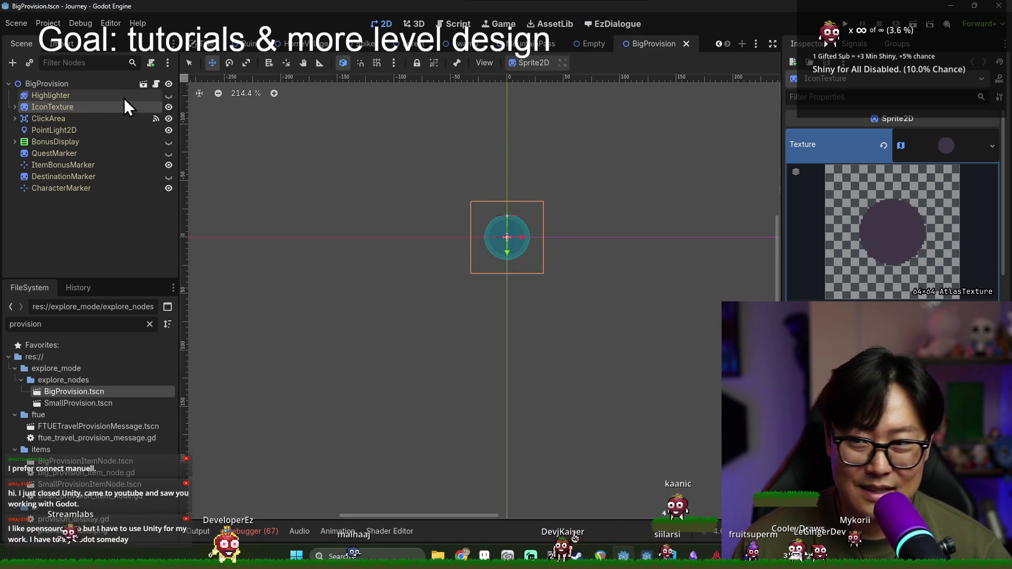
pyautogui.click(84, 83)
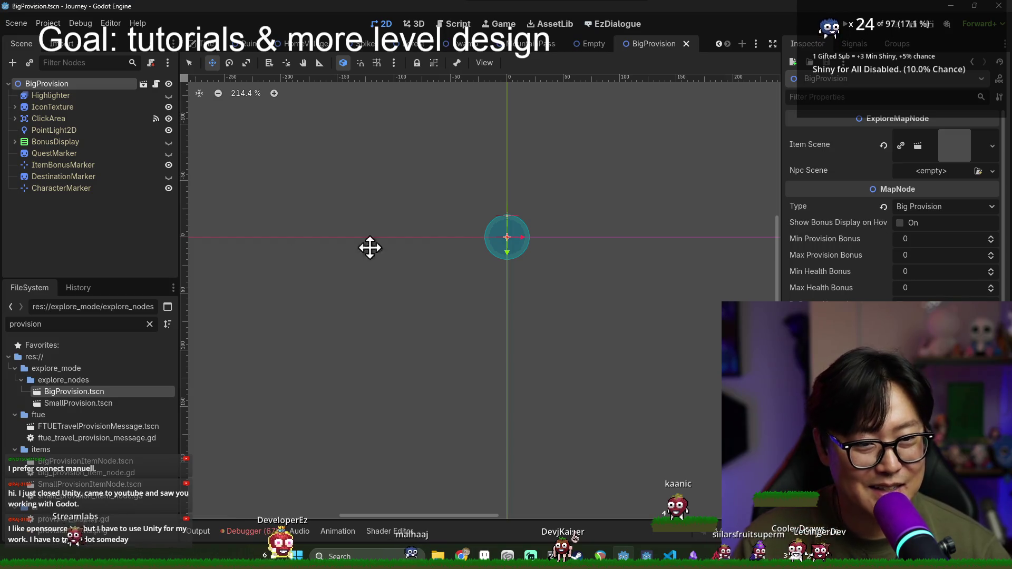
pyautogui.click(64, 96)
pyautogui.click(156, 84)
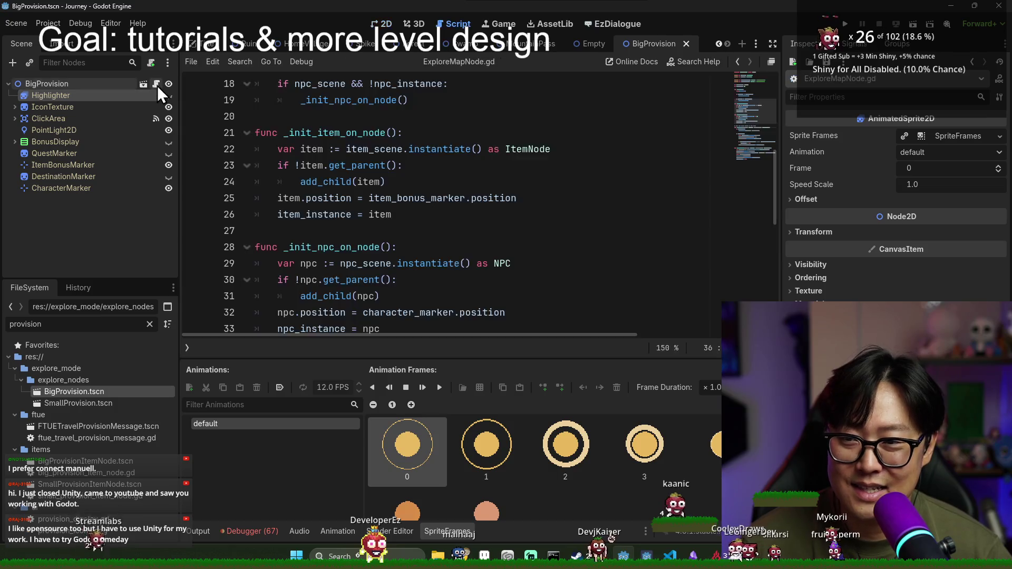
# - Search map_node.gd for the is_revealed declaration
pyautogui.scroll(5, 381, 200)
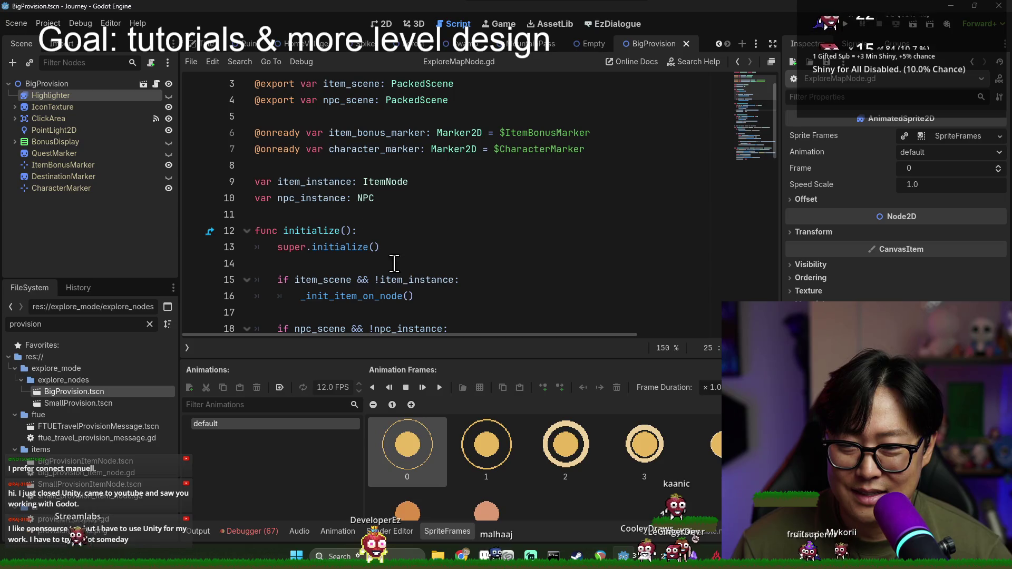
pyautogui.scroll(-4, 438, 265)
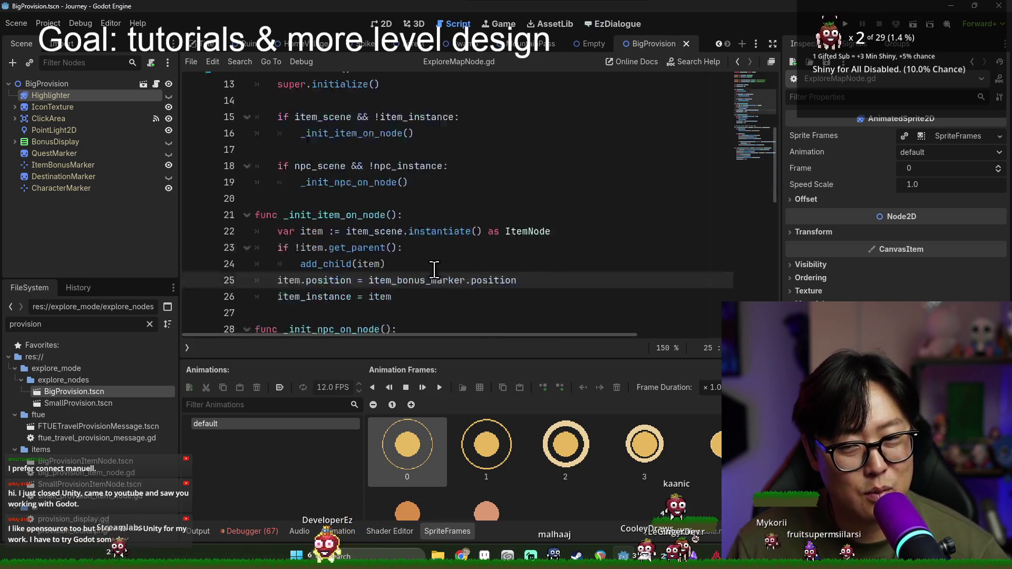
pyautogui.scroll(2, 437, 264)
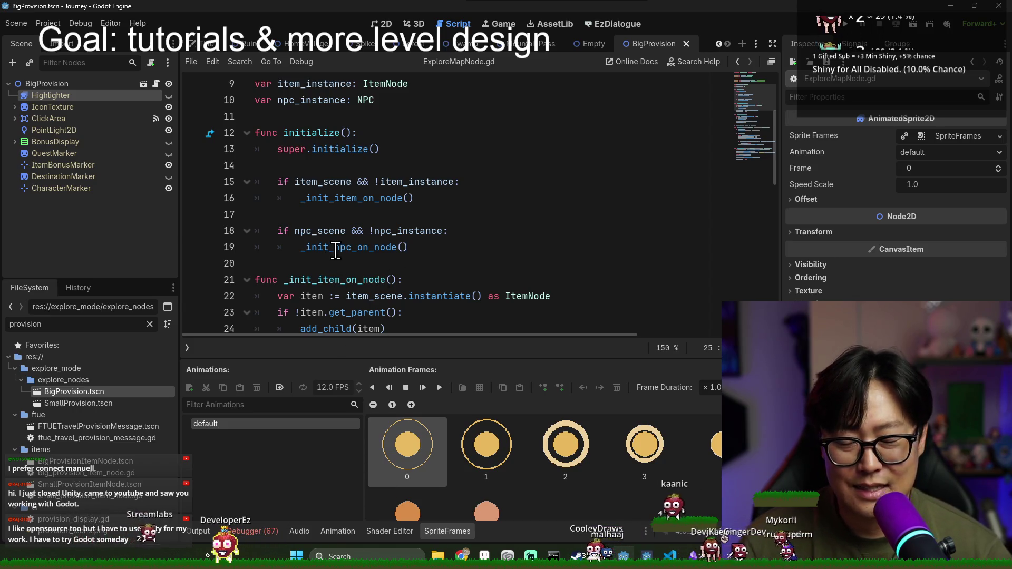
pyautogui.scroll(3, 364, 189)
pyautogui.hotkey('ctrl', 'f')
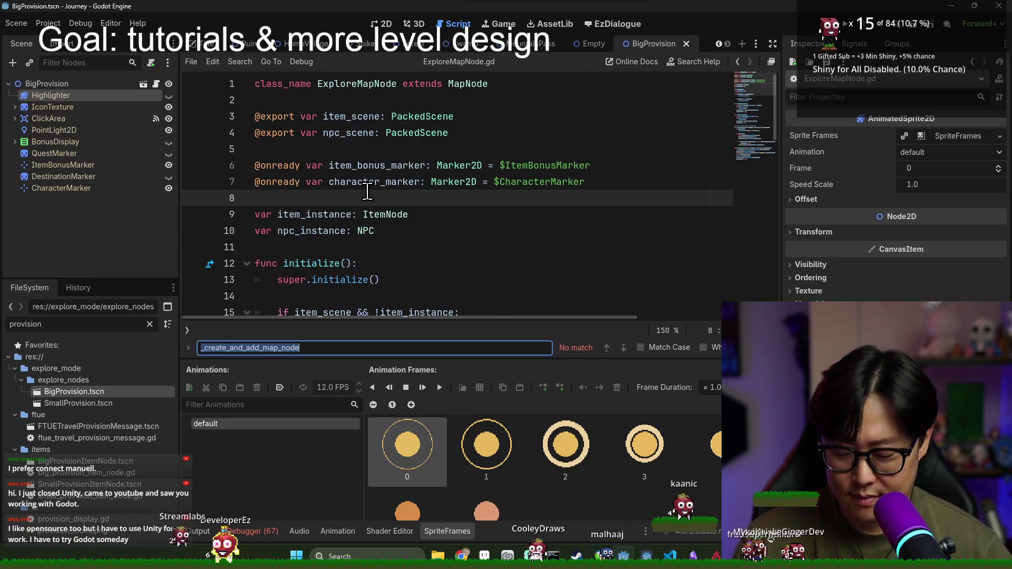
pyautogui.write('is_revea')
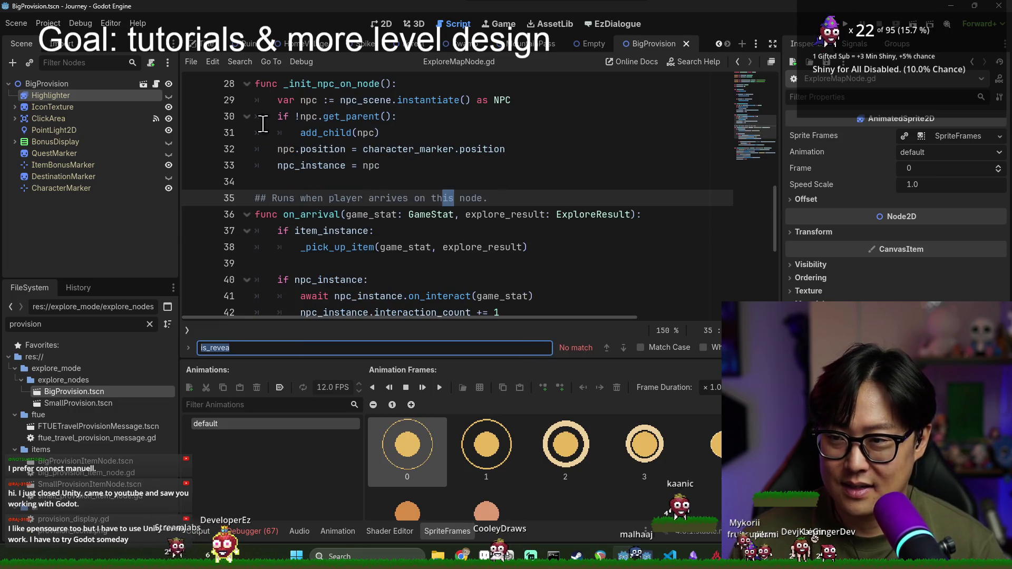
pyautogui.scroll(9, 395, 145)
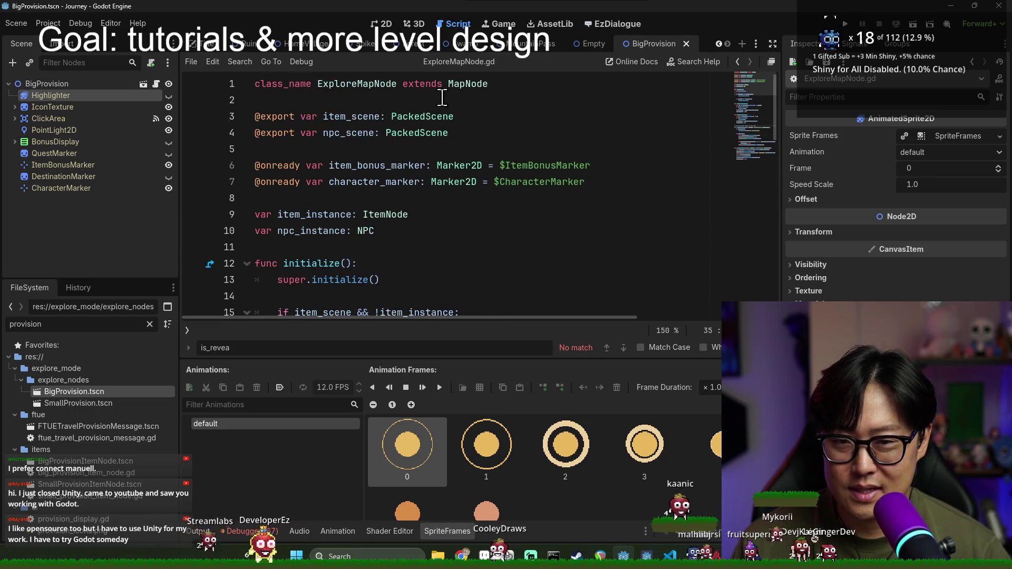
pyautogui.keyDown('ctrl'); pyautogui.click(458, 87); pyautogui.keyUp('ctrl')
pyautogui.hotkey('ctrl', 'f')
# - Search is_revealed in map_node.gd and inspect how its setter updates point_light_2d, light_mask and icon_texture
pyautogui.write('is_reveal')
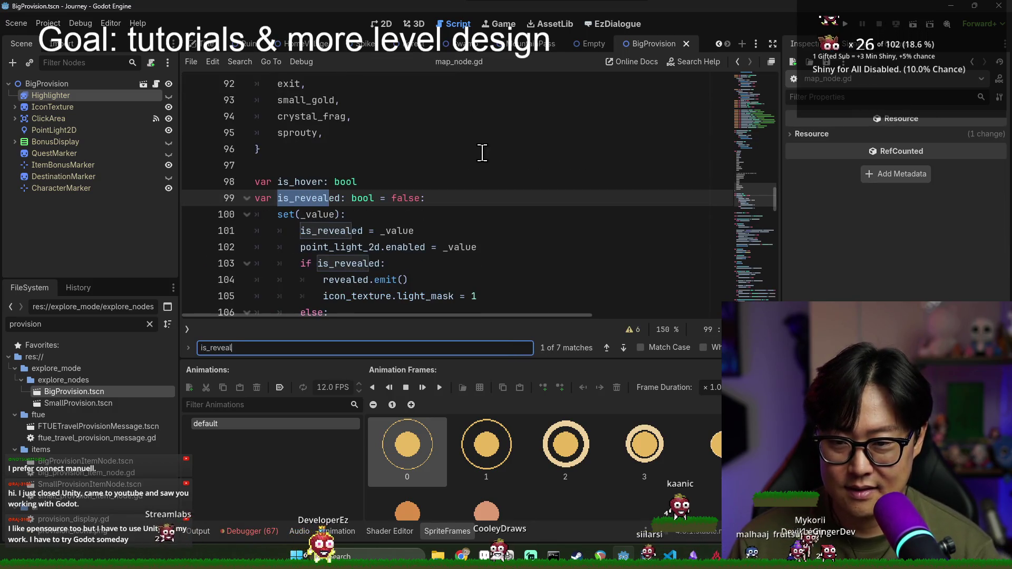
pyautogui.write('ed')
pyautogui.scroll(-2, 506, 148)
pyautogui.doubleClick(340, 149)
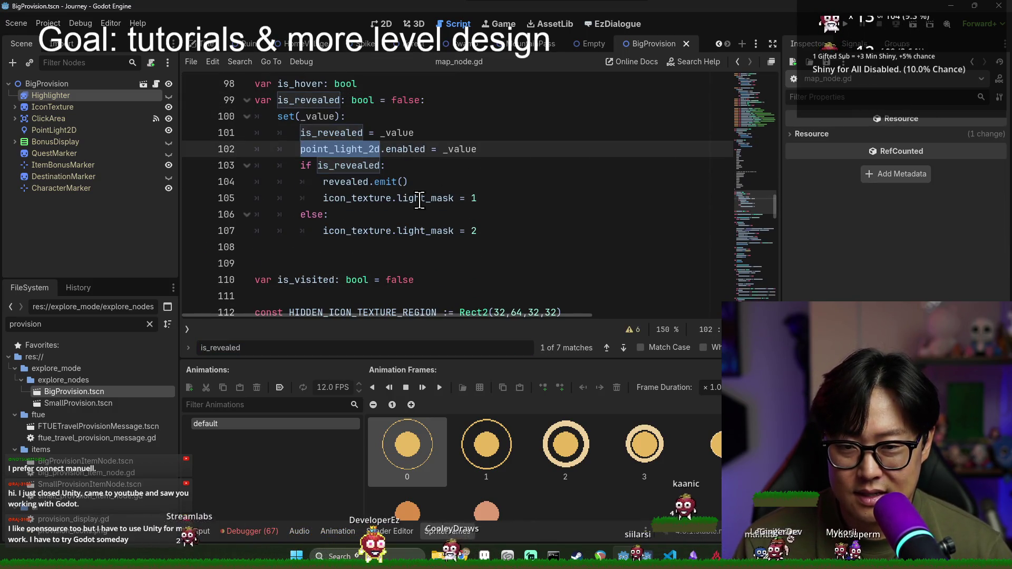
pyautogui.doubleClick(419, 198)
pyautogui.doubleClick(345, 149)
pyautogui.doubleClick(348, 165)
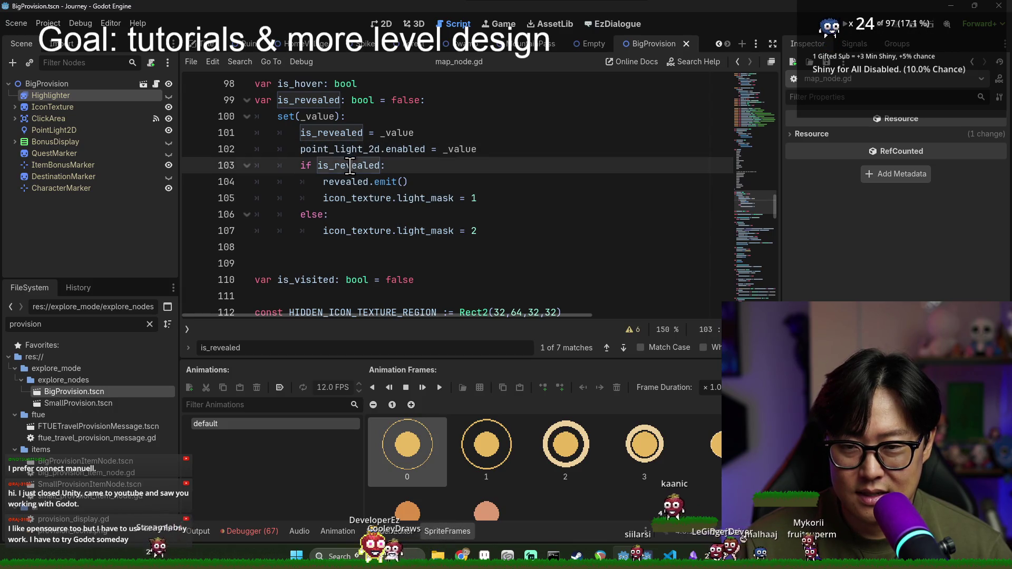
pyautogui.doubleClick(371, 198)
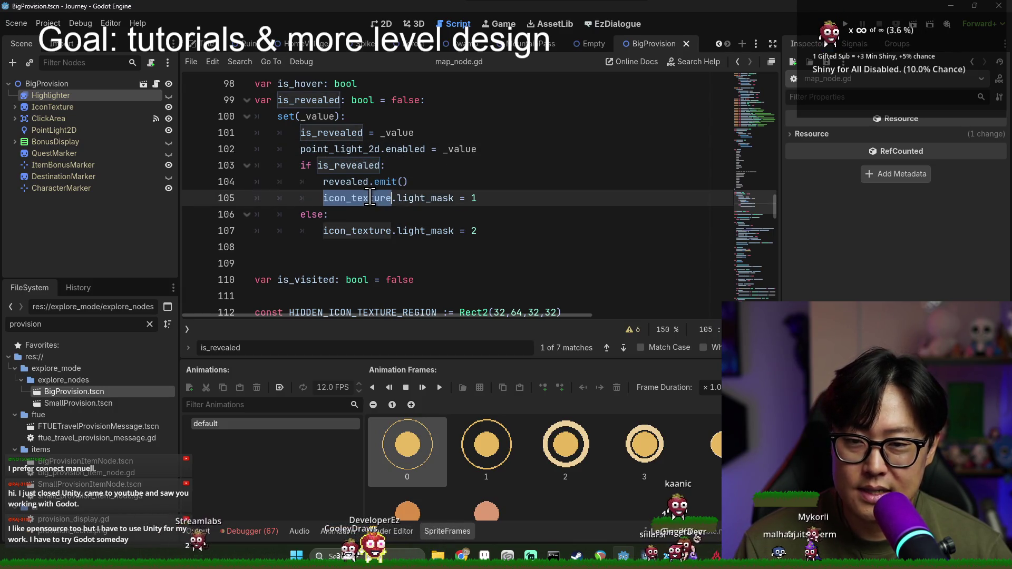
pyautogui.doubleClick(344, 149)
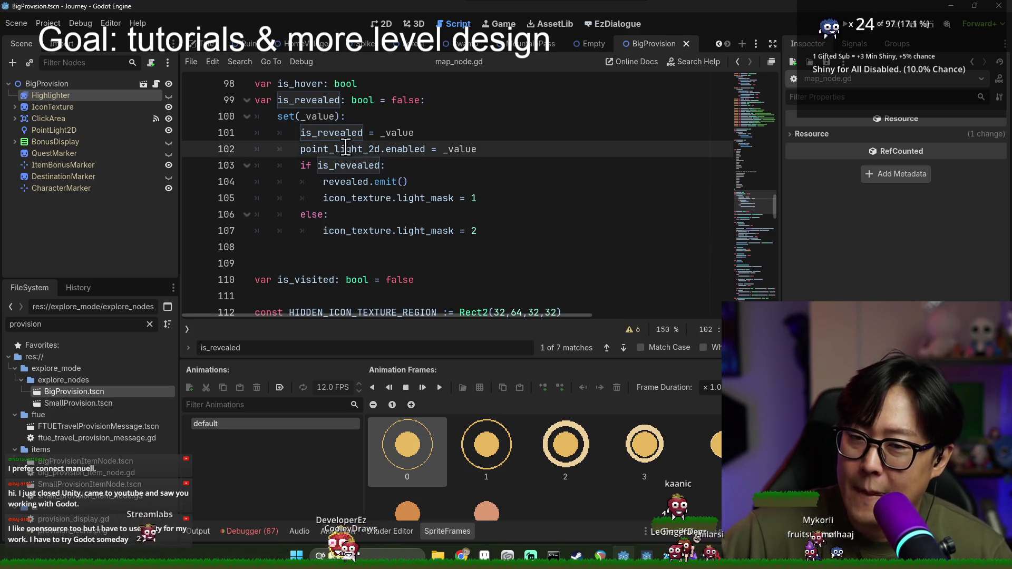
pyautogui.doubleClick(342, 136)
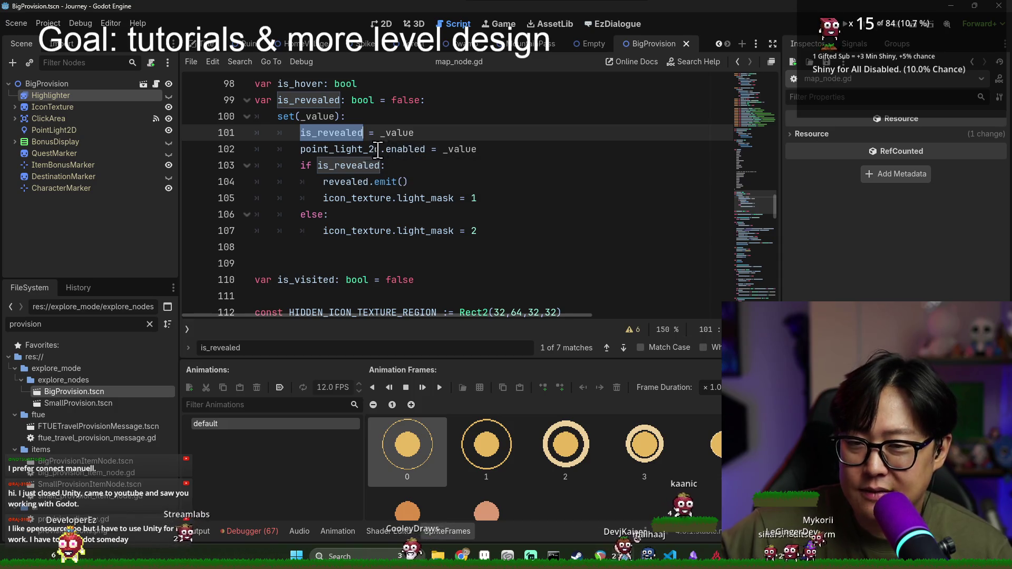
pyautogui.doubleClick(377, 151)
pyautogui.click(452, 149)
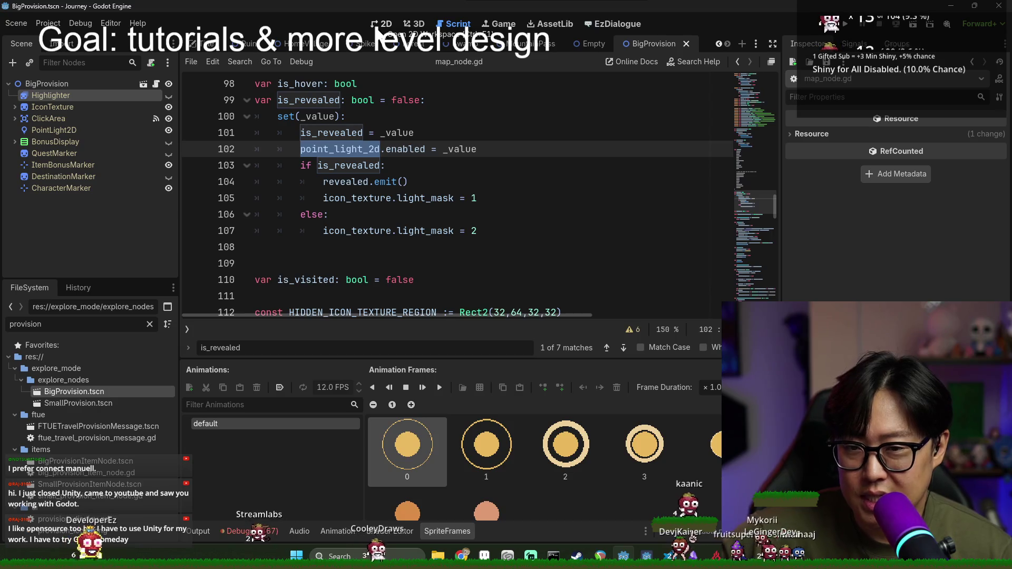
# - Review the revealed signal on line 104 and the provision file filter in FileSystem
pyautogui.scroll(-1, 383, 237)
pyautogui.scroll(-1, 383, 238)
pyautogui.scroll(2, 384, 235)
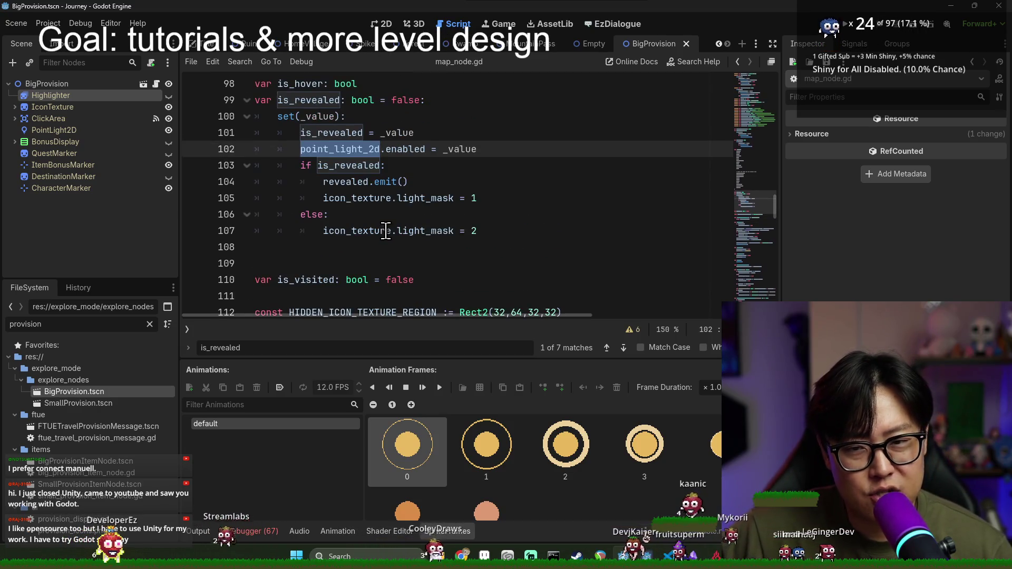
pyautogui.doubleClick(345, 182)
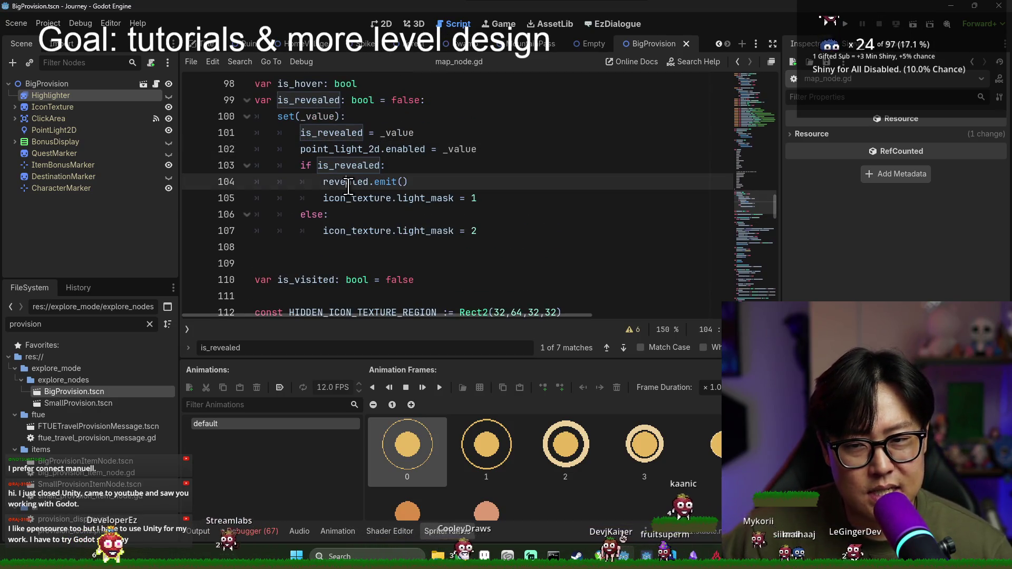
pyautogui.click(409, 136)
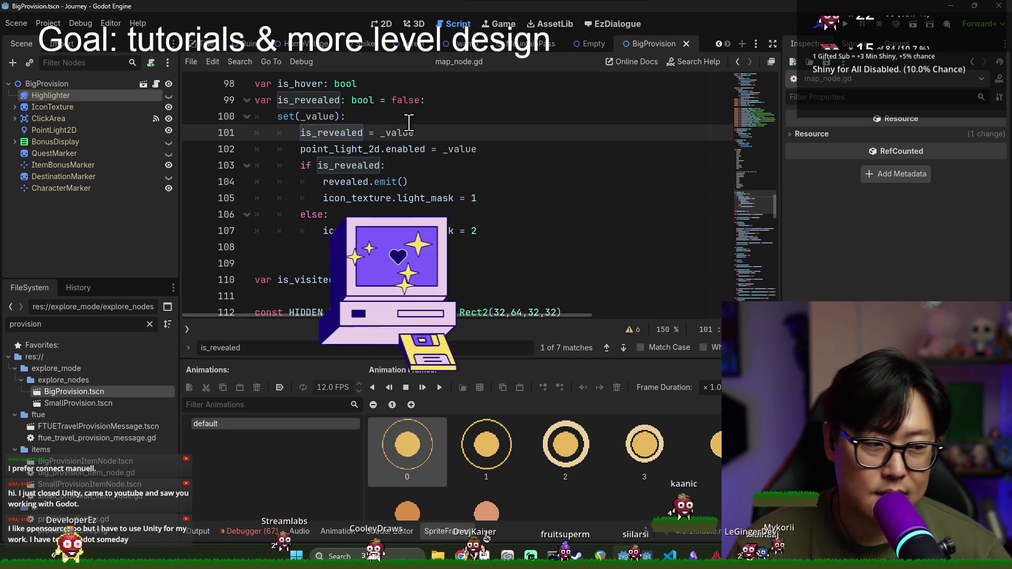
pyautogui.doubleClick(83, 324)
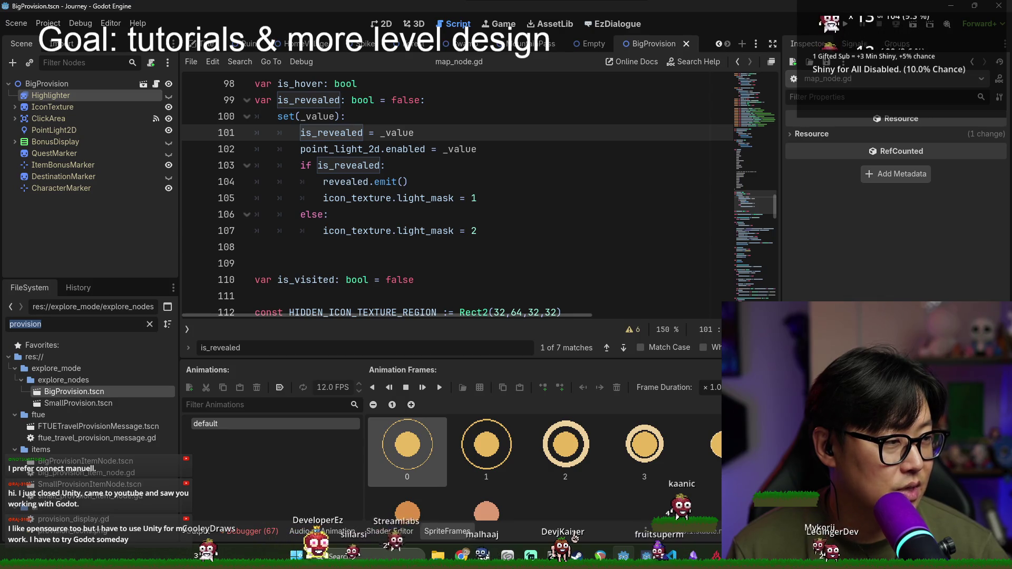
pyautogui.click(436, 167)
# - Save, then close the BigProvision and Empty scenes, saving each as it closes
pyautogui.hotkey('ctrl', 's')
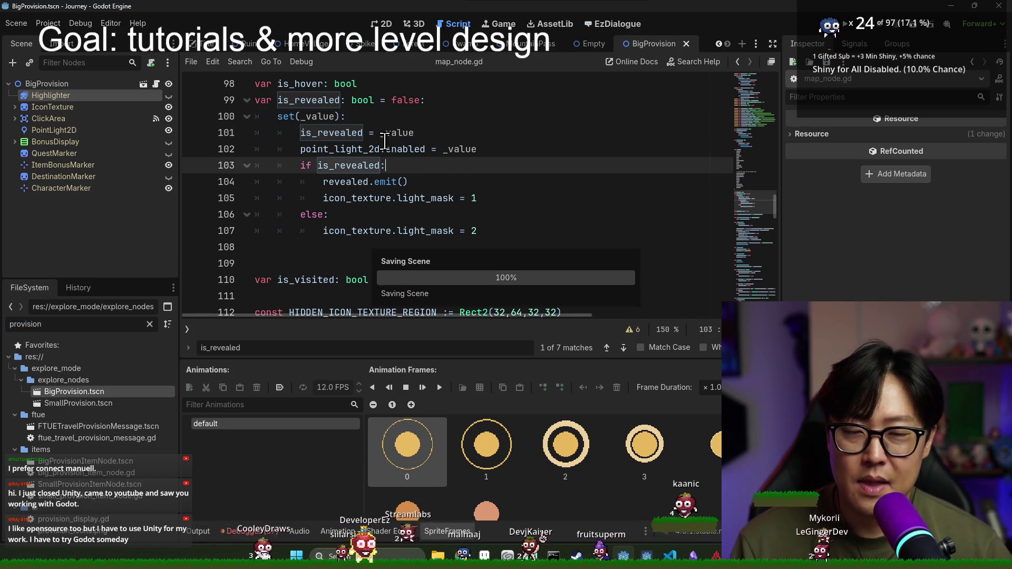
pyautogui.press('Up')
pyautogui.click(686, 44)
pyautogui.click(541, 182)
pyautogui.hotkey('ctrl', 's')
pyautogui.click(667, 44)
pyautogui.hotkey('ctrl', 's')
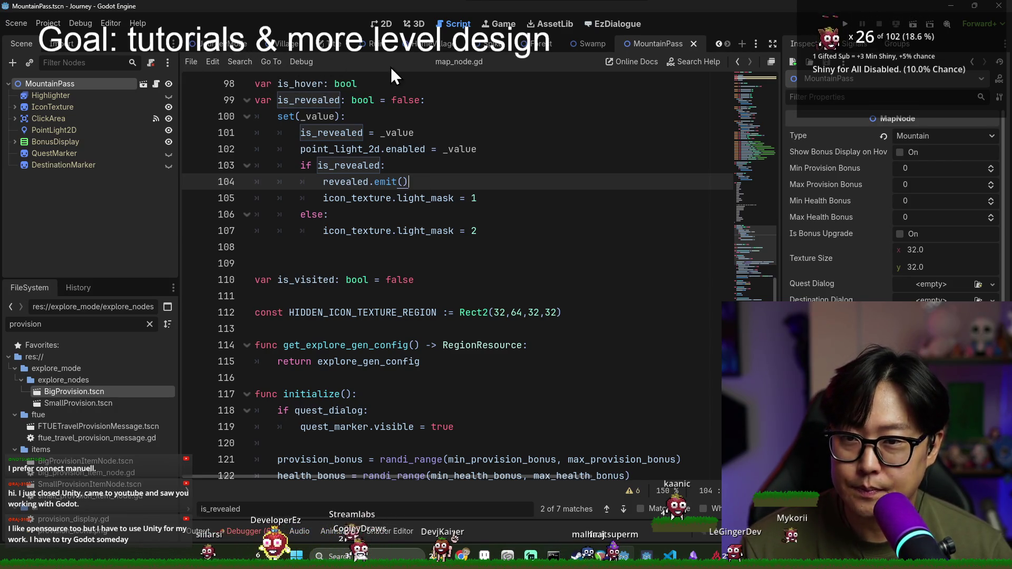
# - Delete the trailing blank lines in ruin_map_node.gd, save, clear the file filter, and open JourneyMode
pyautogui.click(373, 45)
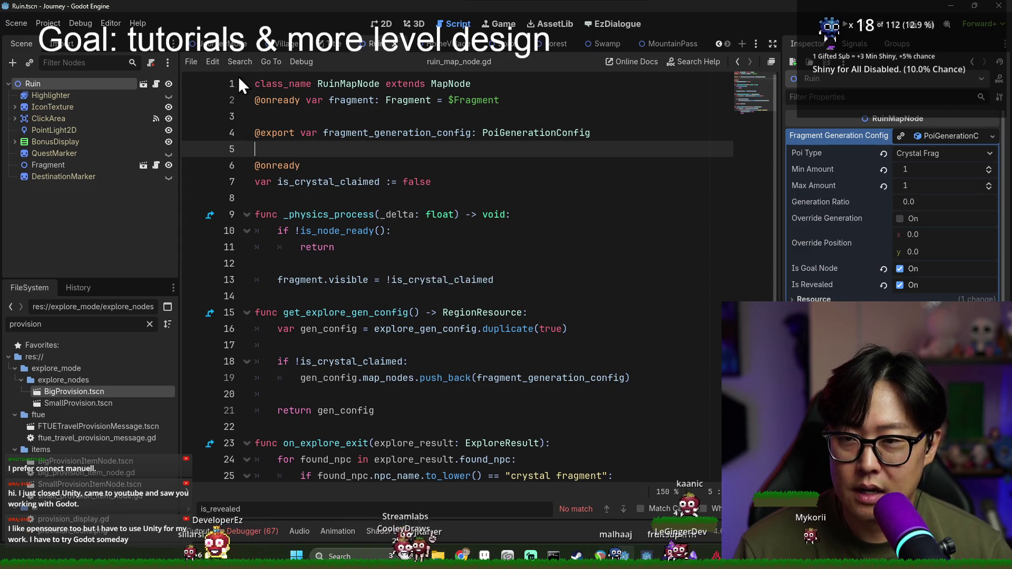
pyautogui.click(346, 198)
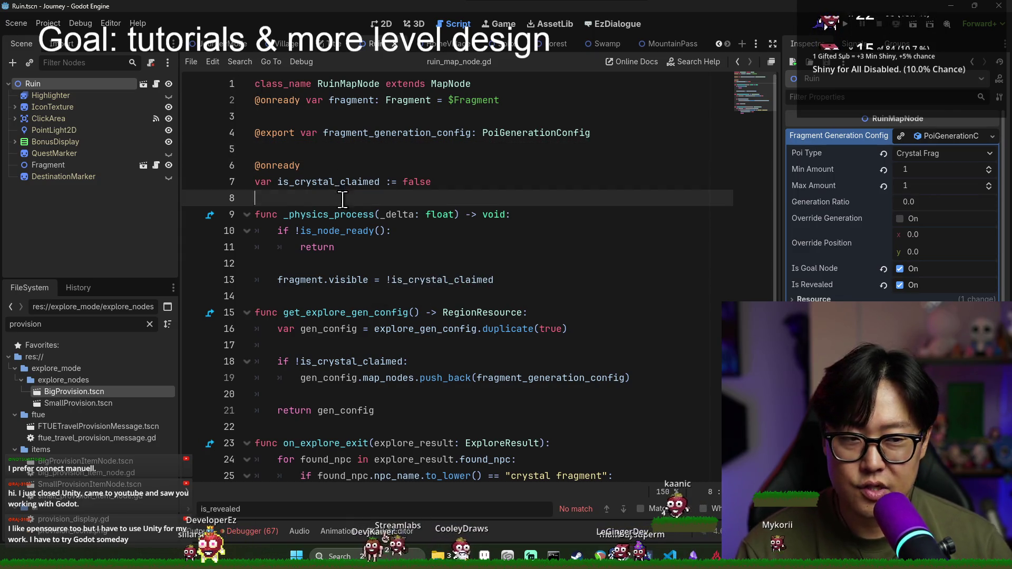
pyautogui.scroll(-2, 352, 287)
pyautogui.click(435, 451)
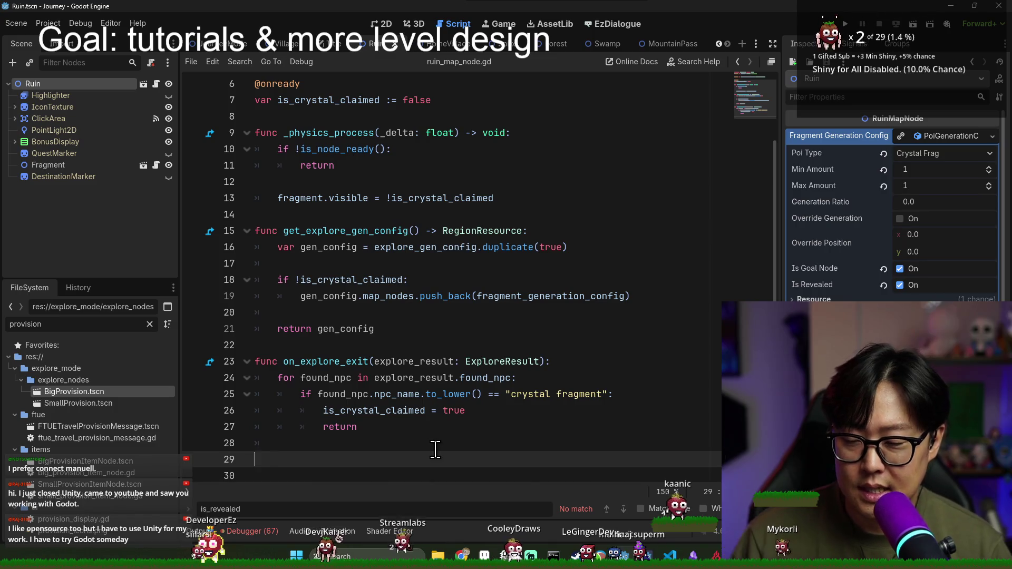
pyautogui.press('BackSpace')
pyautogui.press('BackSpace')
pyautogui.press('BackSpace')
pyautogui.press('Escape')
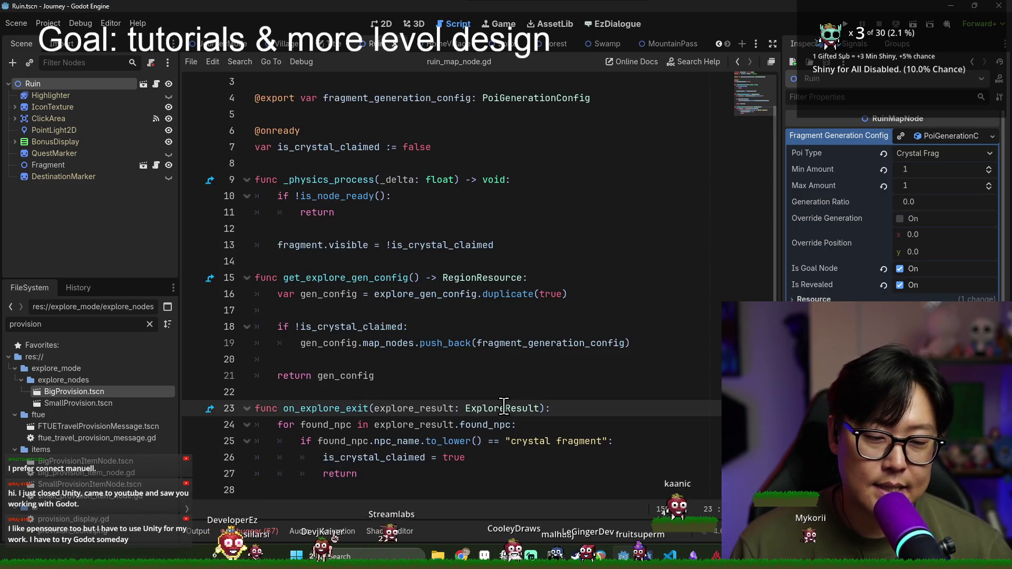
pyautogui.hotkey('ctrl', 's')
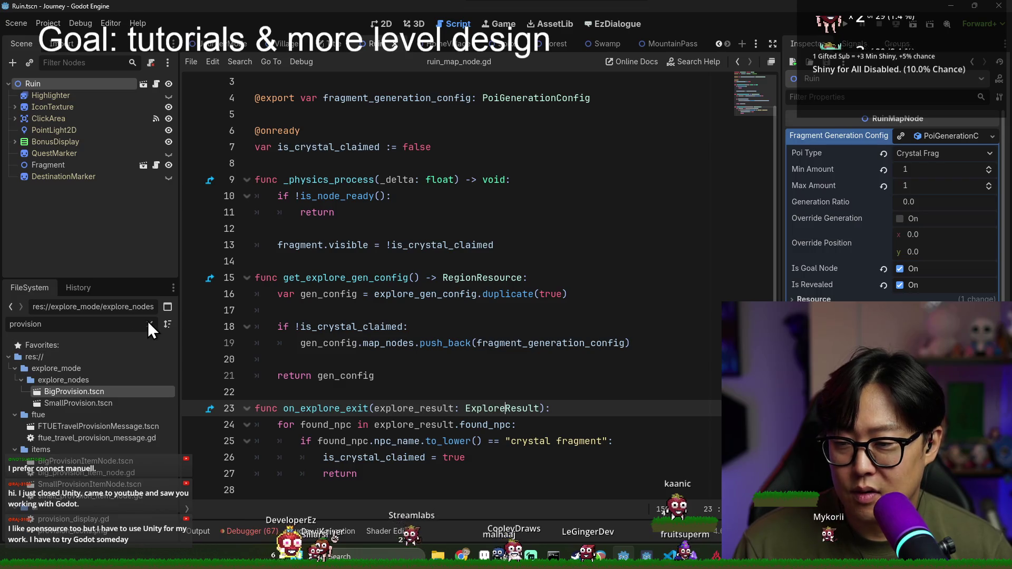
pyautogui.click(150, 324)
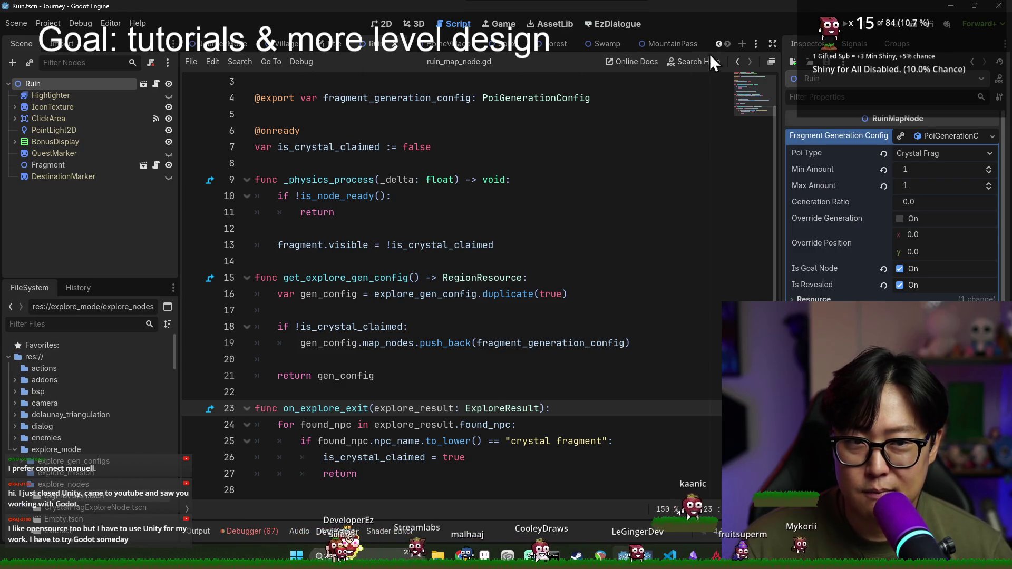
pyautogui.click(201, 44)
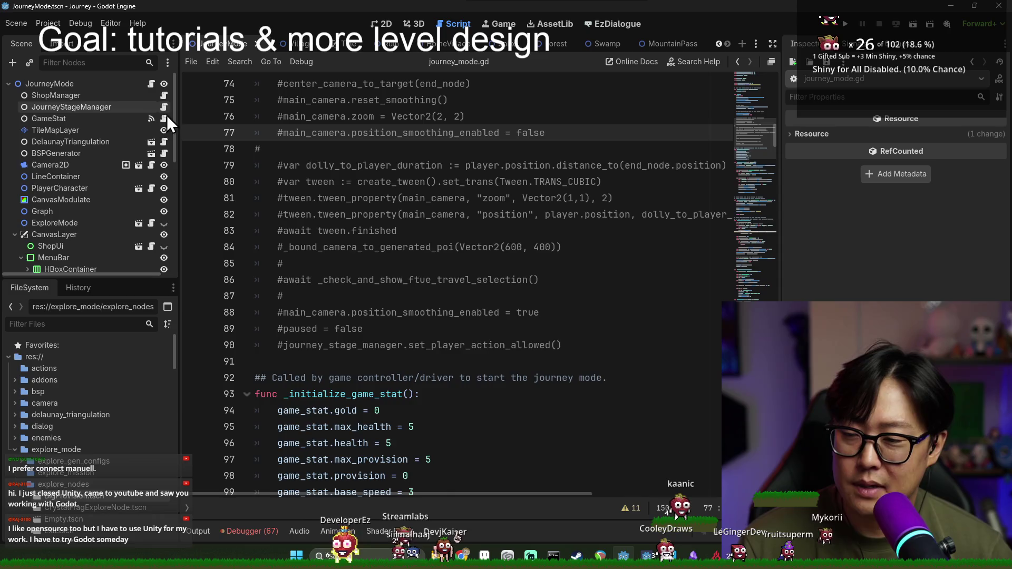
# - Save journey_mode.gd after reviewing its level-loading code, then filter the FileSystem by 'explore'
pyautogui.press('pagedown')
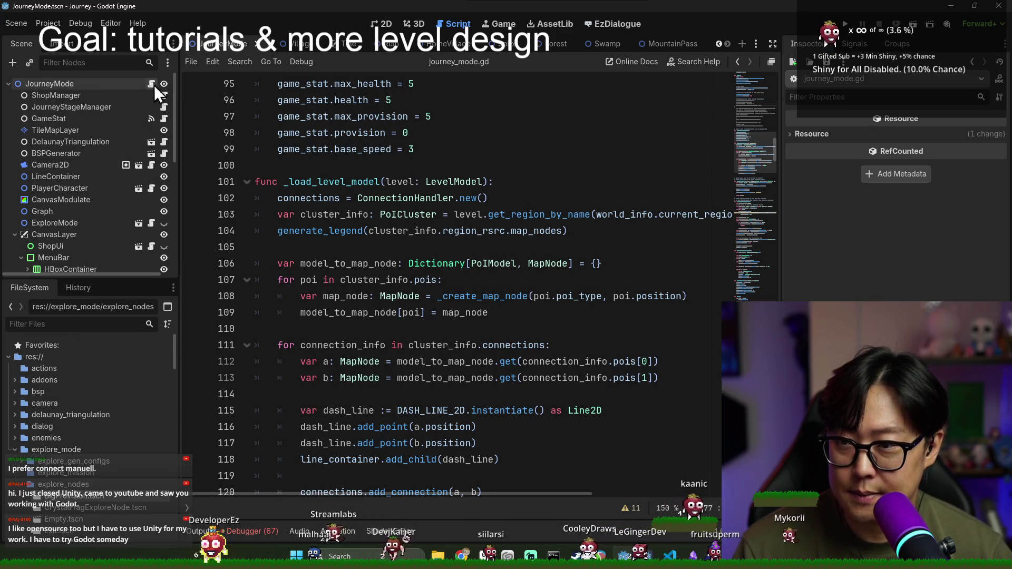
pyautogui.click(432, 197)
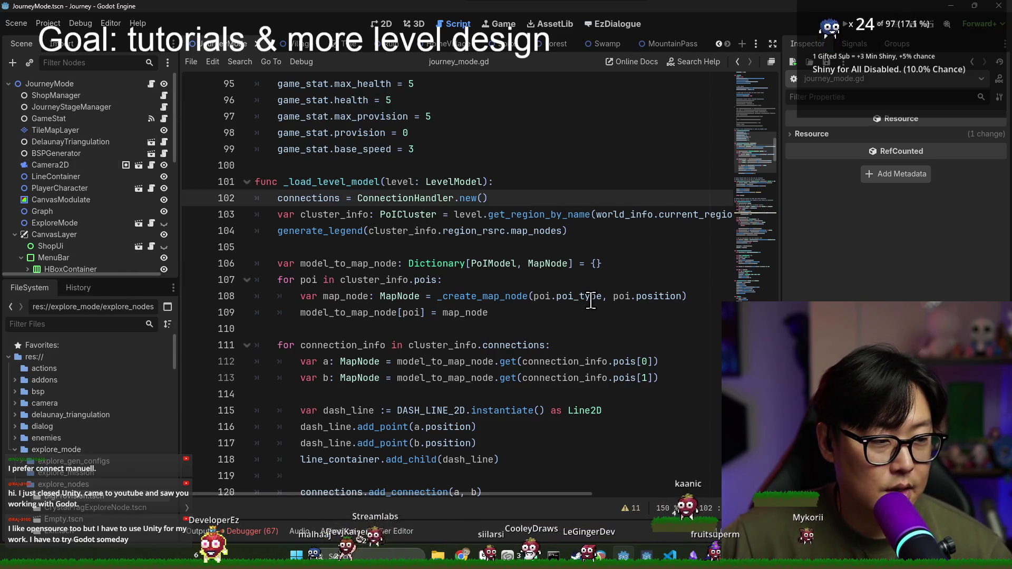
pyautogui.moveTo(591, 300)
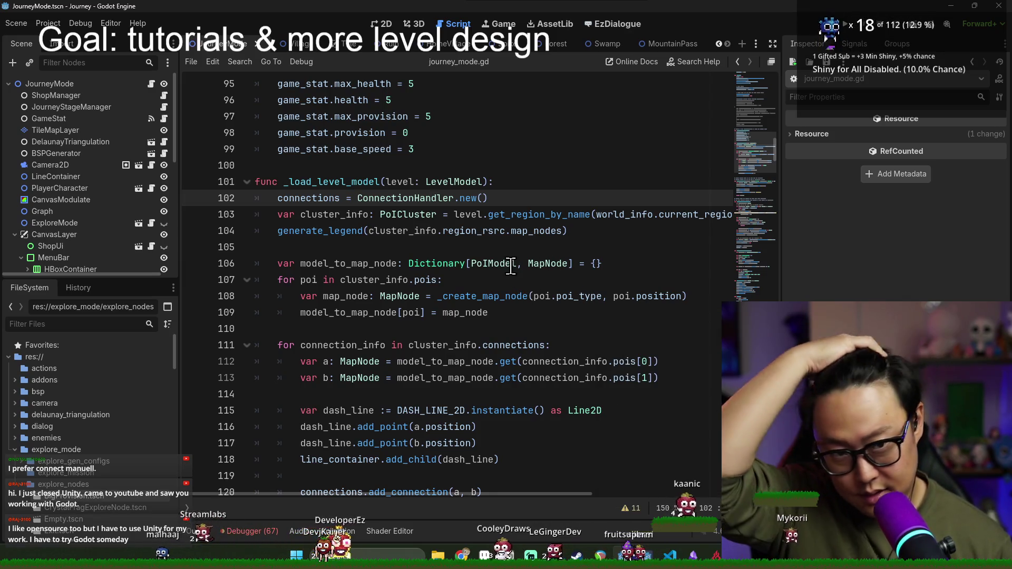
pyautogui.click(415, 150)
pyautogui.hotkey('ctrl', 's')
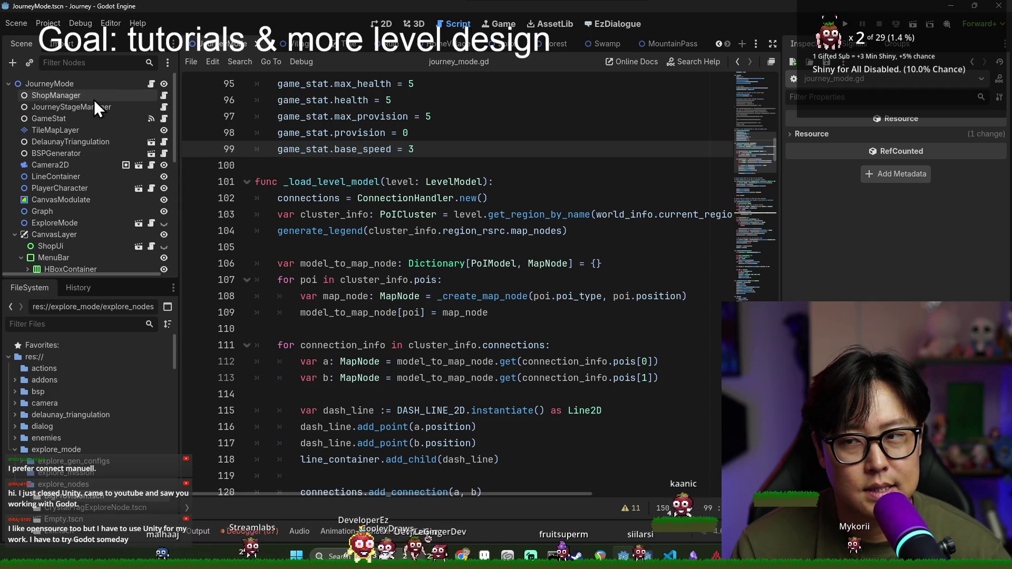
pyautogui.scroll(-10, 117, 245)
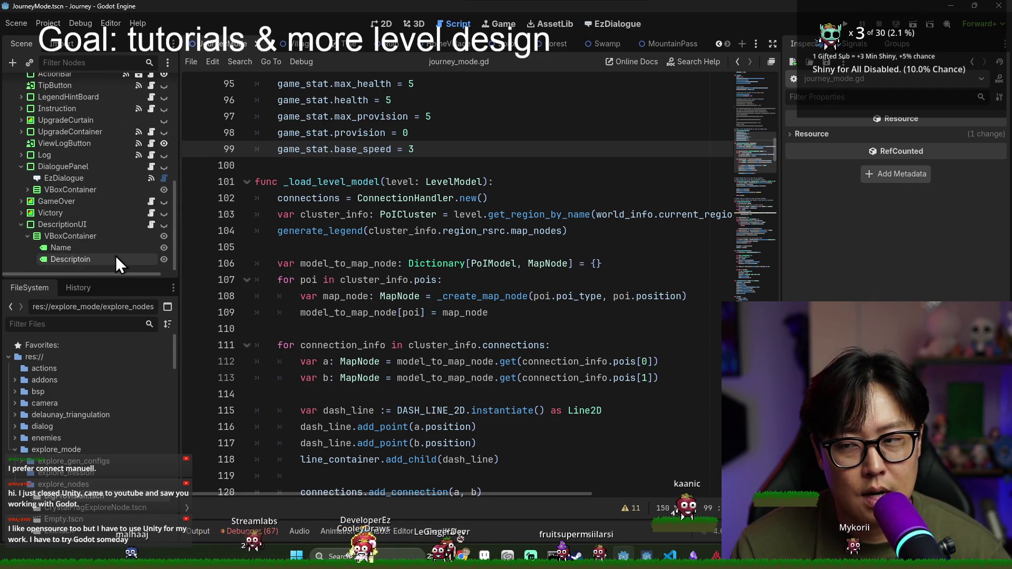
pyautogui.scroll(4, 116, 252)
pyautogui.scroll(3, 116, 248)
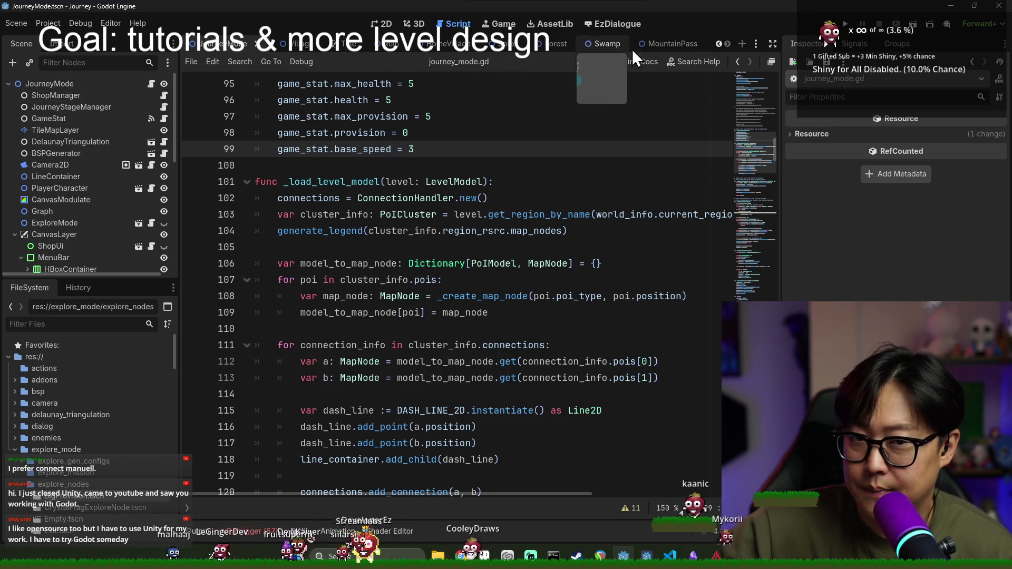
pyautogui.write('explore')
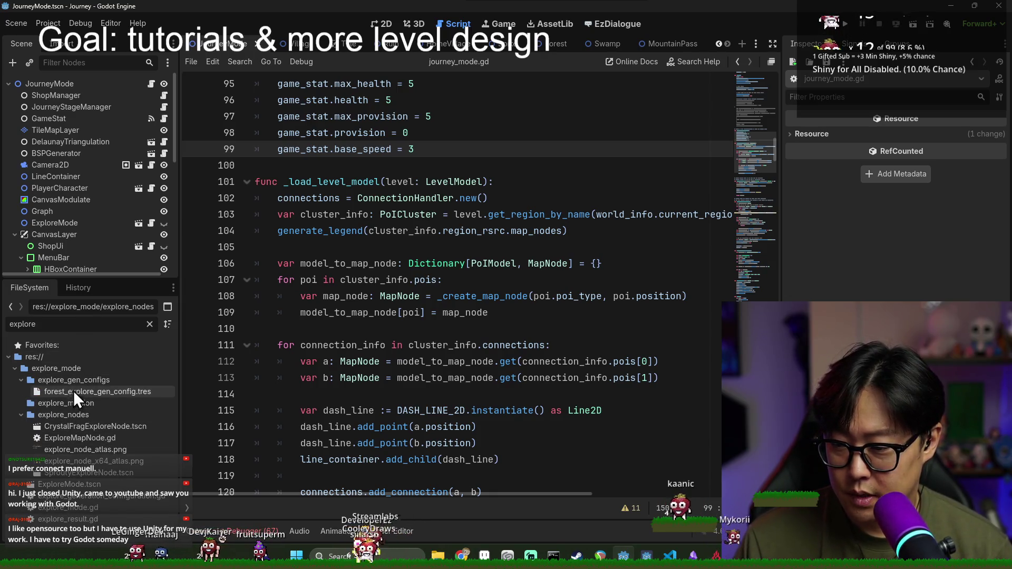
# - Open the ExploreMode scene and search explore_mode.gd for fog_of_war references
pyautogui.doubleClick(68, 484)
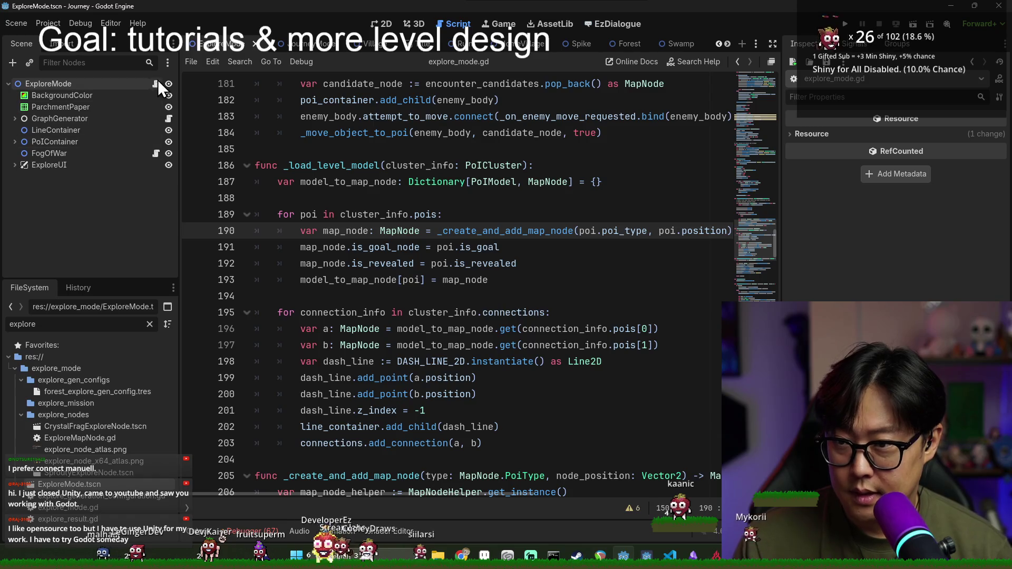
pyautogui.click(469, 248)
pyautogui.hotkey('ctrl', 'f')
pyautogui.write('s')
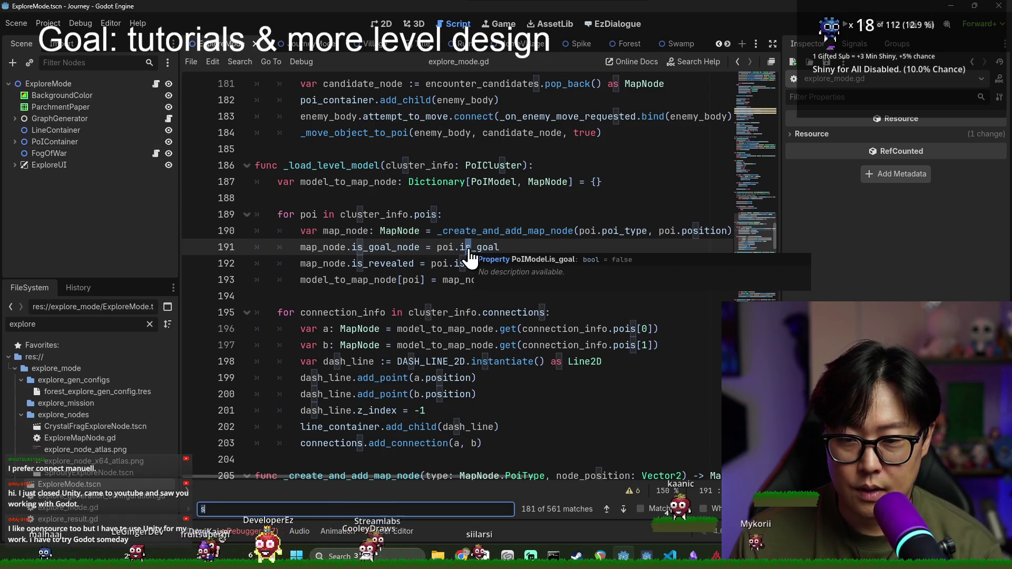
pyautogui.press('BackSpace')
pyautogui.write('fo')
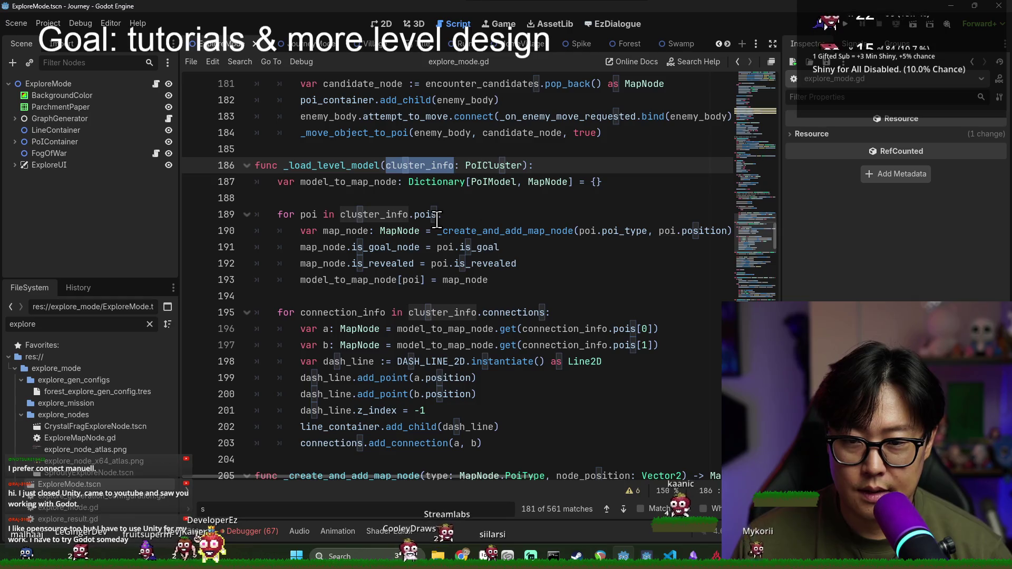
pyautogui.write('g_of')
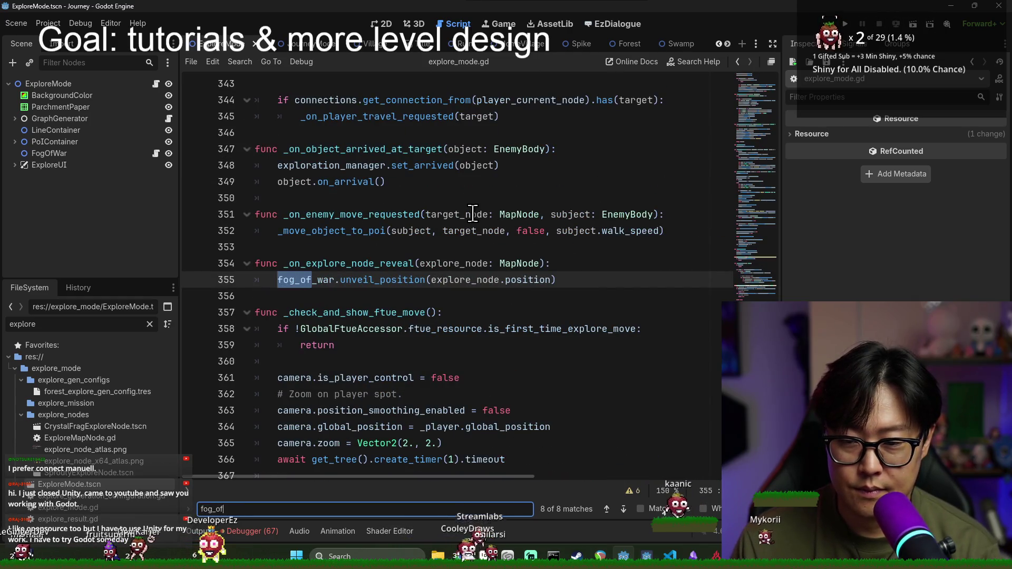
pyautogui.doubleClick(295, 274)
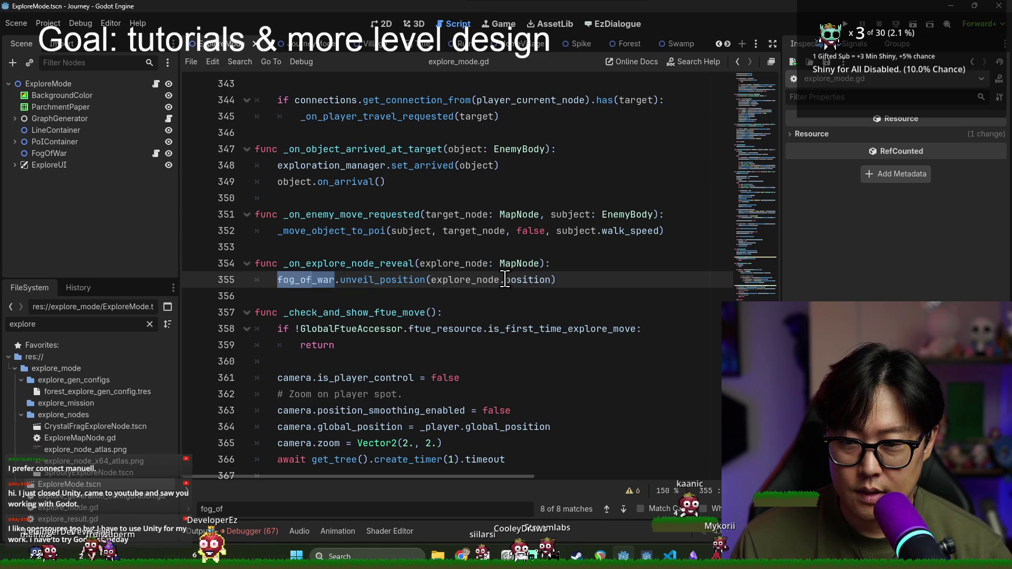
pyautogui.hotkey('ctrl', 'f')
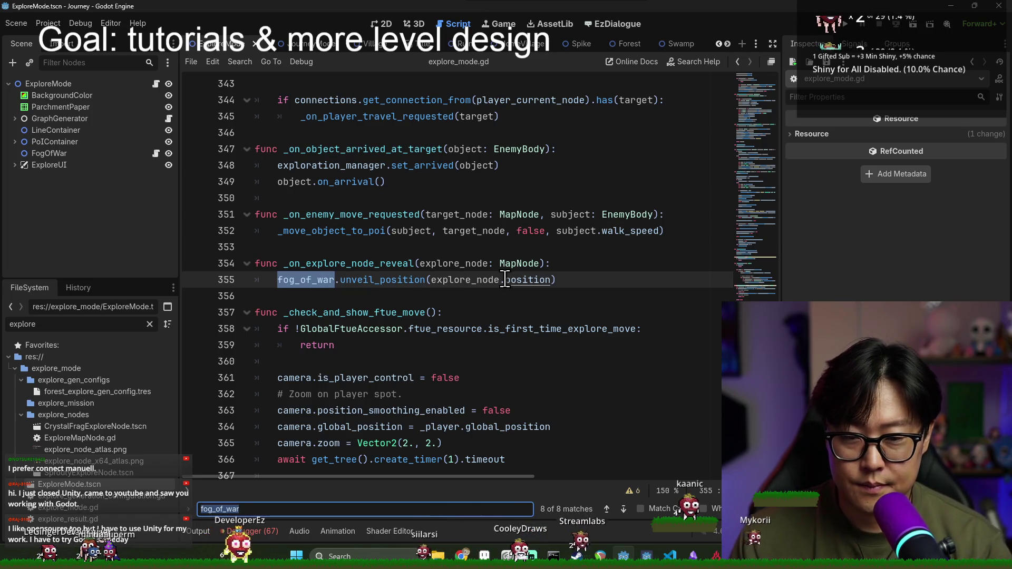
pyautogui.press('Return')
pyautogui.press('Return')
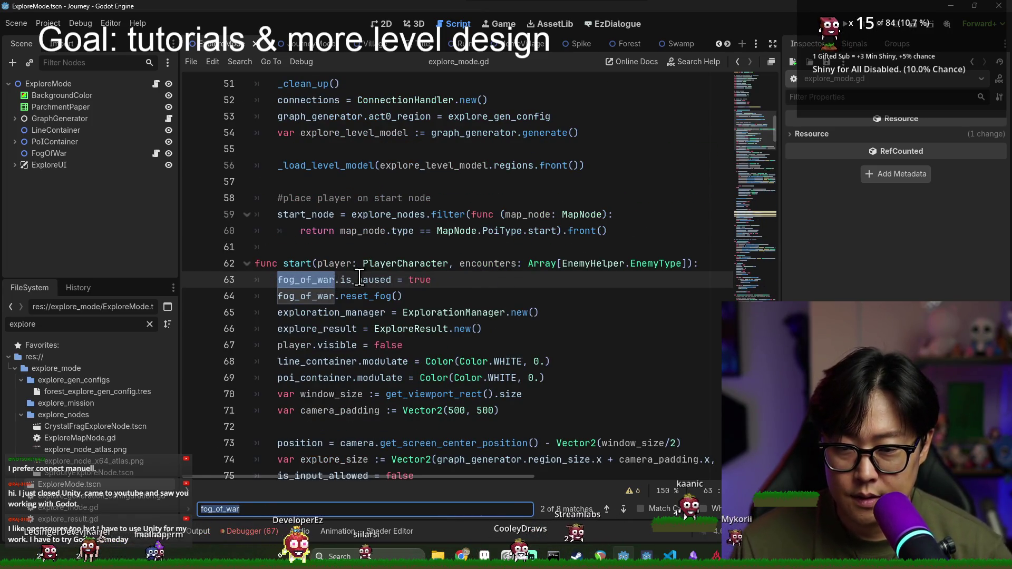
# - Inspect the fog_of_war references on lines 63 and 64
pyautogui.doubleClick(365, 280)
pyautogui.doubleClick(307, 281)
pyautogui.doubleClick(312, 300)
pyautogui.doubleClick(369, 296)
pyautogui.doubleClick(305, 297)
pyautogui.scroll(-1, 366, 299)
pyautogui.scroll(-2, 366, 299)
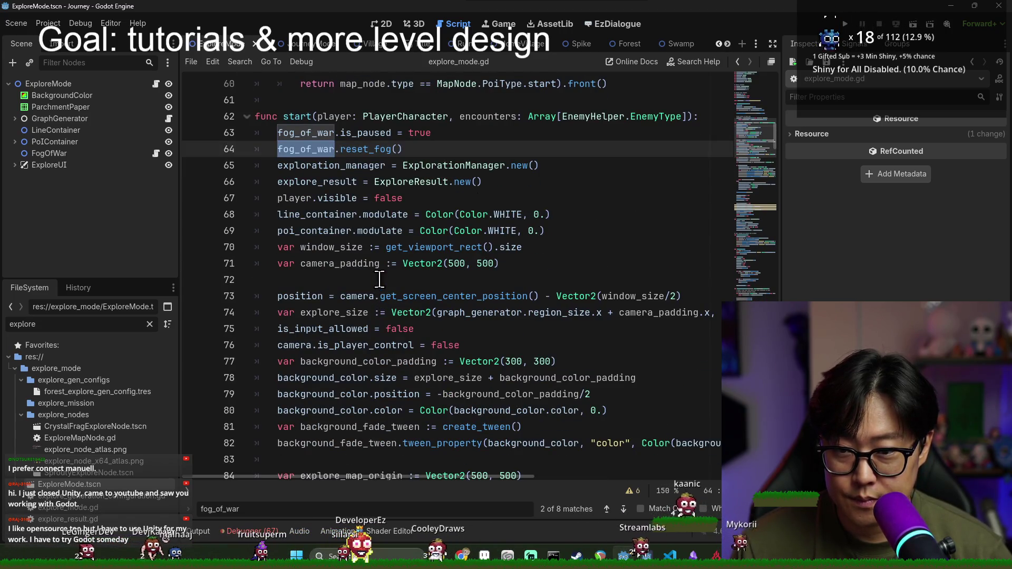
# - Refine the fog search, then expand PoIContainer and open the FogOfWar node's script
pyautogui.hotkey('ctrl', 'f')
pyautogui.write('fog_v')
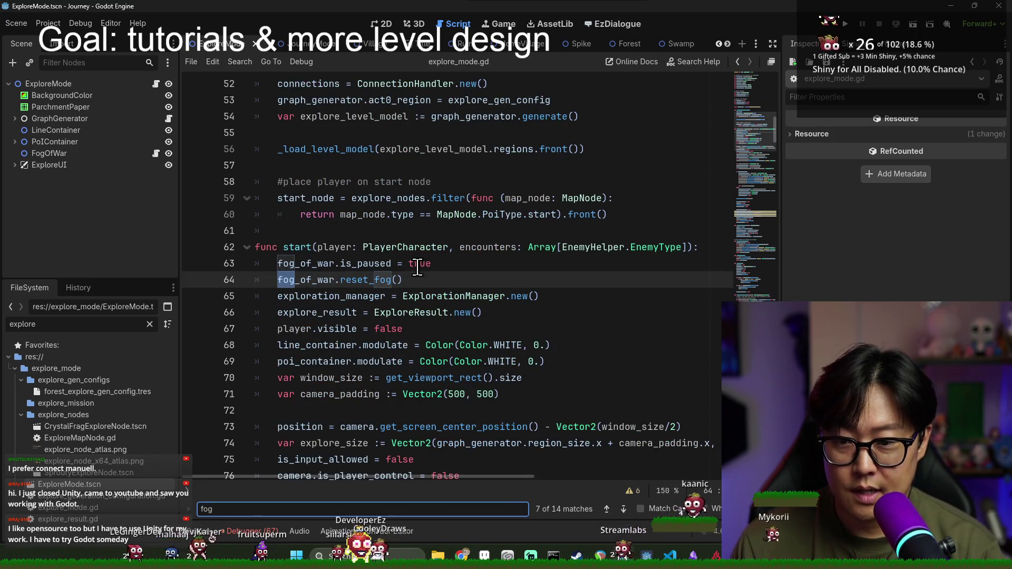
pyautogui.press('BackSpace')
pyautogui.press('BackSpace')
pyautogui.press('BackSpace')
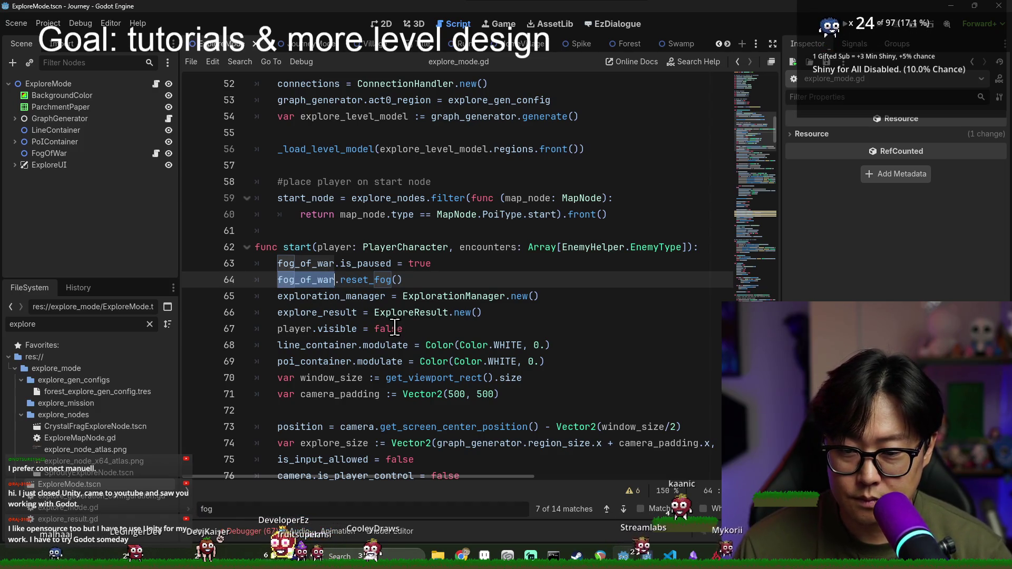
pyautogui.scroll(-3, 395, 327)
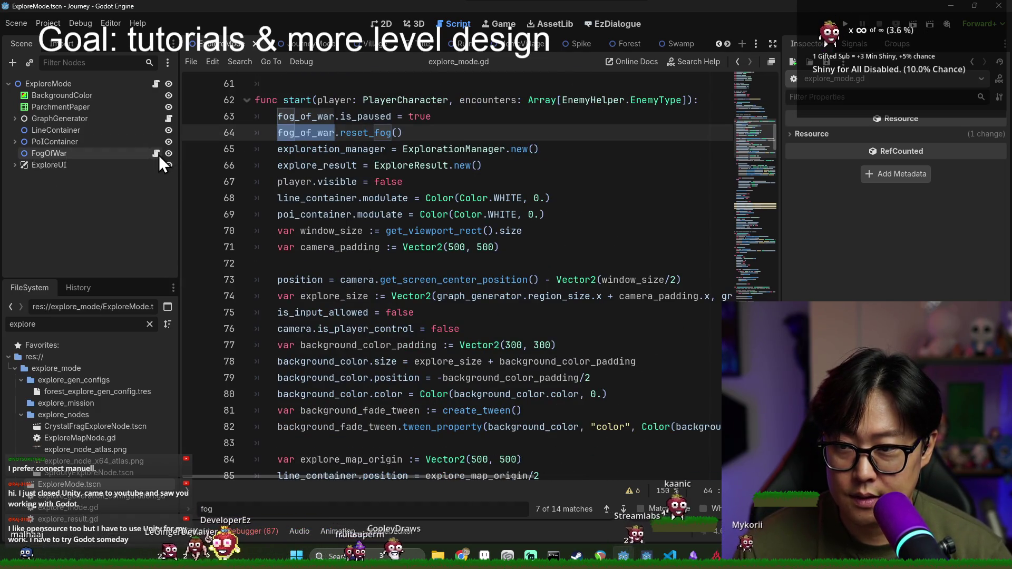
pyautogui.click(15, 142)
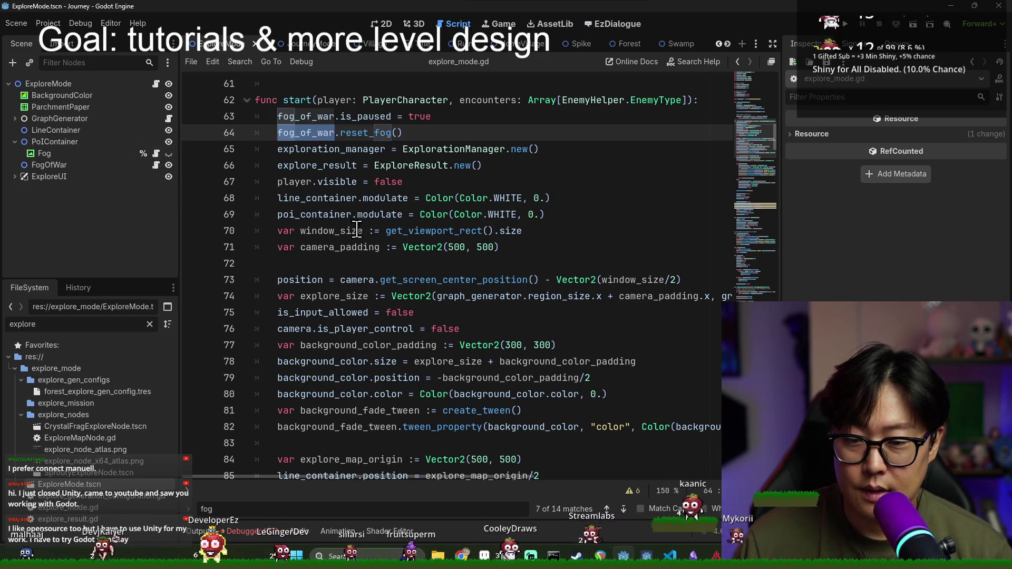
pyautogui.click(155, 165)
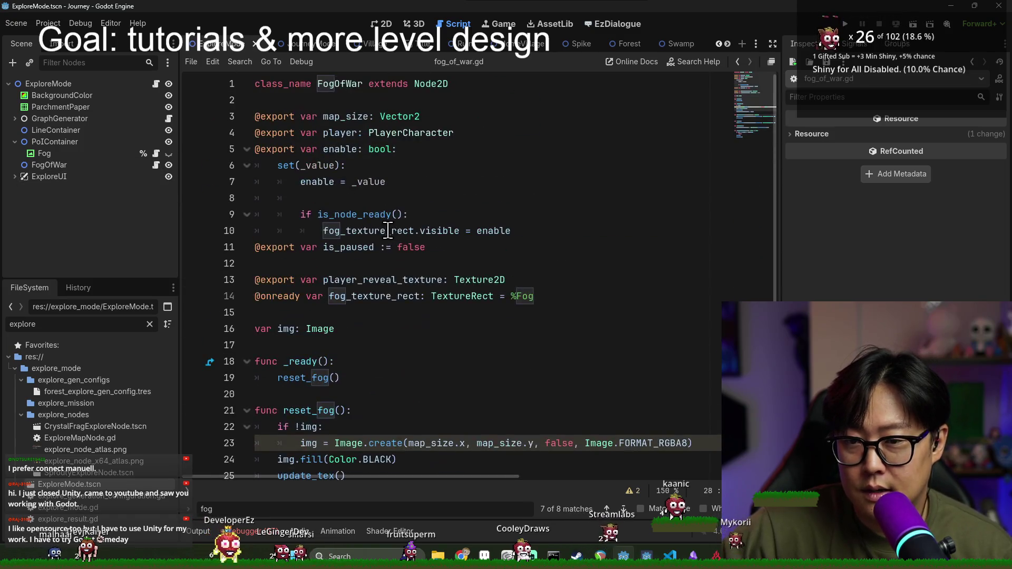
# - Back in explore_mode.gd, search for fog_of_war.enable and select that expression on line 130
pyautogui.doubleClick(340, 150)
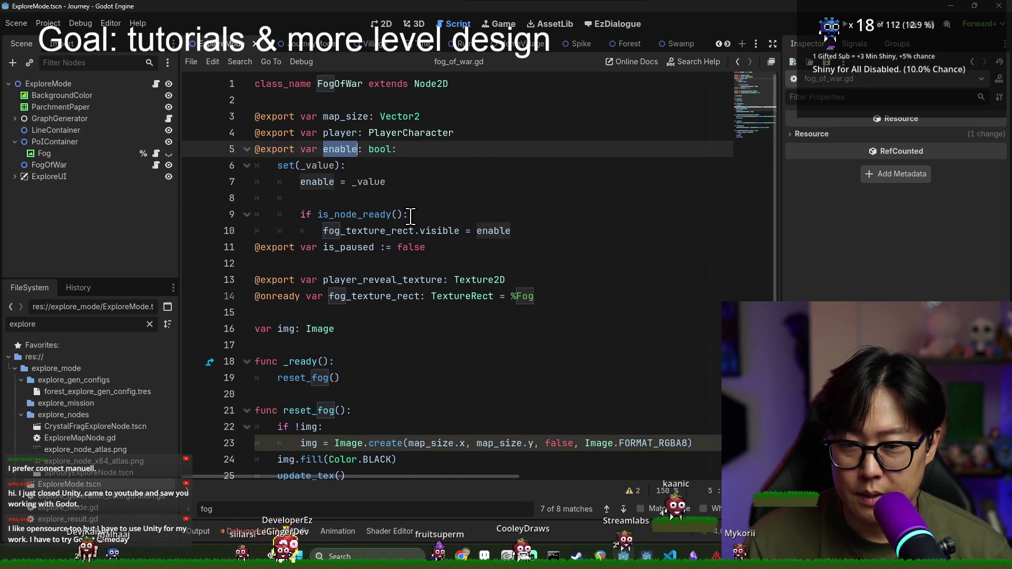
pyautogui.hotkey('alt', 'Left')
pyautogui.hotkey('ctrl', 'f')
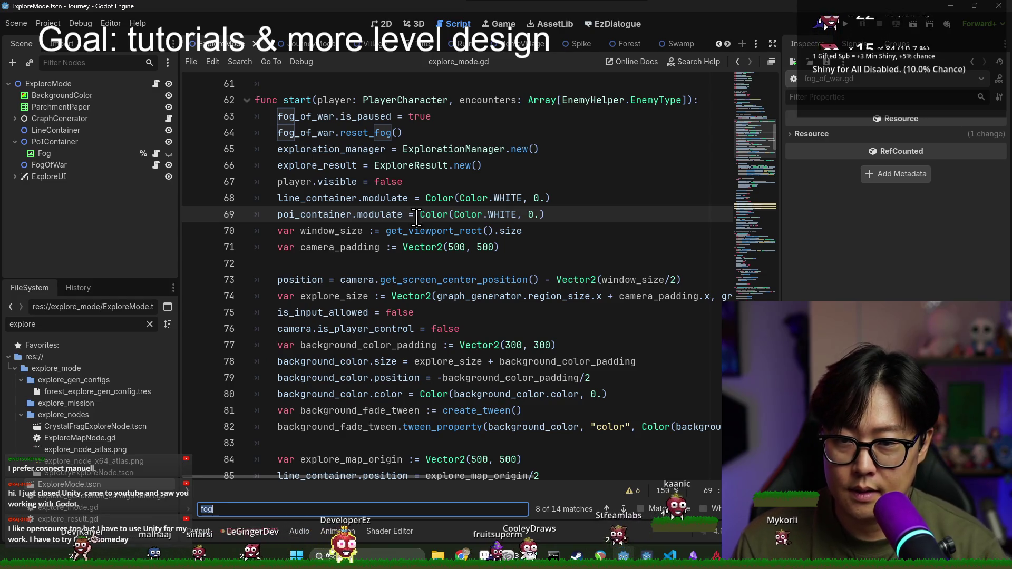
pyautogui.write('_of_war')
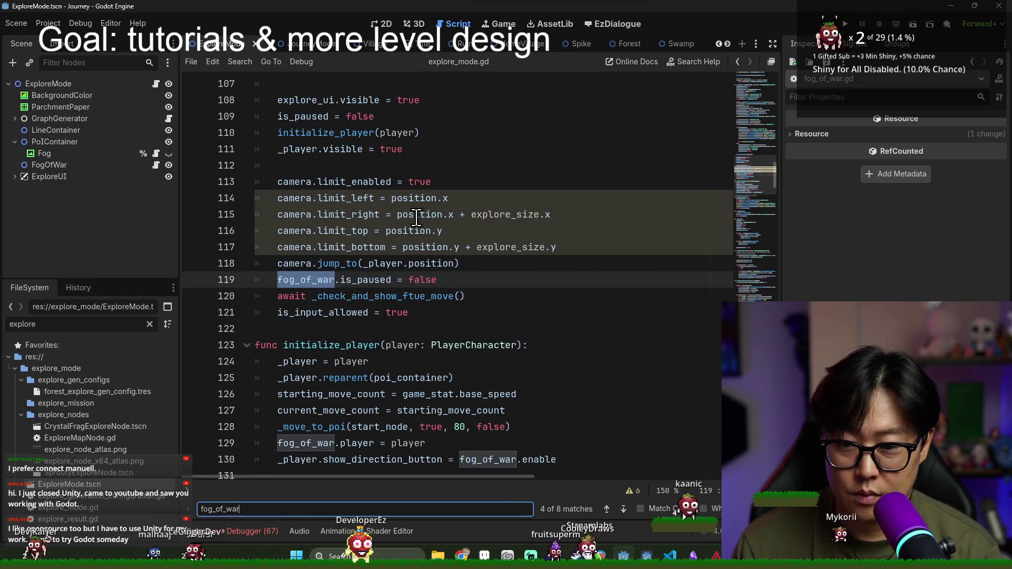
pyautogui.write('.enable')
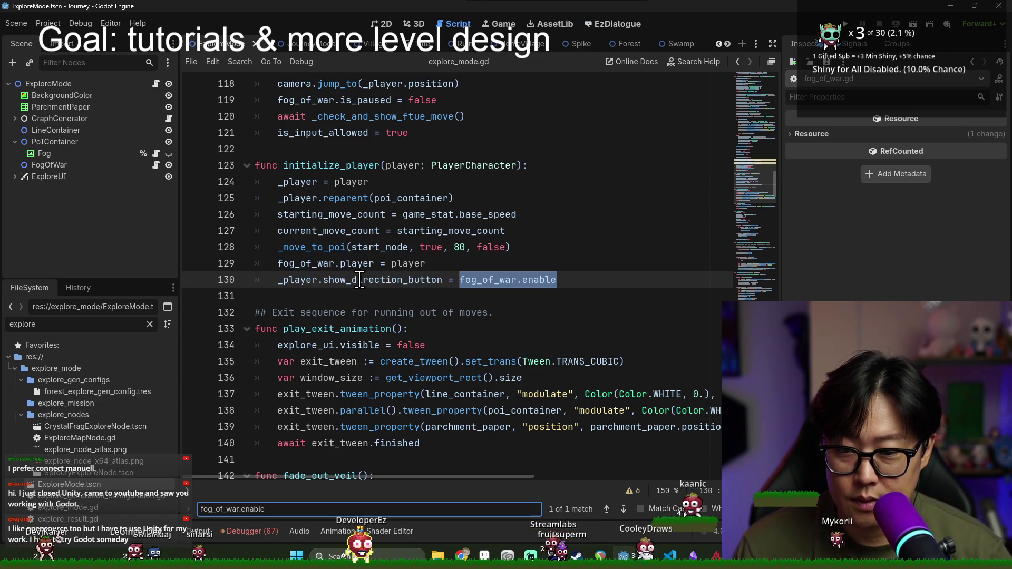
pyautogui.doubleClick(360, 280)
pyautogui.doubleClick(476, 283)
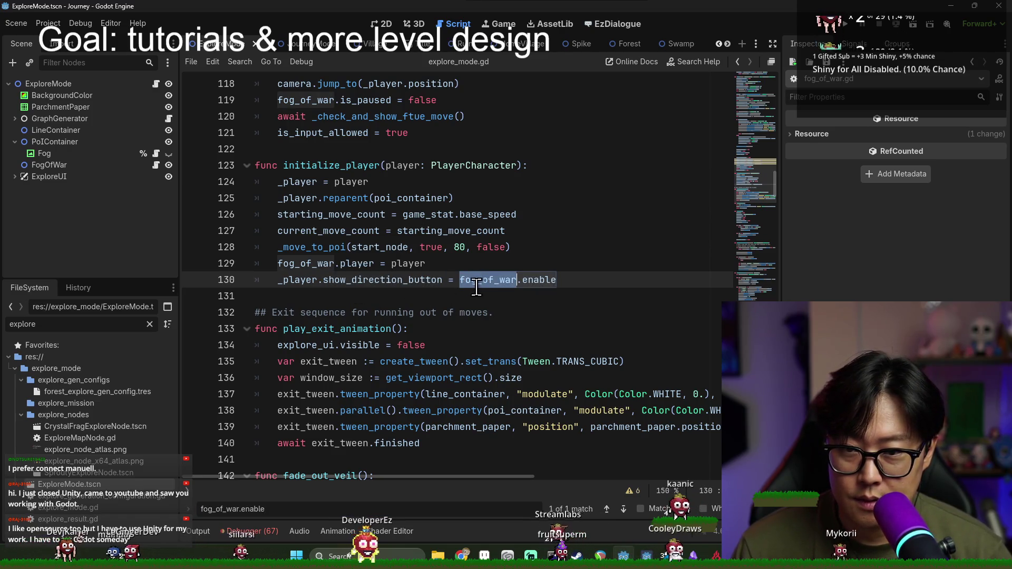
pyautogui.press('End')
pyautogui.hotkey('ctrl', 'shift', 'Left')
pyautogui.moveTo(459, 280); pyautogui.dragTo(558, 280)
pyautogui.hotkey('ctrl', 'f')
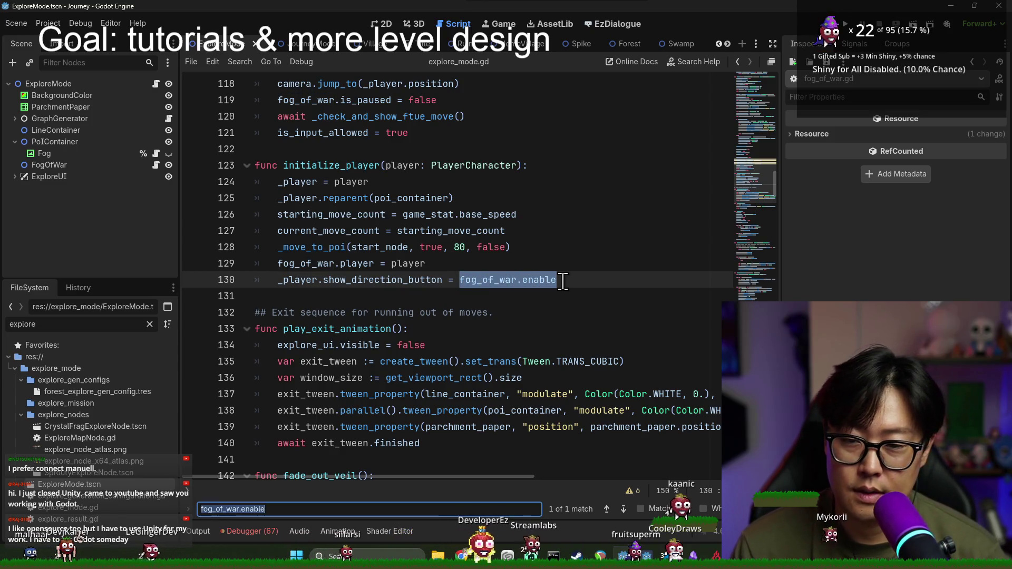
pyautogui.press('Escape')
# - Save the scene and search is_revealed to reach line 192
pyautogui.scroll(-3, 501, 281)
pyautogui.hotkey('ctrl', 's')
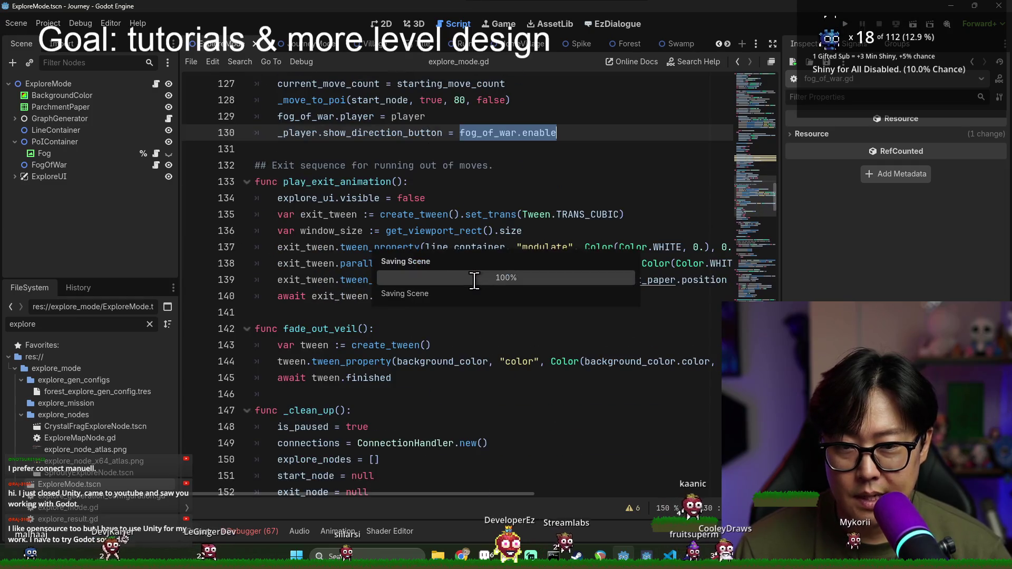
pyautogui.scroll(-2, 474, 281)
pyautogui.click(477, 248)
pyautogui.hotkey('ctrl', 'f')
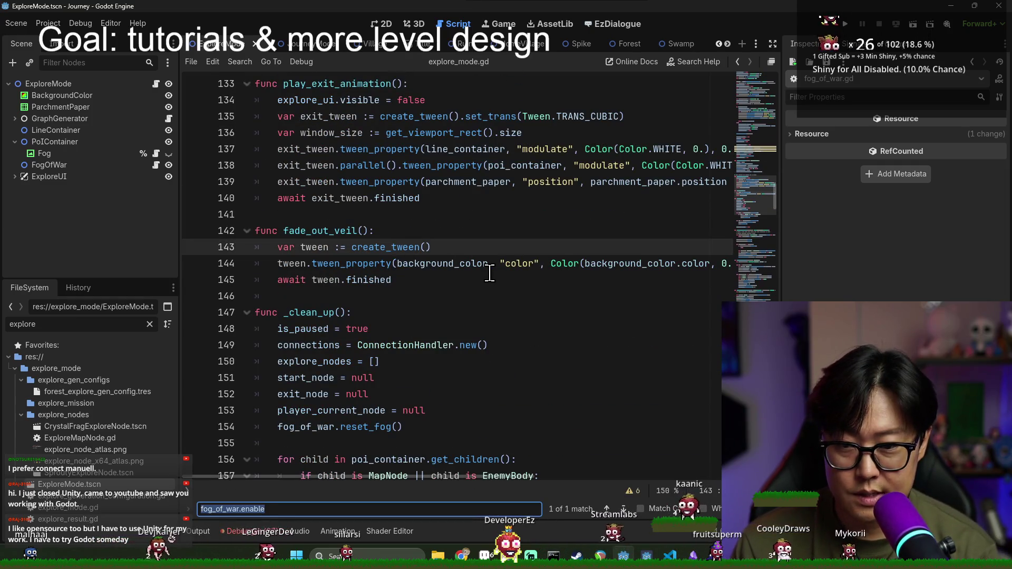
pyautogui.write('is_revealed')
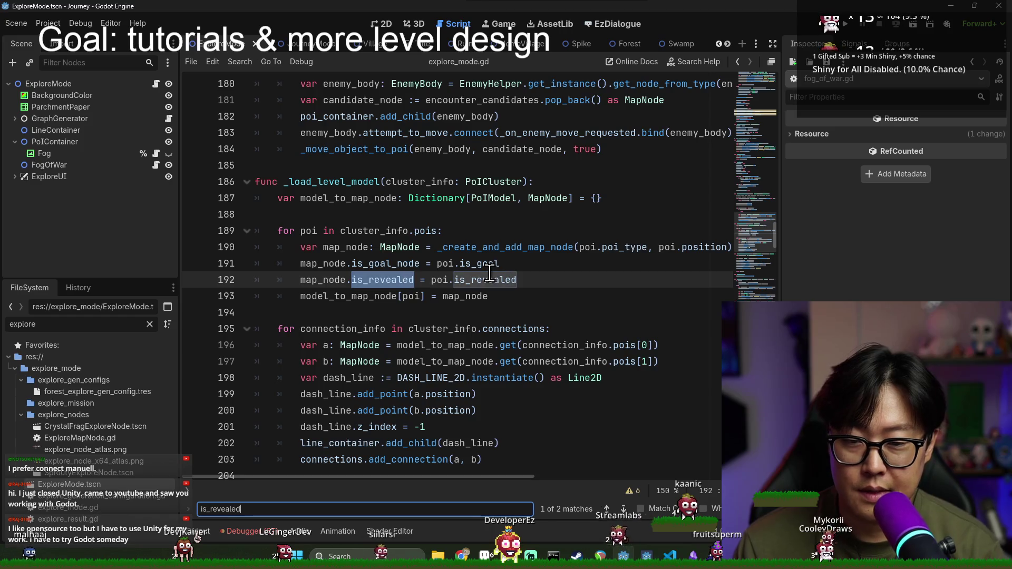
# - Change line 192 to map_node.is_revealed = !fog_of_war.enable || poi.is_revealed and run the game
pyautogui.click(501, 278)
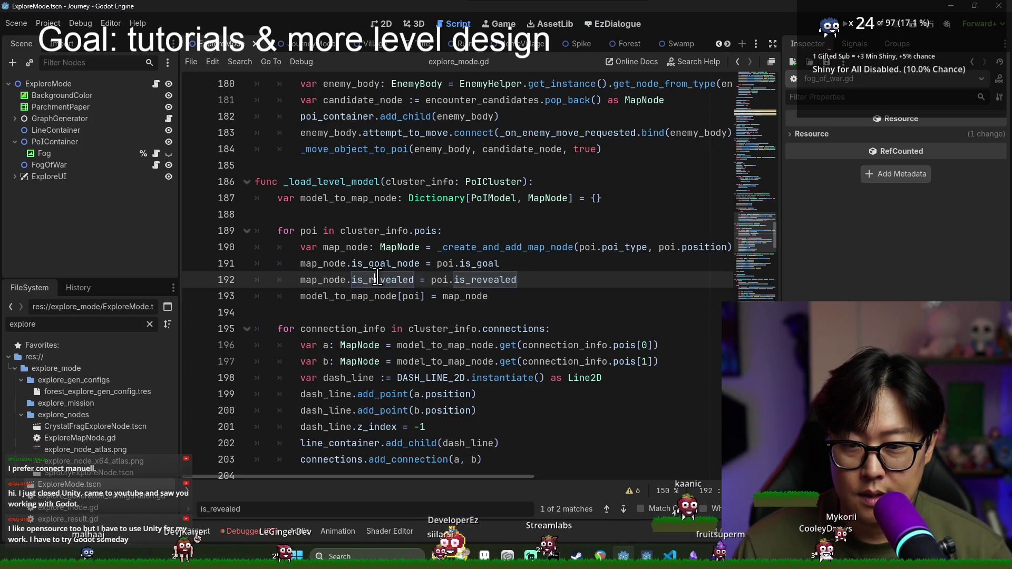
pyautogui.click(571, 282)
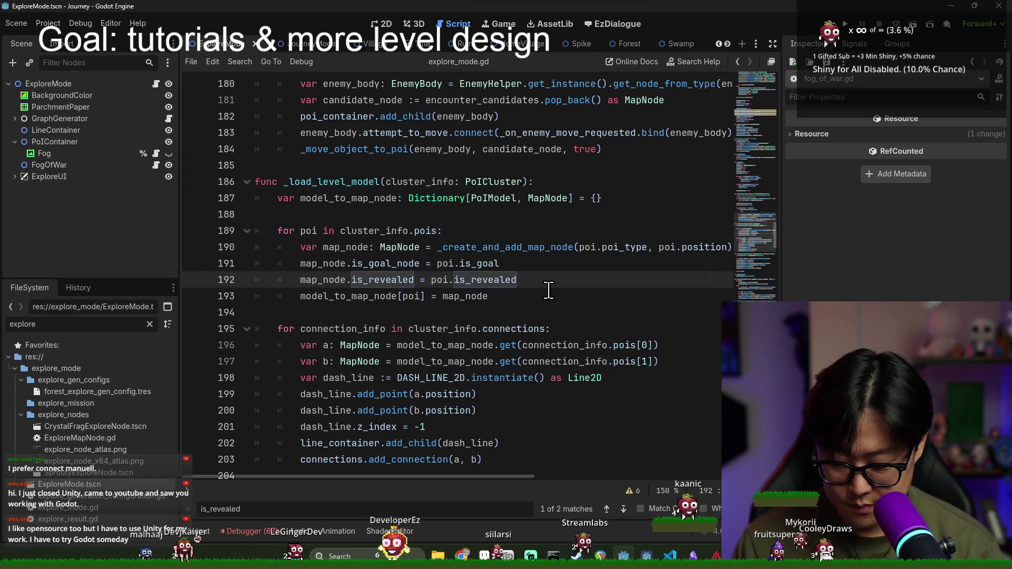
pyautogui.hotkey('ctrl', 'Left')
pyautogui.hotkey('ctrl', 'Left')
pyautogui.write('!fog_of')
pyautogui.press('Tab')
pyautogui.write('.enabl')
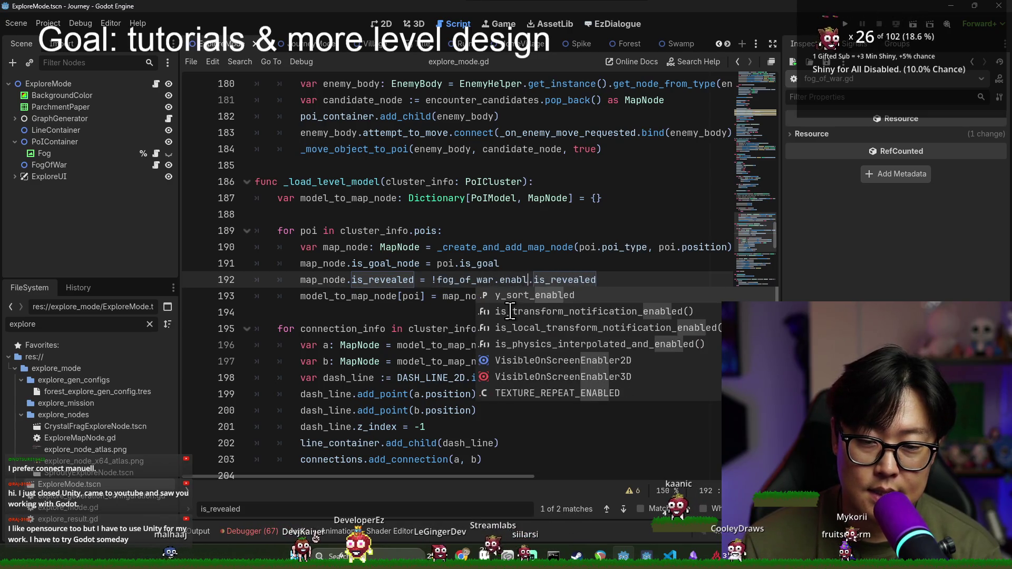
pyautogui.write('e ')
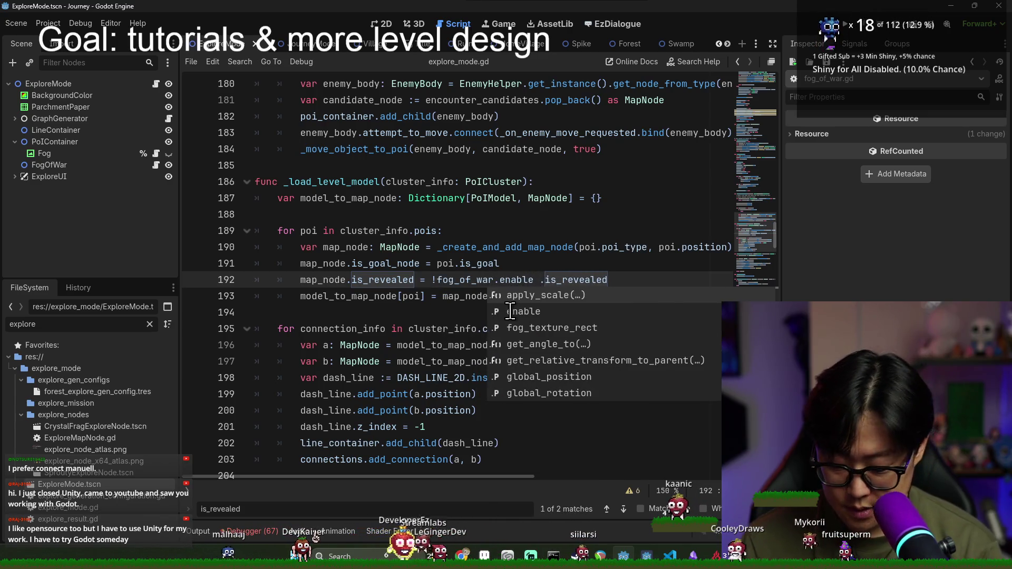
pyautogui.write('|| ')
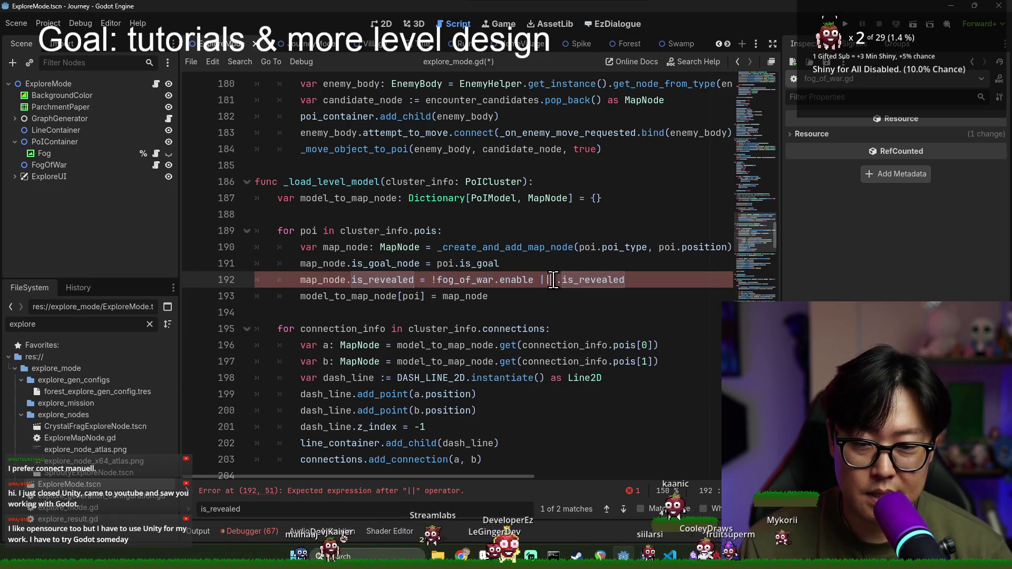
pyautogui.write('poi')
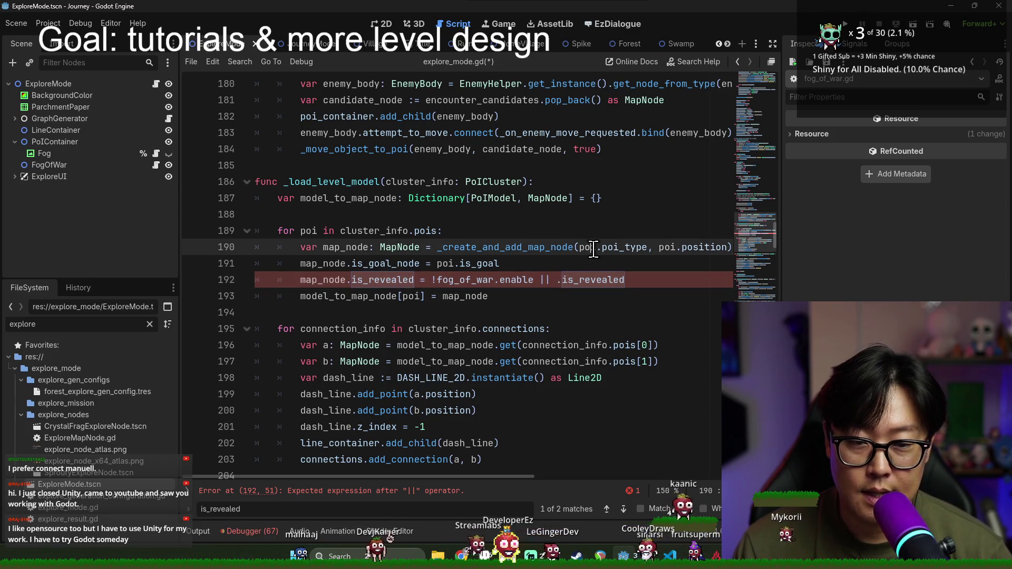
pyautogui.press('F5')
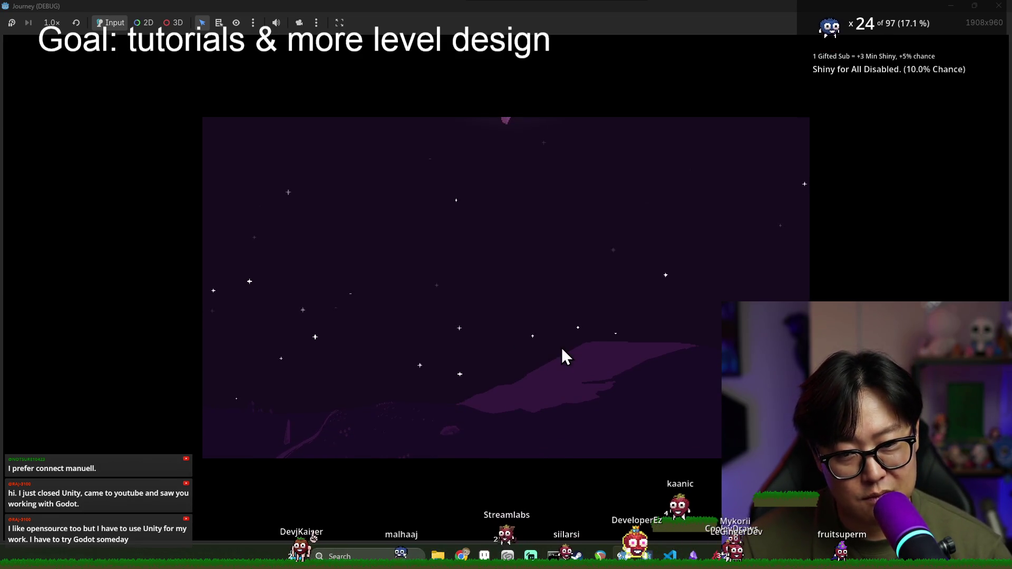
# - After the intro, choose New Game on the running build's title screen
pyautogui.press('F8')
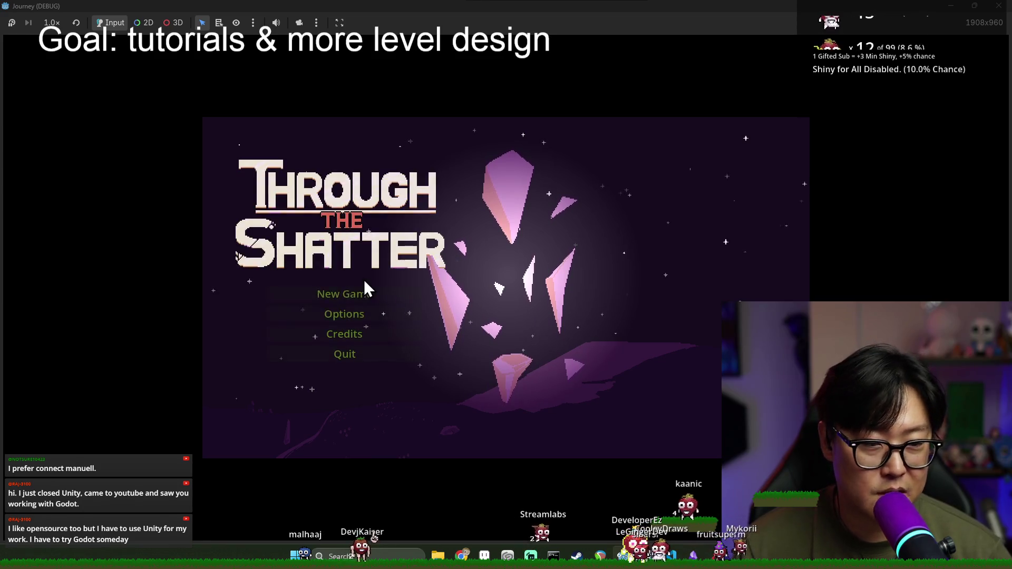
pyautogui.click(350, 293)
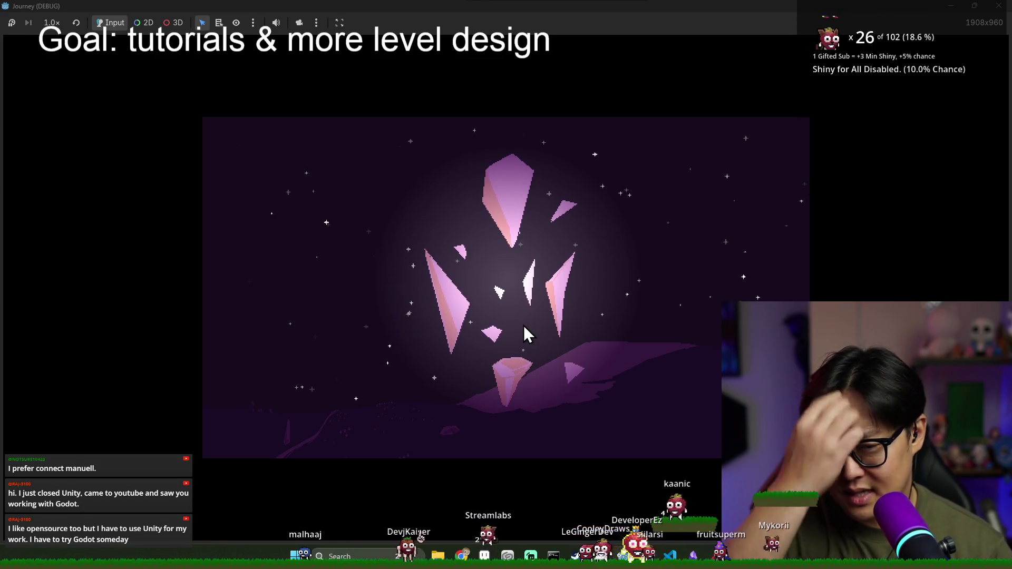
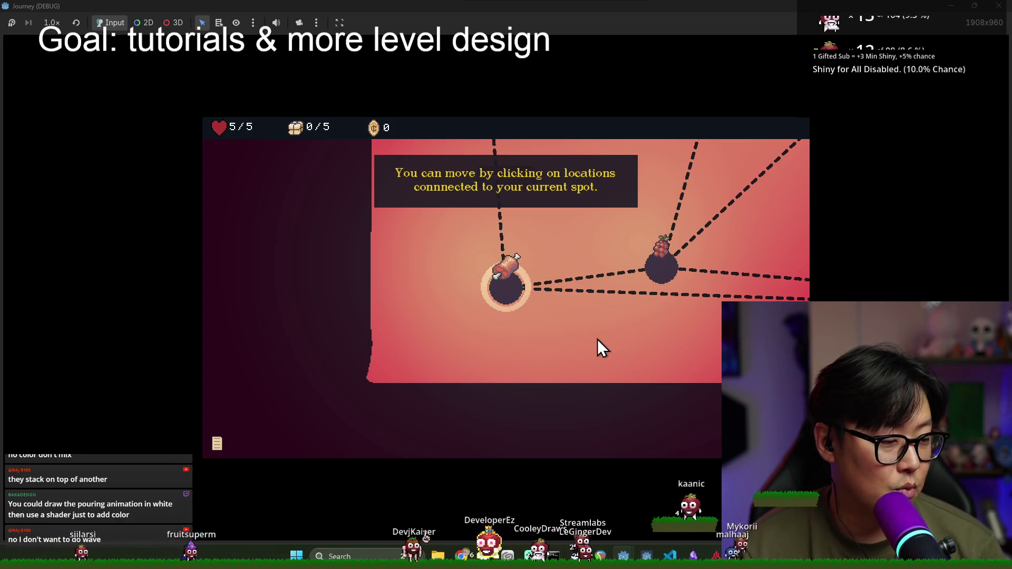
# - Dismiss the tutorial prompts and move the player through the middle node to the upper-right node
pyautogui.click(505, 282)
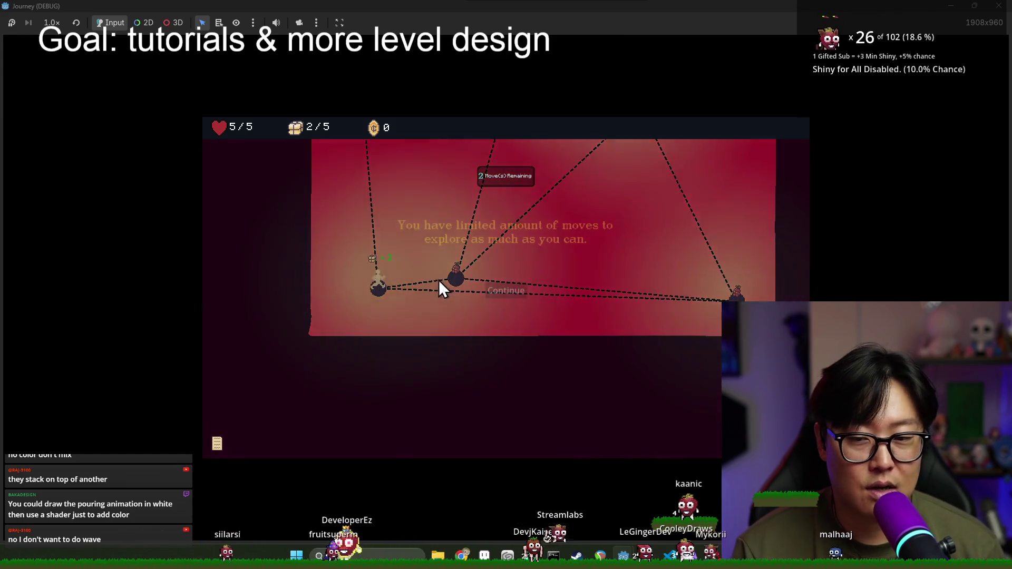
pyautogui.click(503, 290)
pyautogui.click(455, 280)
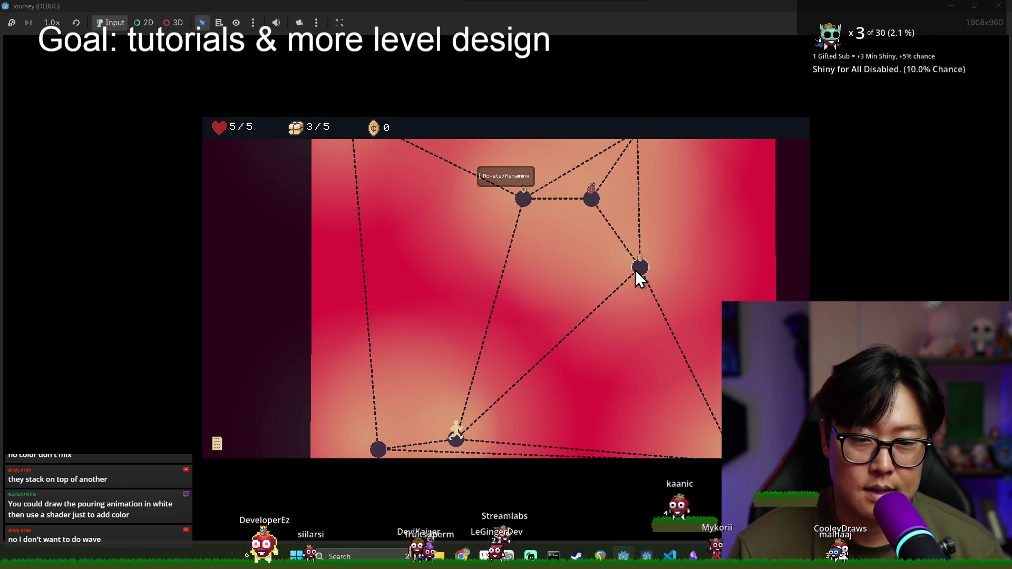
pyautogui.click(635, 271)
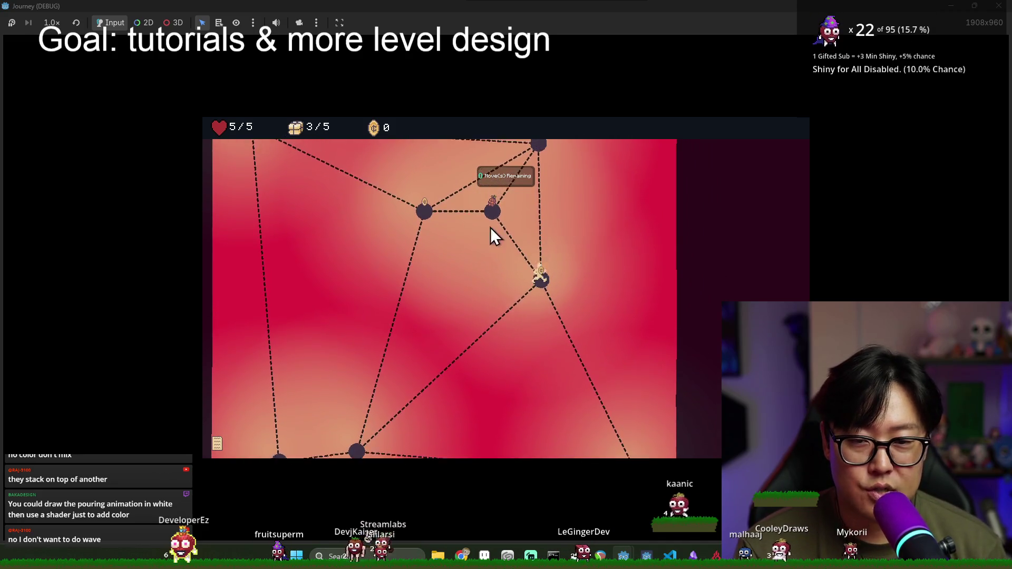
pyautogui.click(505, 223)
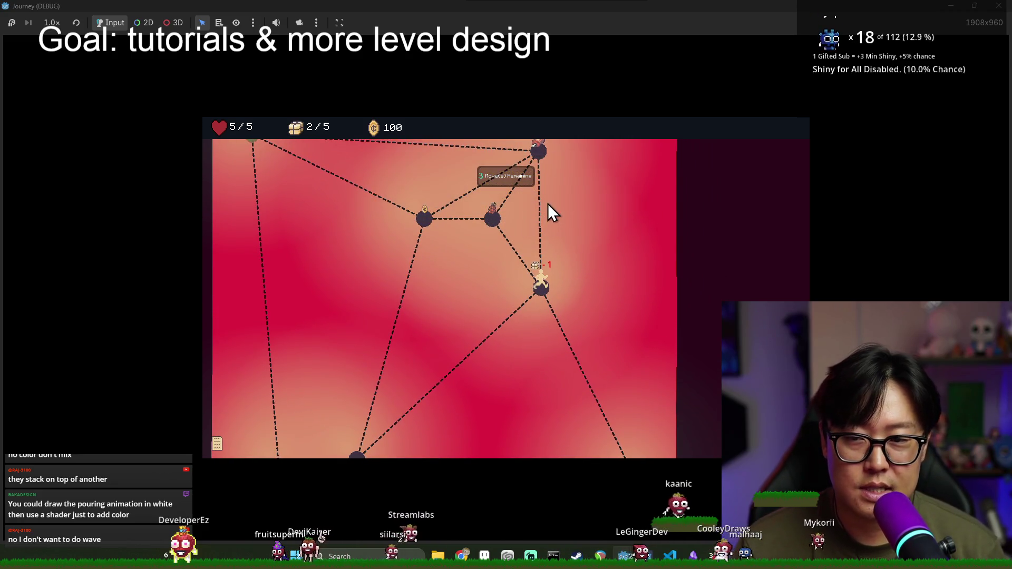
# - Walk down to collect the grapes, then head for the top-left entrance node
pyautogui.click(531, 265)
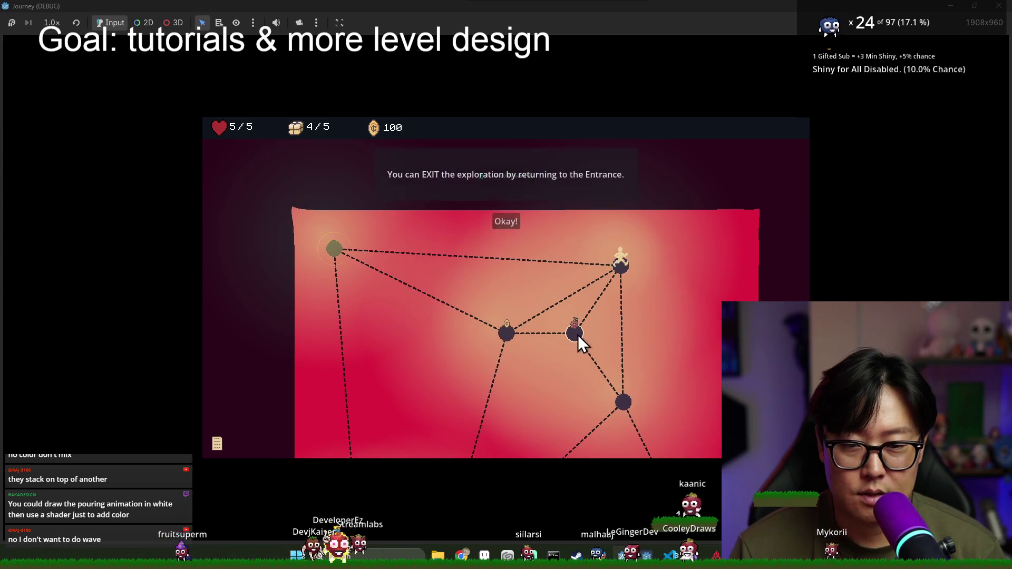
pyautogui.click(505, 221)
pyautogui.click(501, 323)
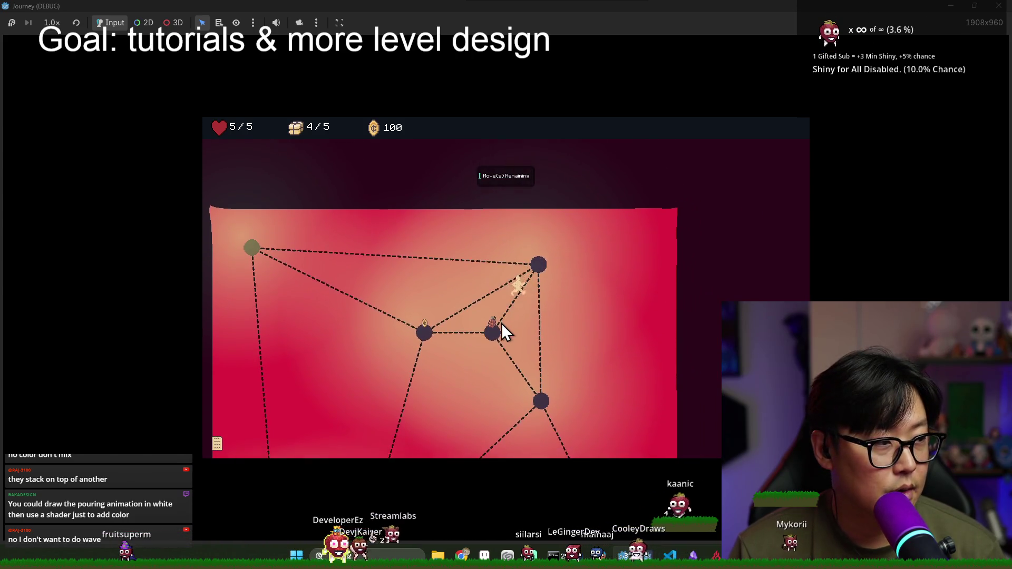
pyautogui.click(437, 288)
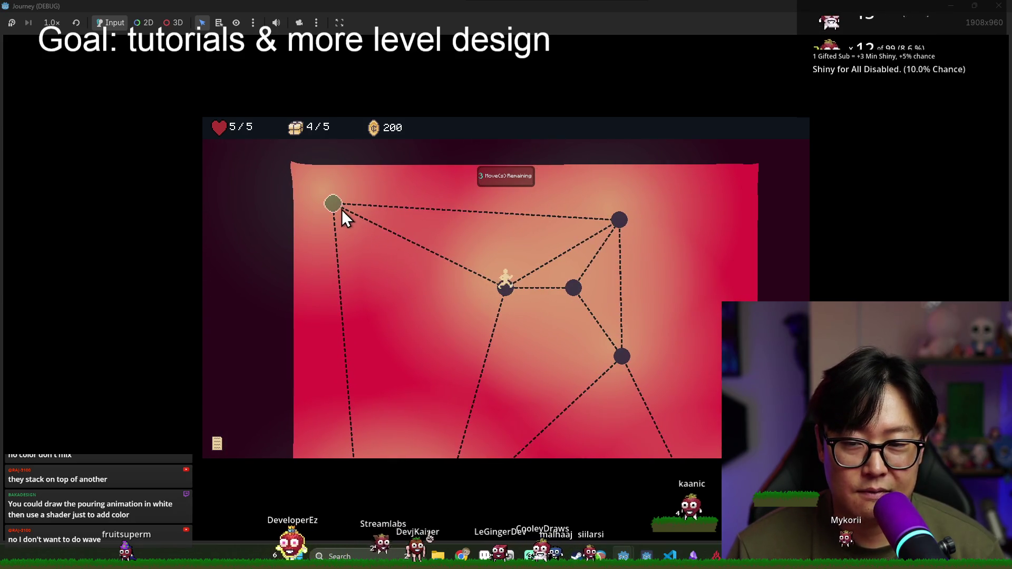
pyautogui.click(342, 210)
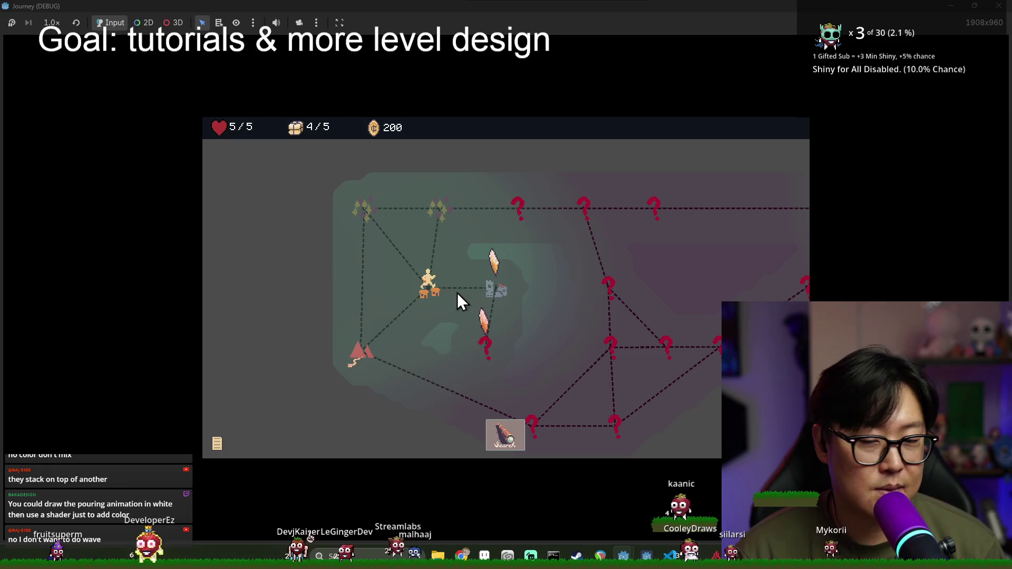
# - Travel to the central overworld node, dismiss the provision-cost message, and return to the Godot editor
pyautogui.click(492, 289)
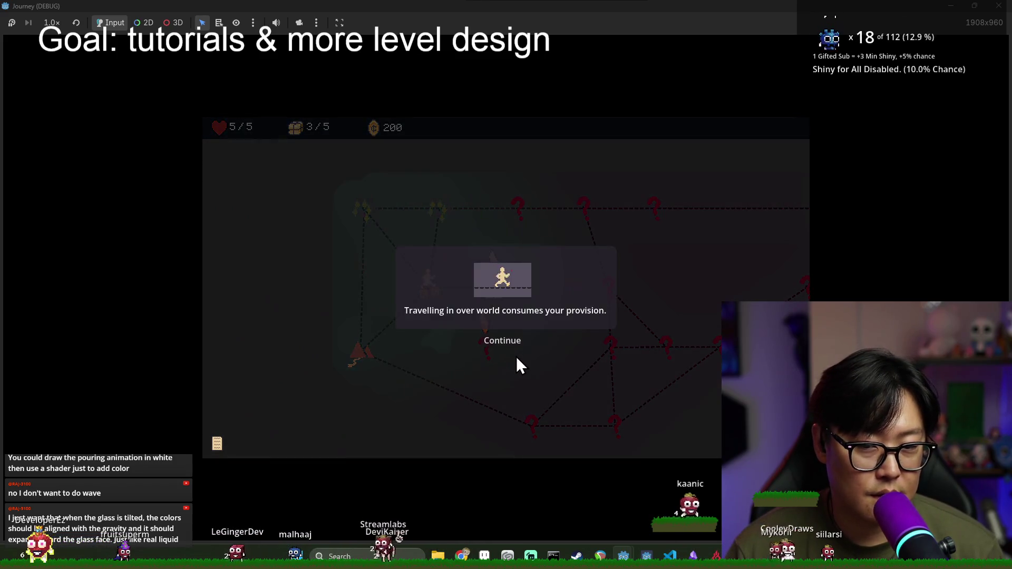
pyautogui.click(515, 347)
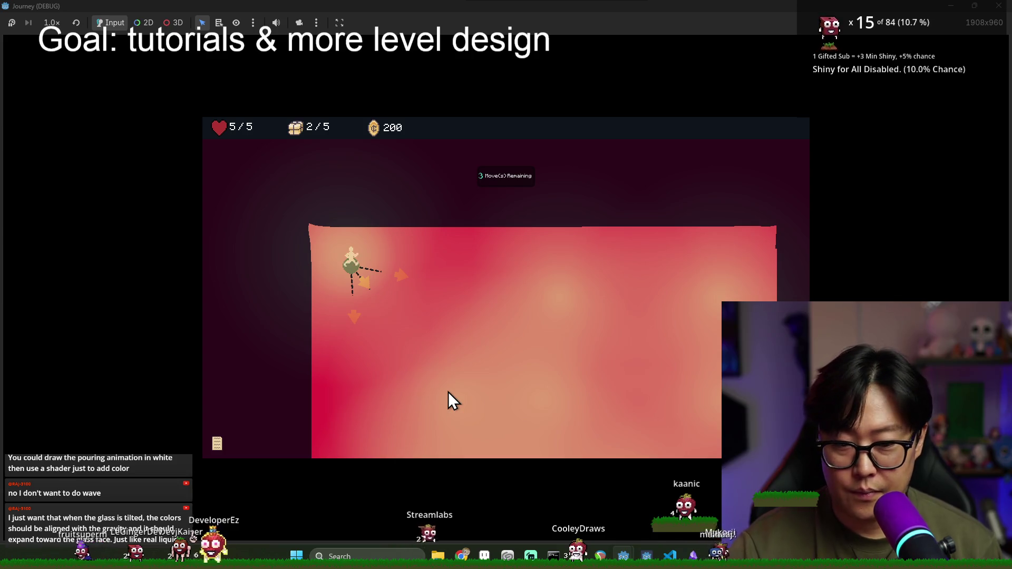
pyautogui.hotkey('alt', 'Tab')
pyautogui.click(485, 242)
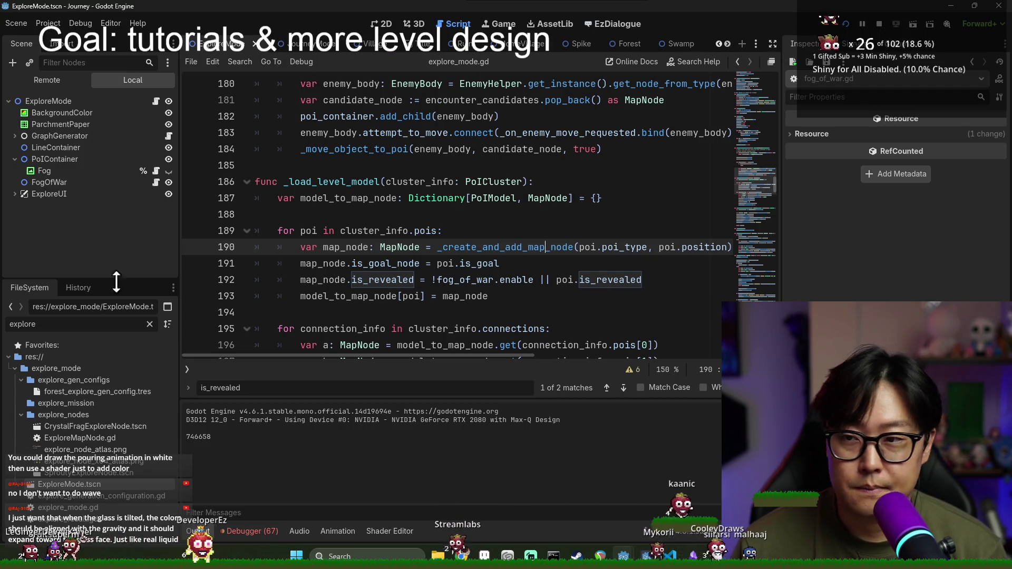
# - Clear the FileSystem filter and create a new scene named Test under res://
pyautogui.doubleClick(79, 325)
pyautogui.press('BackSpace')
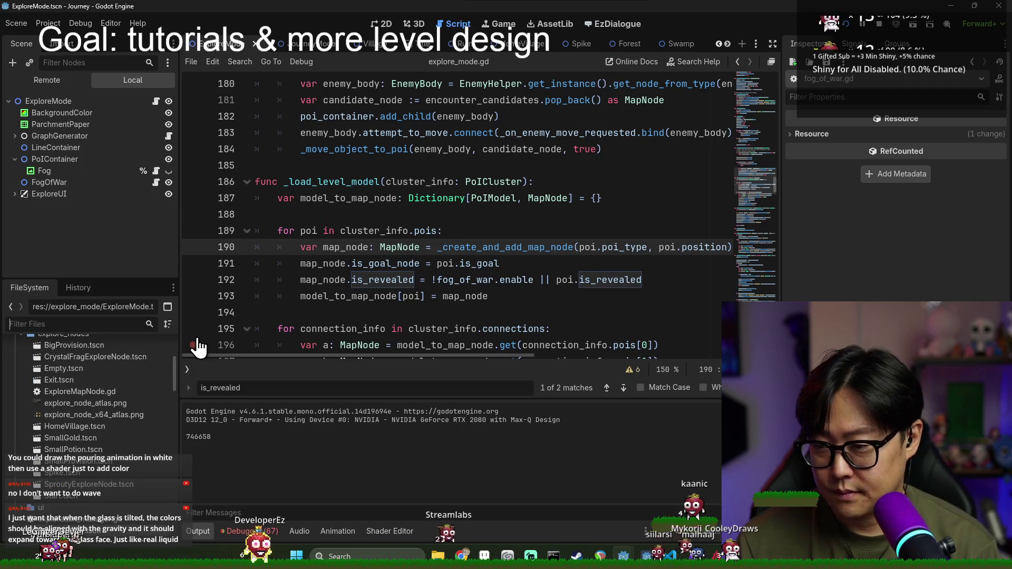
pyautogui.hotkey('ctrl', 'F1')
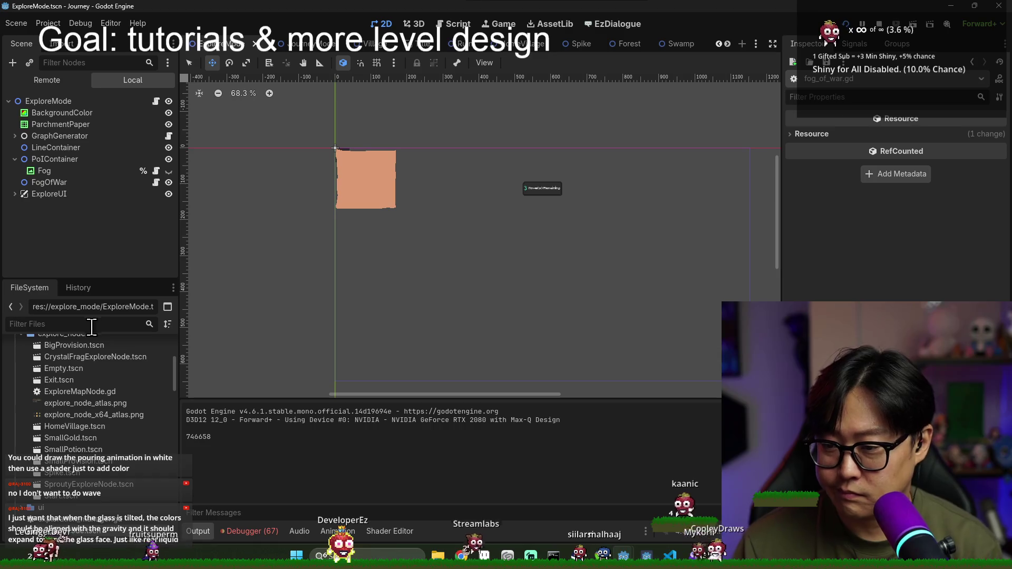
pyautogui.scroll(10, 53, 369)
pyautogui.rightClick(26, 359)
pyautogui.moveTo(61, 369)
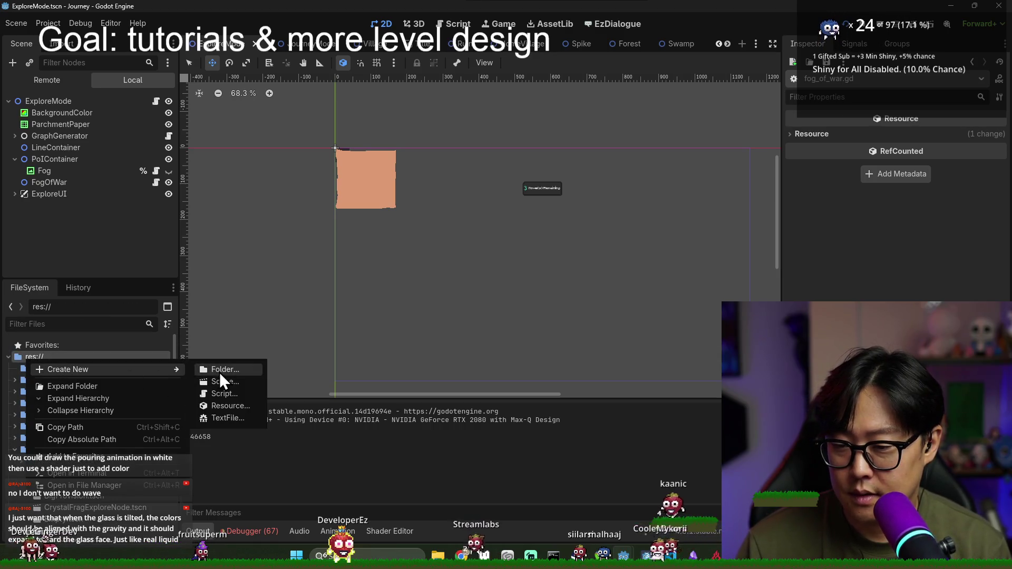
pyautogui.click(220, 382)
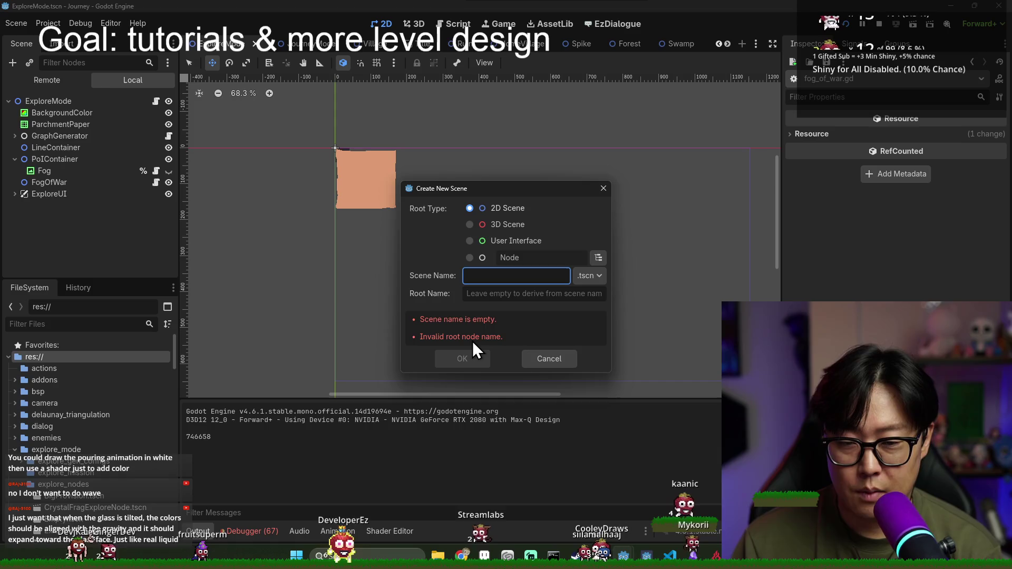
pyautogui.write('a')
pyautogui.press('BackSpace')
pyautogui.write('Test')
pyautogui.press('Return')
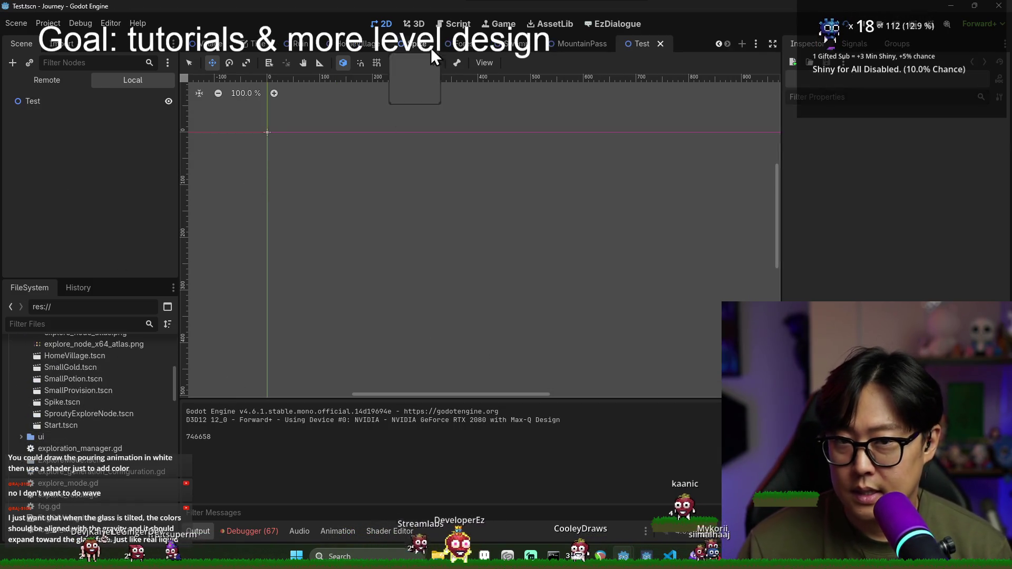
# - Add a ColorRect child to Test, resize it to 308×252 and move it to (192, 119)
pyautogui.rightClick(50, 102)
pyautogui.click(68, 111)
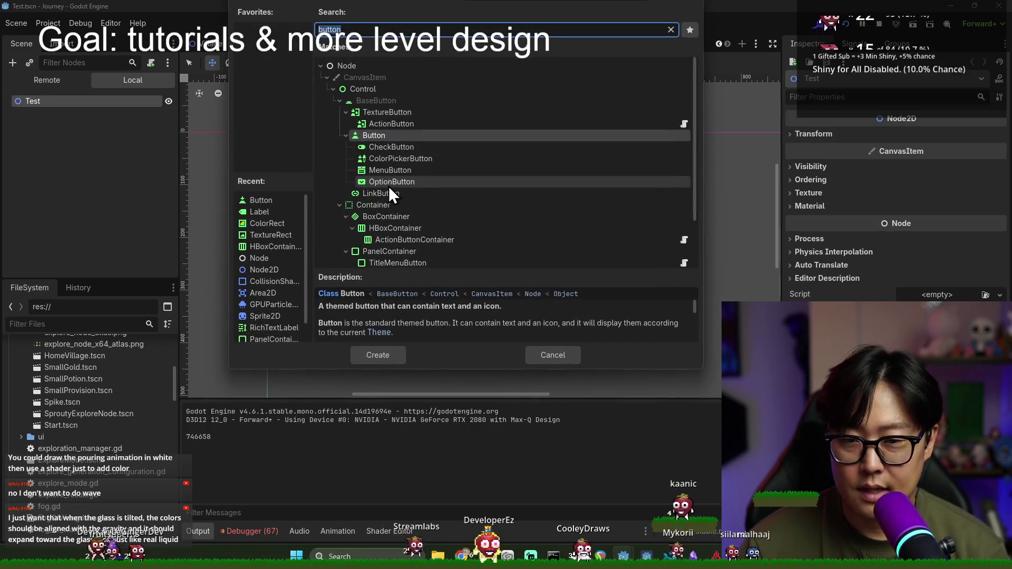
pyautogui.click(388, 186)
pyautogui.scroll(-3, 388, 185)
pyautogui.press('Return')
pyautogui.scroll(2, 222, 169)
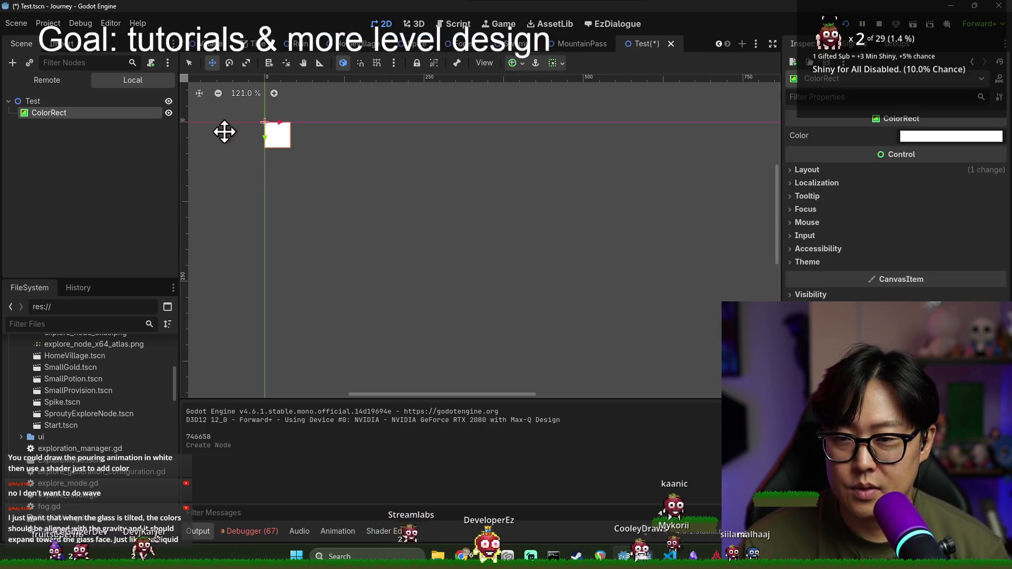
pyautogui.moveTo(291, 148)
pyautogui.mouseDown()
pyautogui.moveTo(497, 303)
pyautogui.moveTo(461, 283)
pyautogui.mouseUp()
pyautogui.moveTo(409, 204); pyautogui.dragTo(531, 280)
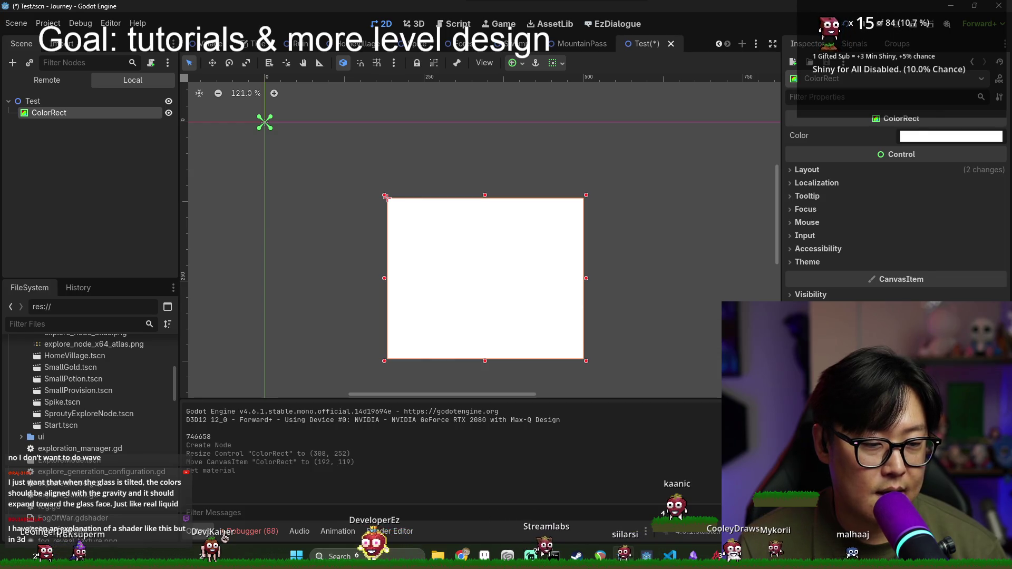
pyautogui.scroll(-2, 897, 237)
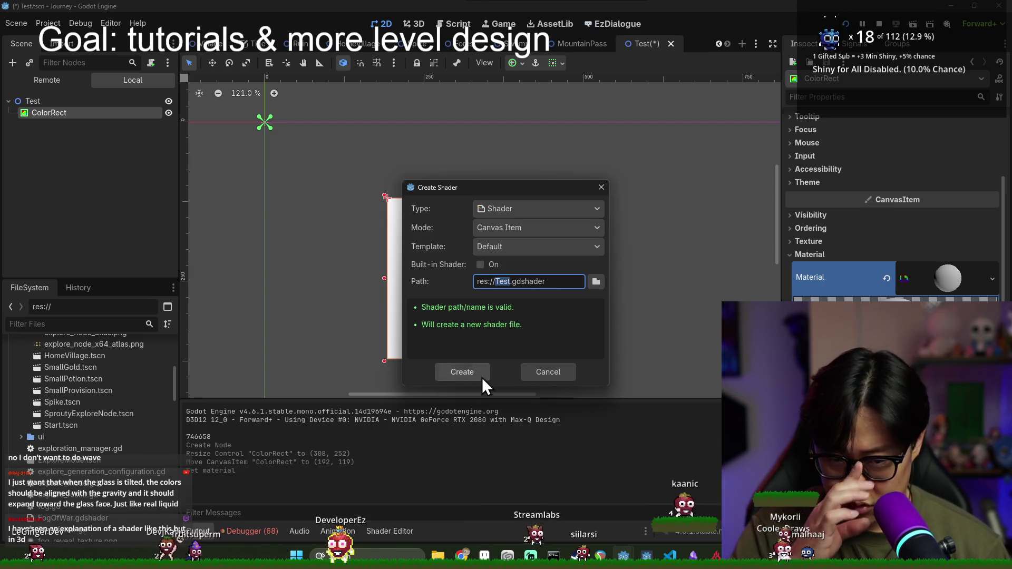
# - Create Test.gdshader and delete its unused vertex function and commented-out light block
pyautogui.click(463, 373)
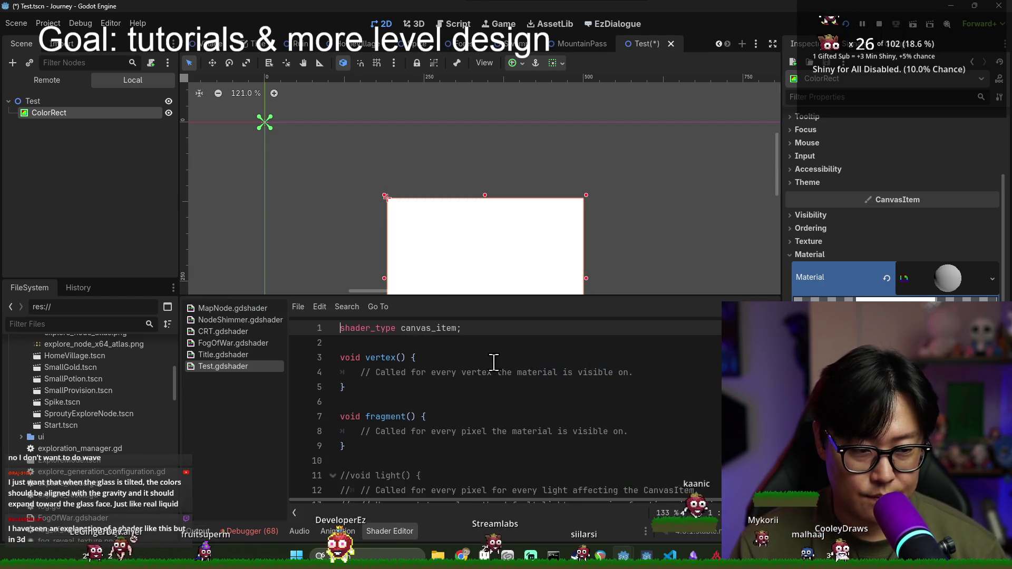
pyautogui.press('BackSpace')
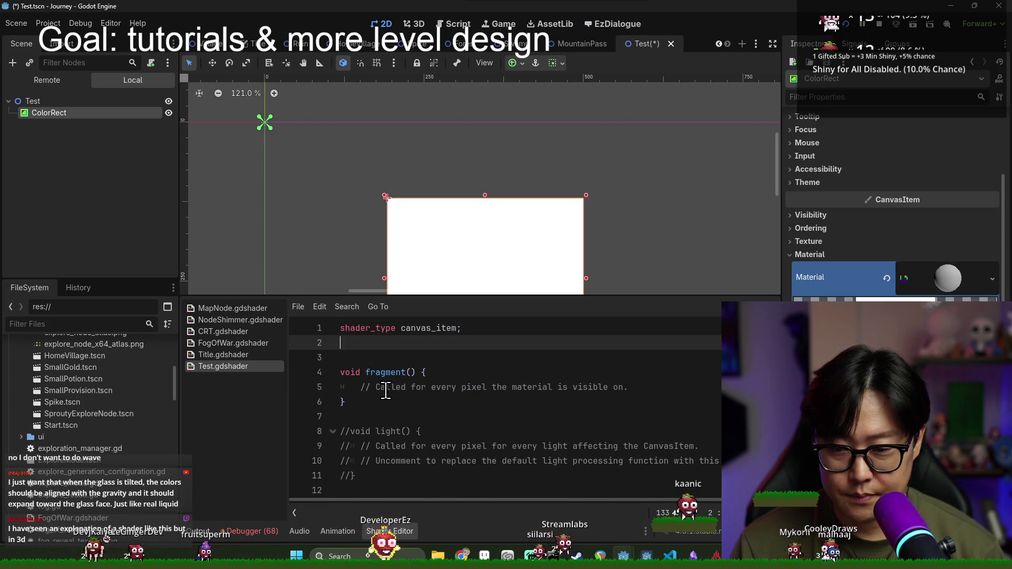
pyautogui.click(384, 418)
pyautogui.keyDown('shift'); pyautogui.click(388, 484); pyautogui.keyUp('shift')
pyautogui.press('BackSpace')
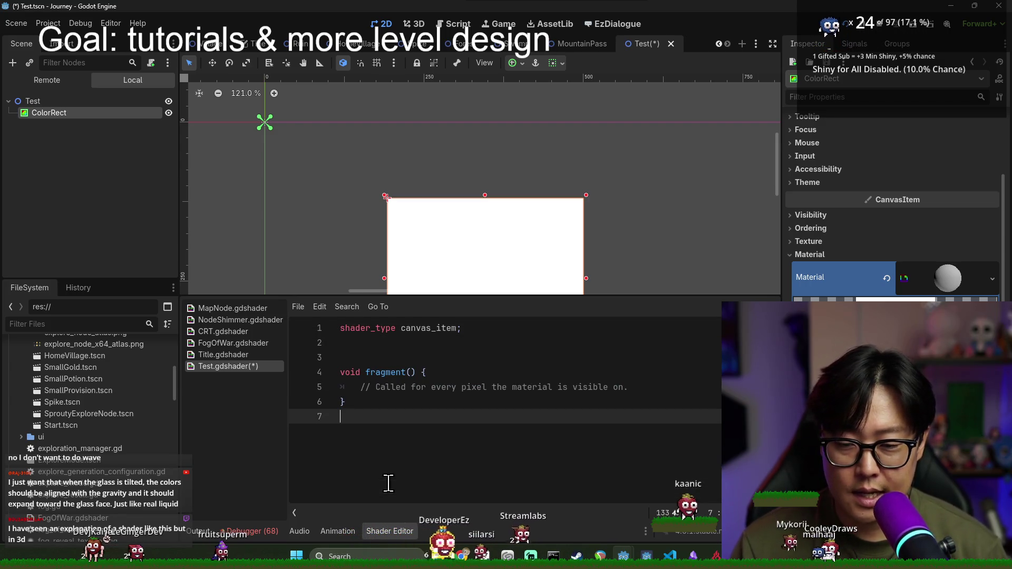
pyautogui.click(394, 358)
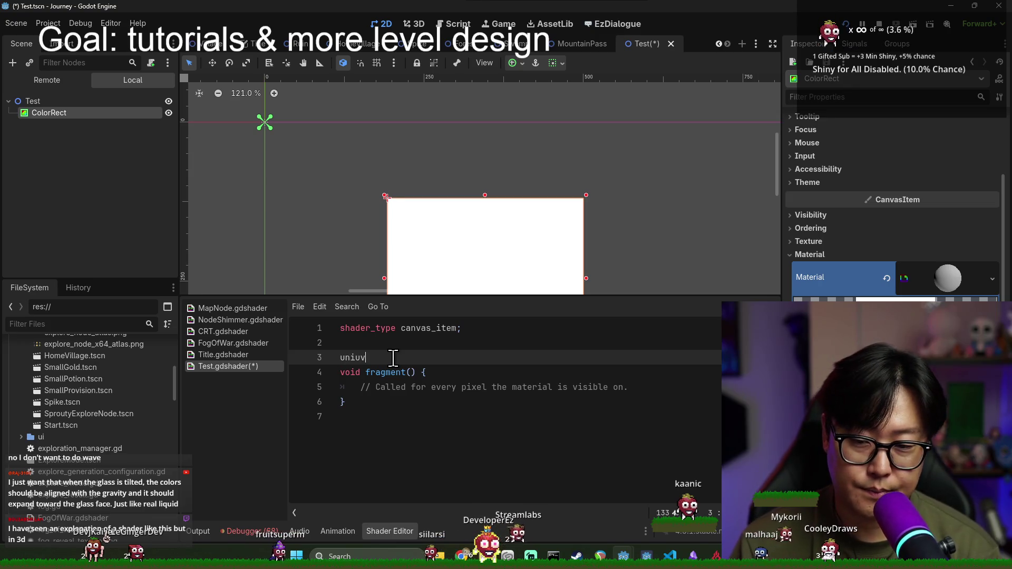
# - Declare vec4 uniforms color1 and color2 as source_color and save
pyautogui.write('form color')
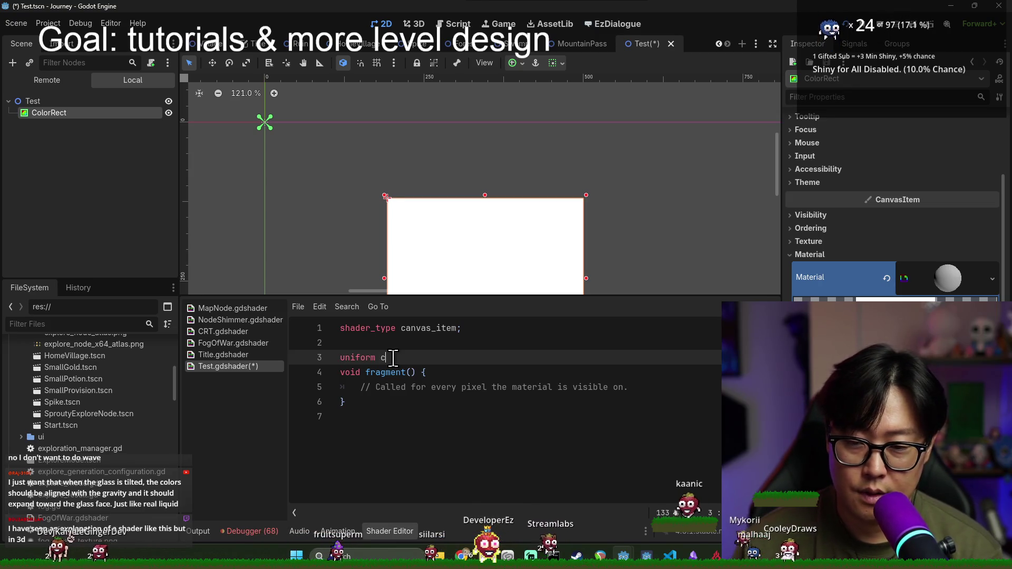
pyautogui.write('1')
pyautogui.press('BackSpace')
pyautogui.press('BackSpace')
pyautogui.press('BackSpace')
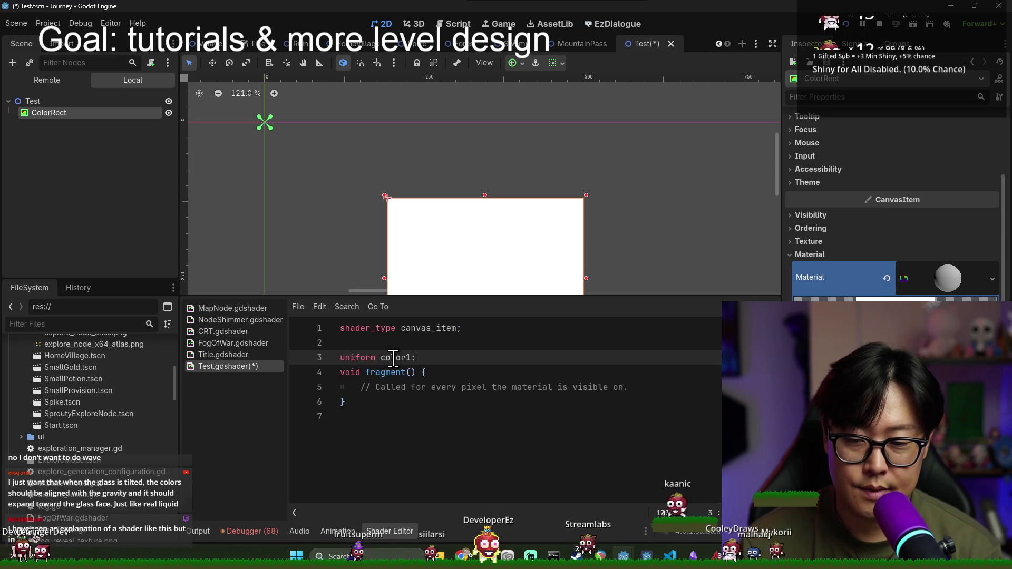
pyautogui.write('vec4')
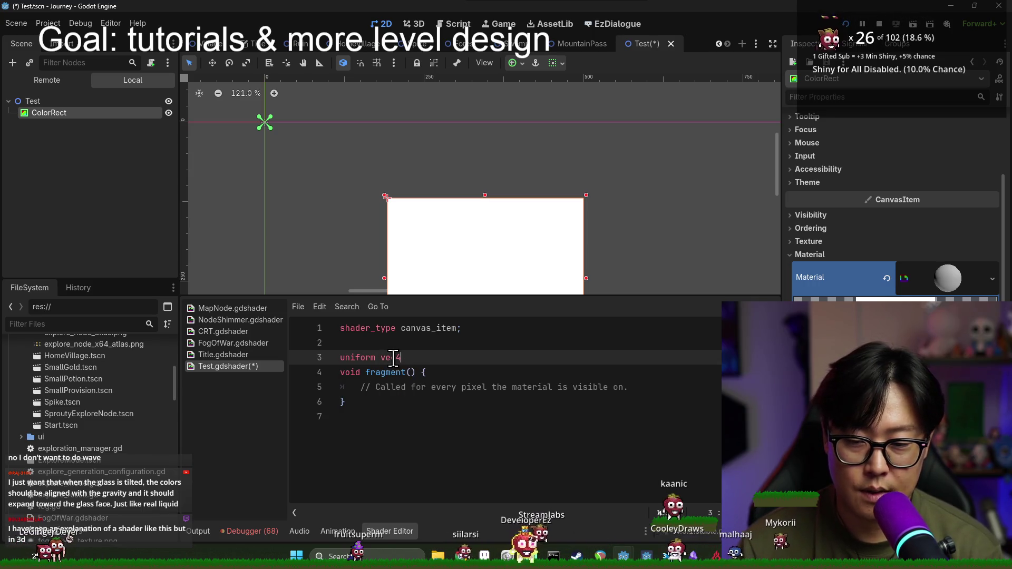
pyautogui.press('BackSpace')
pyautogui.write(': source_color;')
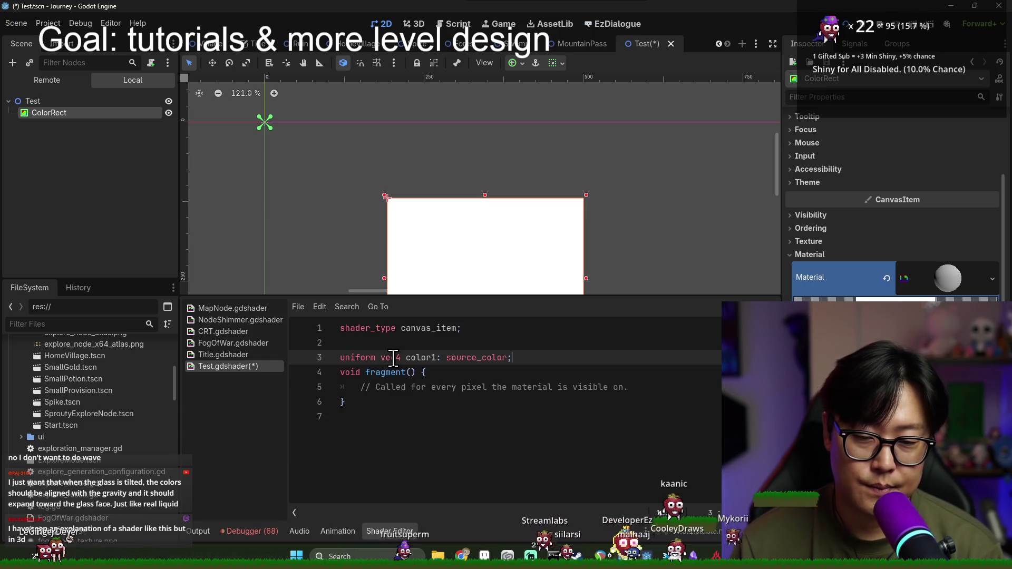
pyautogui.press('Return')
pyautogui.write('uniform ve')
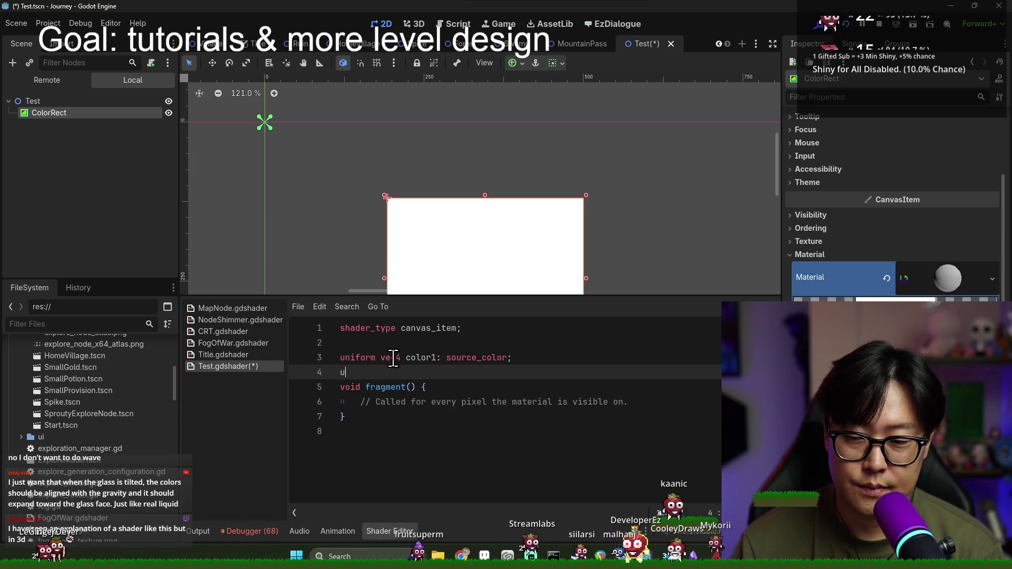
pyautogui.write('c4 color2: source_color;')
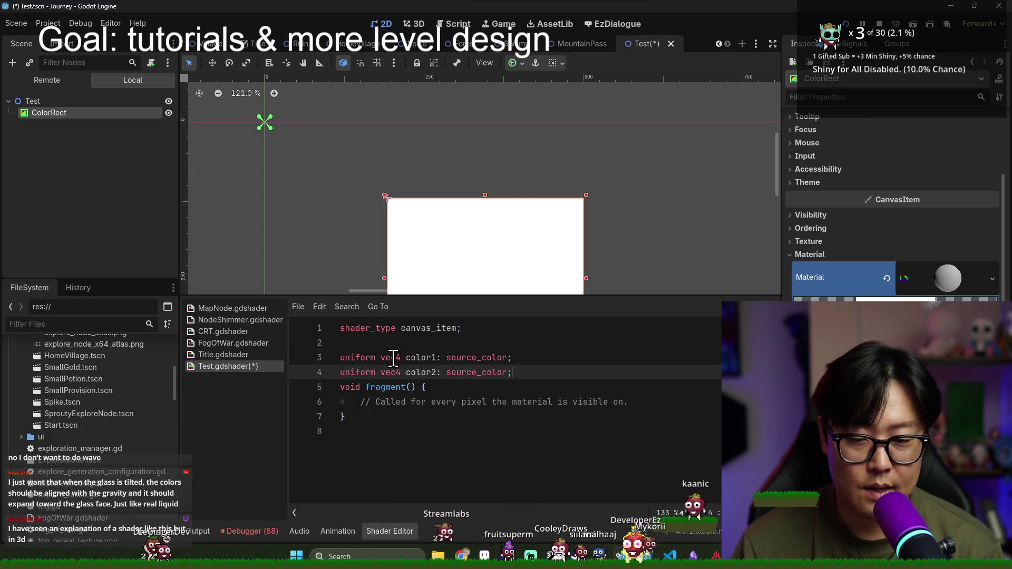
pyautogui.press('Return')
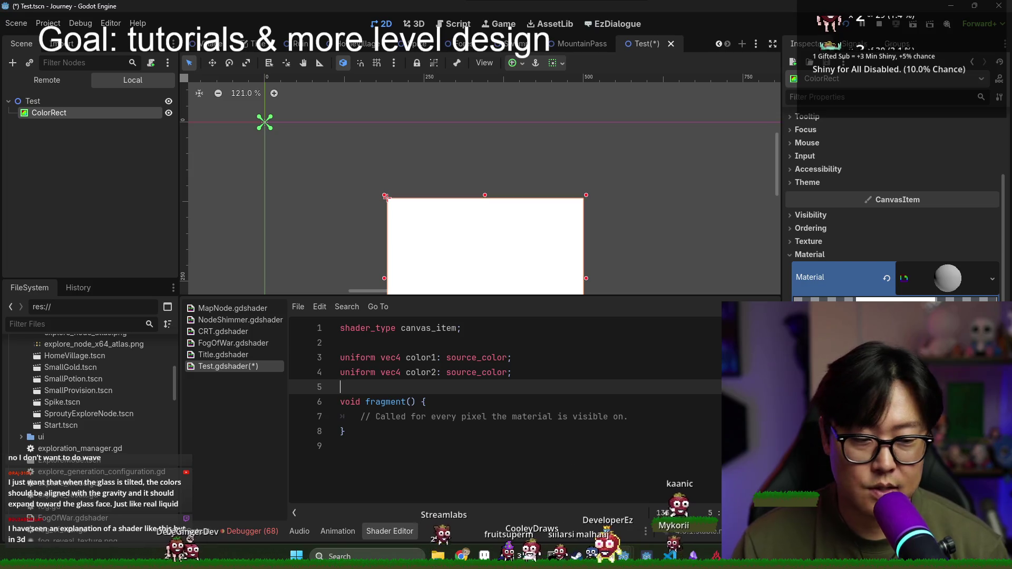
pyautogui.click(507, 374)
pyautogui.hotkey('ctrl', 's')
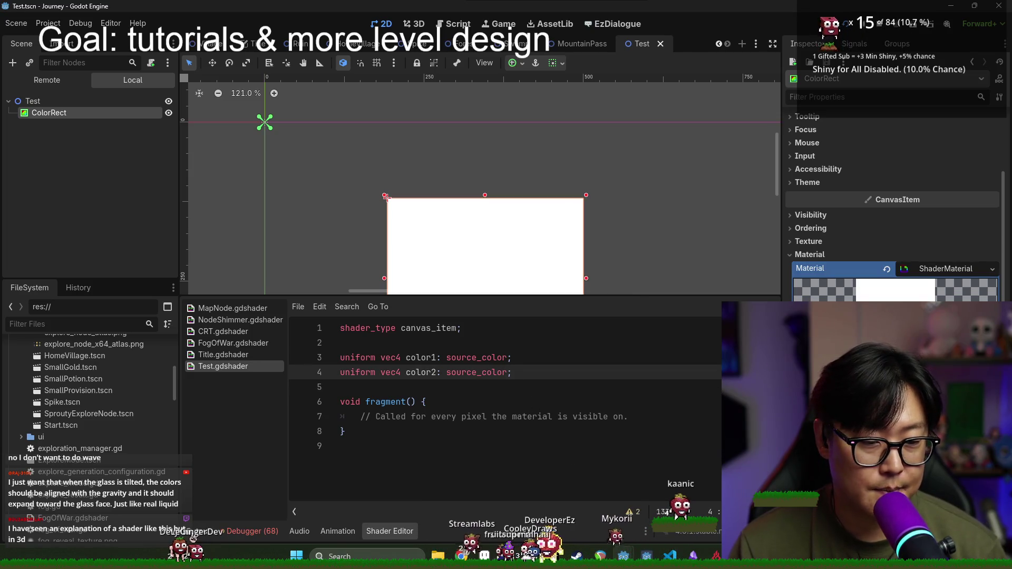
# - Pick a bright value for a shader colour and add blank lines inside fragment()
pyautogui.moveTo(922, 299)
pyautogui.mouseDown()
pyautogui.moveTo(956, 297)
pyautogui.moveTo(925, 285)
pyautogui.mouseUp()
pyautogui.click(489, 366)
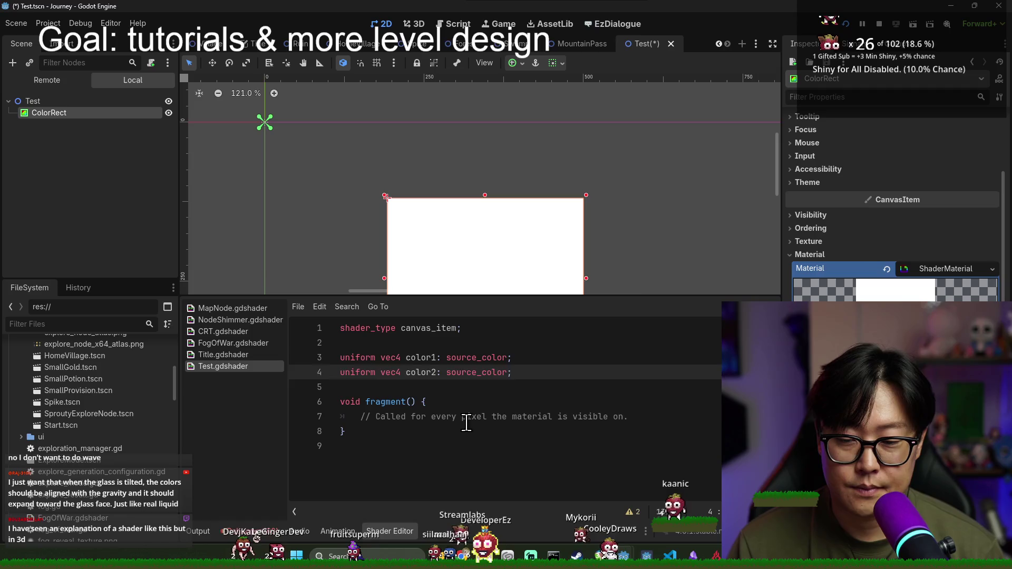
pyautogui.click(494, 403)
pyautogui.hotkey('ctrl', 's')
pyautogui.press('Return')
pyautogui.press('Return')
pyautogui.hotkey('ctrl', 's')
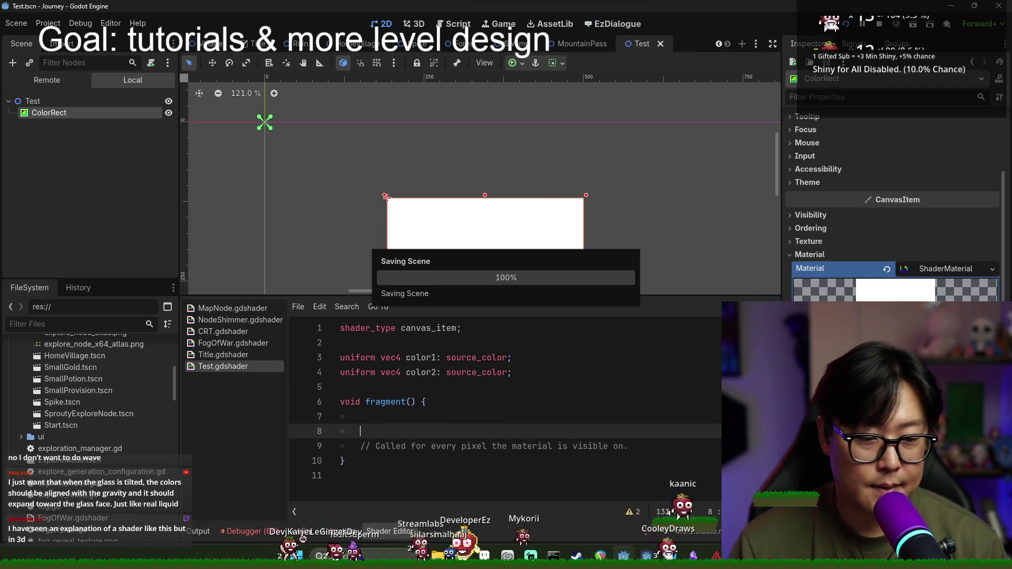
# - Add a 'uniform float section_percent' declaration below the colours and save
pyautogui.click(543, 377)
pyautogui.press('Return')
pyautogui.press('Return')
pyautogui.write('unifo')
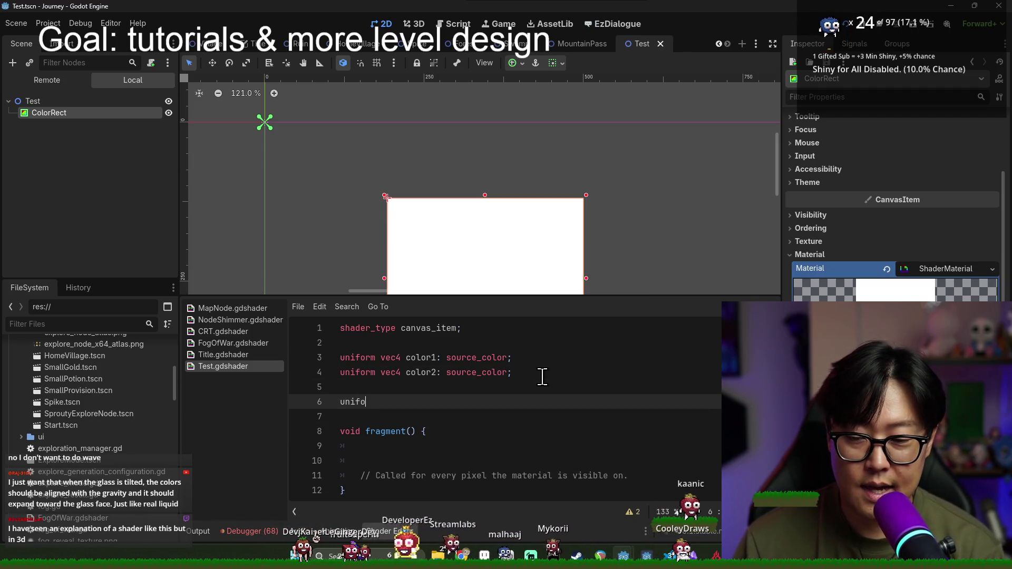
pyautogui.write('rm float ')
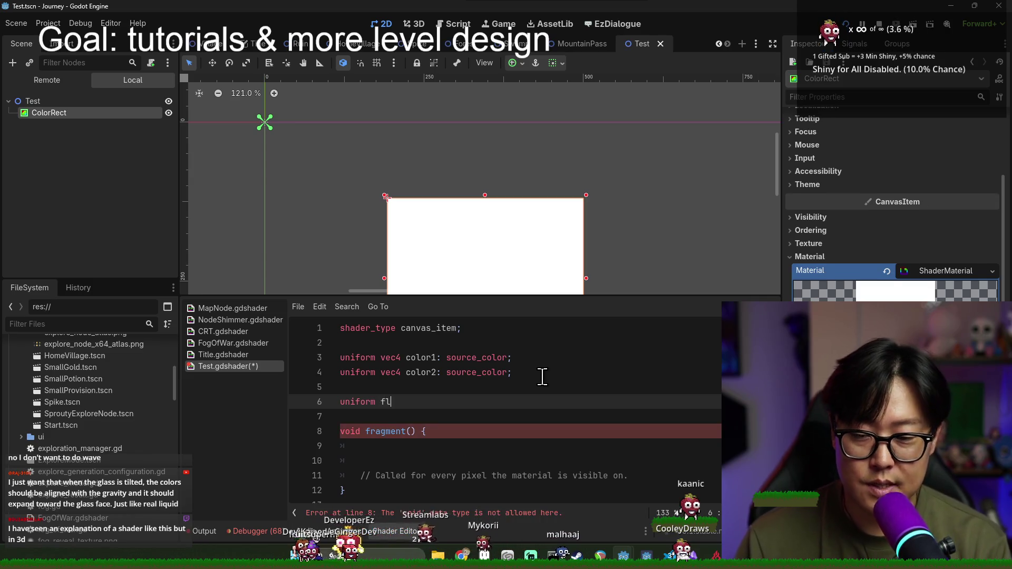
pyautogui.write('section_pere')
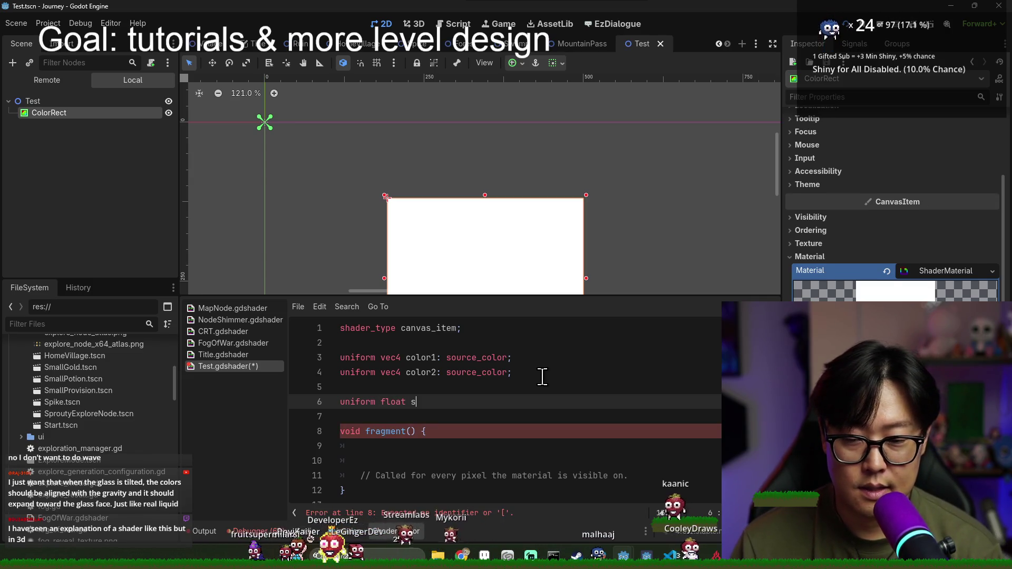
pyautogui.press('BackSpace')
pyautogui.write('cent:')
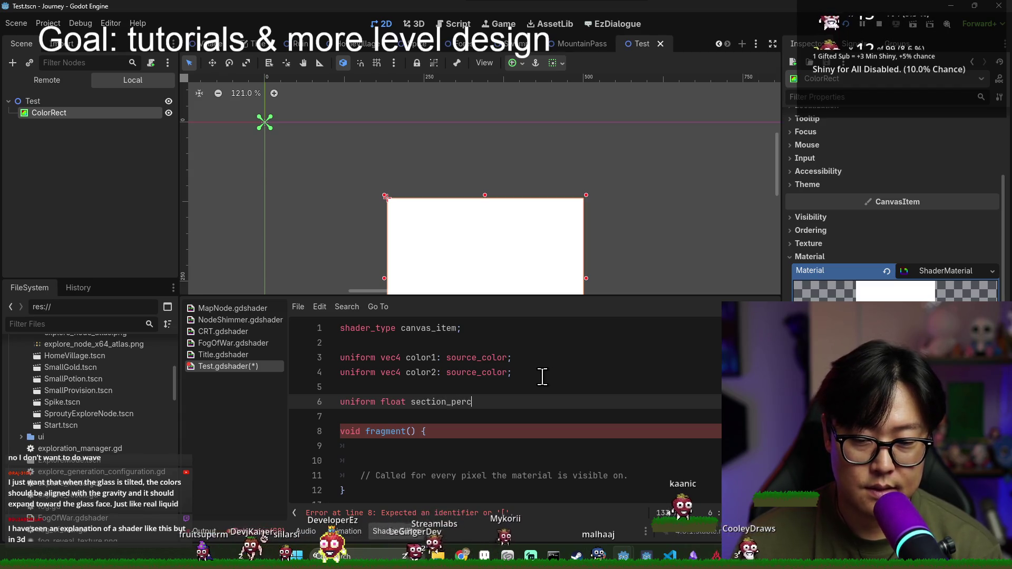
pyautogui.write(' f')
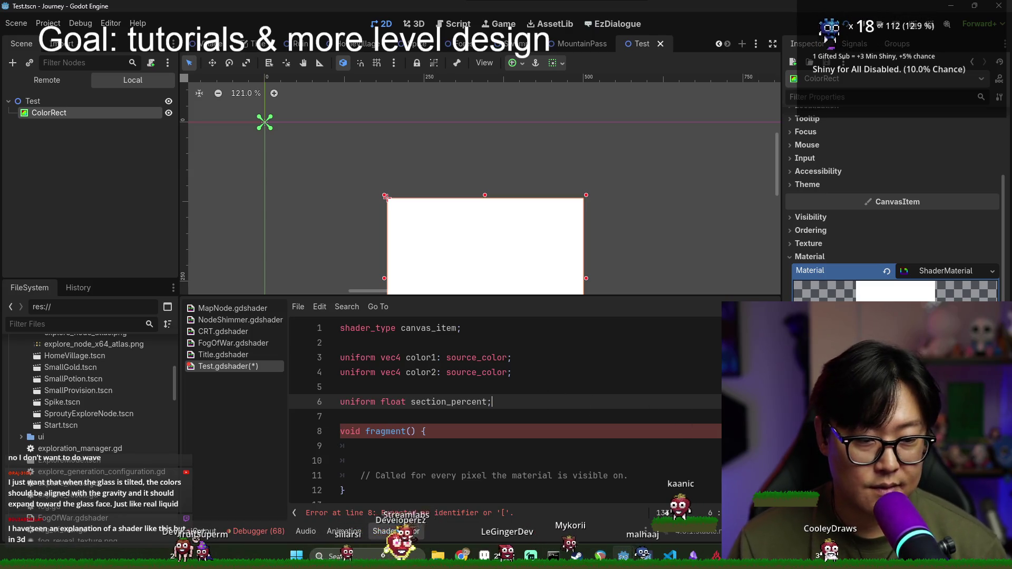
pyautogui.hotkey('ctrl', 's')
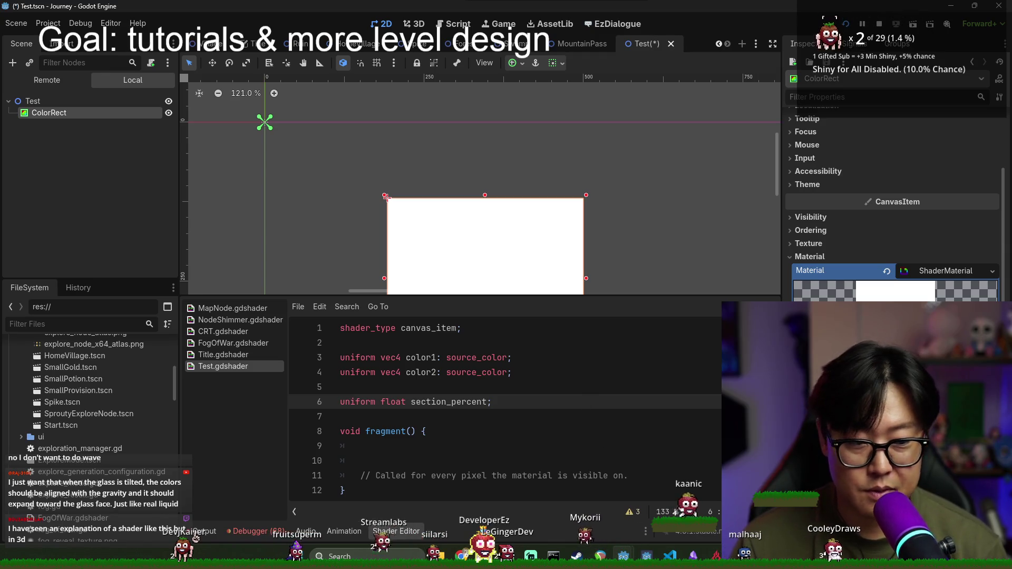
# - In fragment(), add 'vec2 uv = UV' and the condition 'uv.y < section_percent'
pyautogui.scroll(-1, 538, 450)
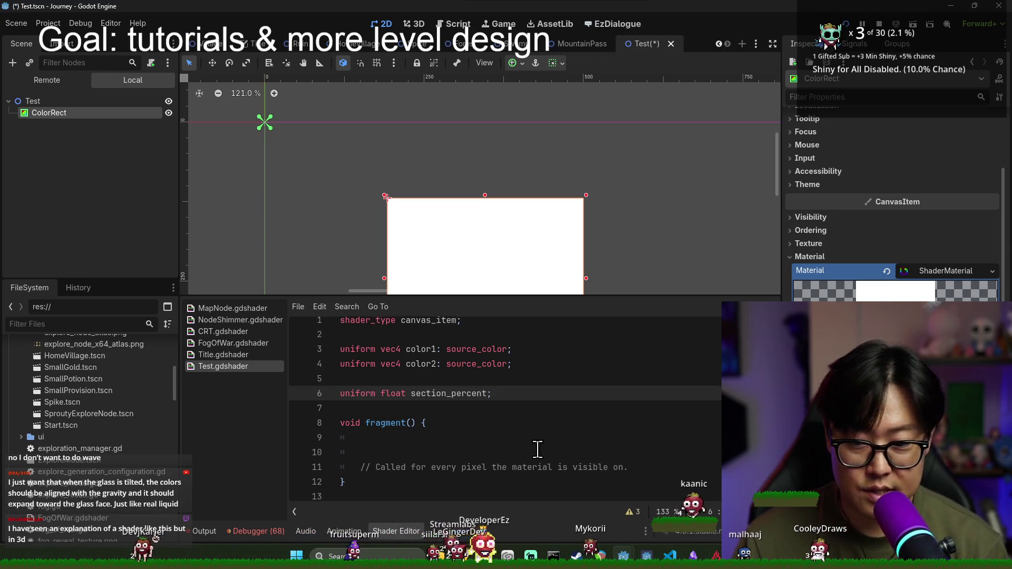
pyautogui.click(455, 428)
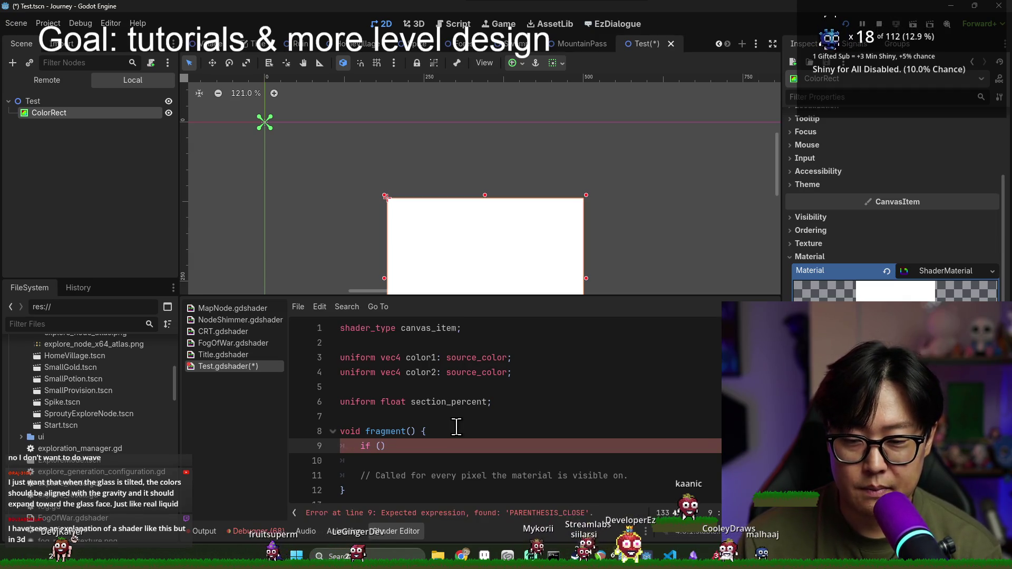
pyautogui.click(457, 427)
pyautogui.press('Return')
pyautogui.write('vec')
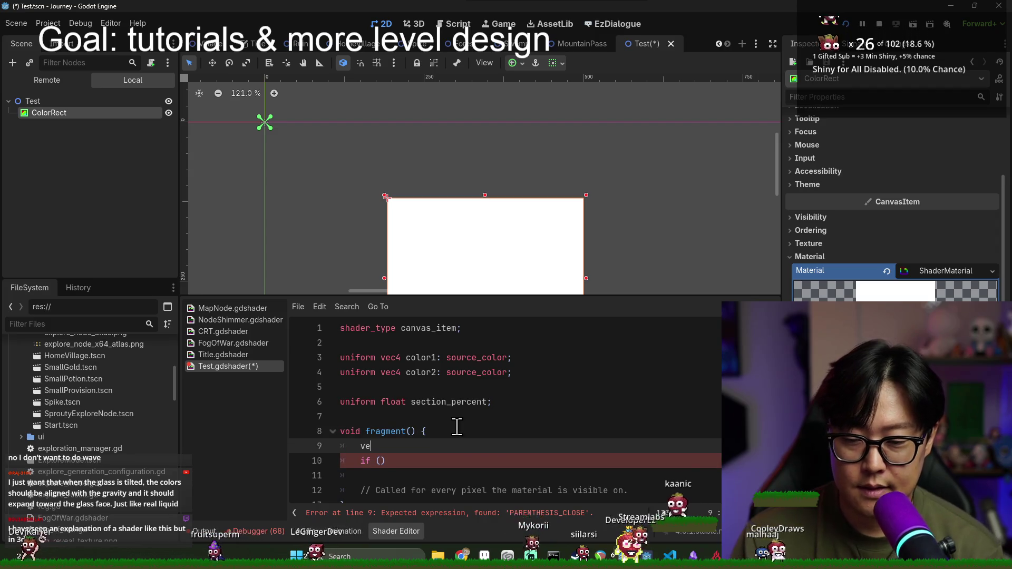
pyautogui.write('2 uv = UV;')
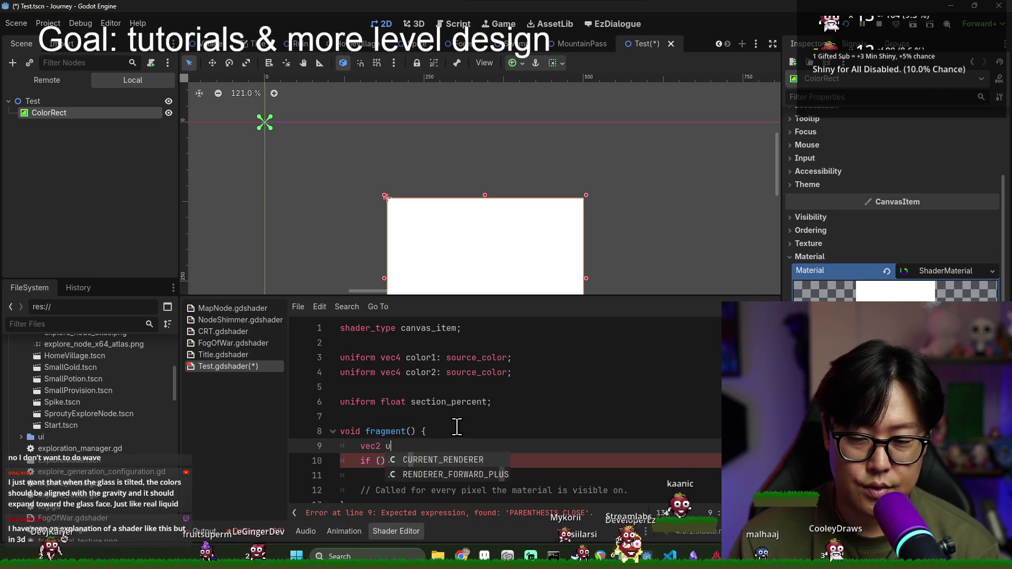
pyautogui.click(390, 462)
pyautogui.write('y < 0')
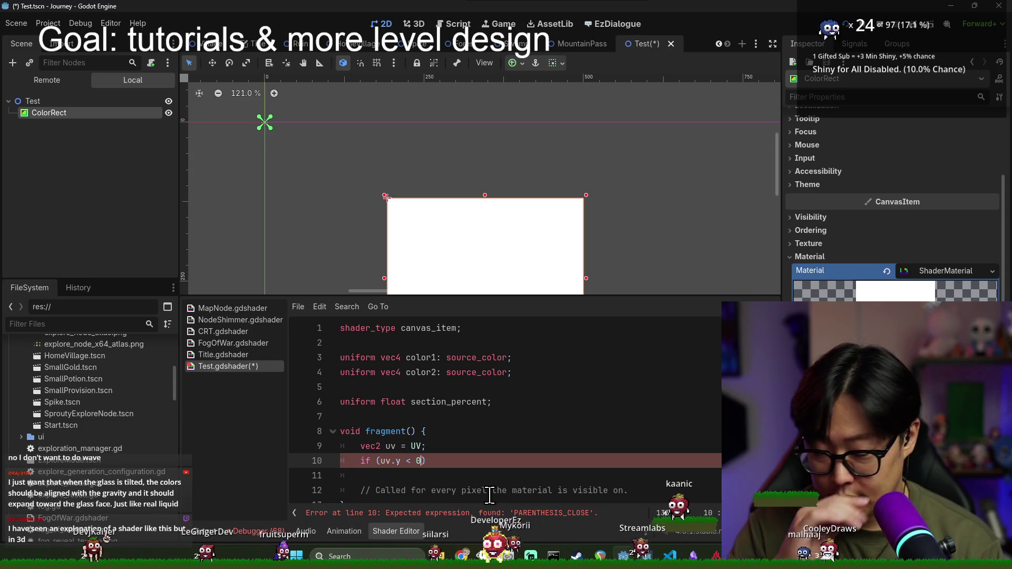
pyautogui.write('section_percent')
pyautogui.write('{')
# - Set COLOR to color1 in the if branch and color2 in the else branch, then save
pyautogui.press('Return')
pyautogui.write('COLOR = color1;')
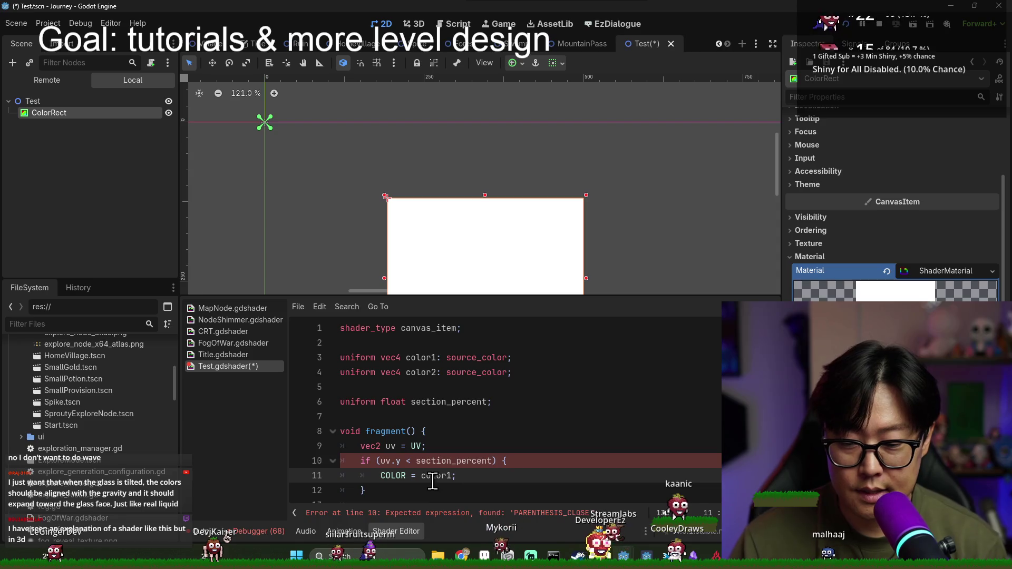
pyautogui.click(435, 487)
pyautogui.write('e {')
pyautogui.press('Return')
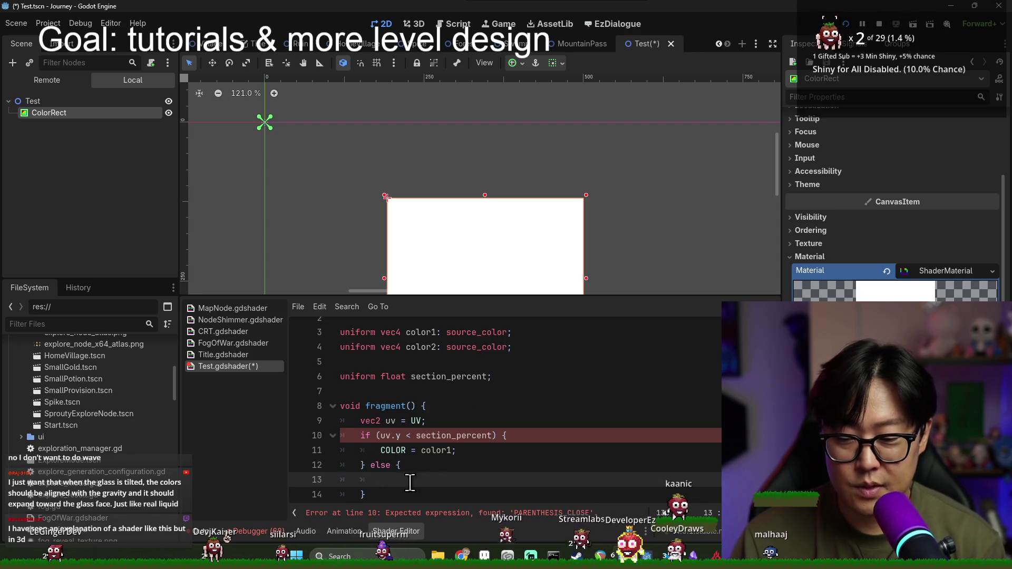
pyautogui.write('R = co')
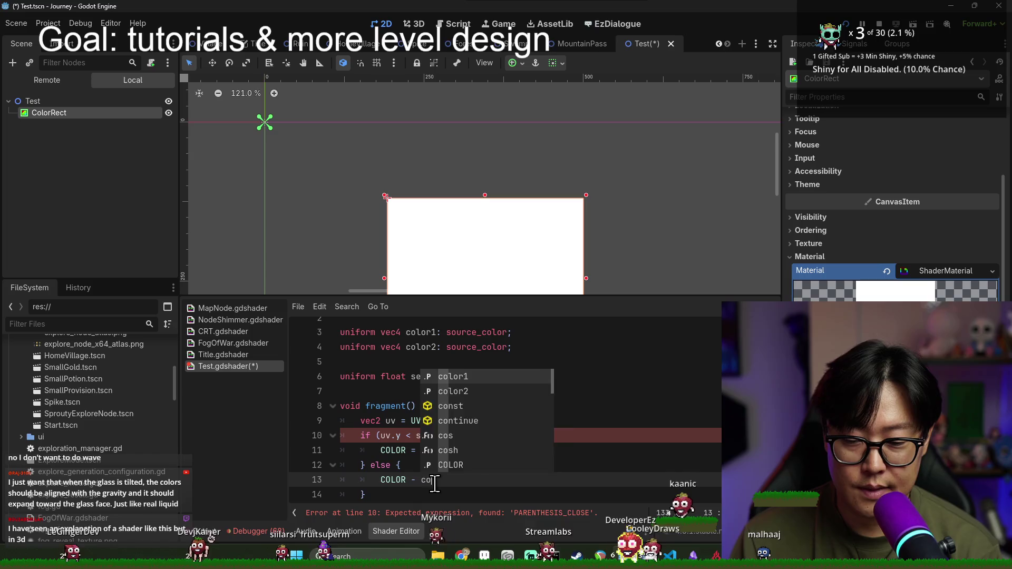
pyautogui.write('lor2;')
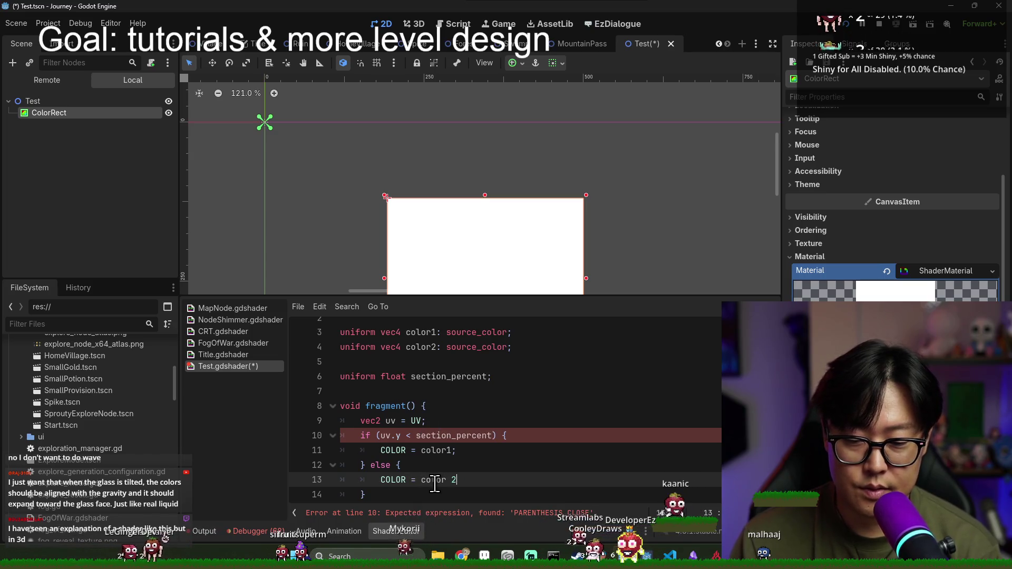
pyautogui.hotkey('ctrl', 's')
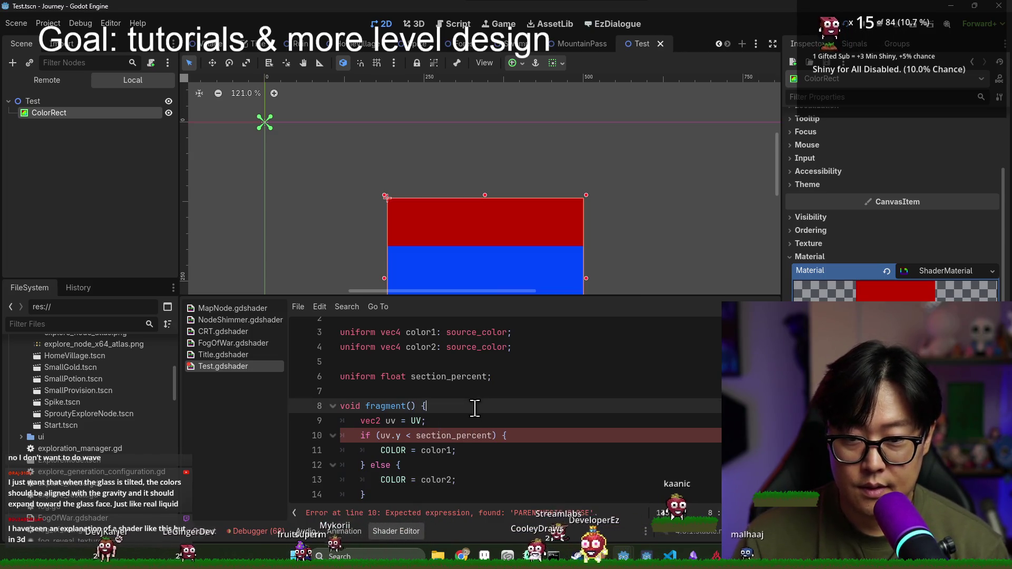
# - Rotate the ColorRect about 40 degrees around its corner, then back to 0°
pyautogui.scroll(-2, 494, 264)
pyautogui.scroll(4, 553, 169)
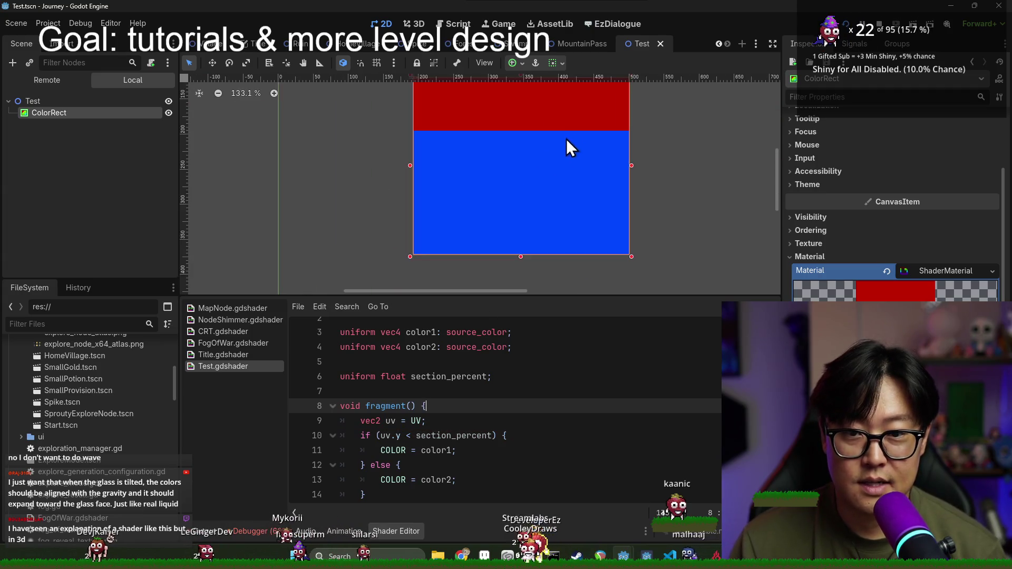
pyautogui.scroll(2, 646, 171)
pyautogui.hscroll(2, 646, 171)
pyautogui.scroll(-2, 834, 217)
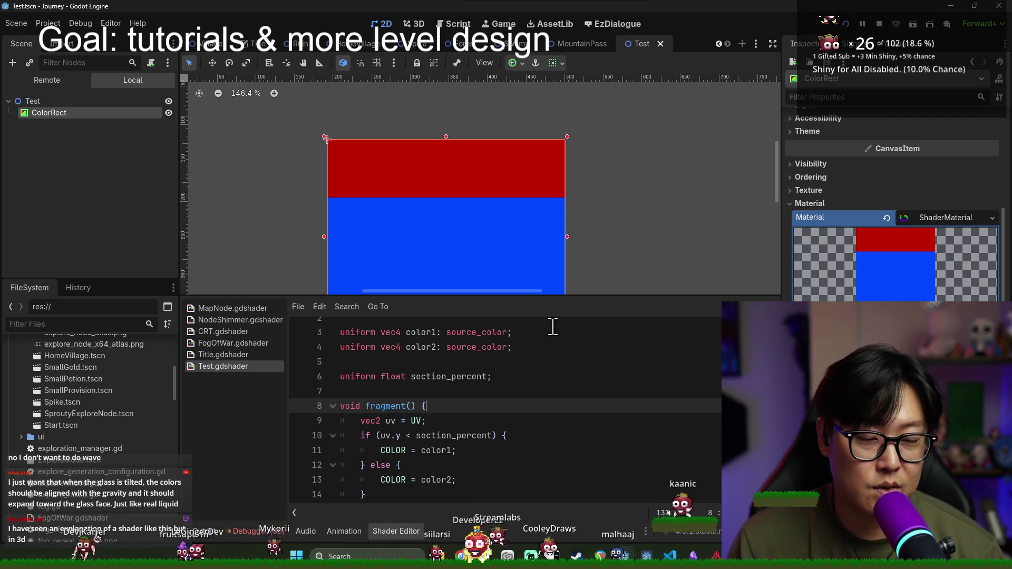
pyautogui.scroll(-2, 427, 376)
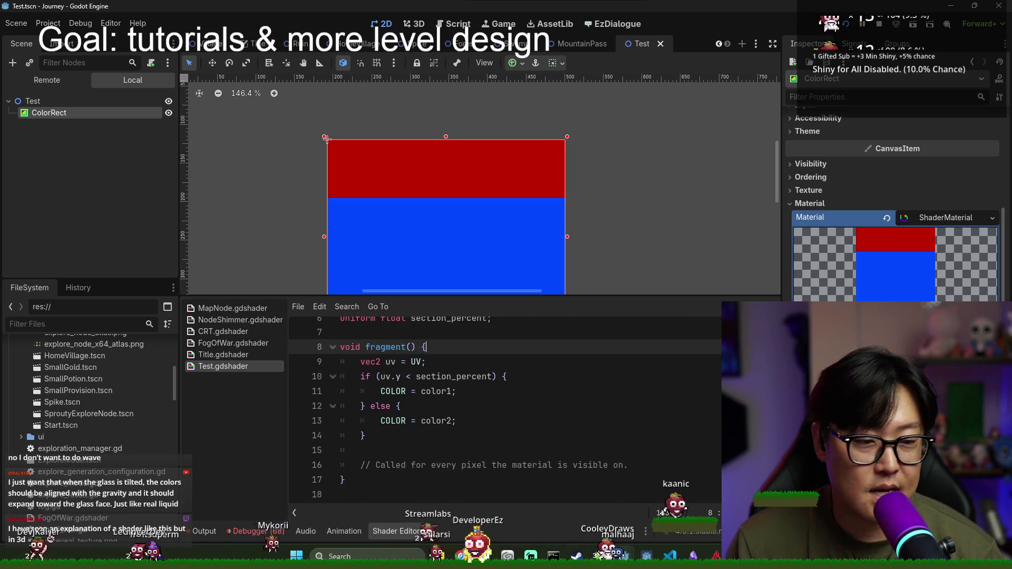
pyautogui.scroll(5, 862, 270)
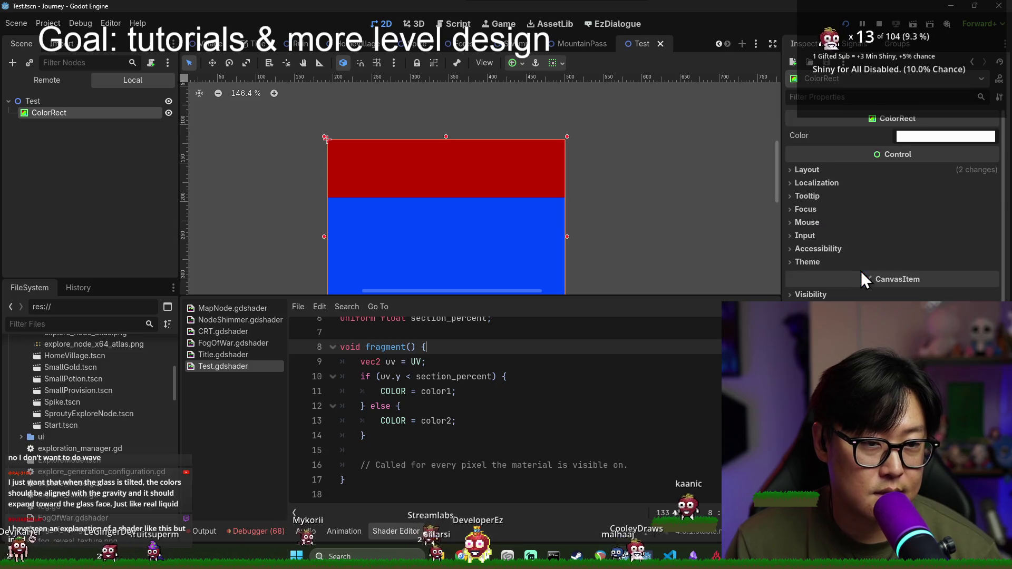
pyautogui.click(816, 169)
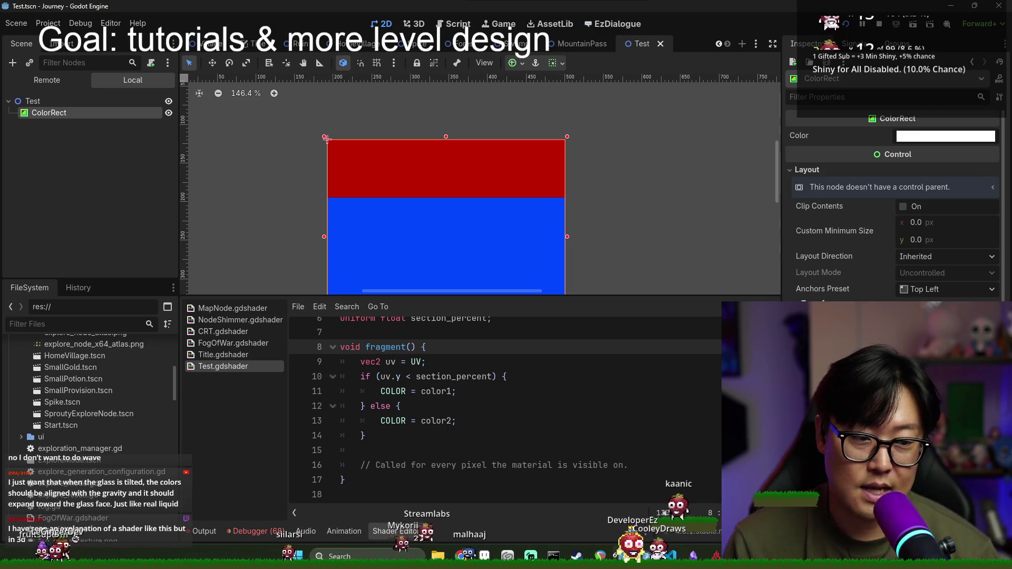
pyautogui.moveTo(326, 139); pyautogui.dragTo(327, 138)
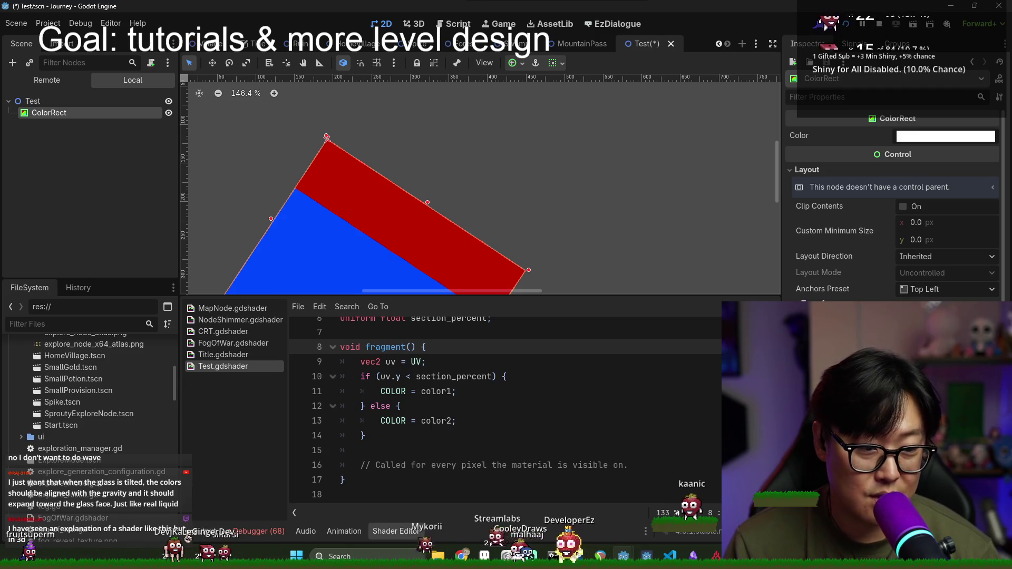
pyautogui.moveTo(327, 138); pyautogui.dragTo(326, 140)
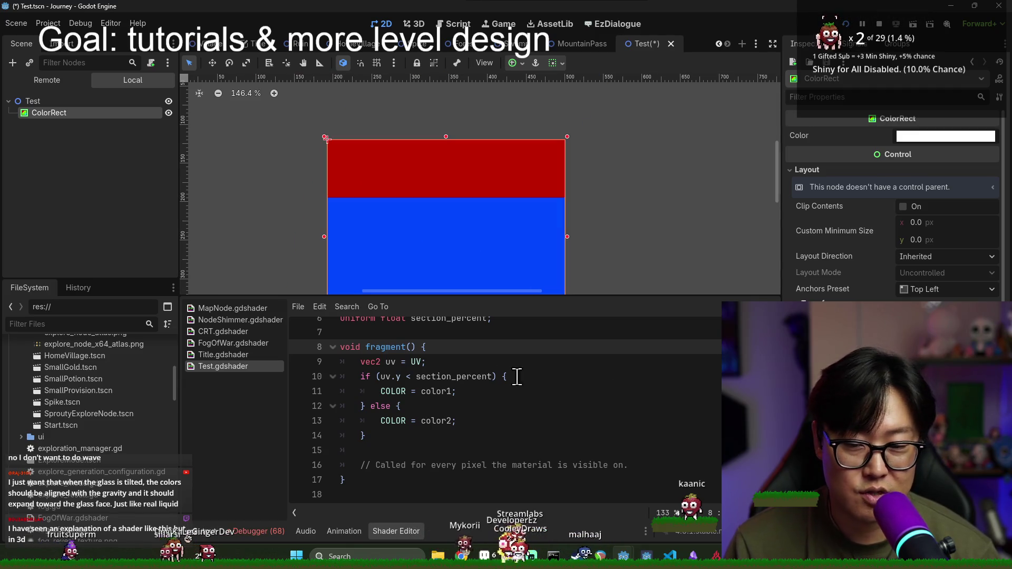
# - Add a blank line after 'vec2 uv = UV;' and a new line after section_percent
pyautogui.click(529, 362)
pyautogui.press('Return')
pyautogui.scroll(2, 501, 362)
pyautogui.click(517, 405)
pyautogui.press('Return')
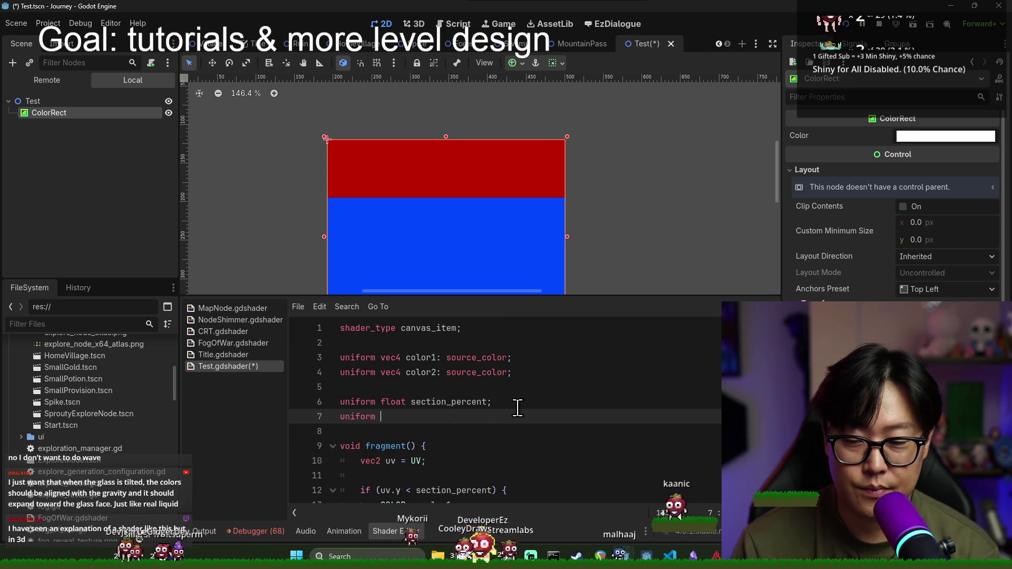
# - Declare the float rotation uniform and replace the trailing comment with a closing brace
pyautogui.write('rotatio')
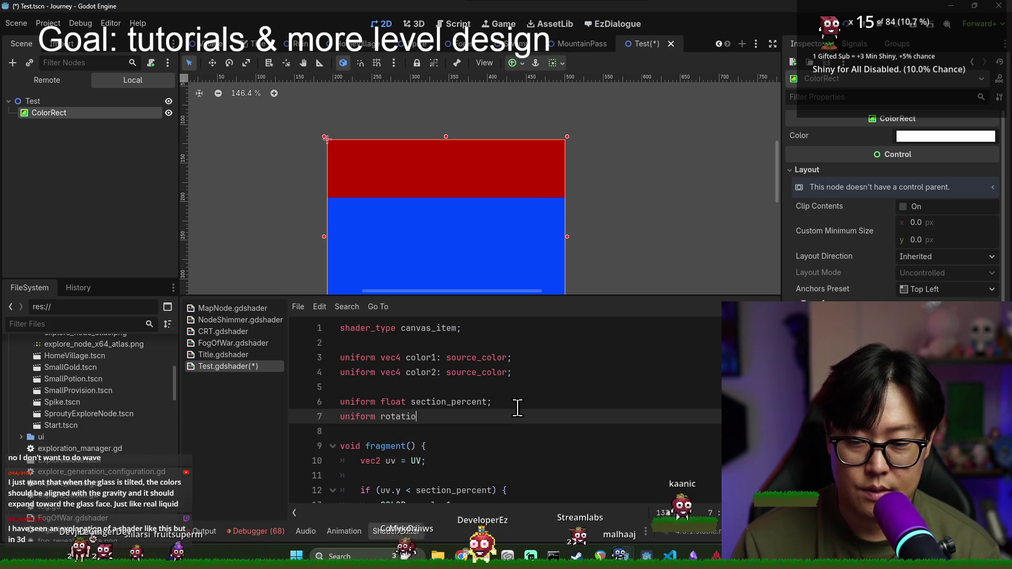
pyautogui.write('n;')
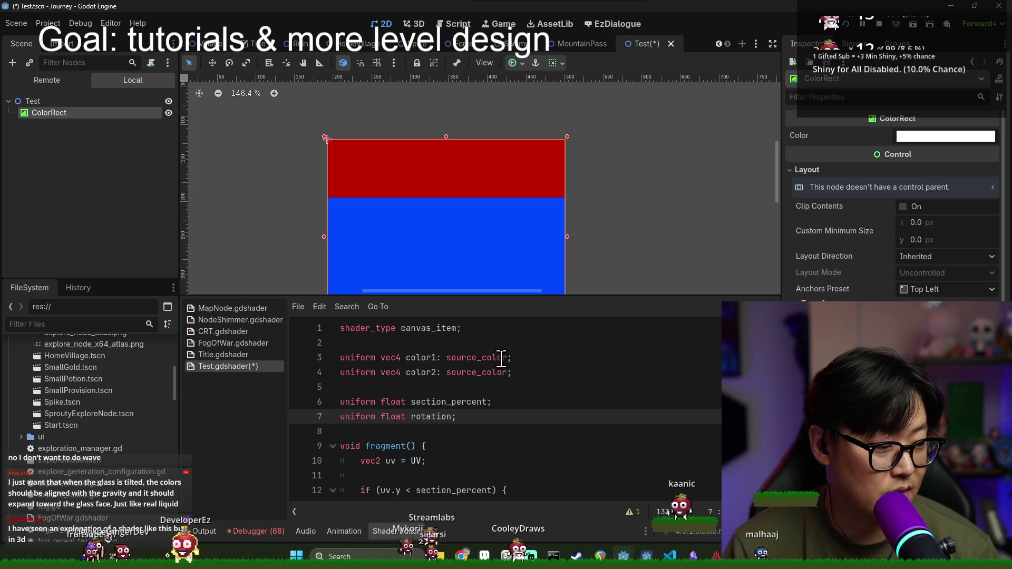
pyautogui.moveTo(489, 242)
pyautogui.mouseDown()
pyautogui.moveTo(504, 204)
pyautogui.moveTo(476, 205)
pyautogui.mouseUp()
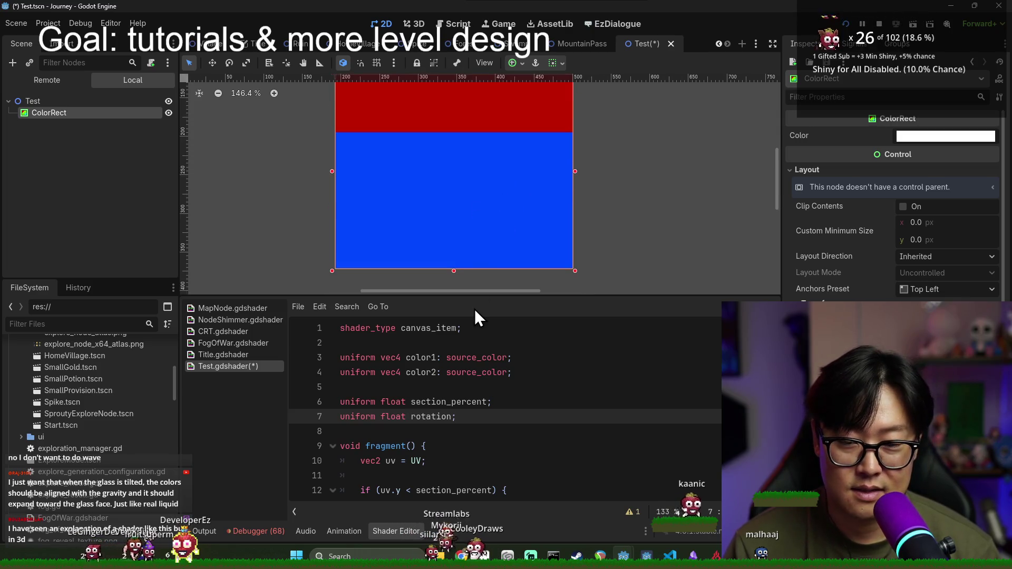
pyautogui.moveTo(474, 300); pyautogui.dragTo(474, 252)
pyautogui.scroll(-2, 478, 418)
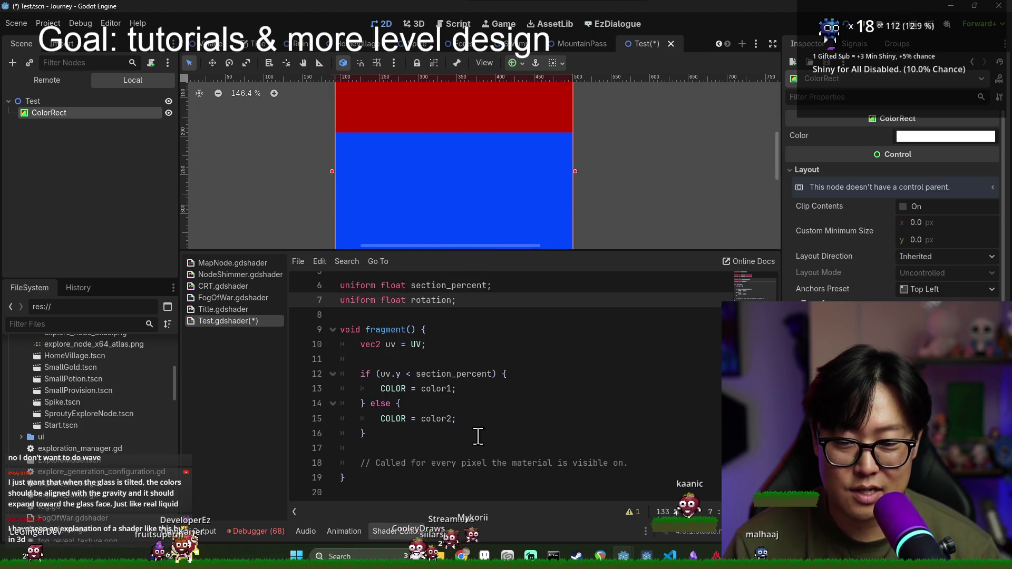
pyautogui.moveTo(425, 463); pyautogui.dragTo(639, 469)
pyautogui.press('BackSpace')
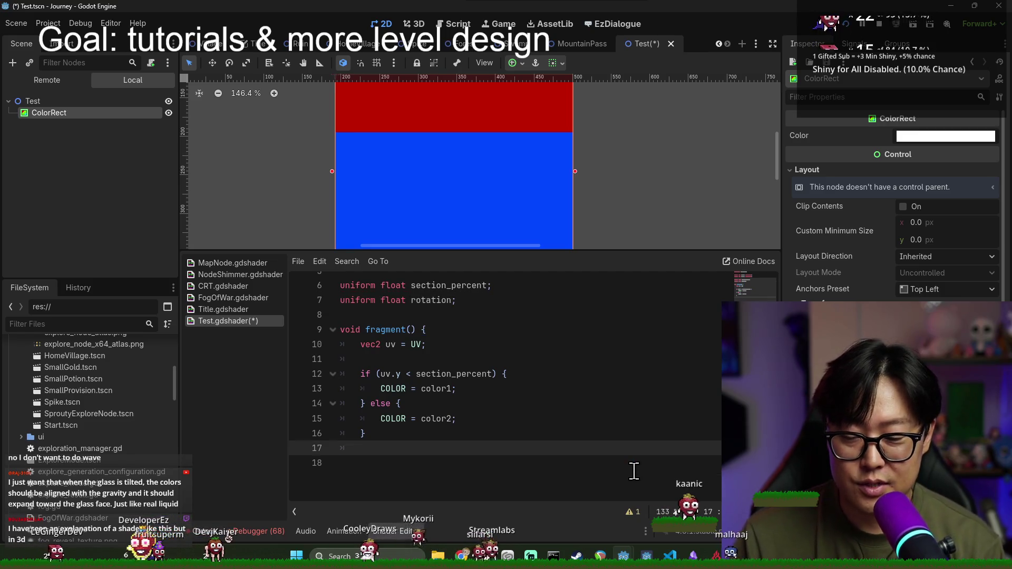
pyautogui.write('}')
# - Resize the viewport and code panels, then start typing 'rotatio' on blank line 11
pyautogui.click(427, 418)
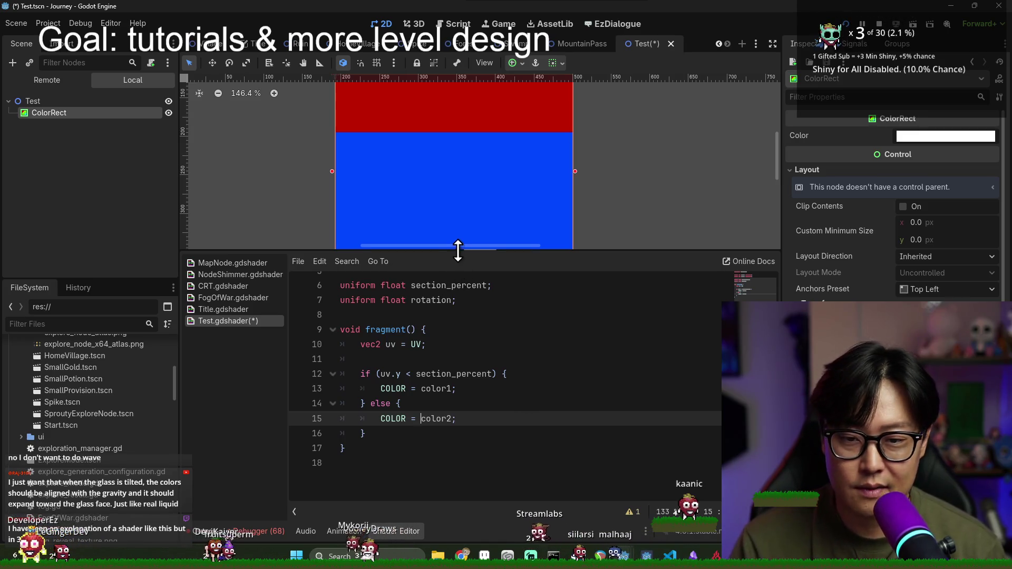
pyautogui.moveTo(458, 250); pyautogui.dragTo(464, 333)
pyautogui.scroll(3, 429, 192)
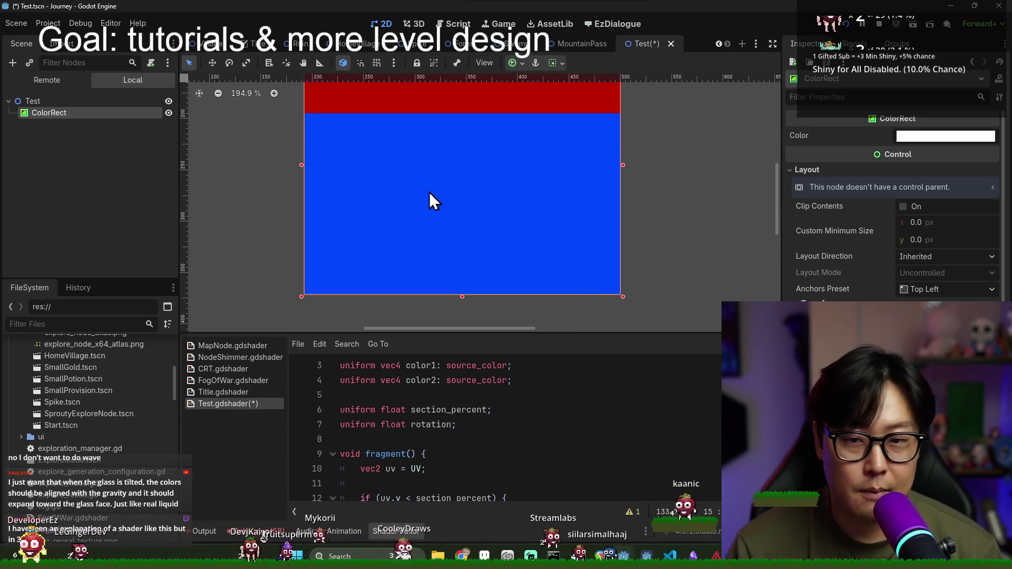
pyautogui.scroll(-2, 831, 276)
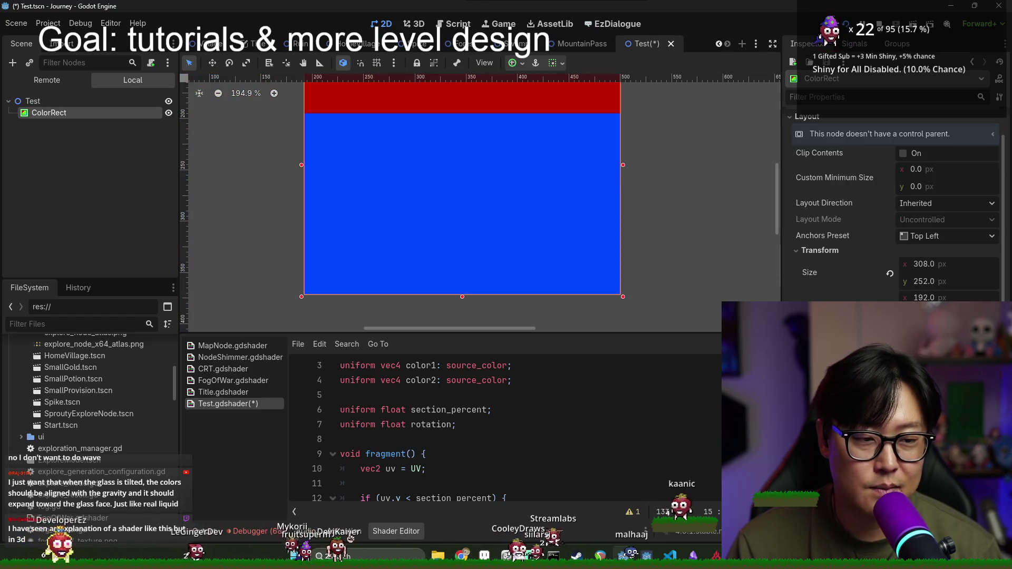
pyautogui.scroll(-1, 508, 228)
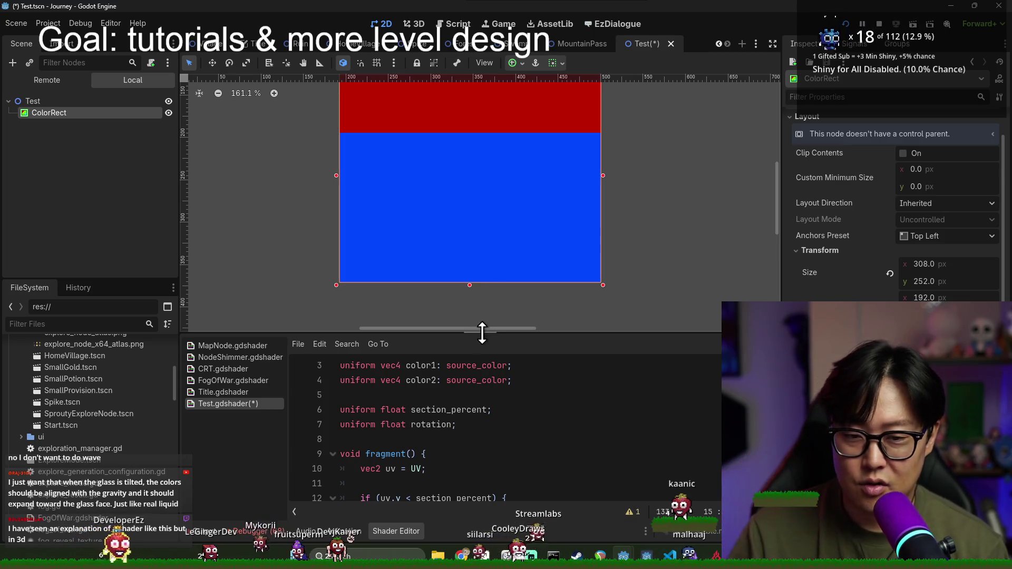
pyautogui.moveTo(480, 334); pyautogui.dragTo(479, 296)
pyautogui.scroll(-10, 896, 222)
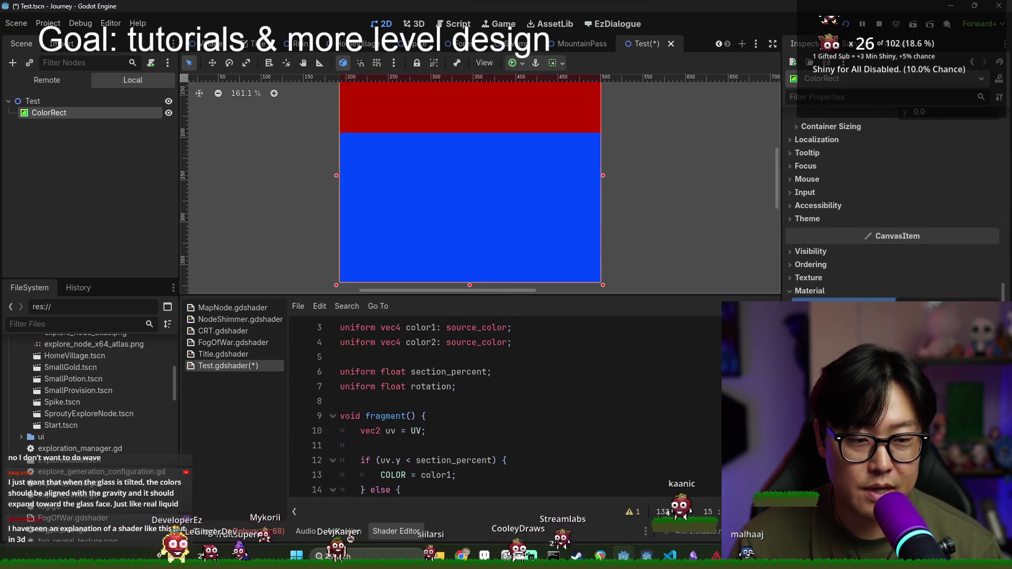
pyautogui.scroll(-2, 458, 455)
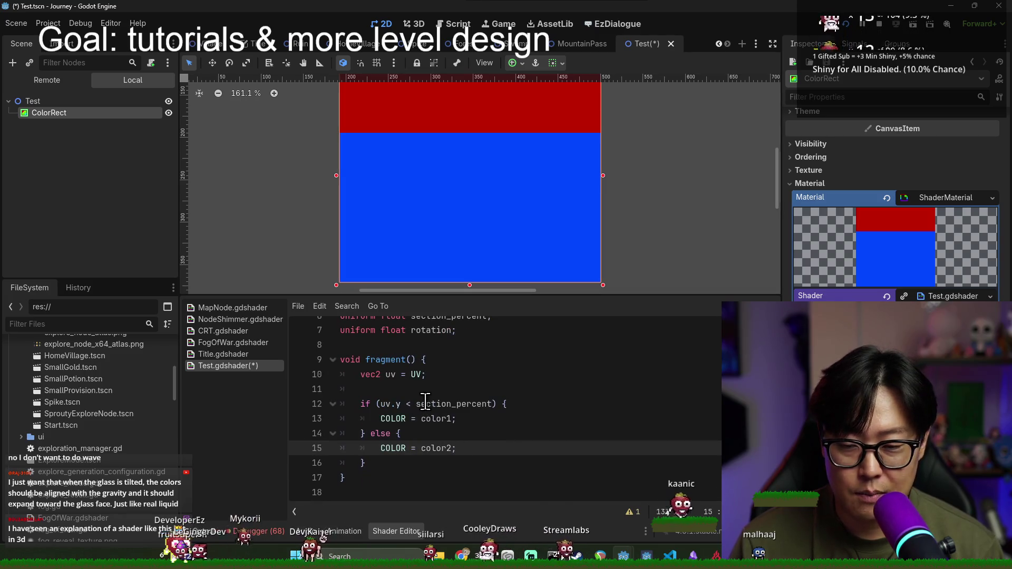
pyautogui.click(401, 393)
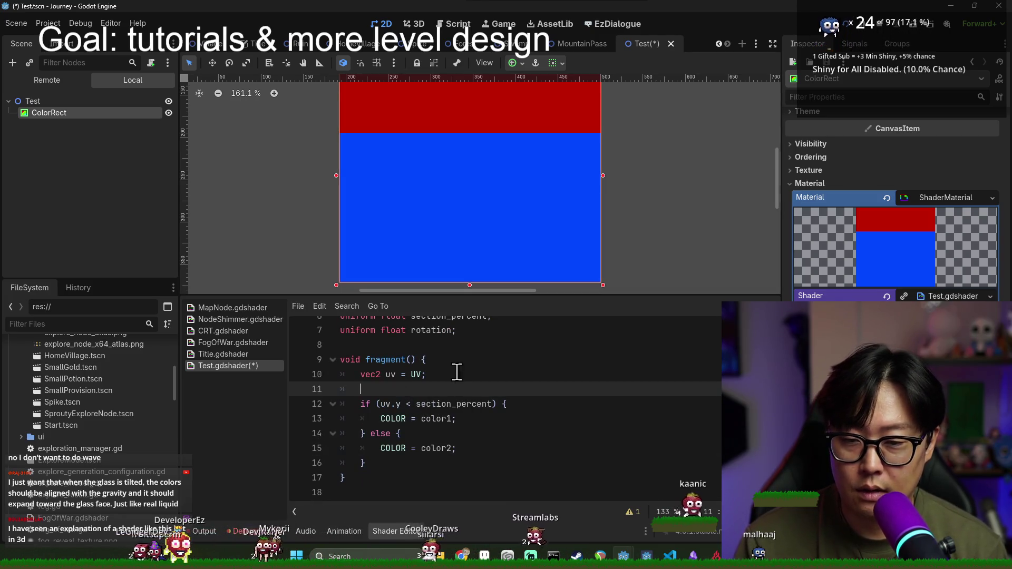
pyautogui.write('rotatio')
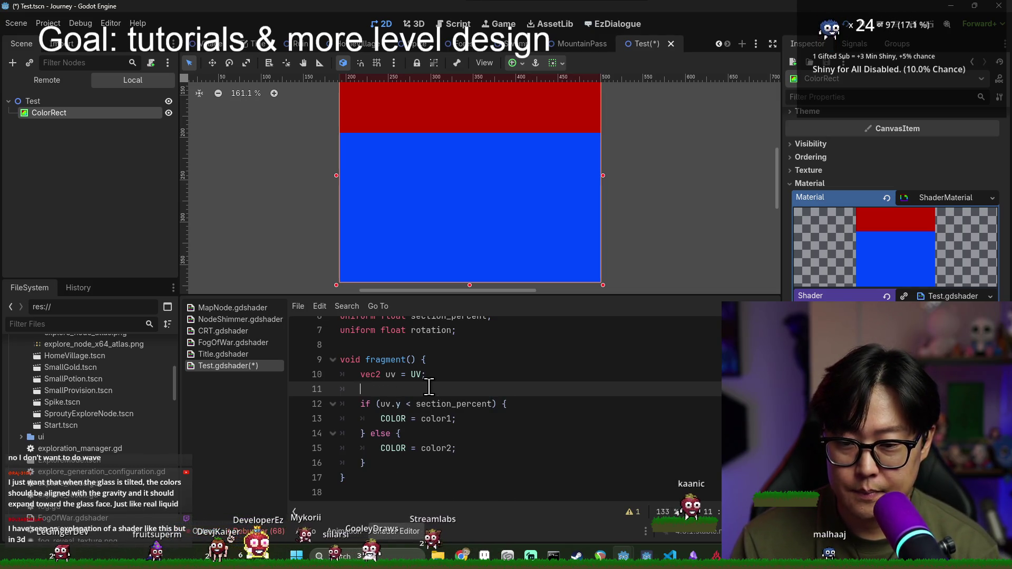
pyautogui.press('super')
# - Launch Paint via a 'paint' search and draw the triangle's diagonal and vertical edges
pyautogui.write('paint')
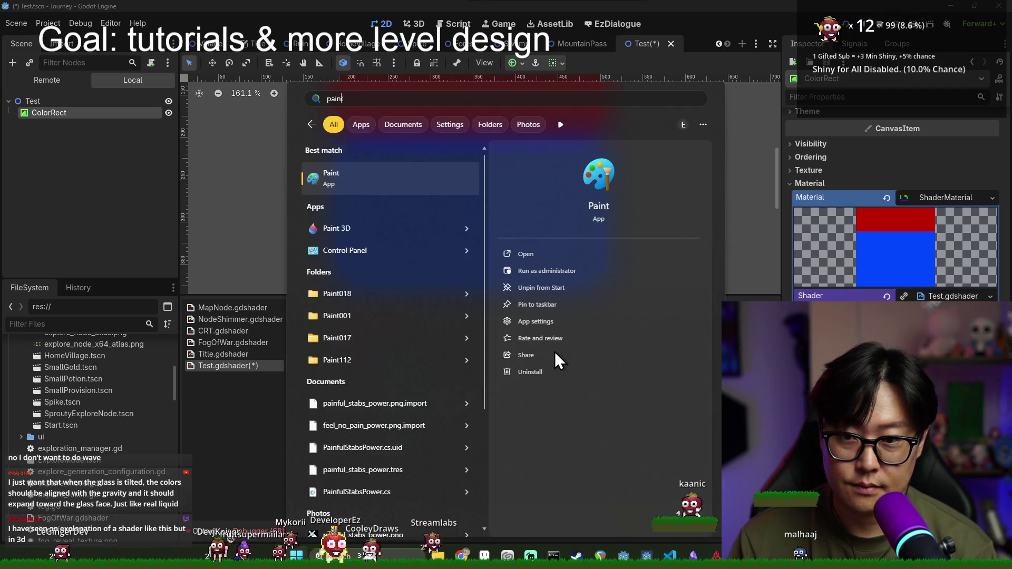
pyautogui.press('Escape')
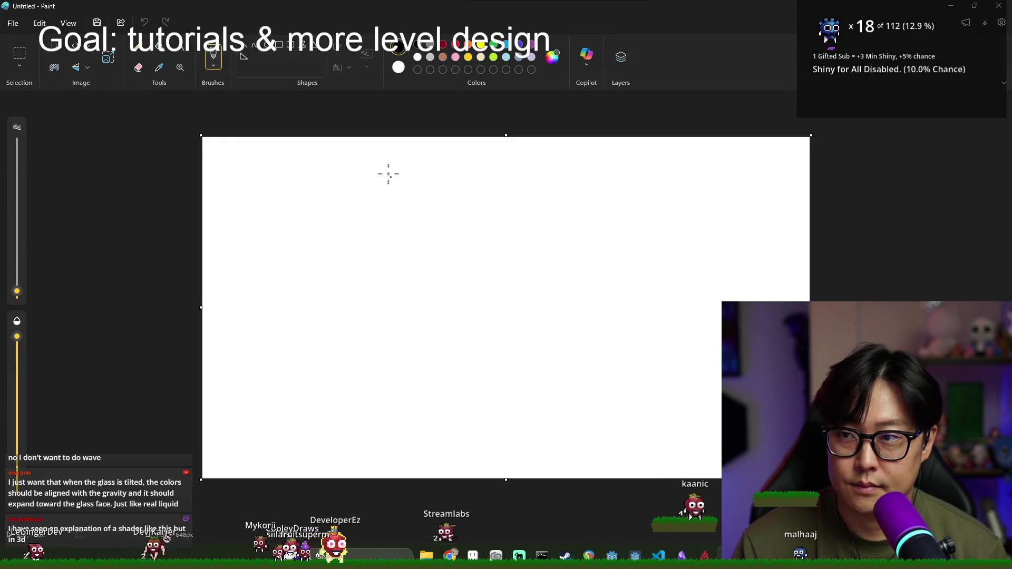
pyautogui.moveTo(517, 343); pyautogui.dragTo(521, 346)
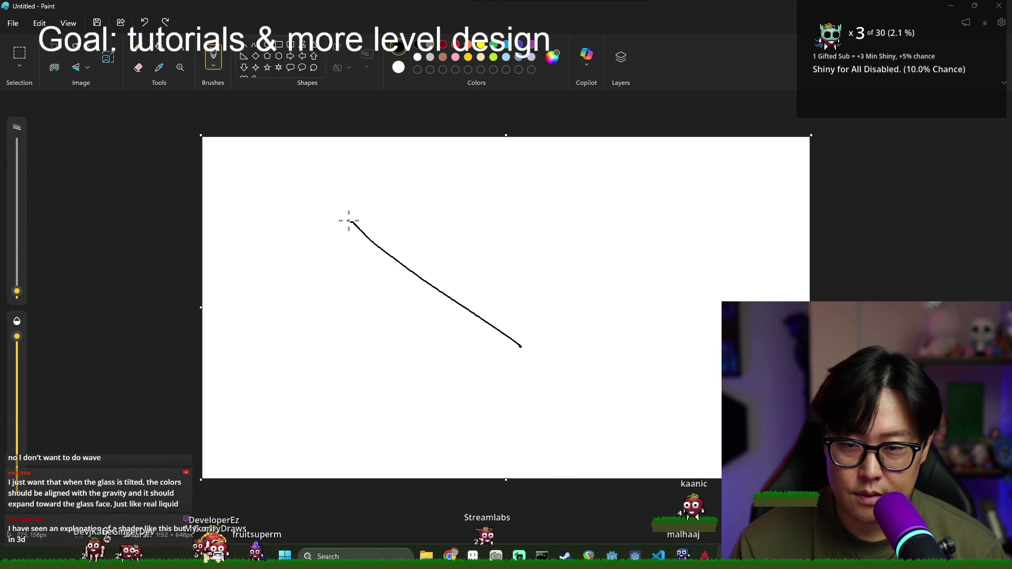
pyautogui.moveTo(538, 228); pyautogui.dragTo(534, 359)
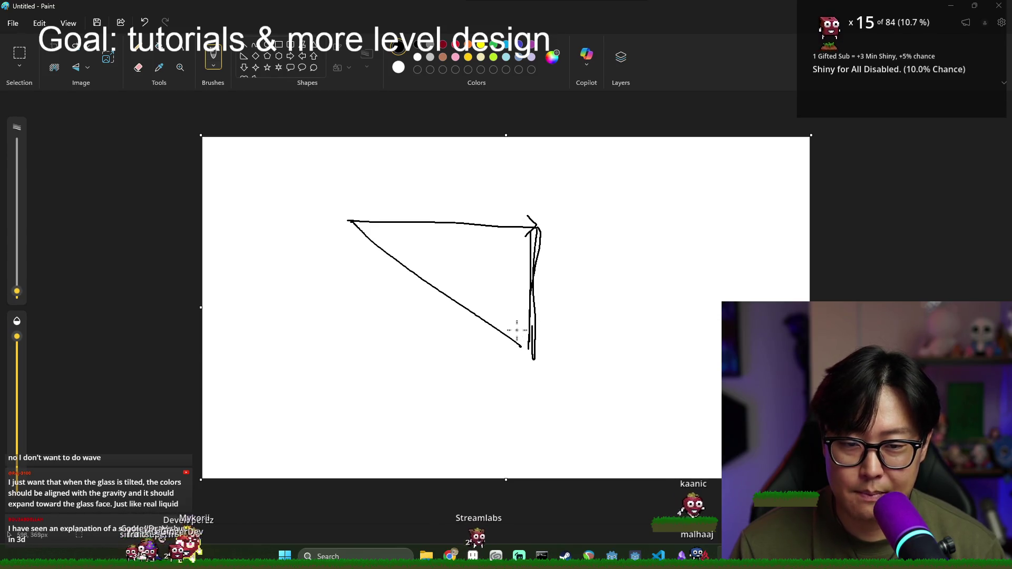
# - Add the angle arrow, (u,v) and (u',v') labels and axis lines, then return to Godot
pyautogui.moveTo(384, 247); pyautogui.dragTo(399, 232)
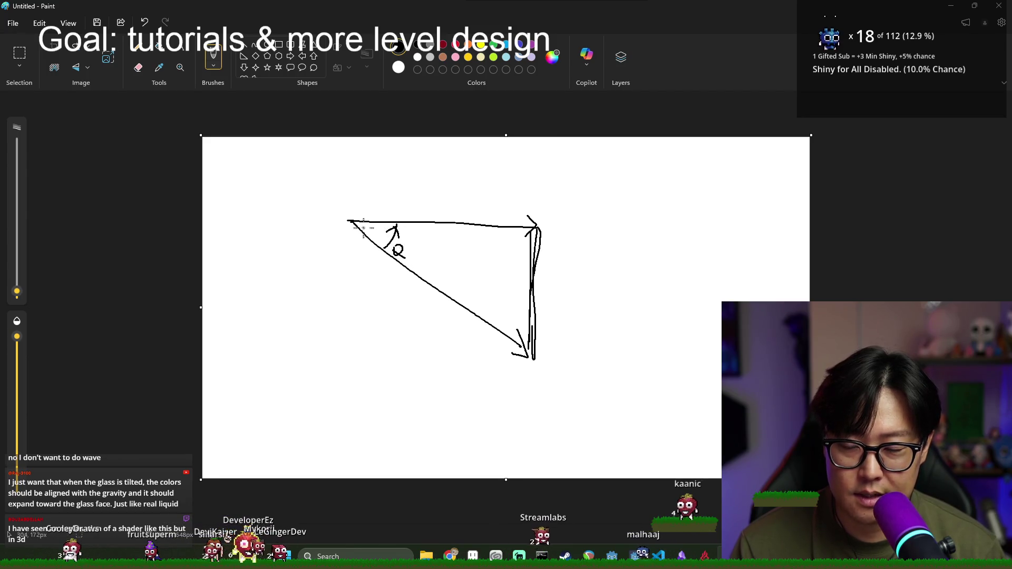
pyautogui.moveTo(501, 342); pyautogui.dragTo(473, 314)
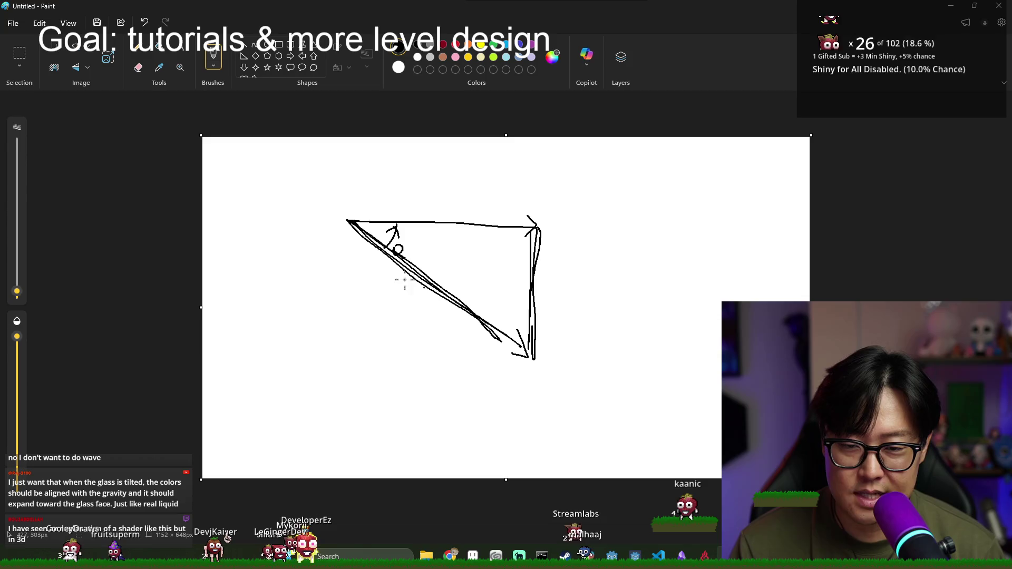
pyautogui.moveTo(557, 361)
pyautogui.mouseDown()
pyautogui.moveTo(555, 378)
pyautogui.moveTo(594, 379)
pyautogui.mouseUp()
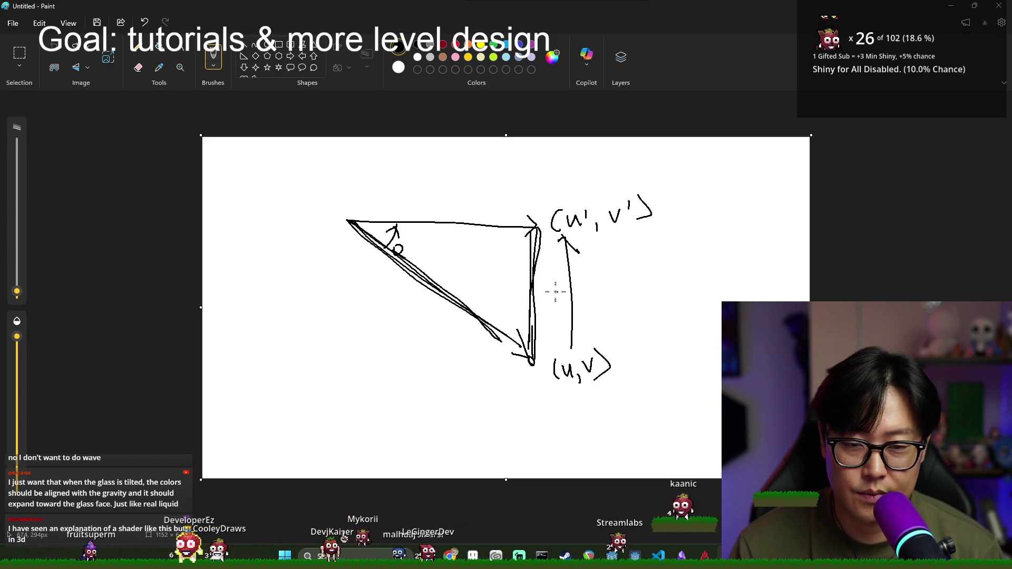
pyautogui.moveTo(332, 212); pyautogui.dragTo(535, 227)
pyautogui.moveTo(441, 225)
pyautogui.mouseDown()
pyautogui.moveTo(442, 324)
pyautogui.moveTo(466, 312)
pyautogui.mouseUp()
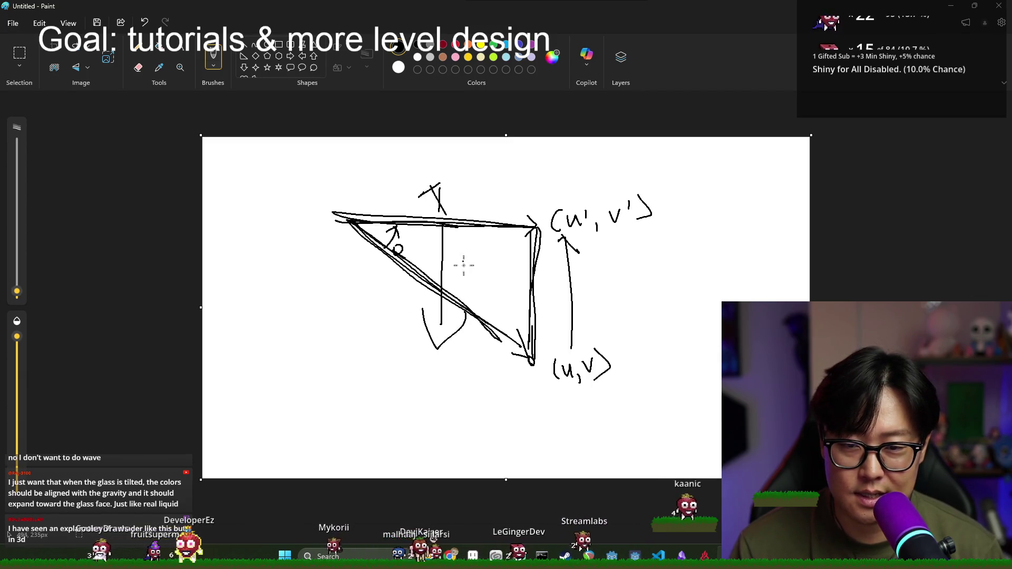
pyautogui.hotkey('alt', 'Tab')
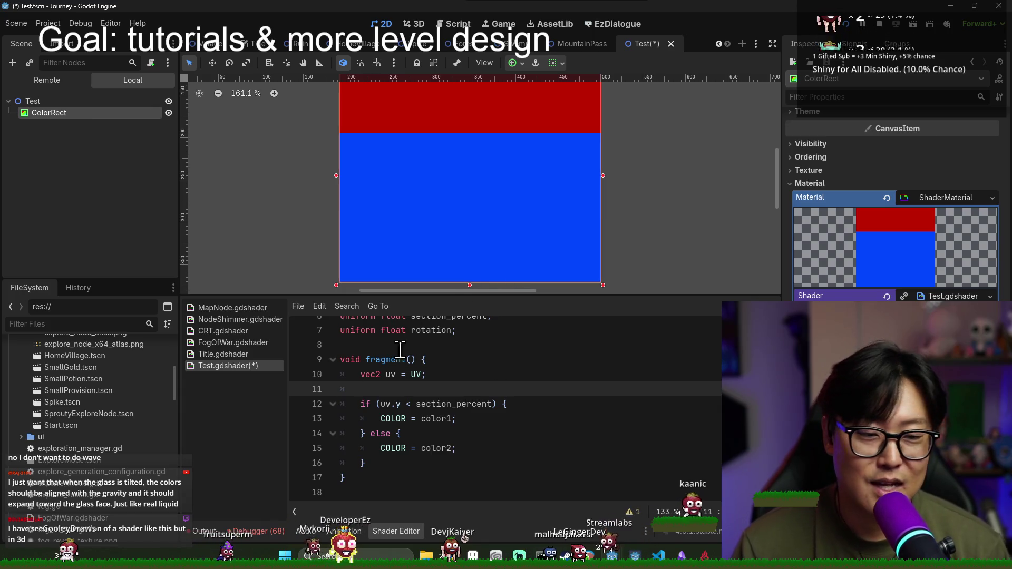
# - Add a new ColorRect child node under the Test node
pyautogui.rightClick(109, 100)
pyautogui.click(64, 108)
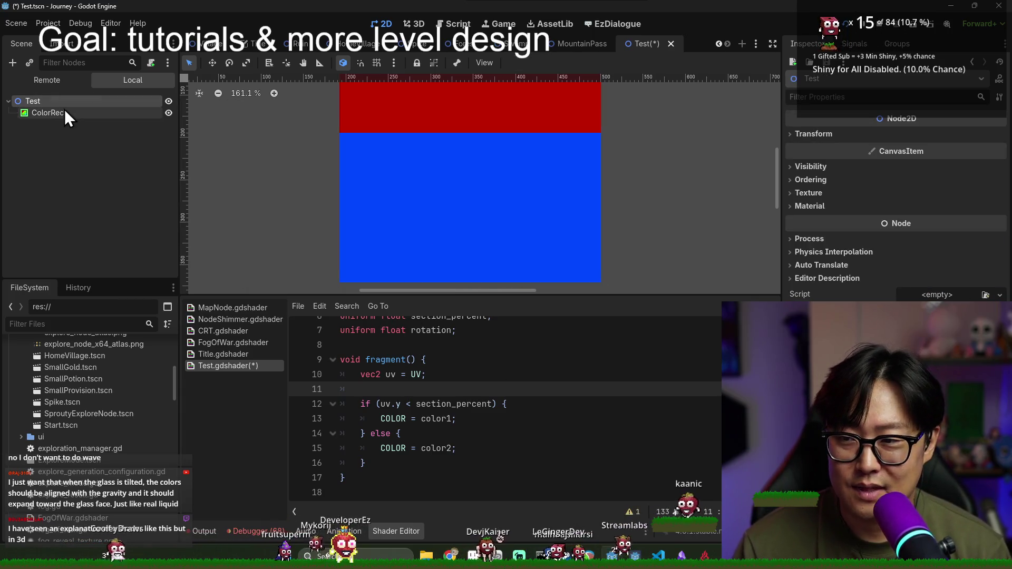
pyautogui.rightClick(66, 106)
pyautogui.click(101, 112)
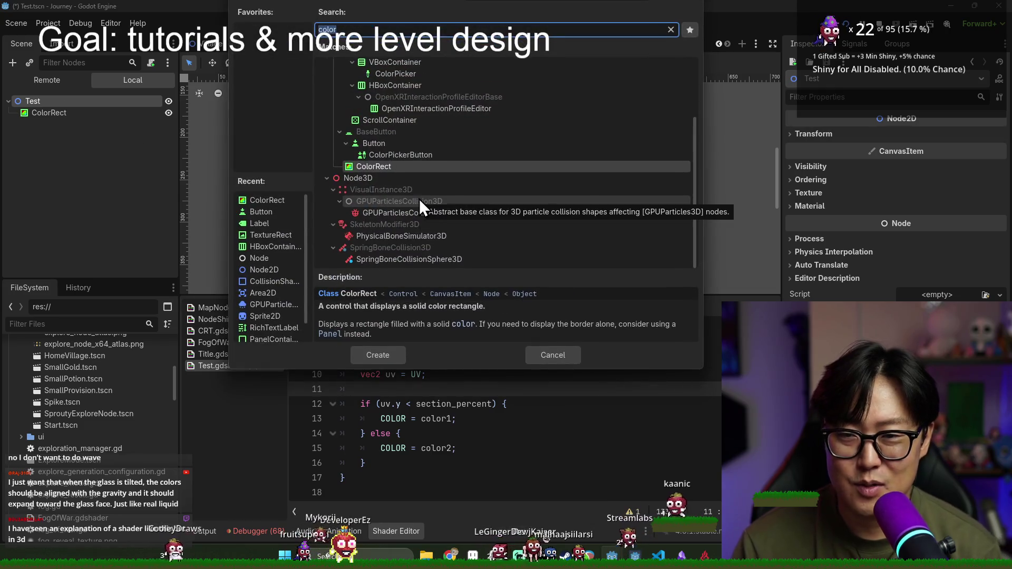
pyautogui.press('Return')
# - Nest ColorRect under ColorRect2 and compare the two rects' bounds and visibility properties
pyautogui.moveTo(55, 124)
pyautogui.mouseDown()
pyautogui.moveTo(58, 109)
pyautogui.moveTo(58, 118)
pyautogui.mouseUp()
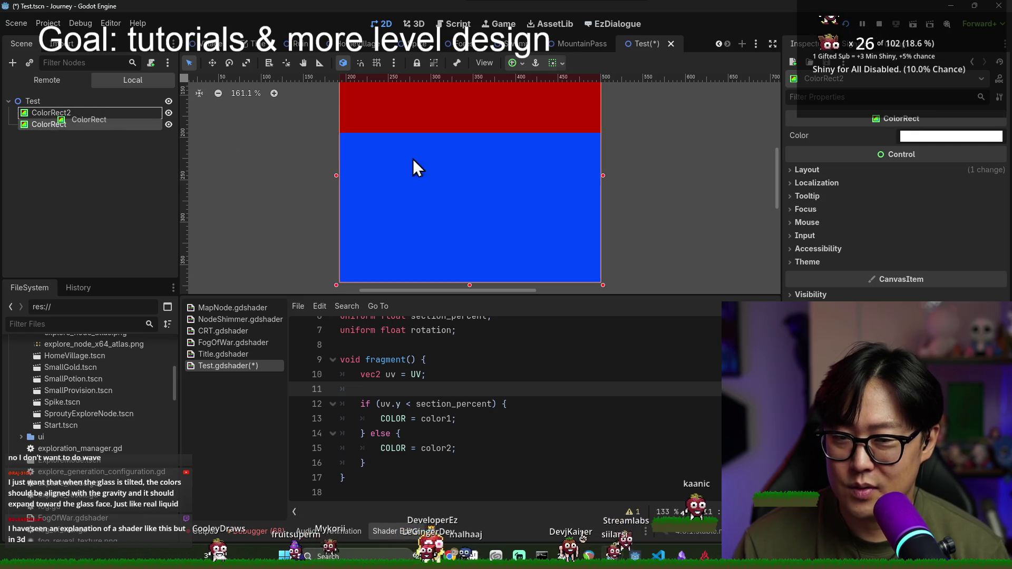
pyautogui.scroll(-2, 413, 160)
pyautogui.click(123, 126)
pyautogui.click(109, 115)
pyautogui.click(90, 122)
pyautogui.click(101, 115)
pyautogui.click(95, 122)
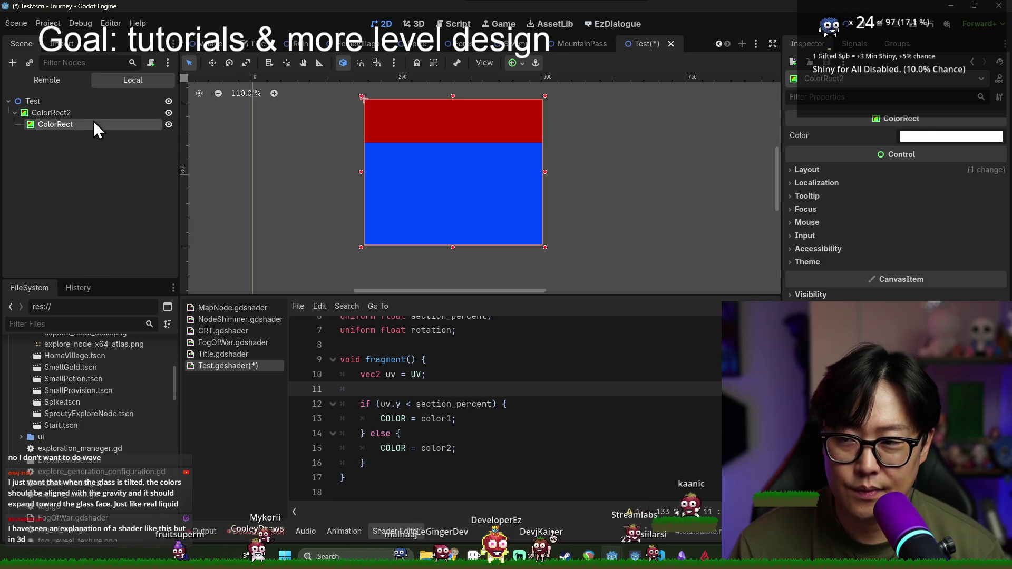
pyautogui.click(97, 116)
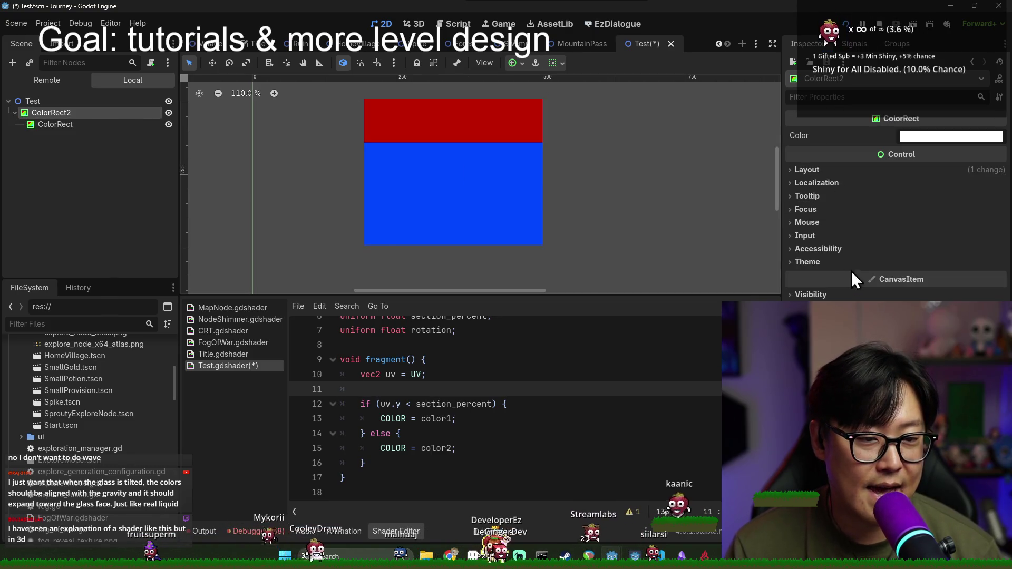
pyautogui.click(839, 294)
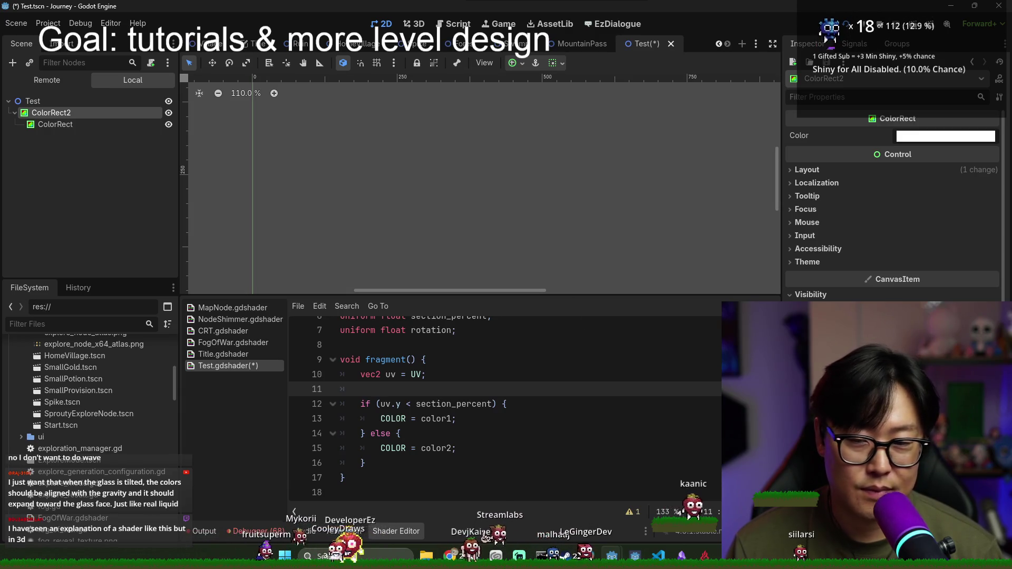
pyautogui.scroll(-2, 552, 203)
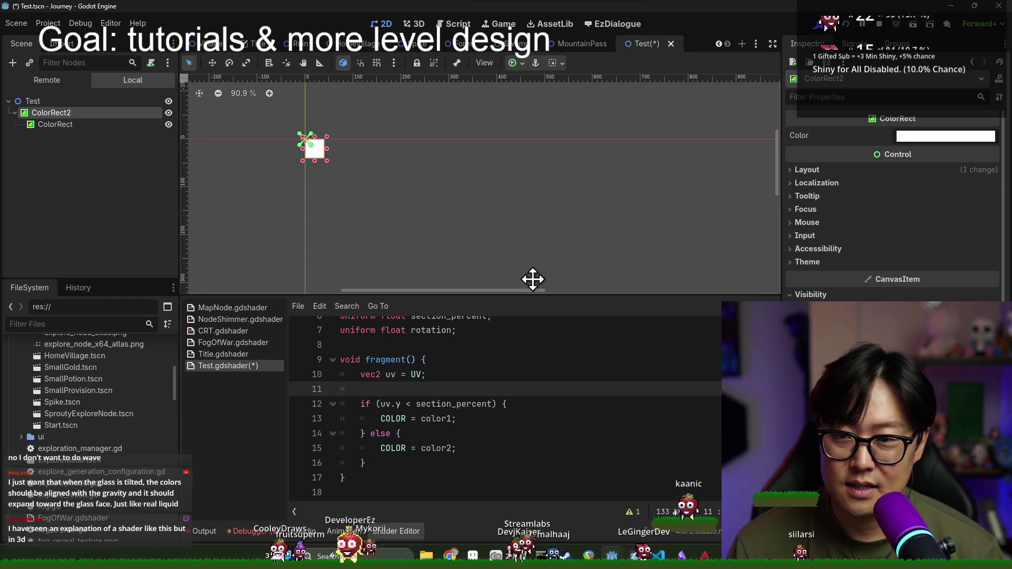
# - Reposition the small white rect on the canvas and align ColorRect with it
pyautogui.click(213, 62)
pyautogui.moveTo(314, 151)
pyautogui.mouseDown()
pyautogui.moveTo(445, 242)
pyautogui.moveTo(379, 198)
pyautogui.mouseUp()
pyautogui.click(55, 125)
pyautogui.moveTo(459, 260)
pyautogui.mouseDown()
pyautogui.moveTo(395, 192)
pyautogui.moveTo(395, 201)
pyautogui.moveTo(397, 172)
pyautogui.moveTo(389, 172)
pyautogui.mouseUp()
pyautogui.scroll(11, 396, 199)
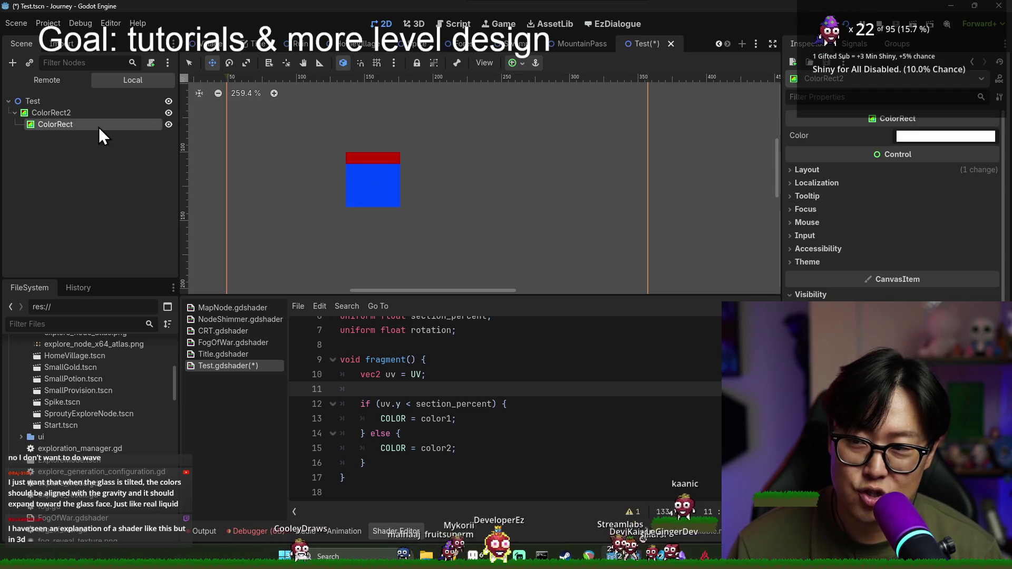
# - Inspect ColorRect2's layout properties and ColorRect's shader material
pyautogui.click(53, 113)
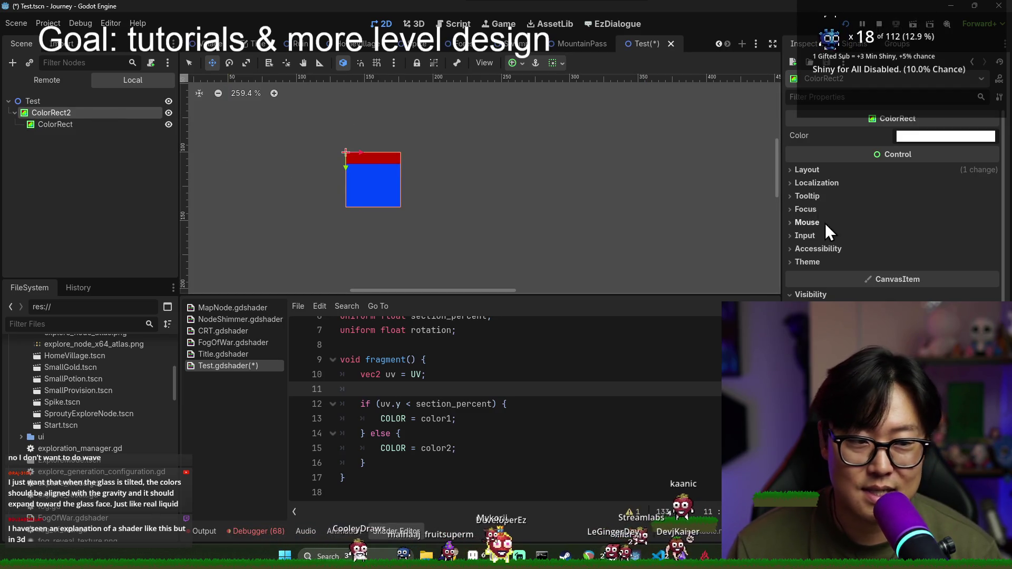
pyautogui.click(821, 169)
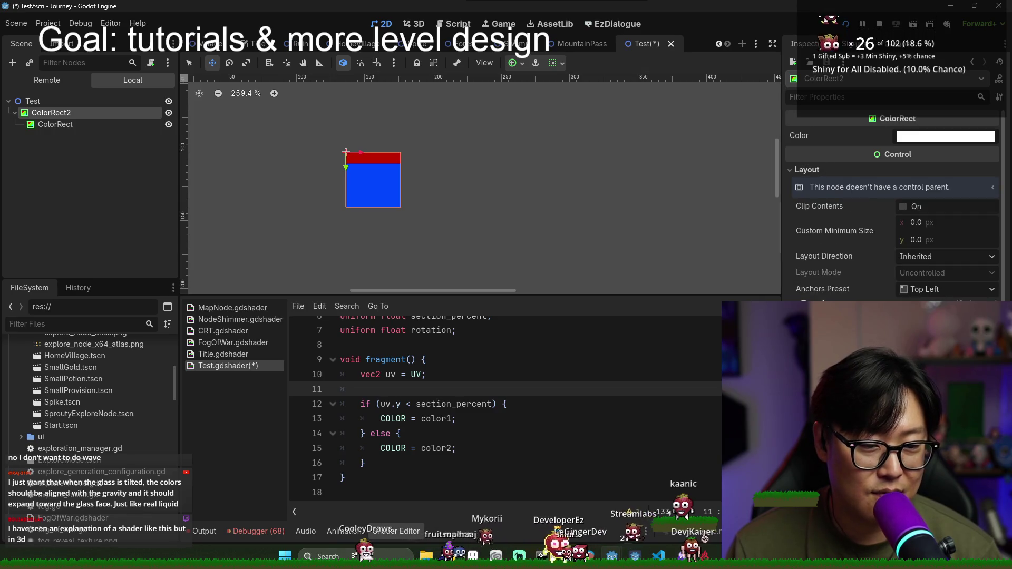
pyautogui.click(92, 124)
pyautogui.click(90, 113)
pyautogui.click(88, 124)
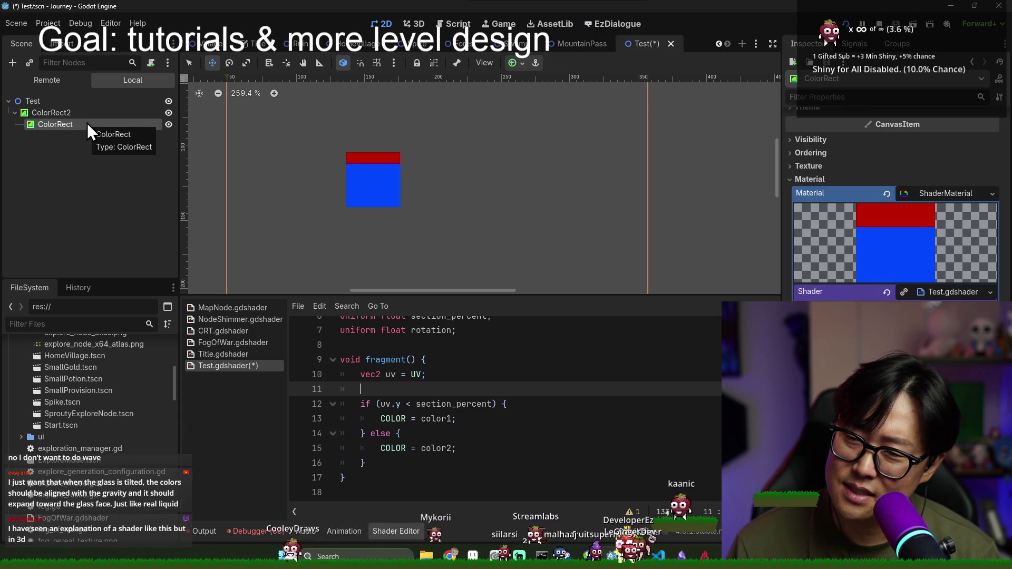
pyautogui.click(92, 115)
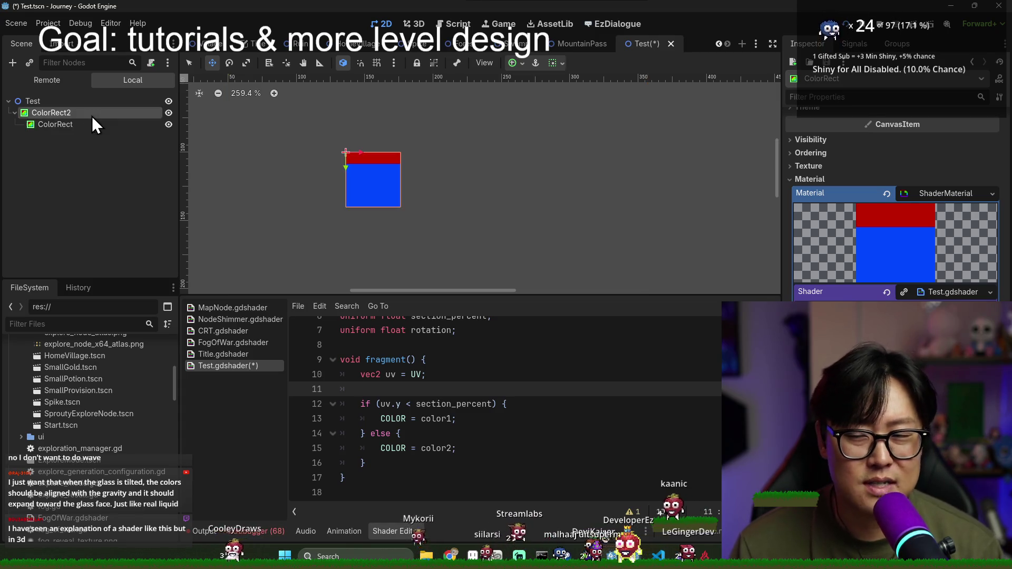
# - Make ColorRect a sibling of ColorRect2, with ColorRect2 ordered first under Test
pyautogui.moveTo(64, 125)
pyautogui.mouseDown()
pyautogui.moveTo(56, 136)
pyautogui.moveTo(51, 108)
pyautogui.mouseUp()
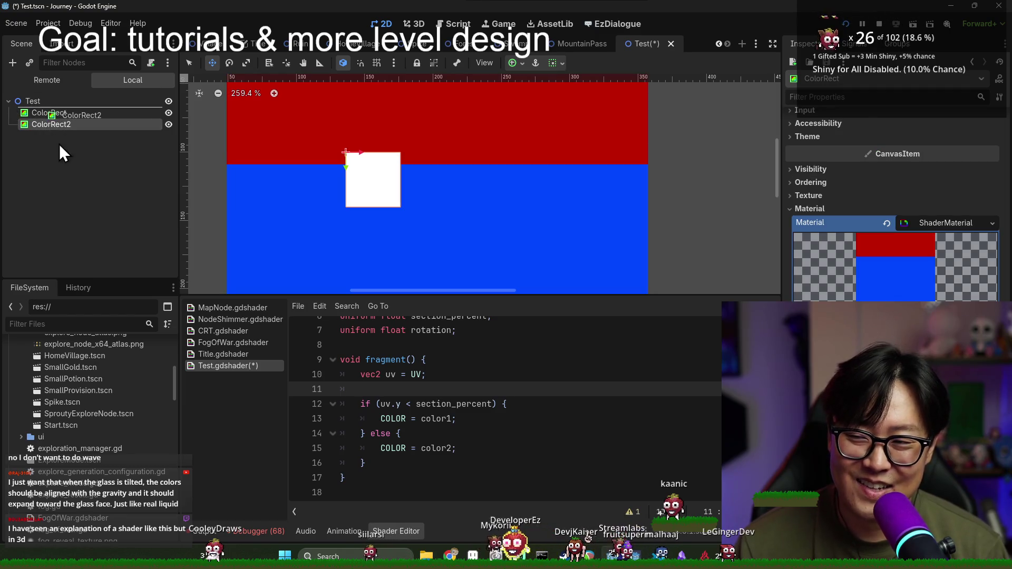
pyautogui.click(51, 126)
pyautogui.hotkey('ctrl', 'z')
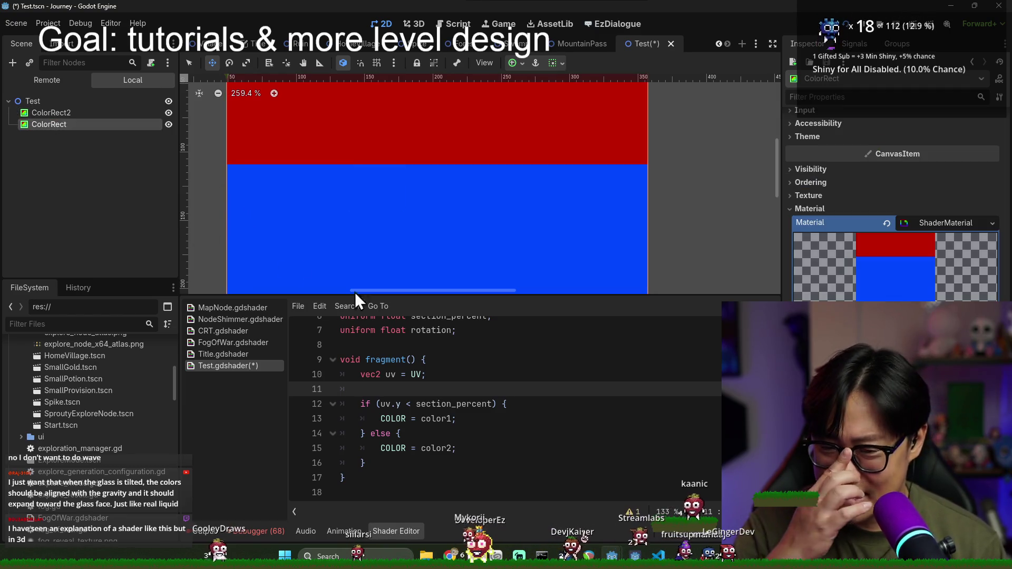
pyautogui.scroll(2, 413, 405)
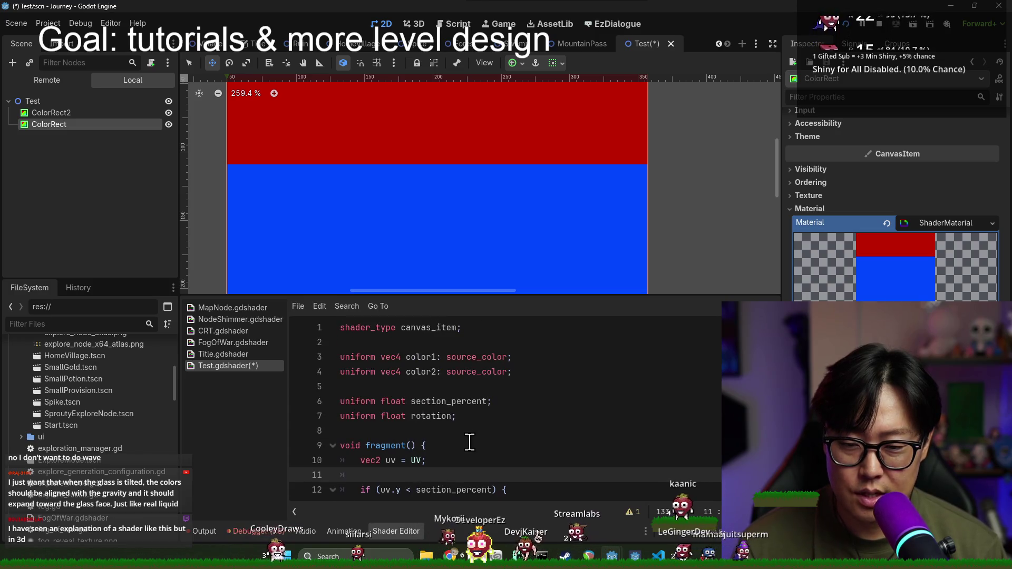
# - Add texture(SCREEN_TEXTURE, UV); as the first line inside fragment()
pyautogui.click(475, 446)
pyautogui.press('Return')
pyautogui.write('S')
pyautogui.press('BackSpace')
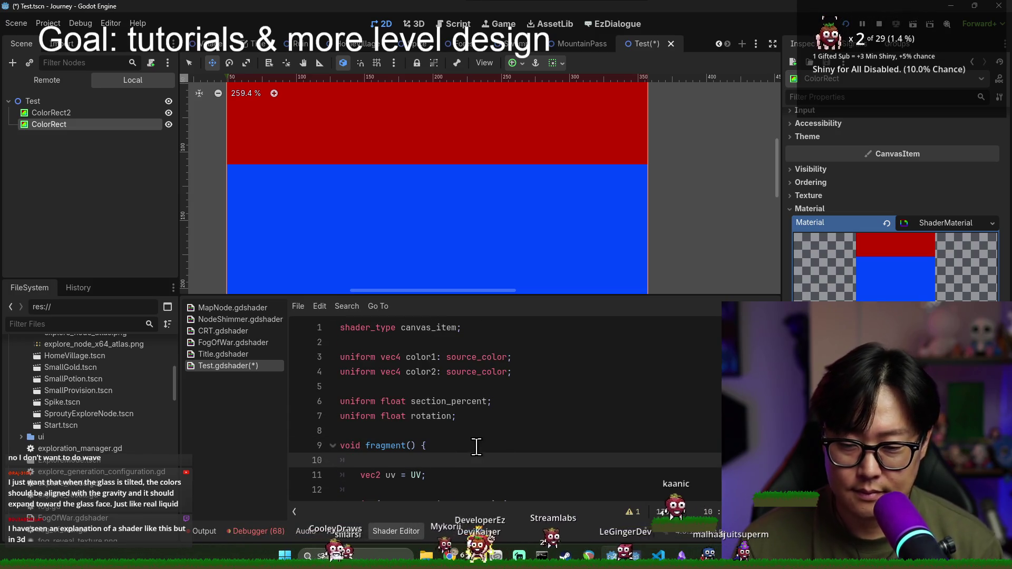
pyautogui.write('N_TEX')
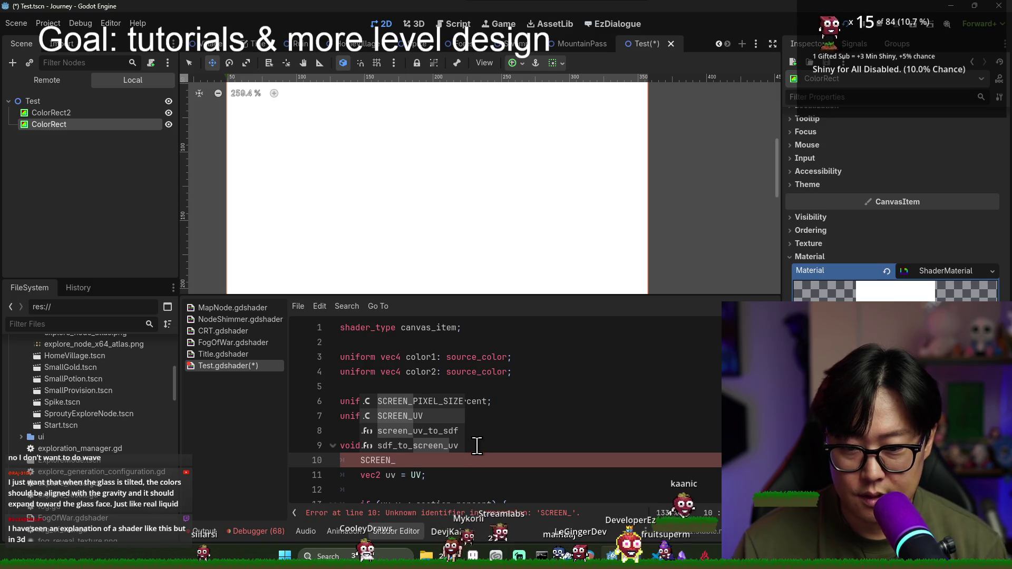
pyautogui.press('Escape')
pyautogui.scroll(-3, 464, 438)
pyautogui.scroll(3, 440, 430)
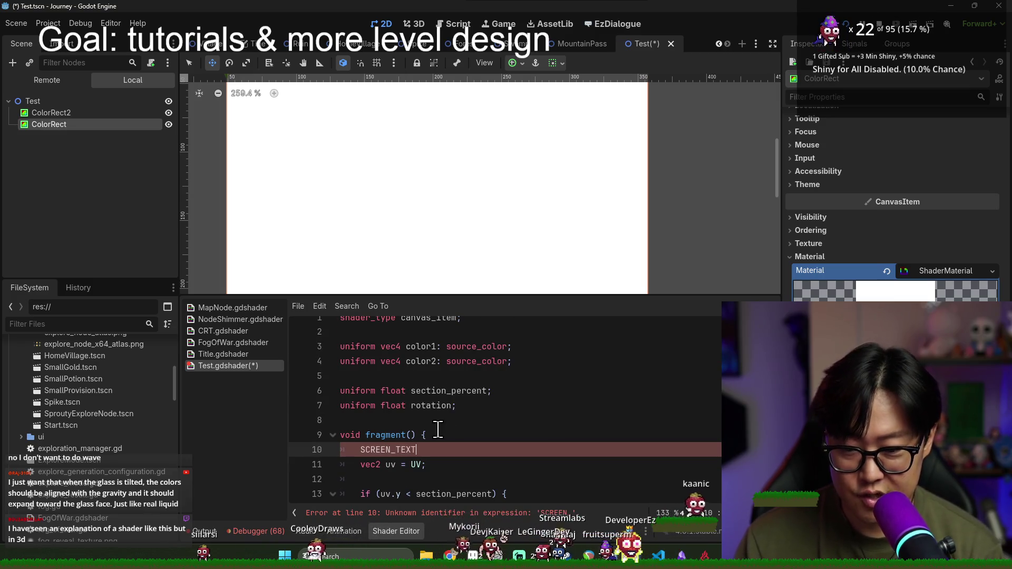
pyautogui.scroll(-1, 438, 430)
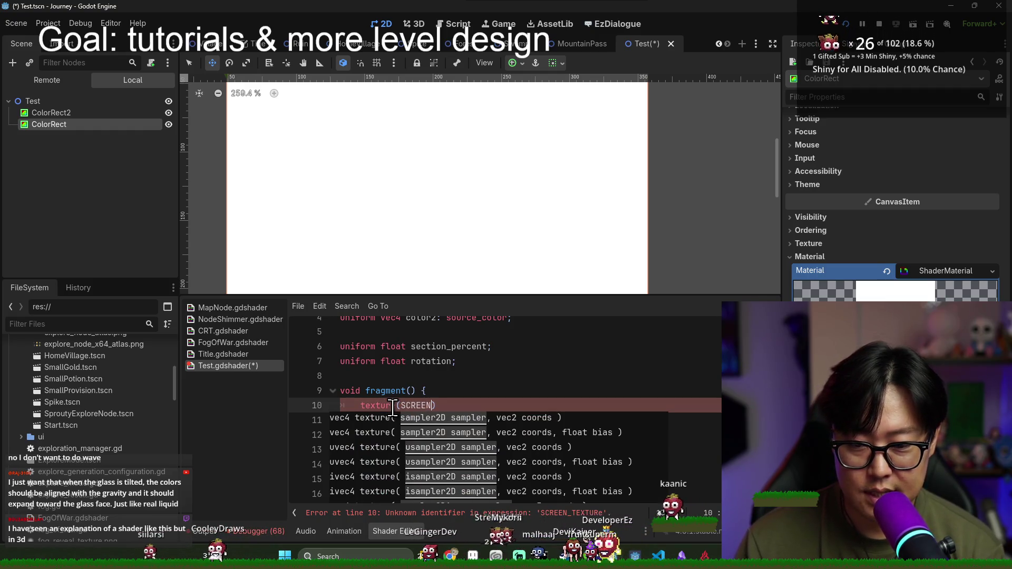
pyautogui.write('_TEXTURE,')
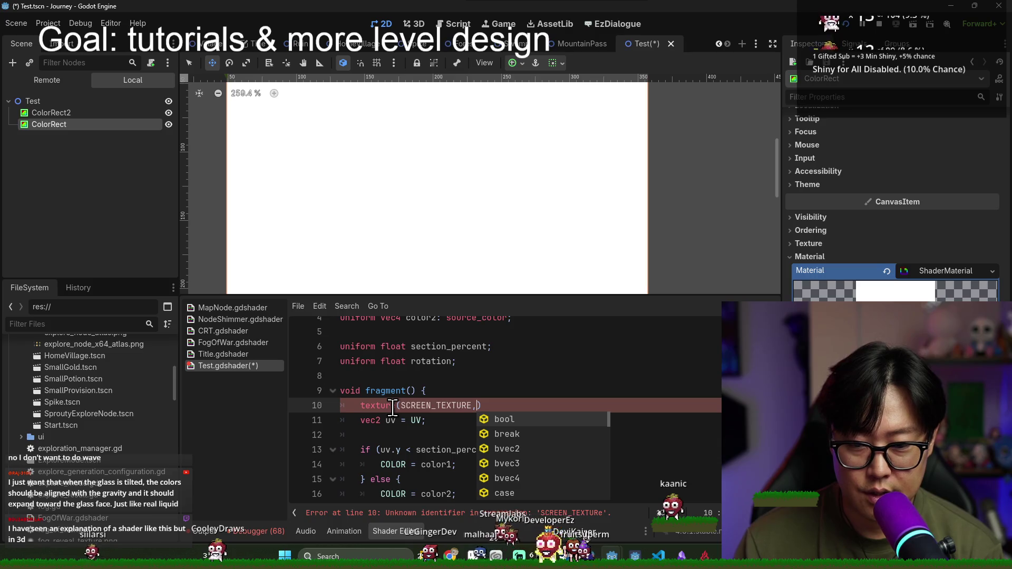
pyautogui.write(' UV')
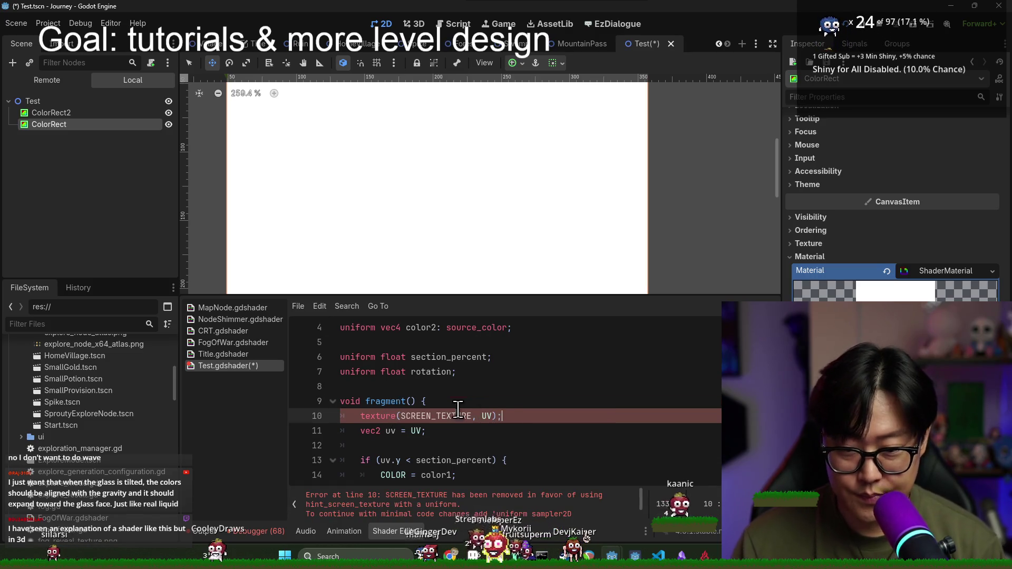
pyautogui.scroll(-2, 458, 409)
pyautogui.press('BackSpace')
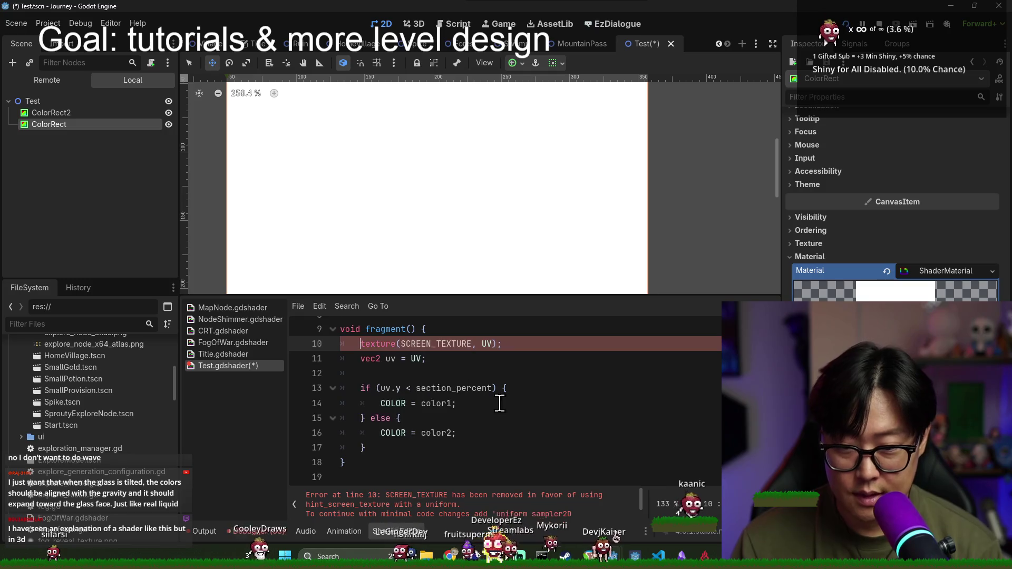
pyautogui.scroll(2, 401, 475)
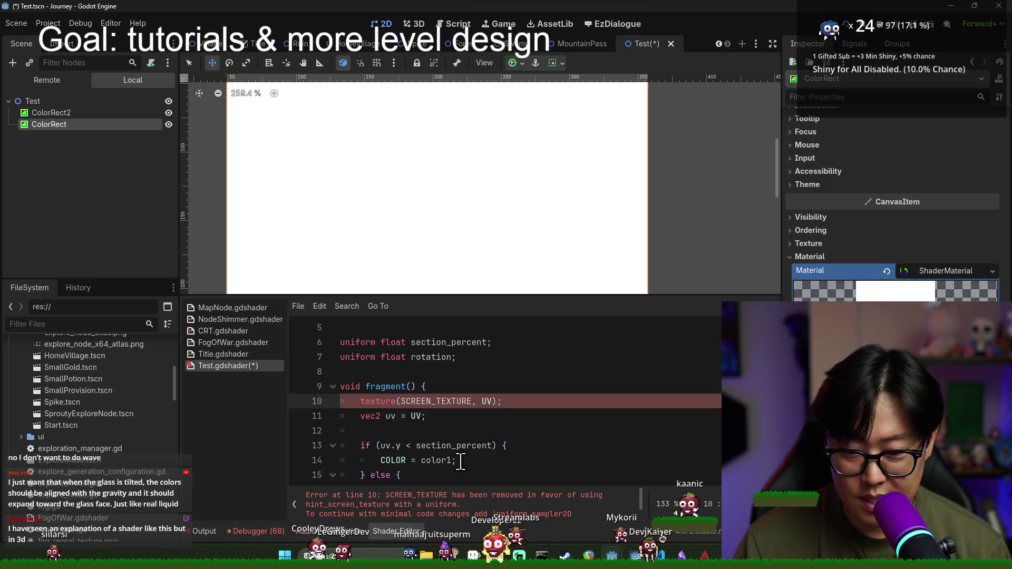
# - Insert a blank line above fragment() and enlarge the shader editor
pyautogui.click(485, 372)
pyautogui.press('Return')
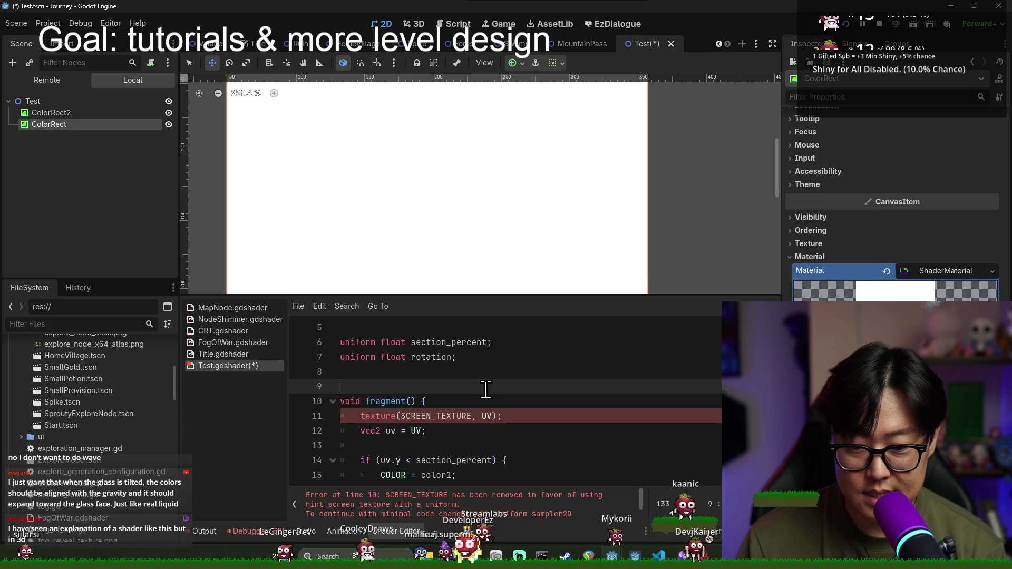
pyautogui.scroll(-2, 491, 504)
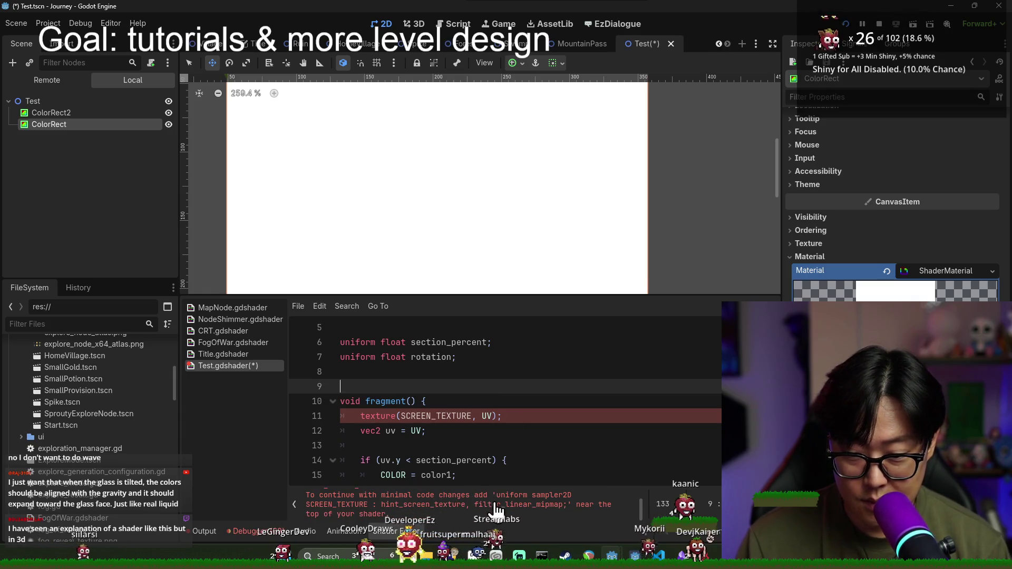
pyautogui.moveTo(509, 292); pyautogui.dragTo(511, 196)
# - Add blank lines above fragment(), abandon a partial sampler2D uniform, and save
pyautogui.press('Return')
pyautogui.press('Up')
pyautogui.press('Return')
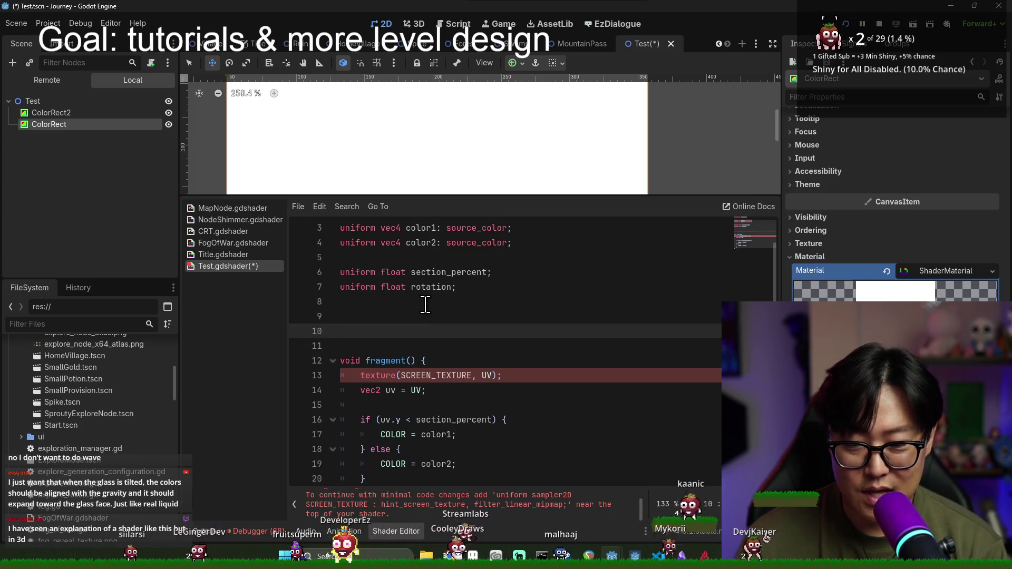
pyautogui.press('BackSpace')
pyautogui.write('uniform sampler2D')
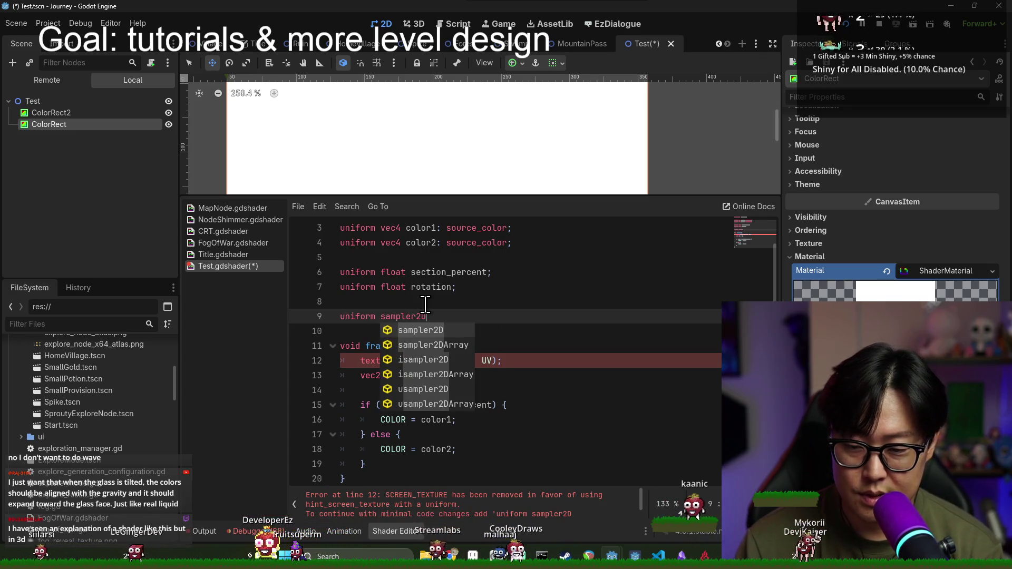
pyautogui.press('Return')
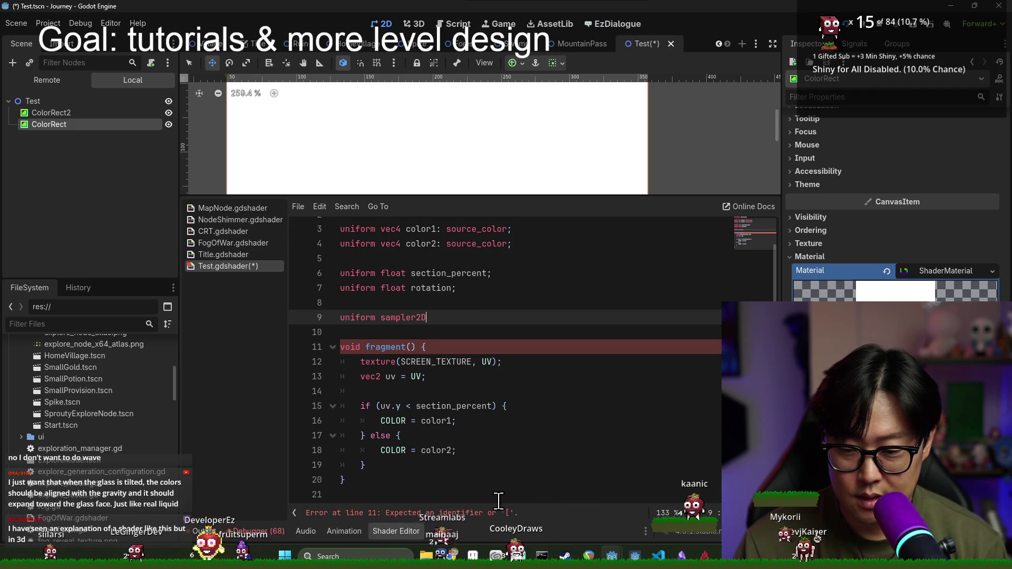
pyautogui.press('BackSpace')
pyautogui.press('BackSpace')
pyautogui.press('BackSpace')
pyautogui.hotkey('ctrl', 's')
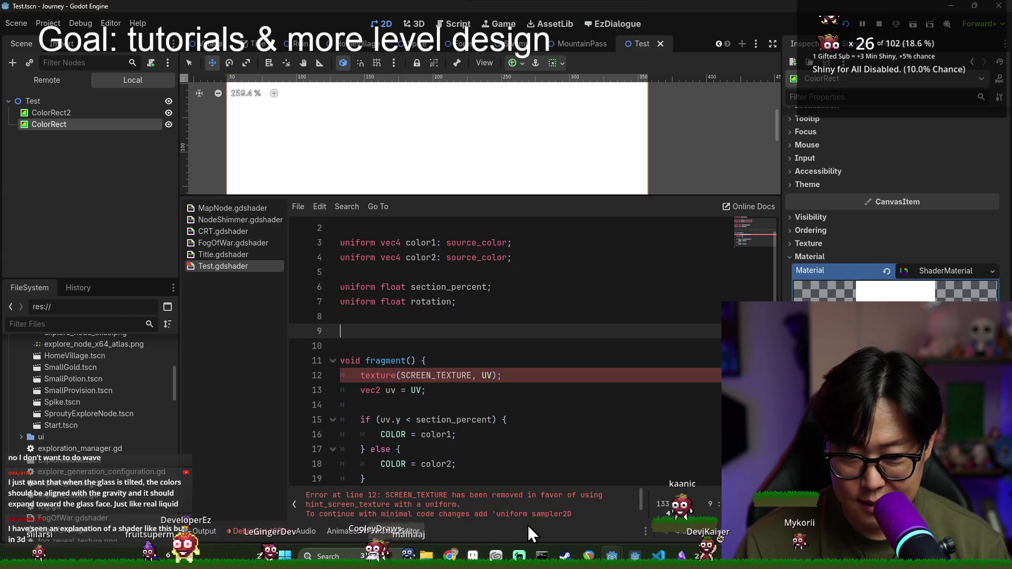
# - Paste the error panel's suggested SCREEN_TEXTURE hint_screen_texture uniform declaration onto line 9
pyautogui.scroll(-1, 448, 509)
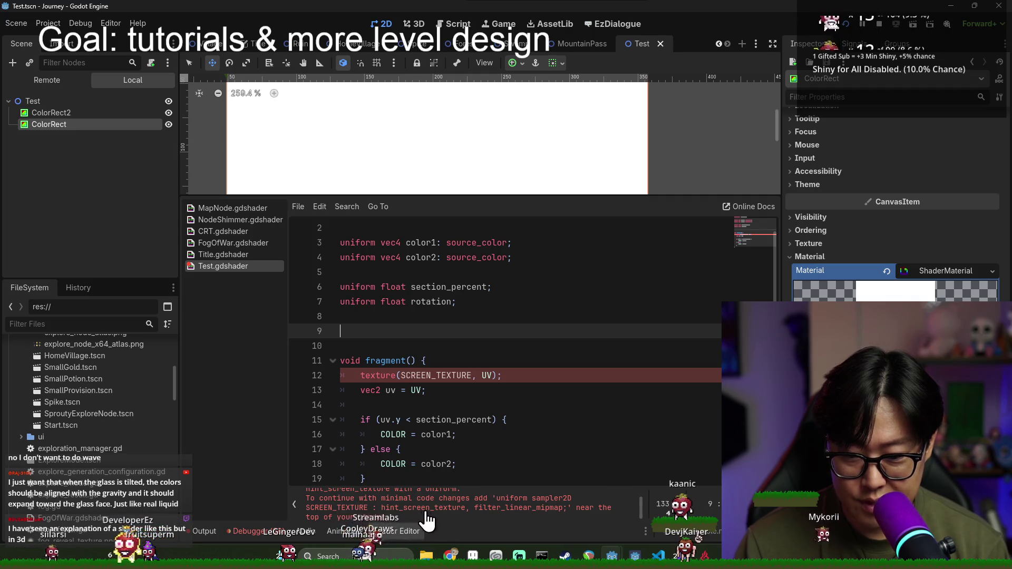
pyautogui.moveTo(563, 508); pyautogui.dragTo(496, 502)
pyautogui.click(519, 512)
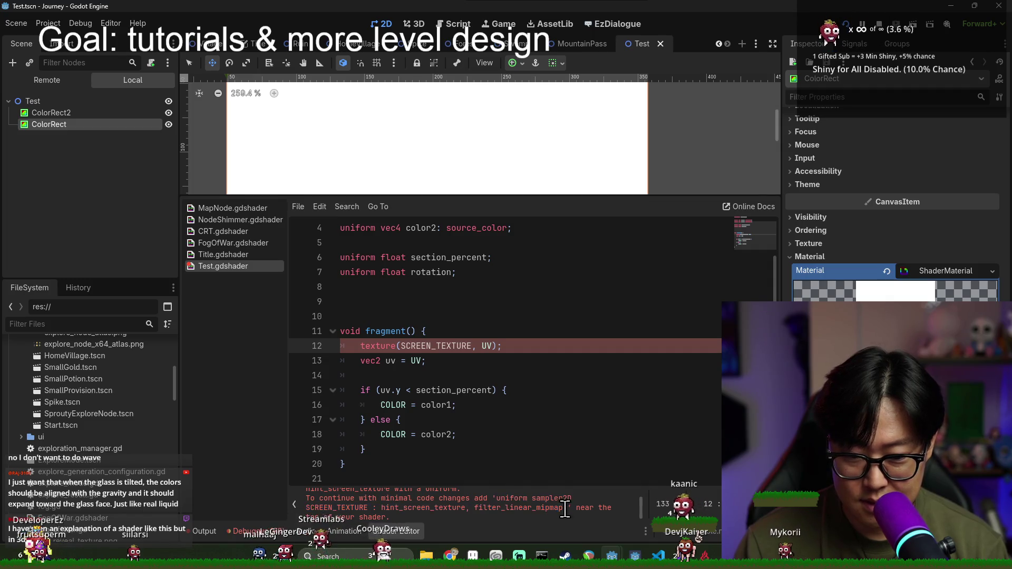
pyautogui.moveTo(567, 507); pyautogui.dragTo(496, 501)
pyautogui.hotkey('ctrl', 'c')
pyautogui.click(369, 301)
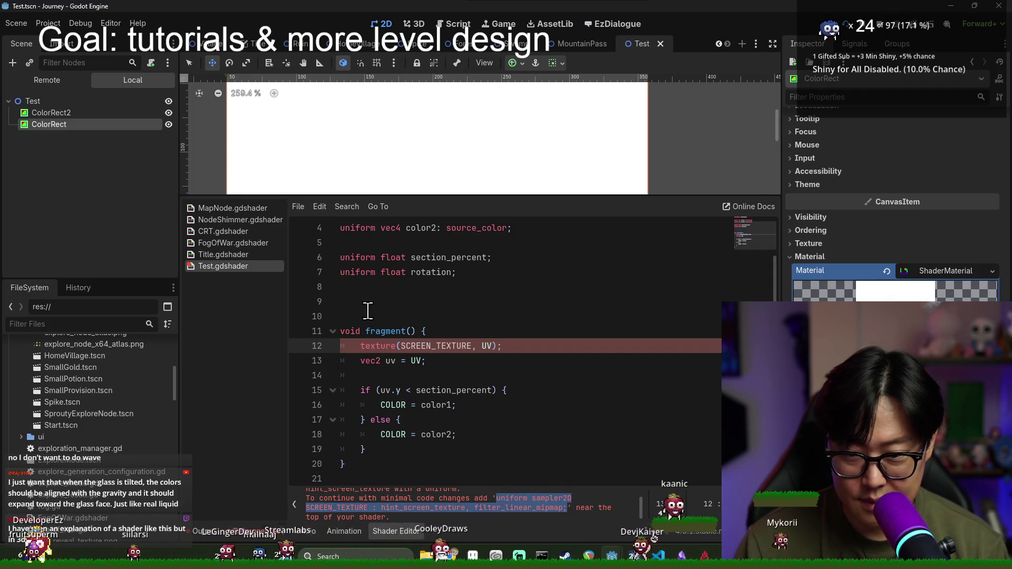
pyautogui.hotkey('ctrl', 'v')
# - Delete the leftover texture call on line 12 and move the red/blue rect higher
pyautogui.click(462, 348)
pyautogui.tripleClick(463, 348)
pyautogui.press('BackSpace')
pyautogui.press('BackSpace')
pyautogui.scroll(-2, 363, 155)
pyautogui.scroll(-1, 364, 155)
pyautogui.scroll(1, 398, 346)
pyautogui.click(476, 346)
pyautogui.moveTo(388, 153)
pyautogui.mouseDown()
pyautogui.moveTo(594, 140)
pyautogui.moveTo(411, 181)
pyautogui.mouseUp()
pyautogui.scroll(-1, 448, 369)
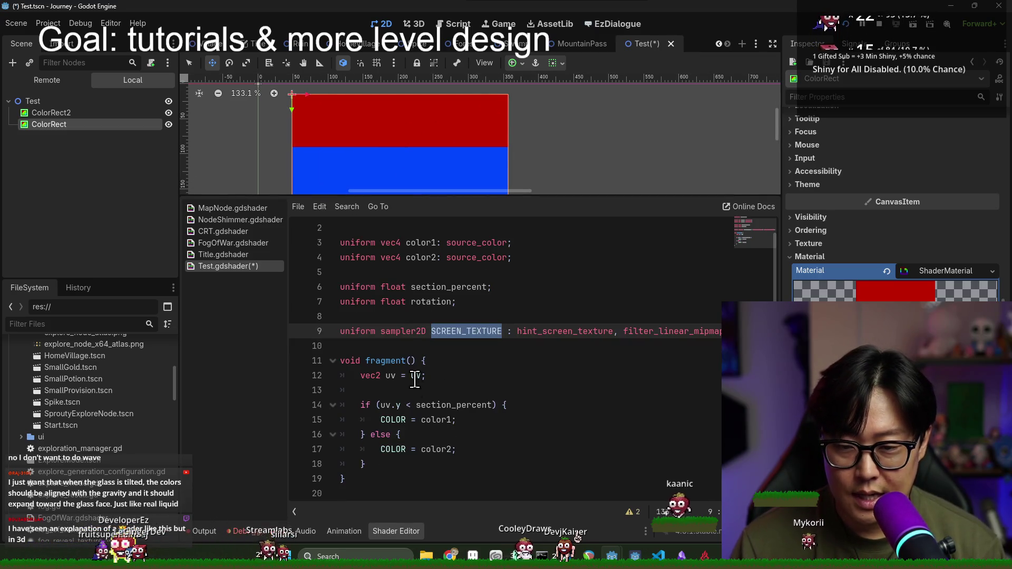
# - Add an if block testing SCREEN_TEXTURE.a against 0. with a discard body, and save
pyautogui.click(458, 395)
pyautogui.press('Return')
pyautogui.write('if (SCREEN_TEXTURE.')
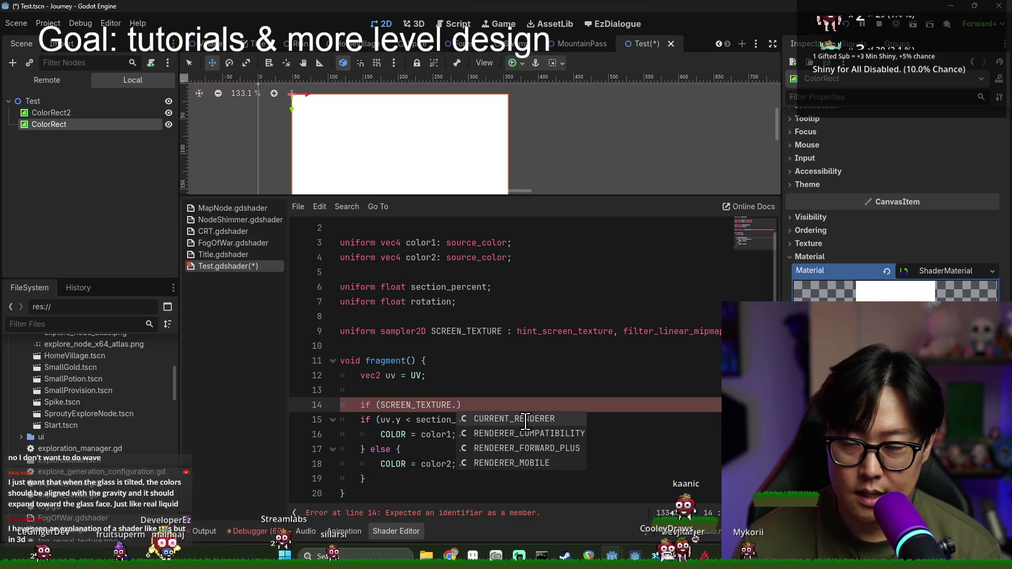
pyautogui.write('a > 0.')
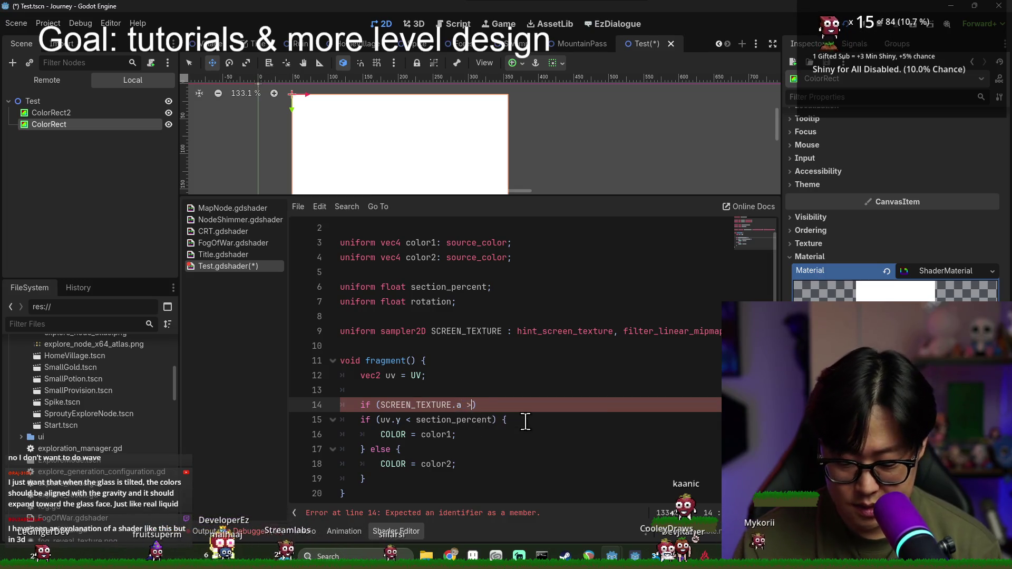
pyautogui.write(') {')
pyautogui.press('Return')
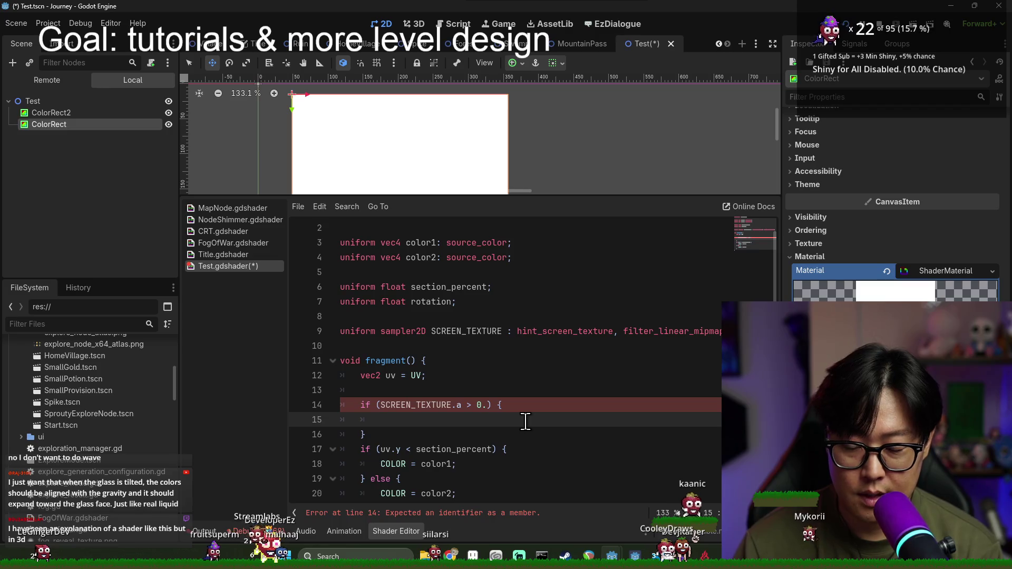
pyautogui.click(471, 404)
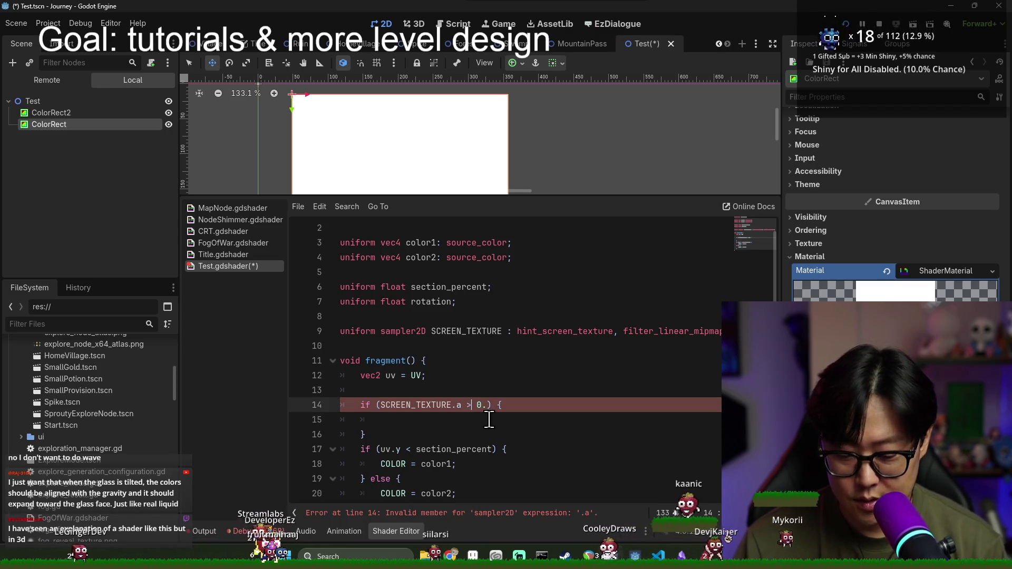
pyautogui.click(464, 422)
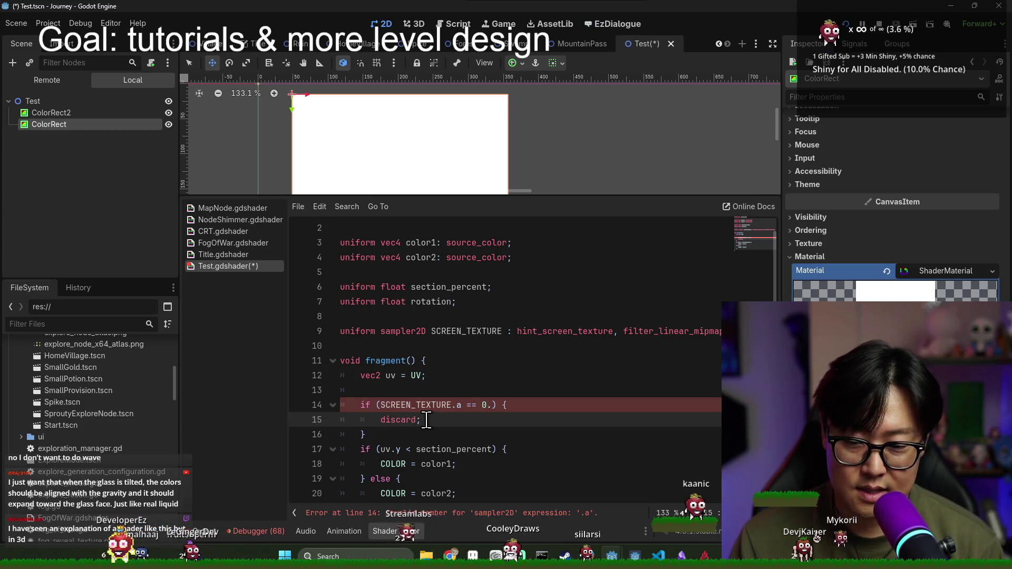
pyautogui.hotkey('ctrl', 's')
# - Cut SCREEN_TEXTURE.a from the condition, leaving '( == 0.)', and open an empty line above
pyautogui.moveTo(454, 201); pyautogui.dragTo(456, 226)
pyautogui.doubleClick(458, 429)
pyautogui.scroll(-2, 445, 438)
pyautogui.click(380, 361)
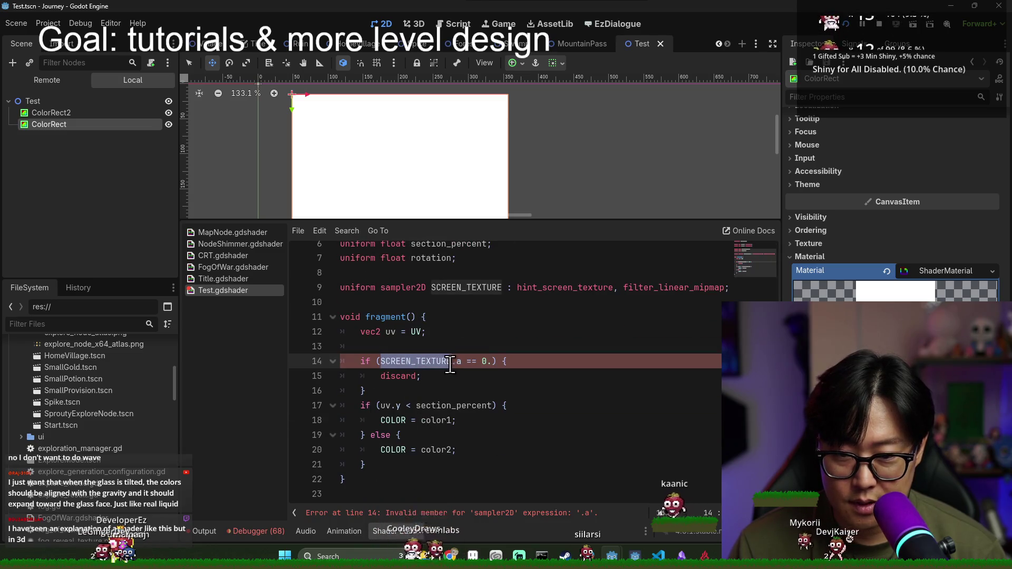
pyautogui.write('te')
pyautogui.press('BackSpace')
pyautogui.press('BackSpace')
pyautogui.doubleClick(459, 361)
pyautogui.press('BackSpace')
pyautogui.hotkey('ctrl', 'x')
pyautogui.press('Delete')
pyautogui.hotkey('ctrl', 'shift', 'Return')
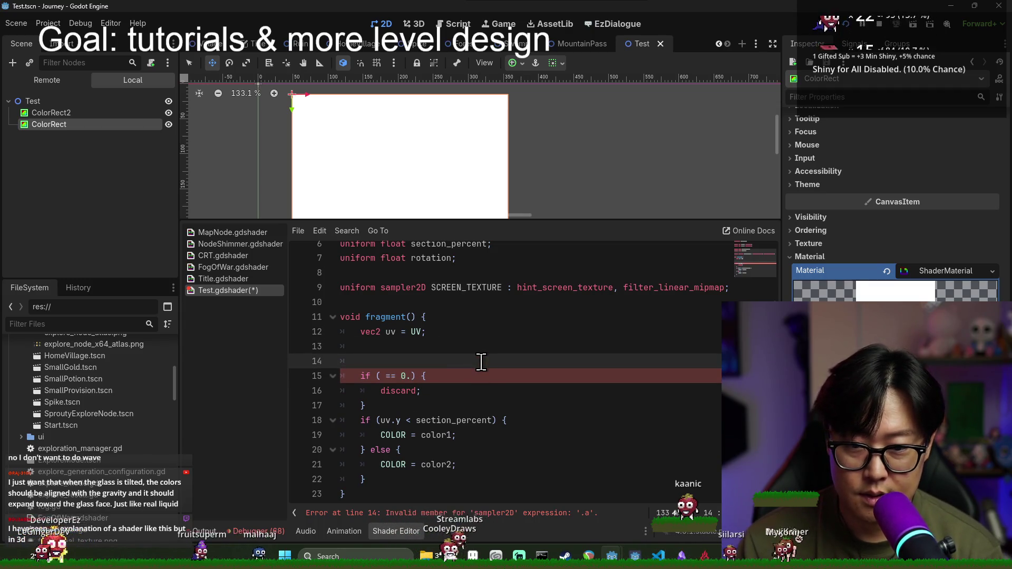
# - Write 'vec4 screen_texel = texture(SCREEN_TEXTURE, SCREEN_UV);' above the if block and save
pyautogui.write('(')
pyautogui.hotkey('ctrl', 'v')
pyautogui.write('a, UV')
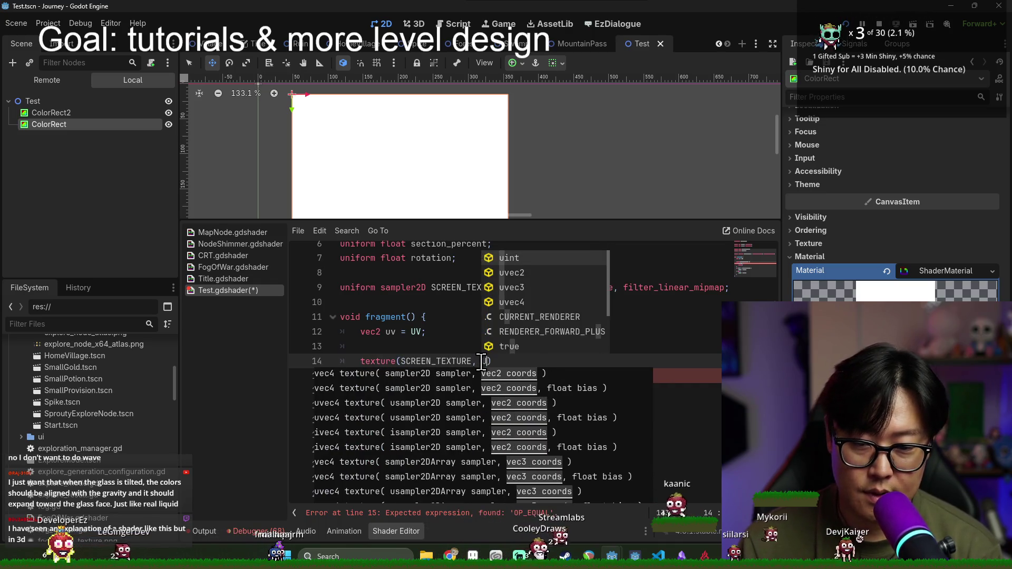
pyautogui.write('SCREEN_UV')
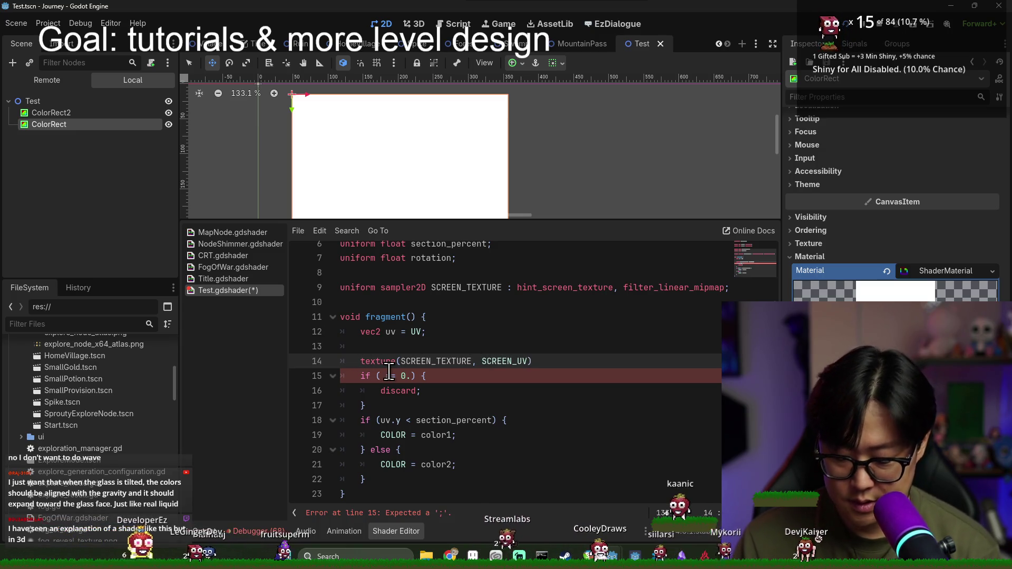
pyautogui.write('vec4 screen_texe')
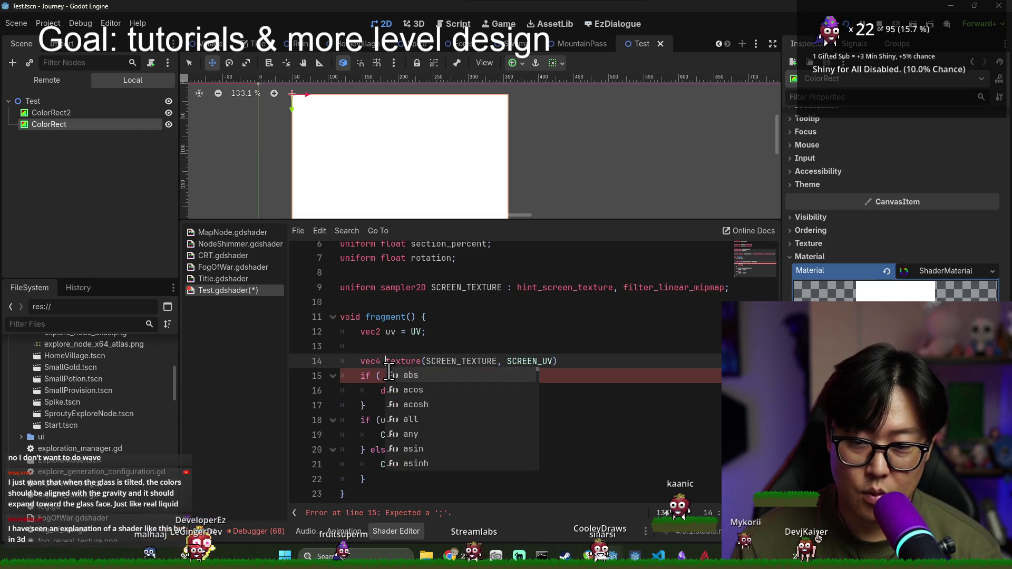
pyautogui.write('l =')
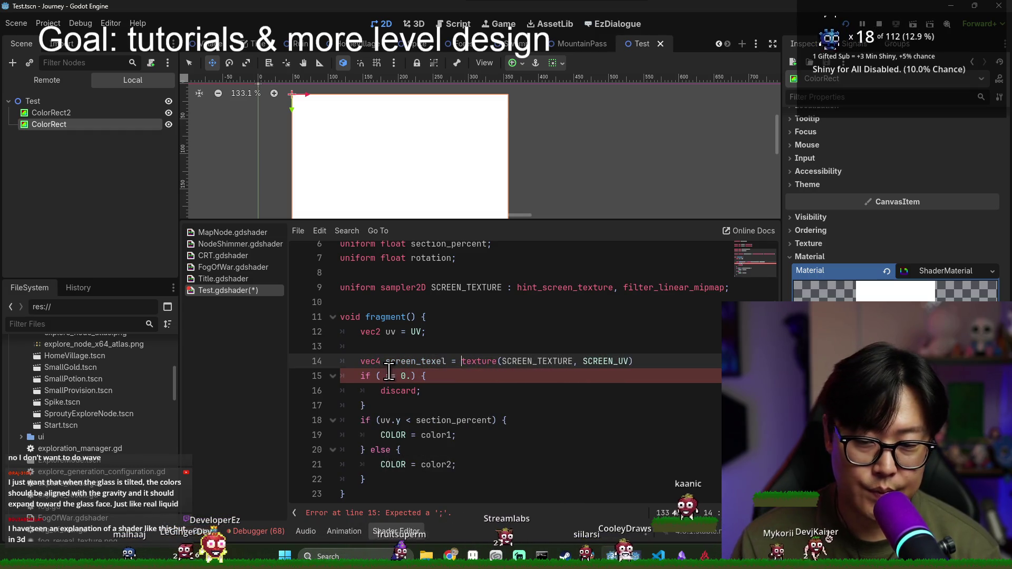
pyautogui.click(651, 367)
pyautogui.hotkey('ctrl', 's')
# - Set the condition to screen_texel.a == 0., save, and add a blank line after the discard block
pyautogui.doubleClick(417, 361)
pyautogui.click(382, 376)
pyautogui.write('.a')
pyautogui.click(407, 390)
pyautogui.hotkey('ctrl', 's')
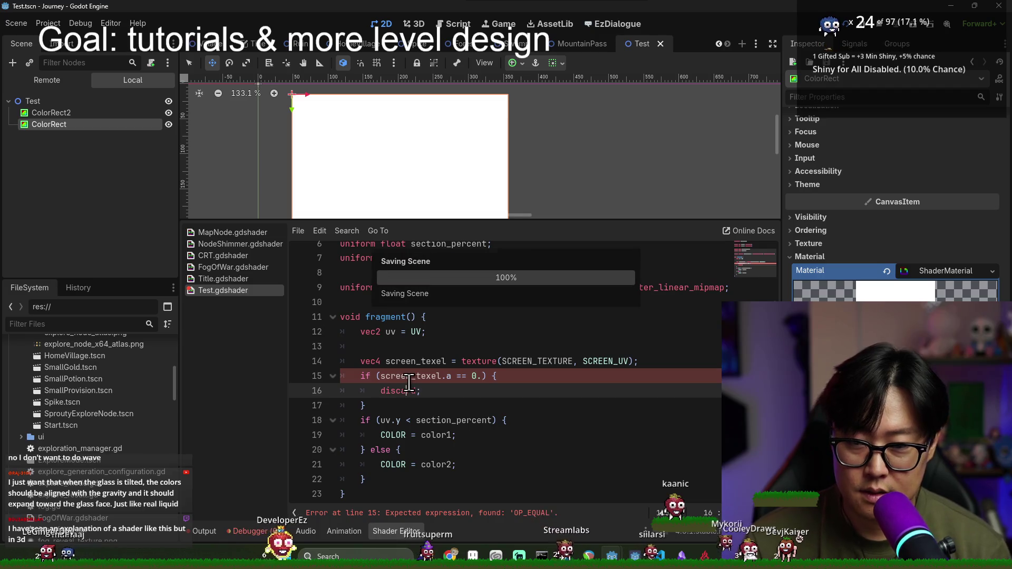
pyautogui.click(478, 416)
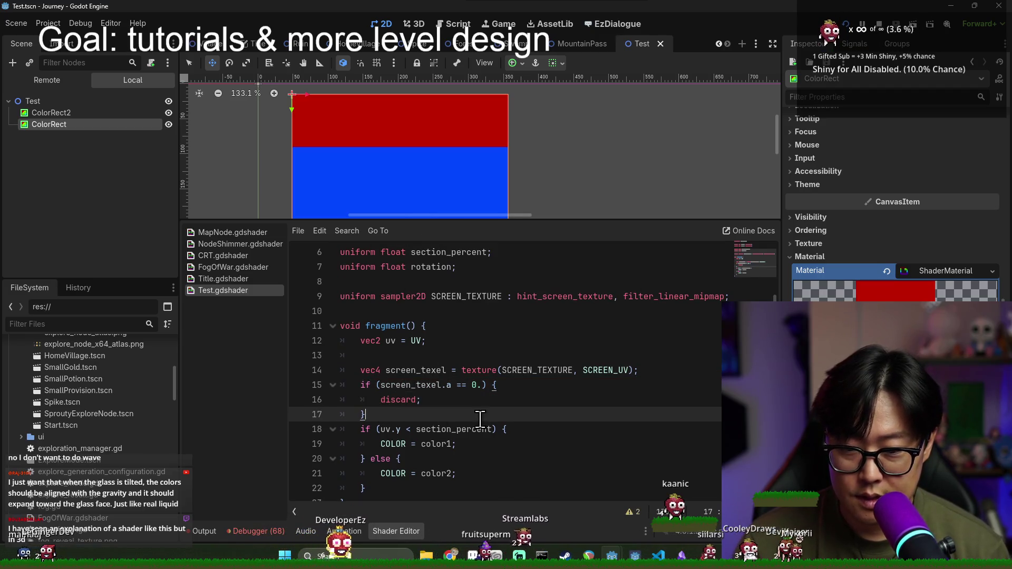
pyautogui.press('Return')
pyautogui.scroll(-1, 469, 399)
pyautogui.doubleClick(411, 345)
# - Change the discard condition to screen_texel.r == 1. and save the shader
pyautogui.moveTo(399, 157)
pyautogui.mouseDown()
pyautogui.moveTo(605, 176)
pyautogui.moveTo(385, 163)
pyautogui.moveTo(404, 142)
pyautogui.mouseUp()
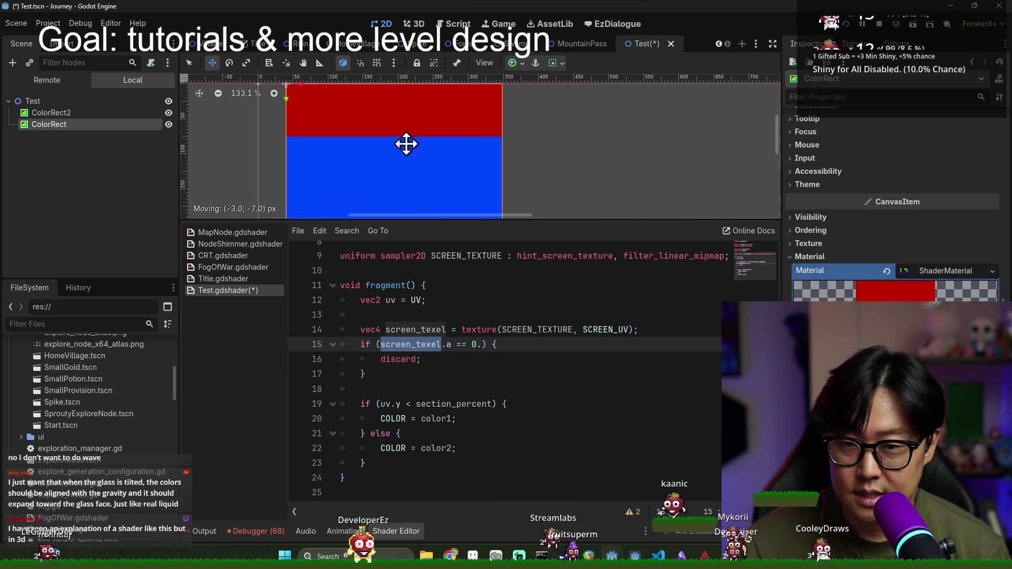
pyautogui.scroll(4, 380, 158)
pyautogui.scroll(-5, 384, 159)
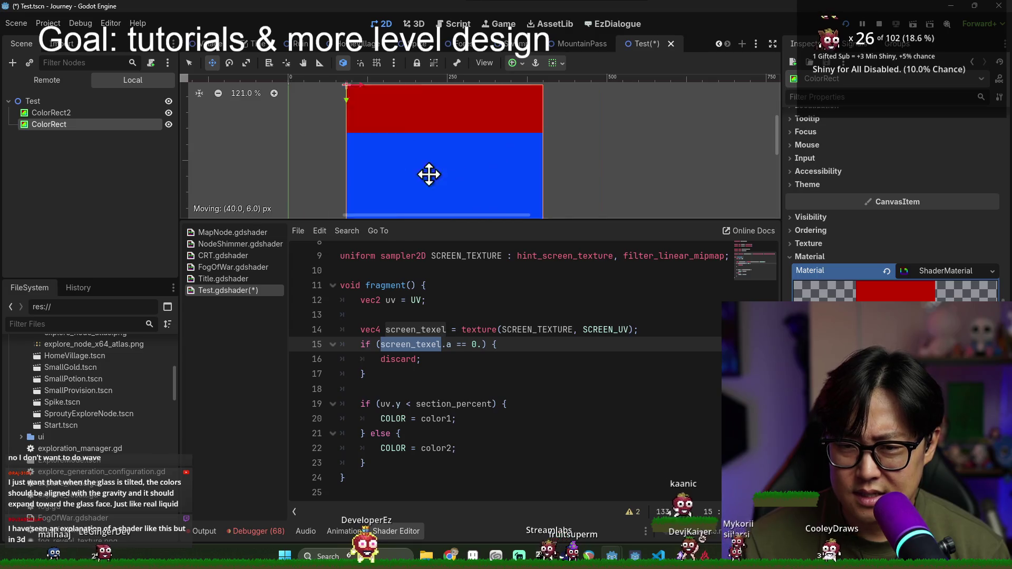
pyautogui.click(447, 344)
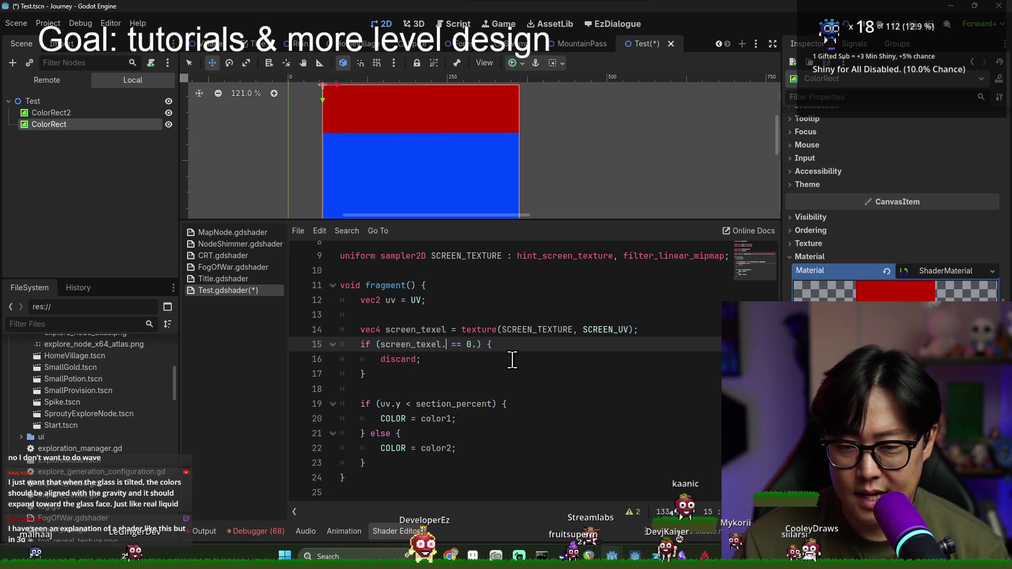
pyautogui.click(534, 329)
pyautogui.hotkey('ctrl', 's')
pyautogui.click(474, 344)
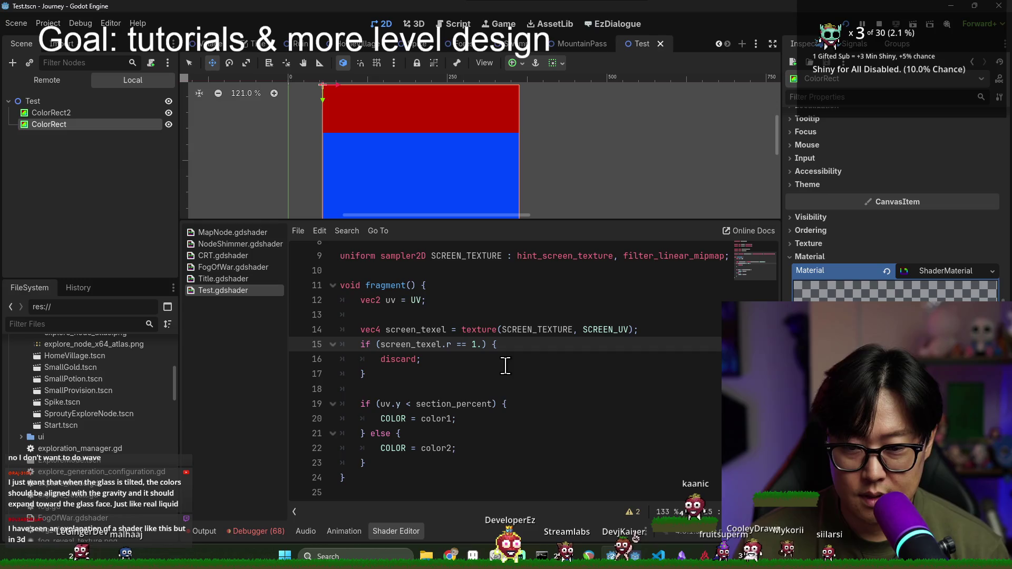
pyautogui.hotkey('ctrl', 's')
# - Drag the red/blue rect left and up to test the white cut-out
pyautogui.moveTo(451, 197)
pyautogui.mouseDown()
pyautogui.moveTo(527, 189)
pyautogui.moveTo(388, 176)
pyautogui.mouseUp()
pyautogui.scroll(1, 443, 214)
pyautogui.scroll(4, 391, 167)
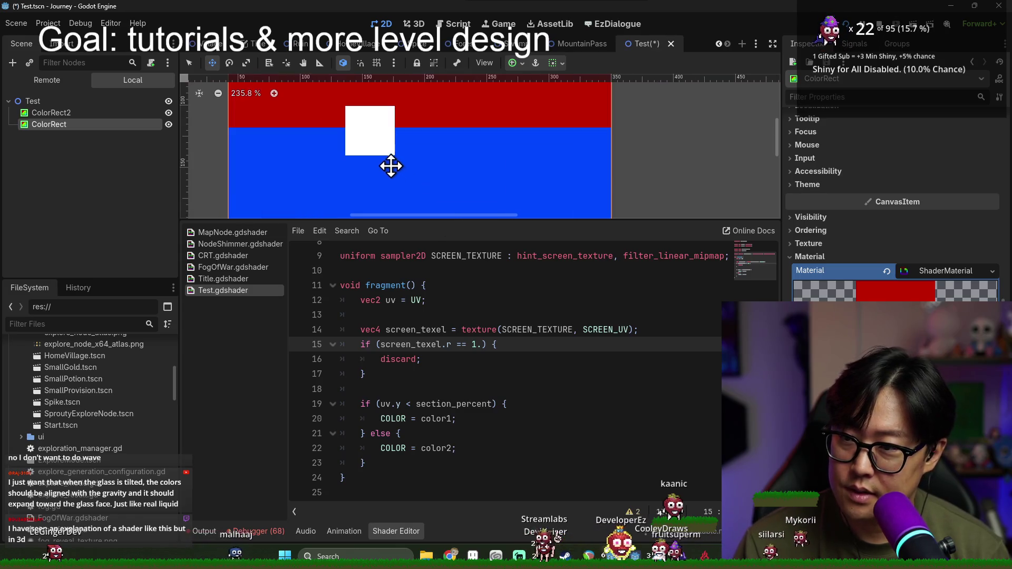